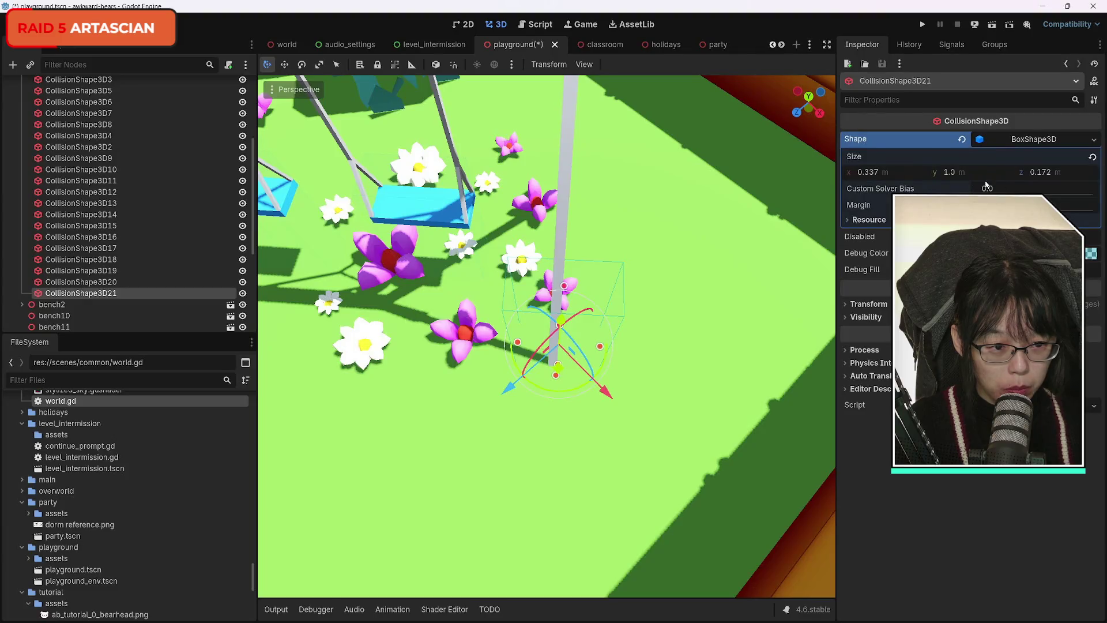
Step: Narrow CollisionShape3D21's box to 0.137 × 1.0 × 0.207 m and seat it at the swing pole's base
drag(884, 173, 873, 173)
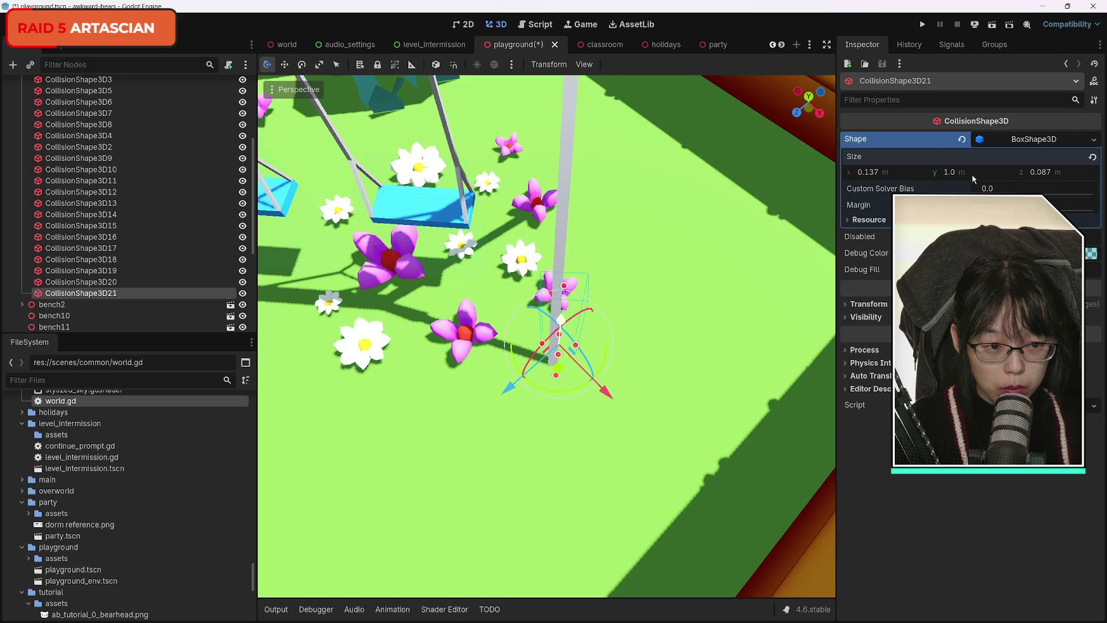
mouse_move(560, 370)
mouse_down()
mouse_move(500, 400)
mouse_move(603, 407)
mouse_up()
drag(506, 402, 502, 400)
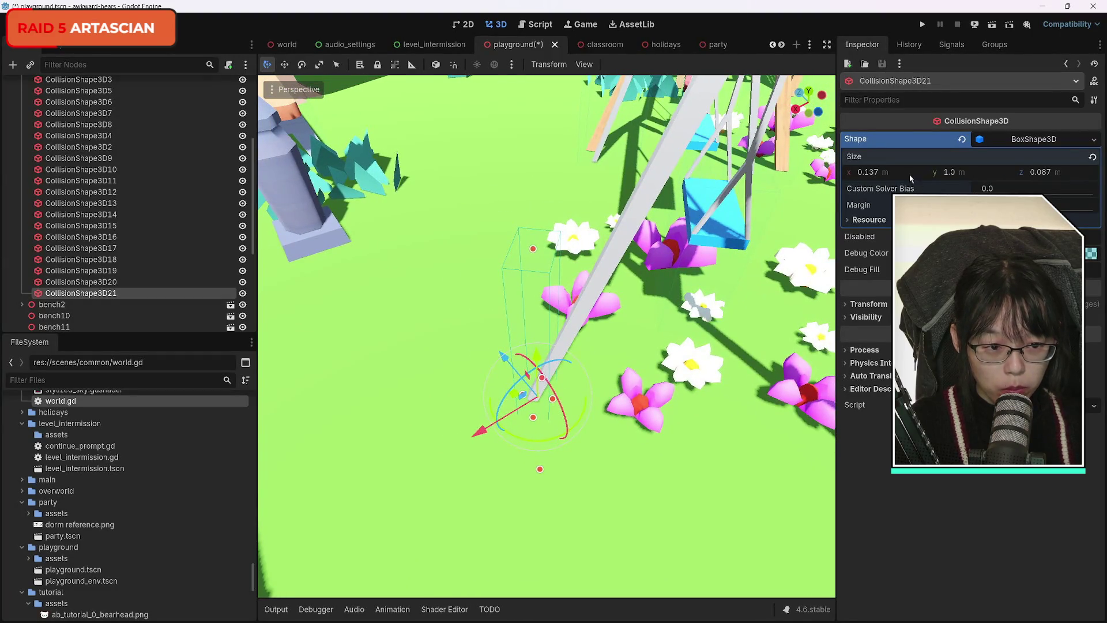
mouse_move(514, 391)
mouse_down()
mouse_move(499, 442)
mouse_move(514, 435)
mouse_up()
drag(526, 366, 531, 373)
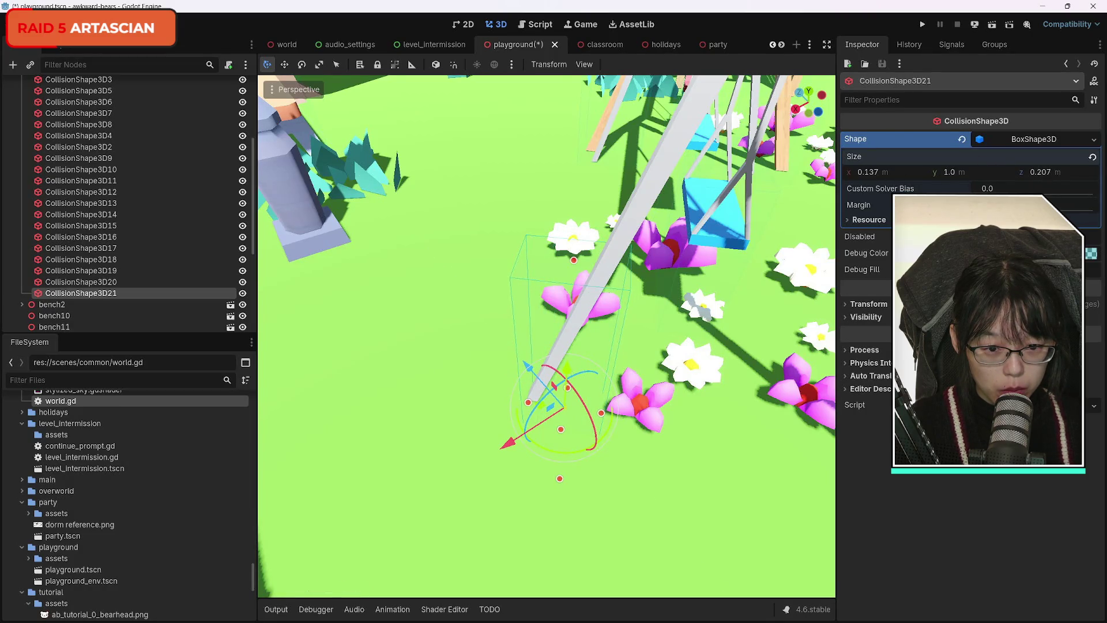
mouse_move(759, 392)
mouse_down()
mouse_move(759, 357)
mouse_move(796, 357)
mouse_up()
scroll(546, 335, down, 2)
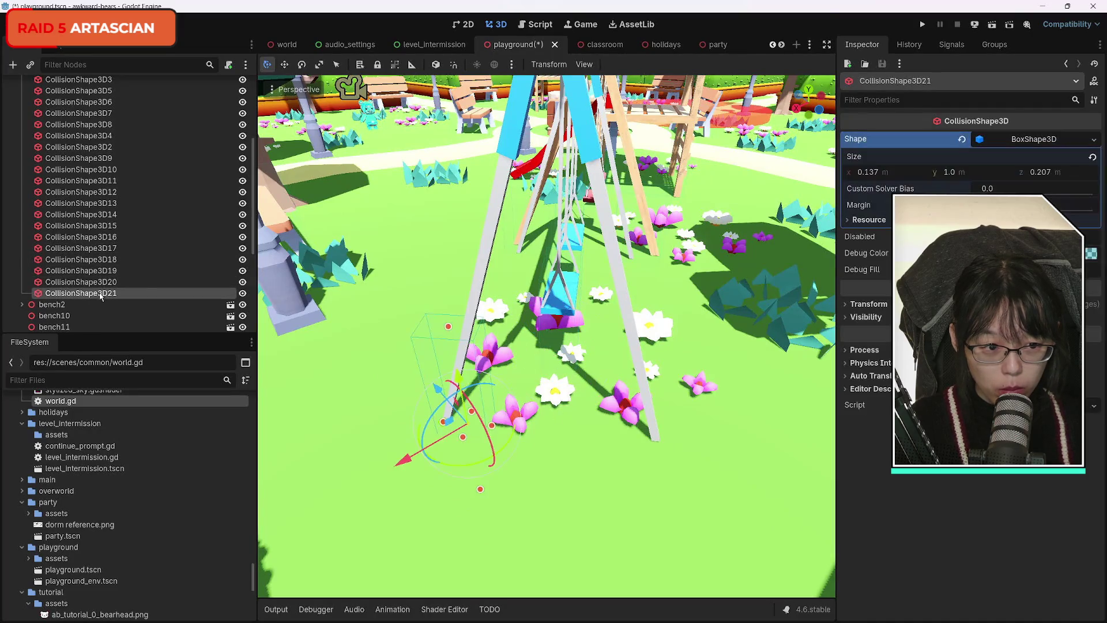
Step: Duplicate CollisionShape3D21 as CollisionShape3D22 and move it along X toward the next swing pole
key(ctrl+d)
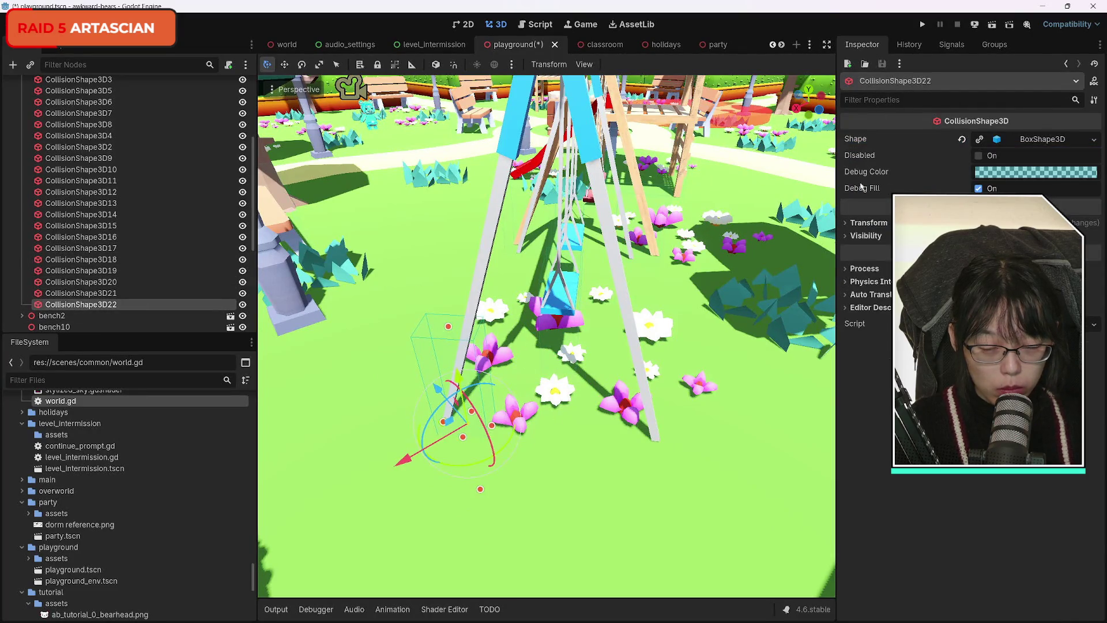
key(g)
key(x)
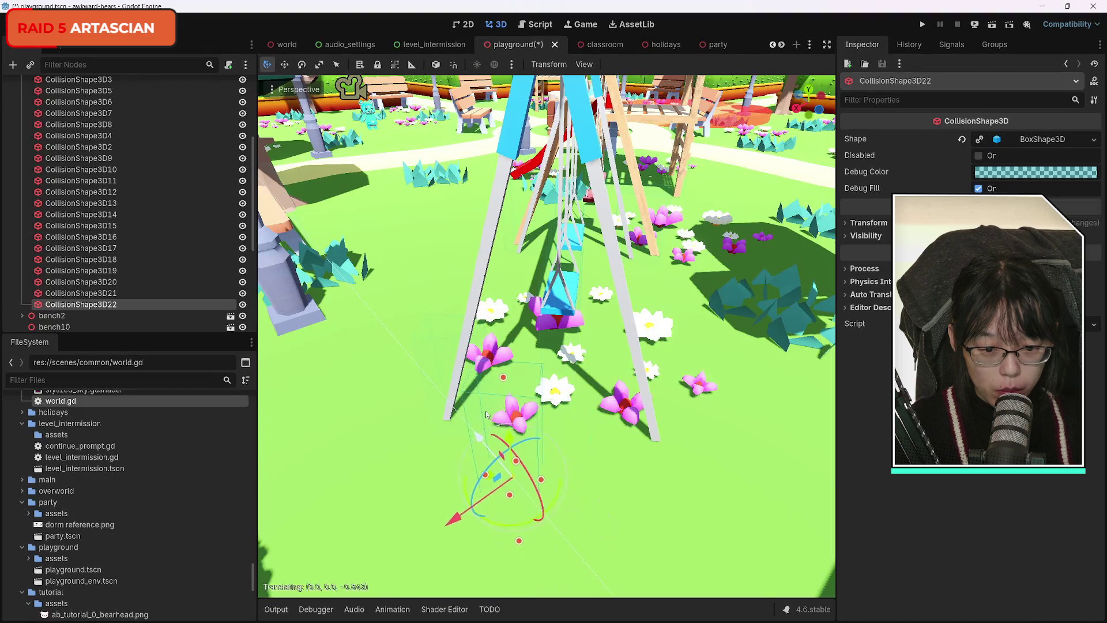
click(612, 499)
key(g)
click(595, 396)
Step: Refine CollisionShape3D22's position along Z onto the swing pole, then select the slide's collision box
drag(640, 438, 645, 467)
key(g)
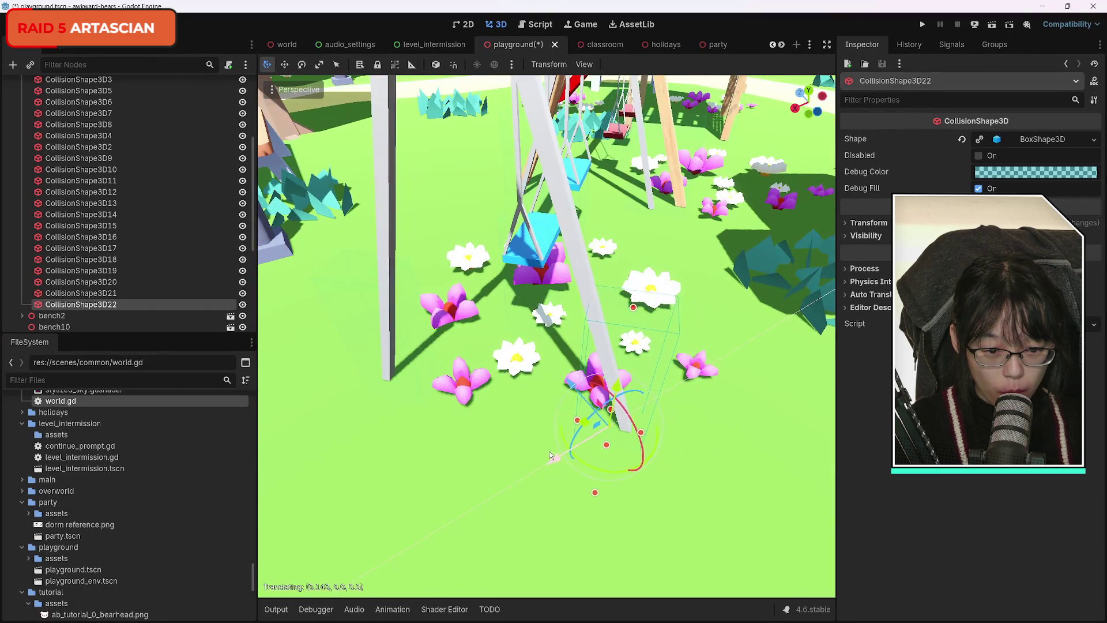
click(547, 452)
drag(548, 452, 496, 415)
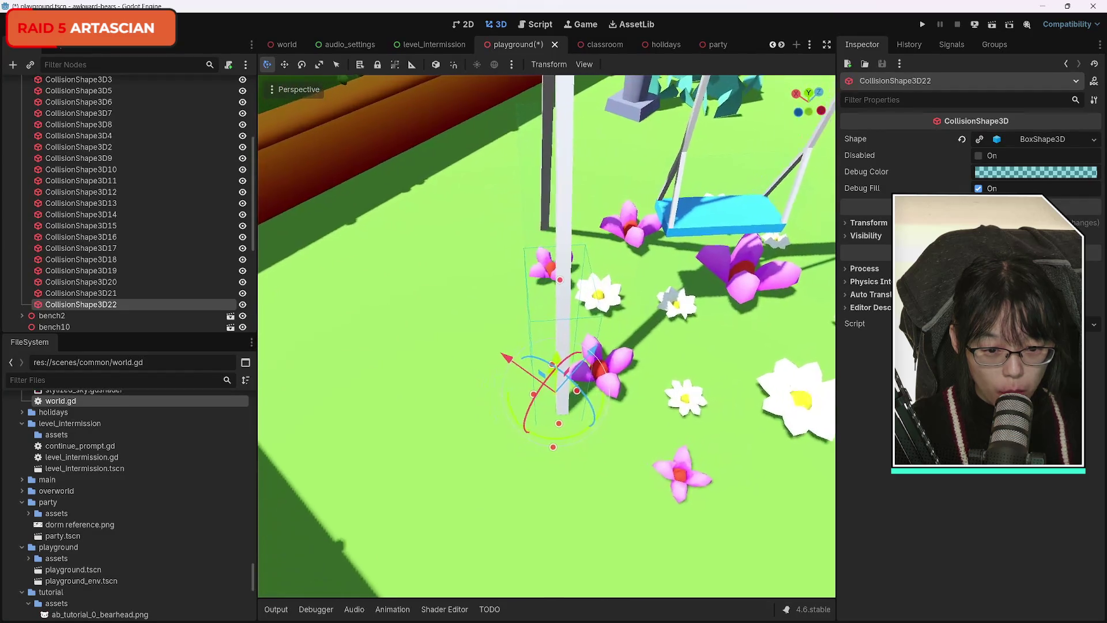
key(g)
key(z)
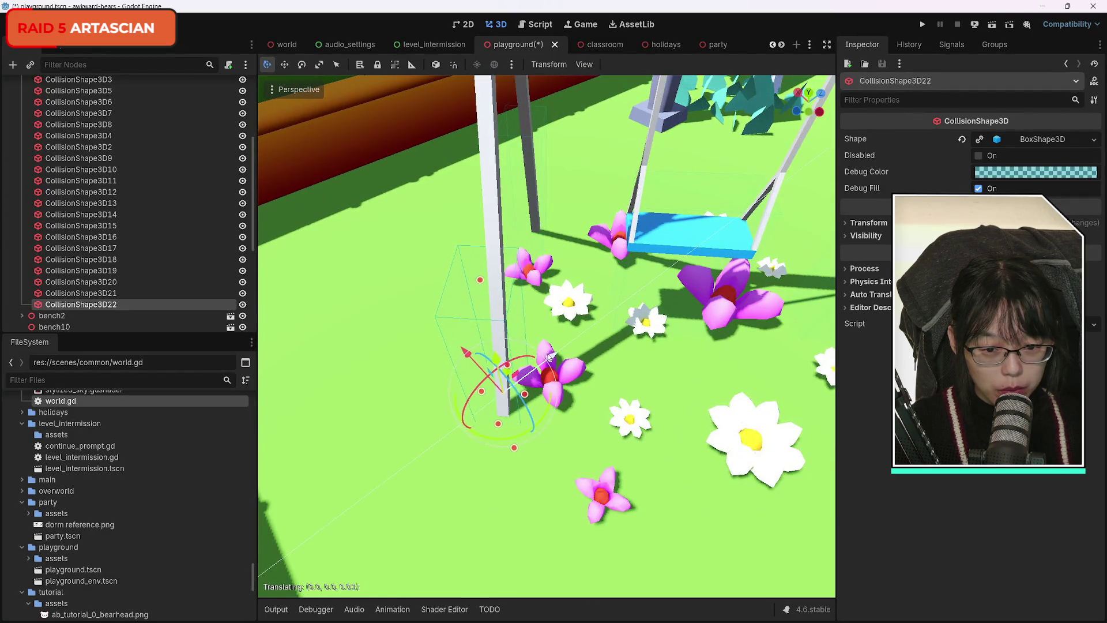
mouse_move(581, 386)
mouse_down()
mouse_move(513, 343)
mouse_move(519, 322)
mouse_move(525, 398)
mouse_move(524, 329)
mouse_move(525, 386)
mouse_move(524, 349)
mouse_up()
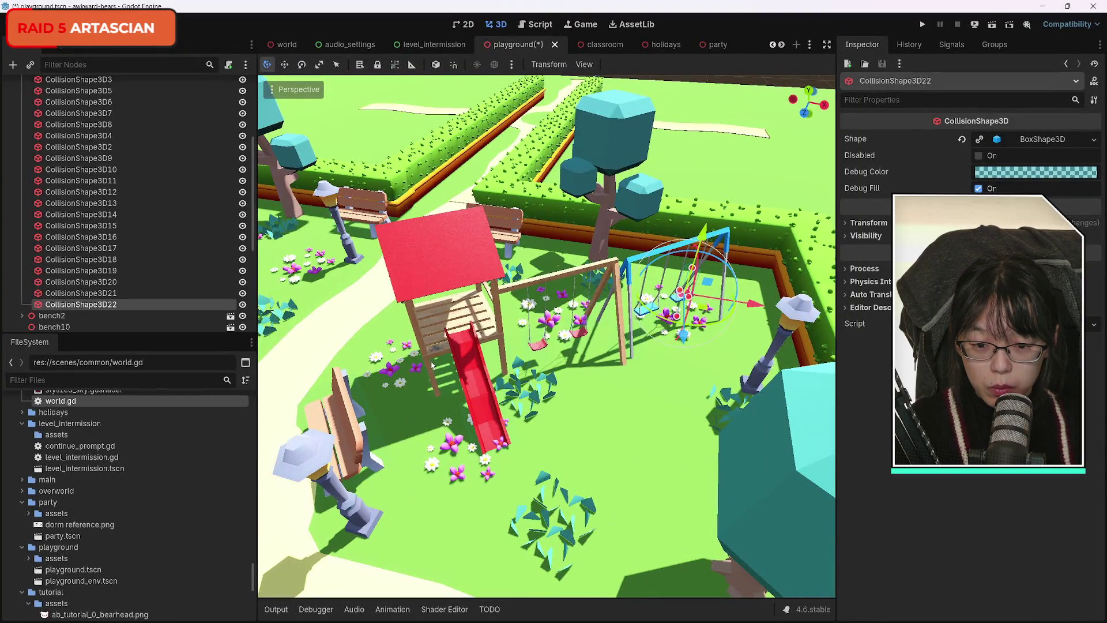
click(86, 203)
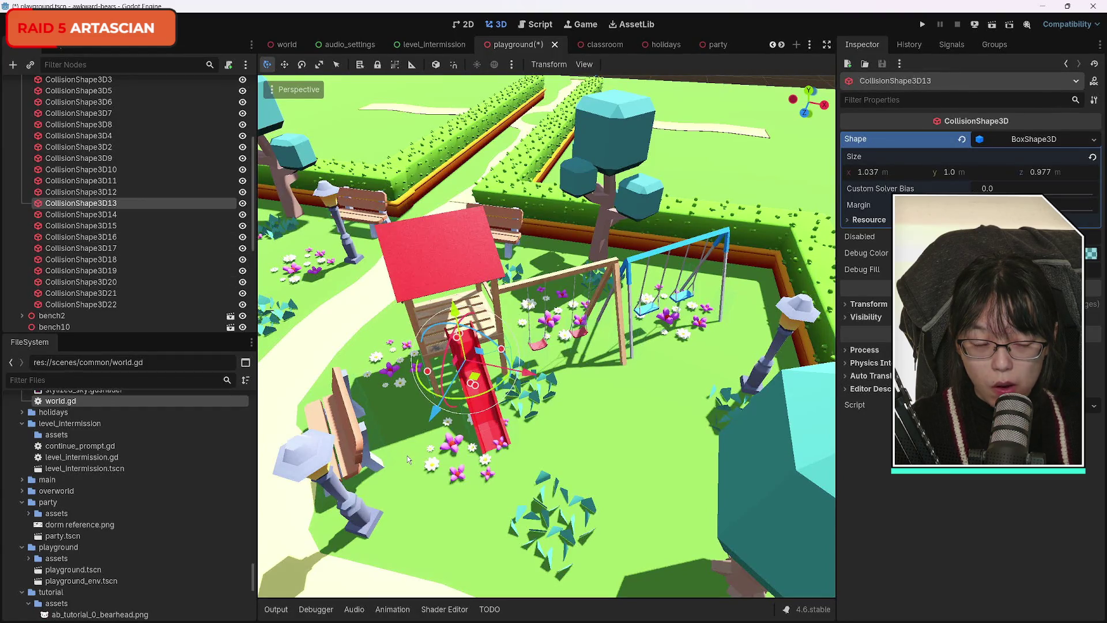
key(w)
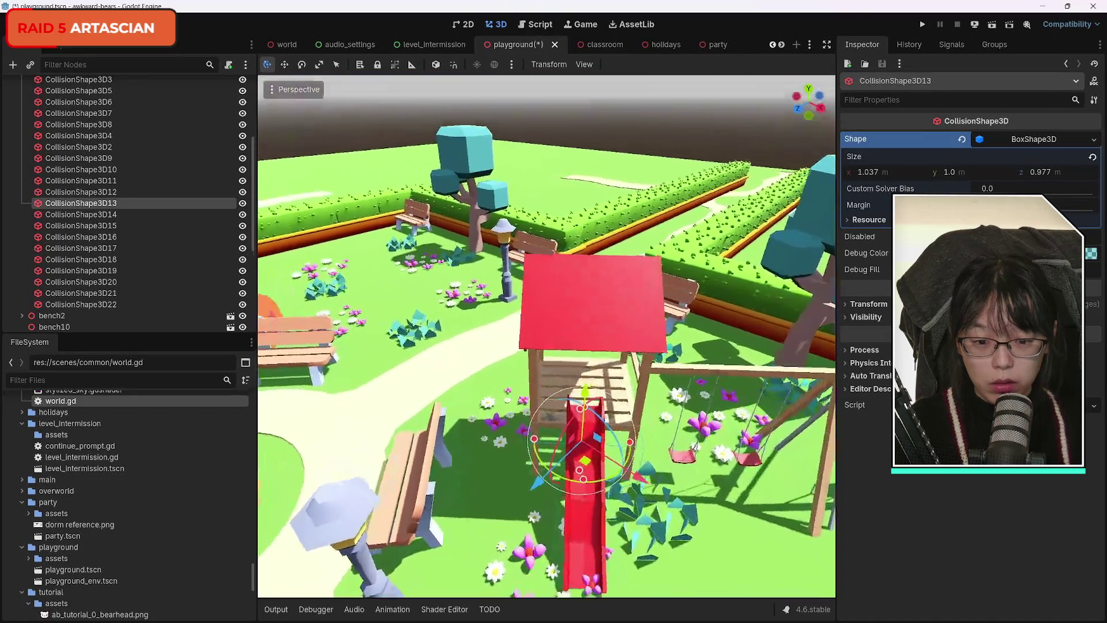
key(w)
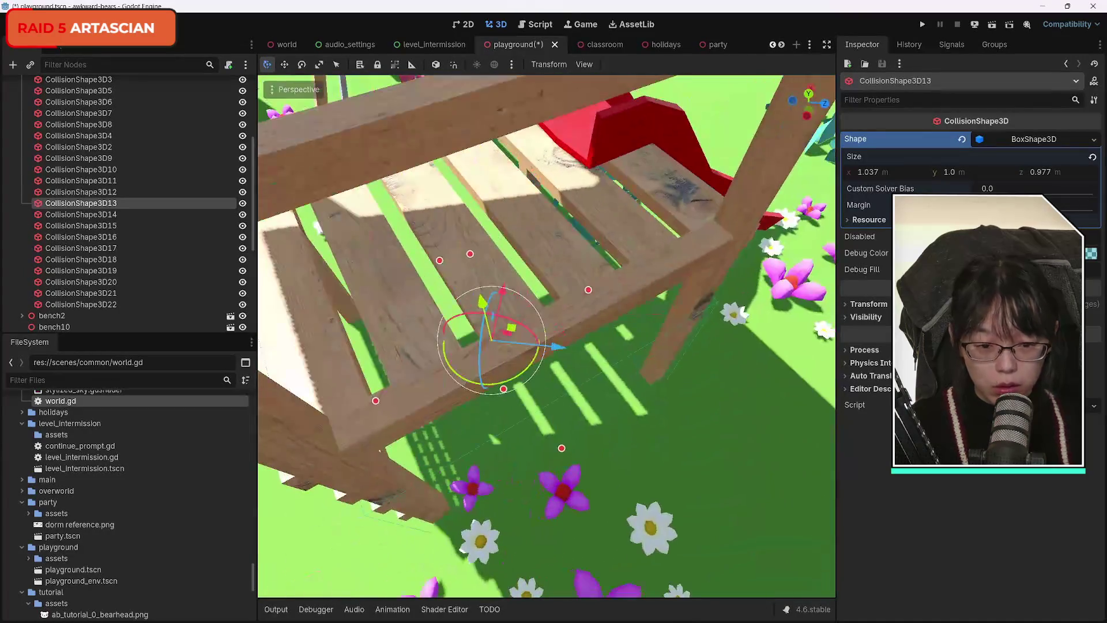
key(s)
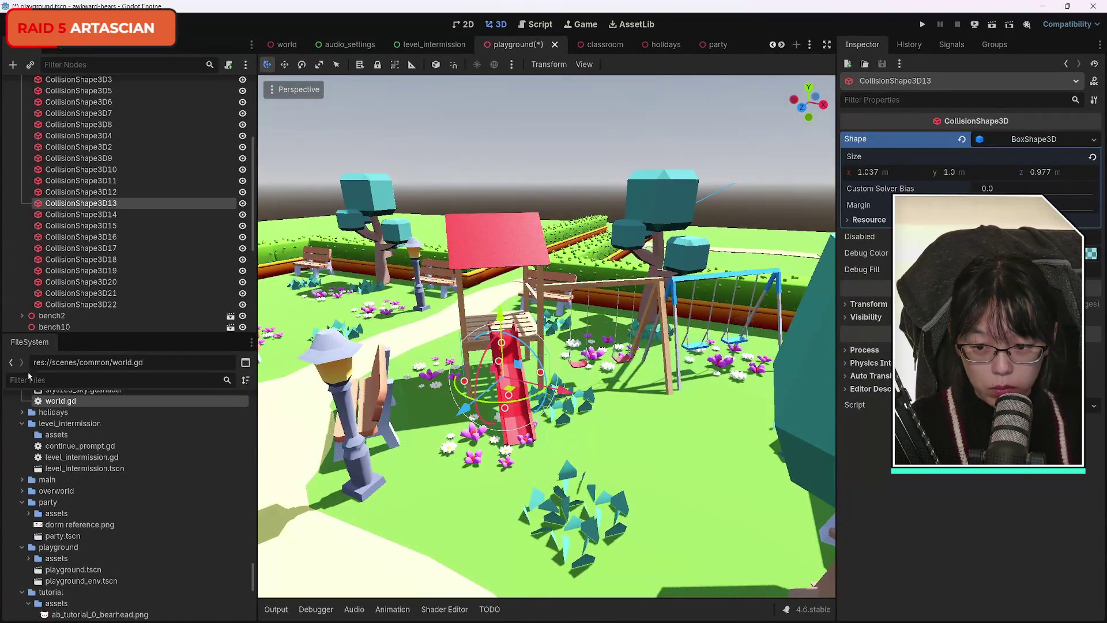
shift+click(116, 305)
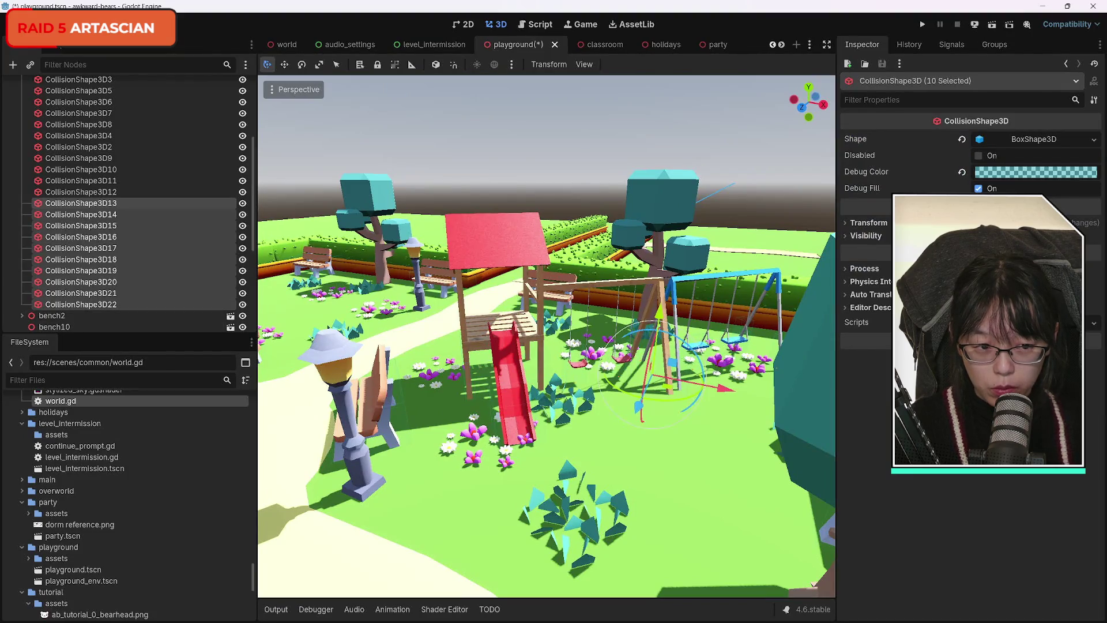
Step: Duplicate the ten selected box collisions CollisionShape3D13–22, undoing a trial rotation of the copies
key(s)
key(w)
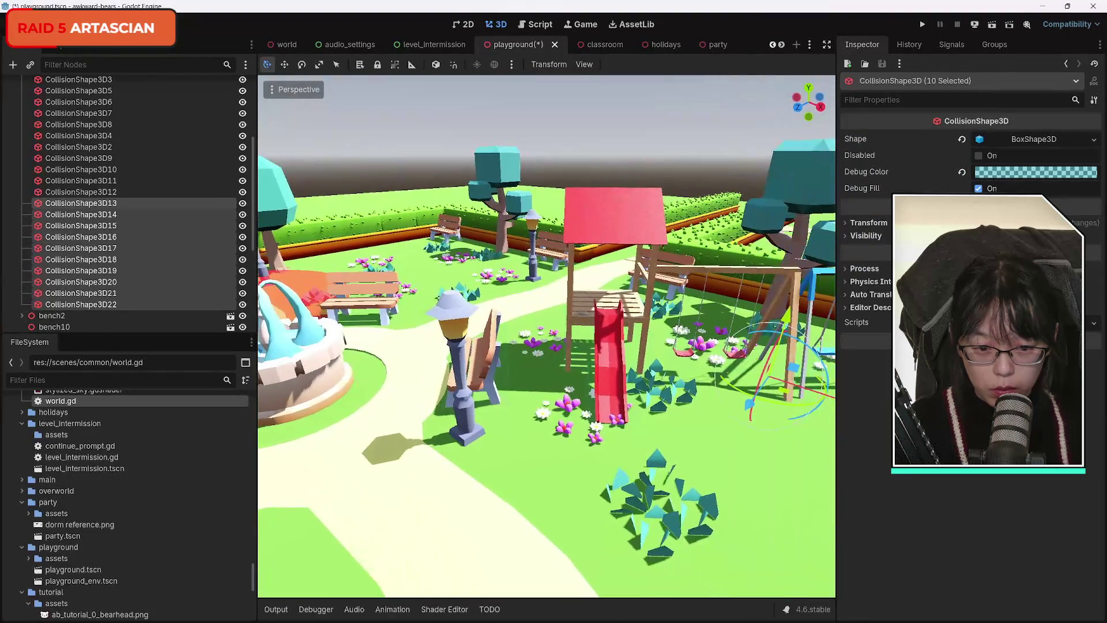
key(s)
key(w)
key(w)
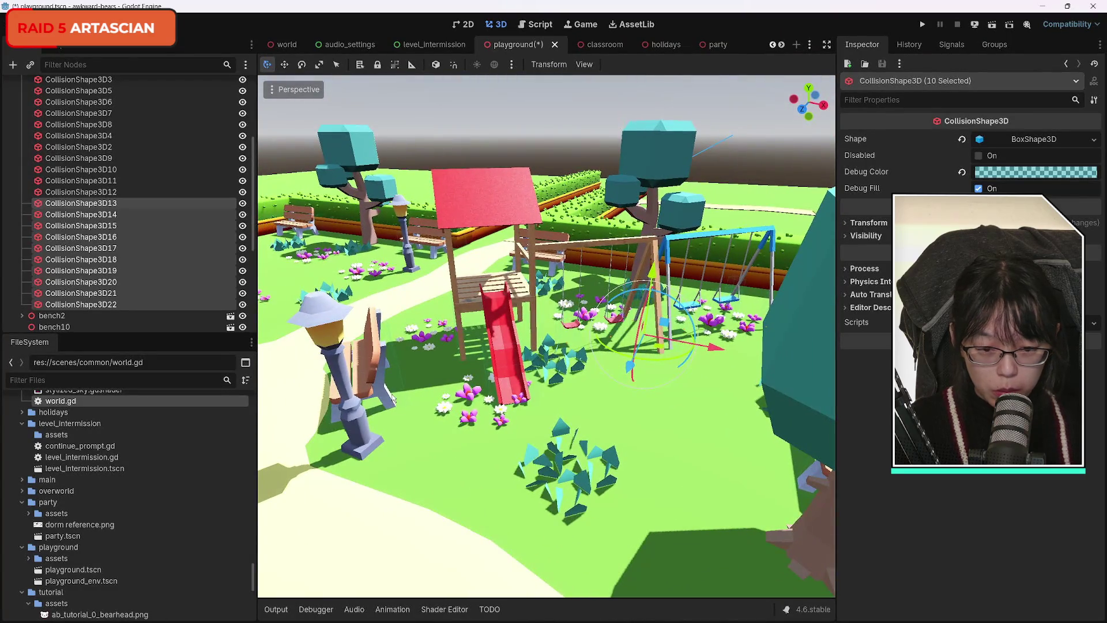
key(ctrl+d)
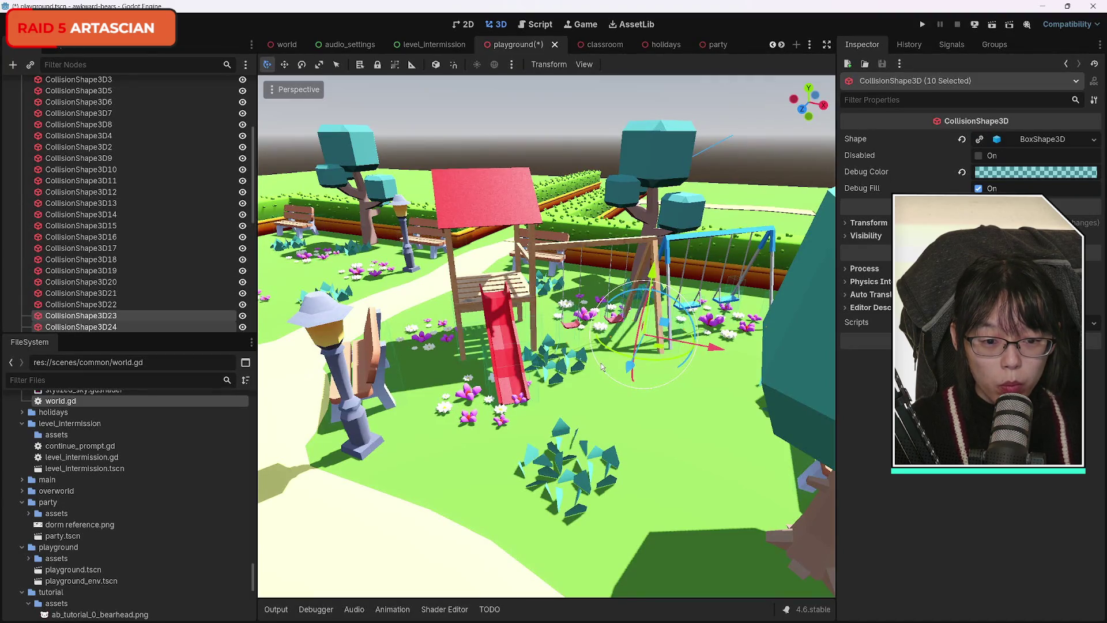
mouse_move(598, 341)
mouse_down()
mouse_move(666, 361)
mouse_move(694, 334)
mouse_up()
mouse_move(628, 371)
mouse_down()
mouse_move(585, 455)
mouse_move(623, 382)
mouse_move(605, 369)
mouse_move(577, 449)
mouse_up()
Step: Shift the duplicated boxes along X across the playground toward the slide
right_click(636, 378)
mouse_move(637, 378)
mouse_down()
mouse_move(462, 187)
mouse_move(719, 344)
mouse_move(635, 229)
mouse_move(483, 230)
mouse_move(295, 292)
mouse_up()
mouse_move(339, 334)
mouse_down()
mouse_move(491, 302)
mouse_move(619, 294)
mouse_up()
mouse_move(587, 406)
mouse_down()
mouse_move(577, 346)
mouse_move(588, 426)
mouse_up()
scroll(547, 336, down, 5)
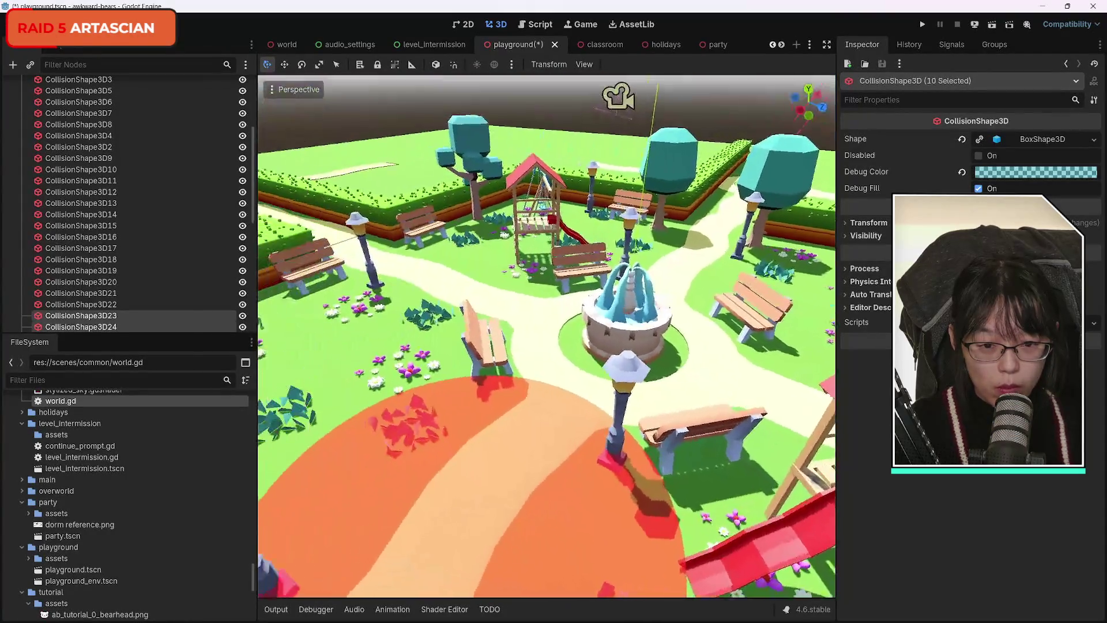
Step: Drag the duplicated boxes along Z and X onto the blue swing set's frame
scroll(546, 336, up, 5)
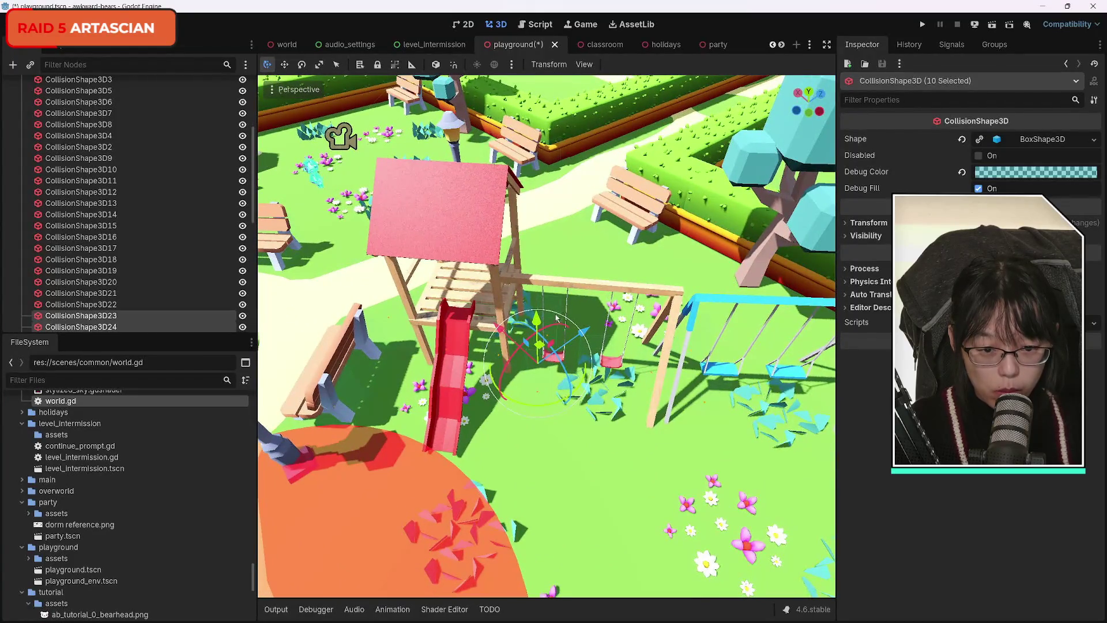
mouse_move(583, 340)
mouse_down()
mouse_move(615, 359)
mouse_move(676, 356)
mouse_move(627, 324)
mouse_up()
drag(564, 291, 692, 347)
mouse_move(766, 375)
mouse_down()
mouse_move(823, 314)
mouse_move(796, 348)
mouse_up()
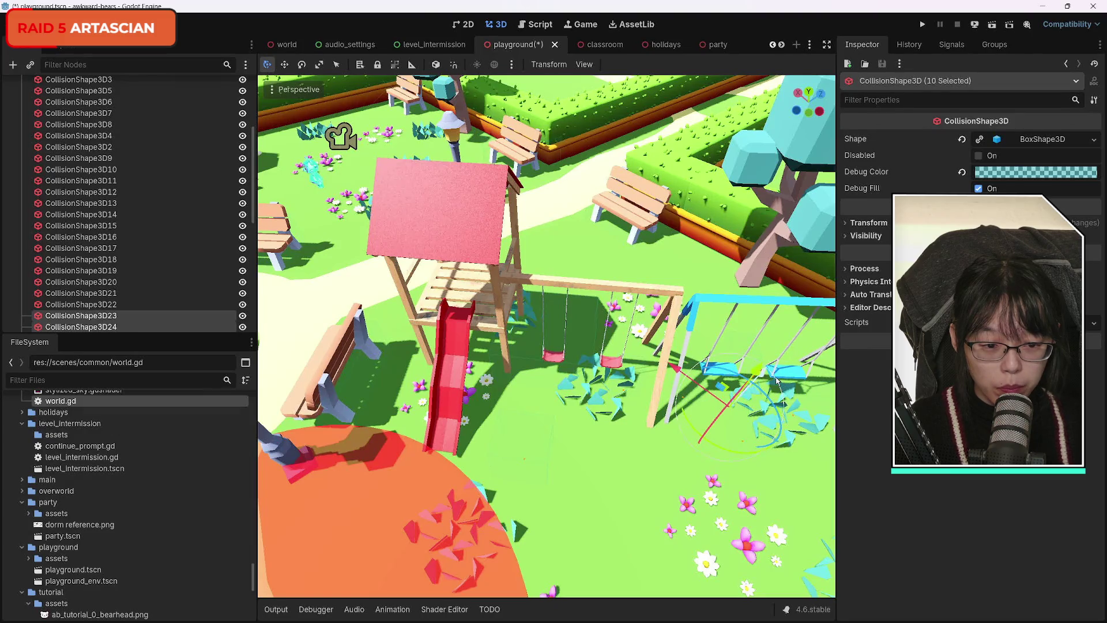
drag(779, 381, 788, 364)
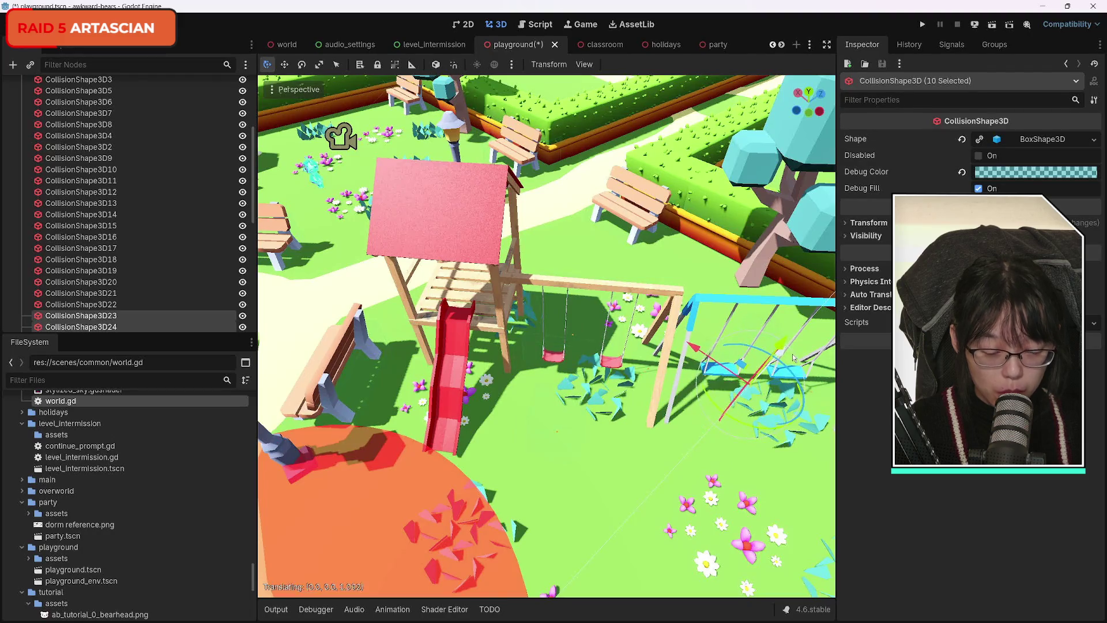
drag(689, 351, 628, 353)
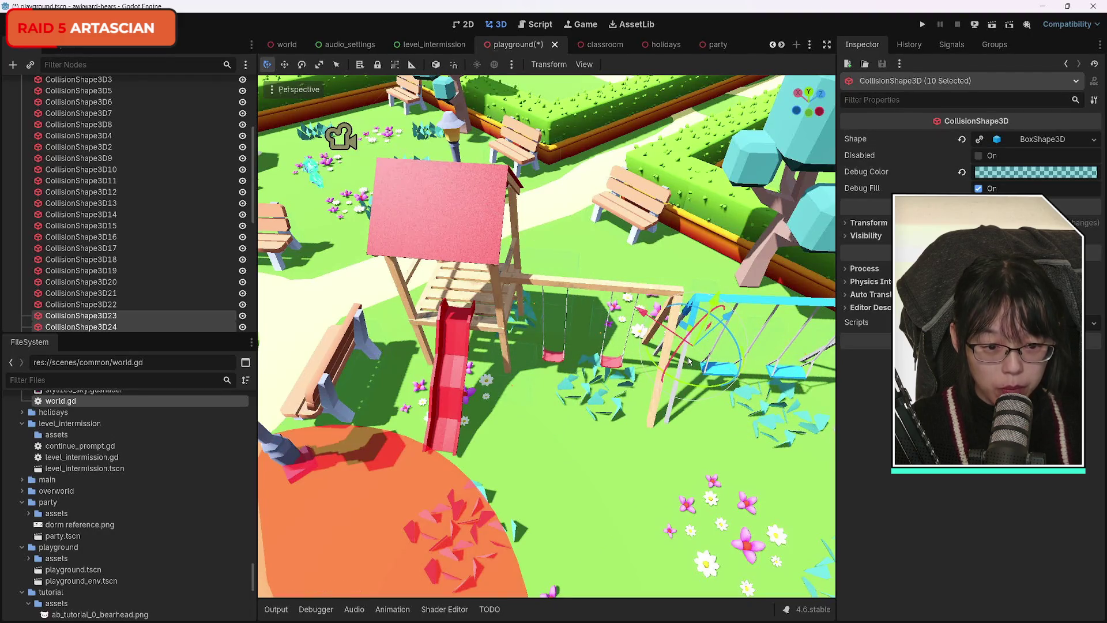
drag(730, 320, 686, 344)
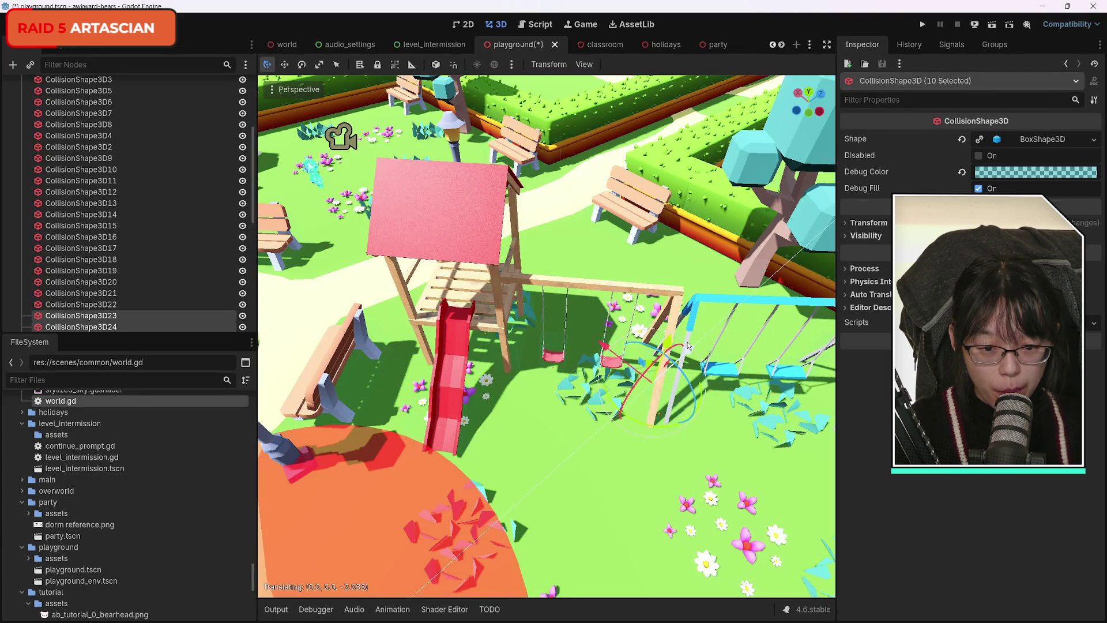
Step: Fine-tune the copies along Z and inspect their alignment from around the swings, slide and fountain
scroll(546, 334, up, 5)
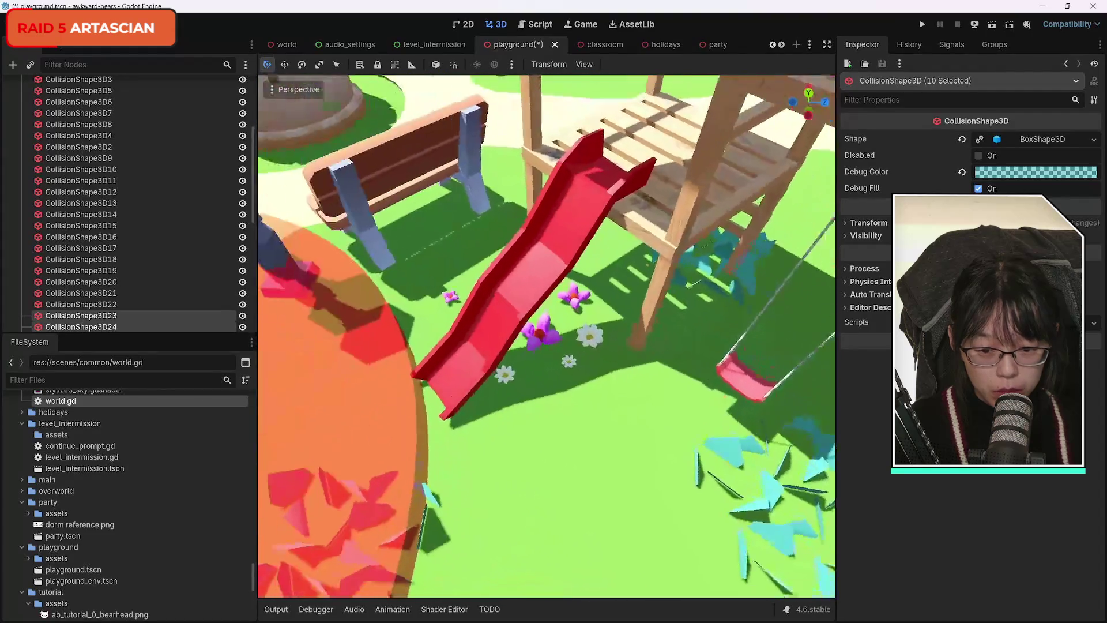
mouse_move(547, 334)
mouse_down()
mouse_move(381, 334)
mouse_move(381, 288)
mouse_move(363, 262)
mouse_up()
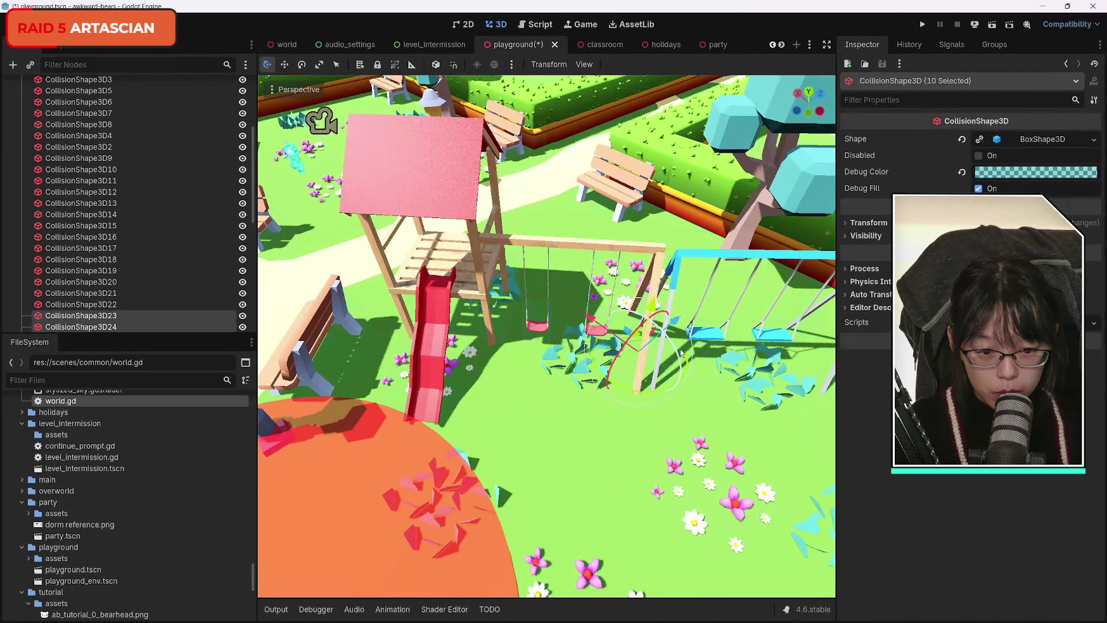
drag(673, 324, 670, 329)
scroll(669, 329, up, 5)
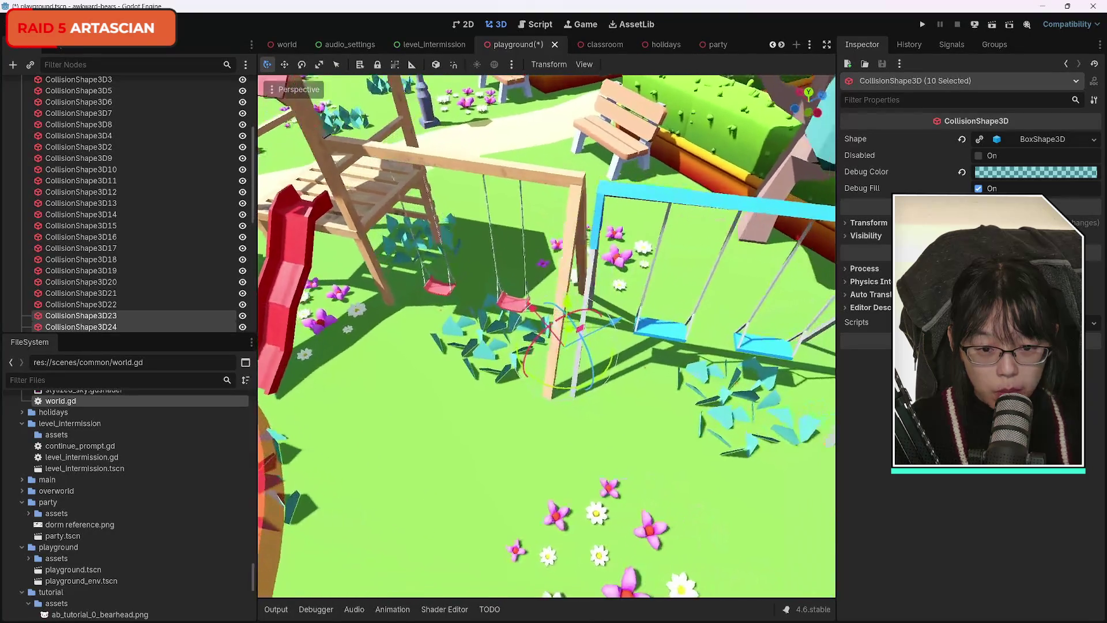
drag(571, 380, 538, 378)
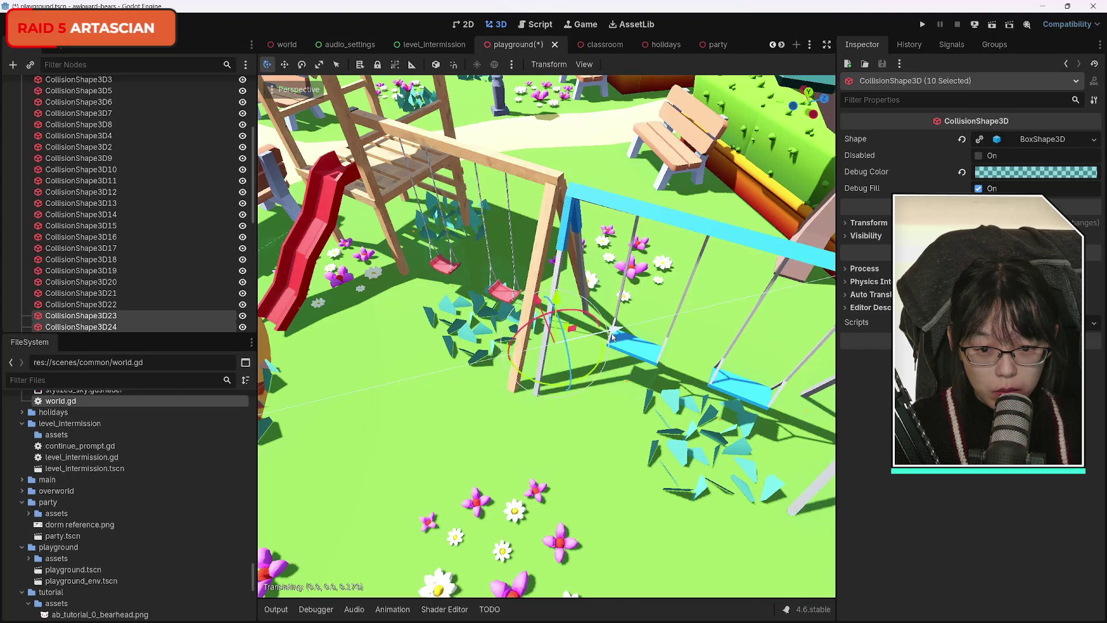
drag(395, 340, 334, 337)
mouse_move(497, 316)
mouse_down()
mouse_move(728, 423)
mouse_move(427, 415)
mouse_move(426, 392)
mouse_move(426, 426)
mouse_move(396, 338)
mouse_up()
drag(288, 333, 274, 308)
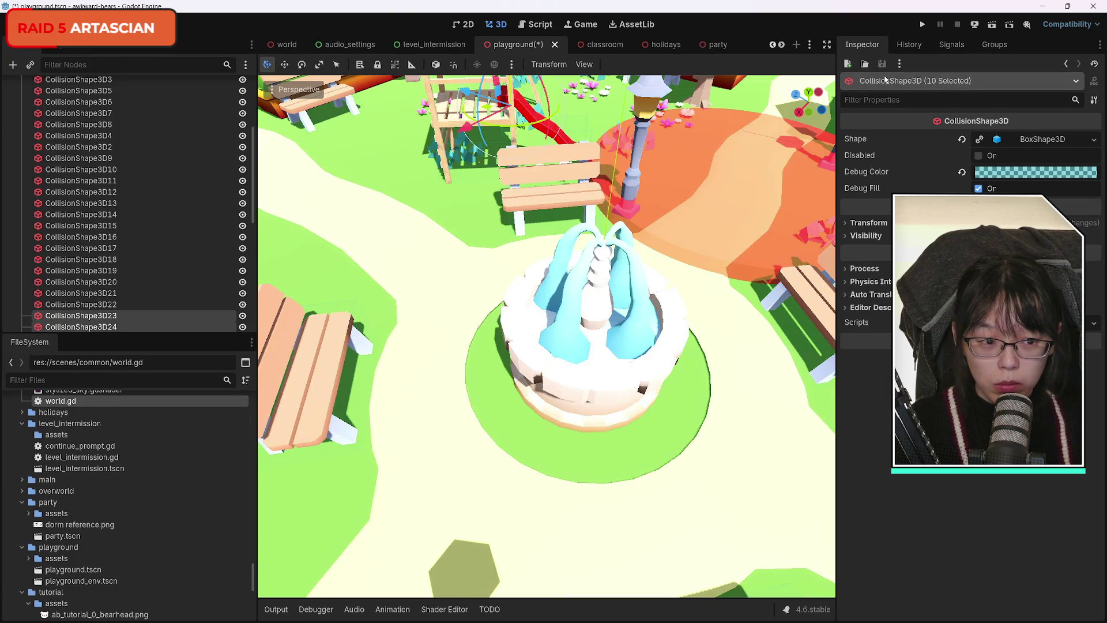
scroll(152, 226, down, 3)
scroll(152, 224, down, 5)
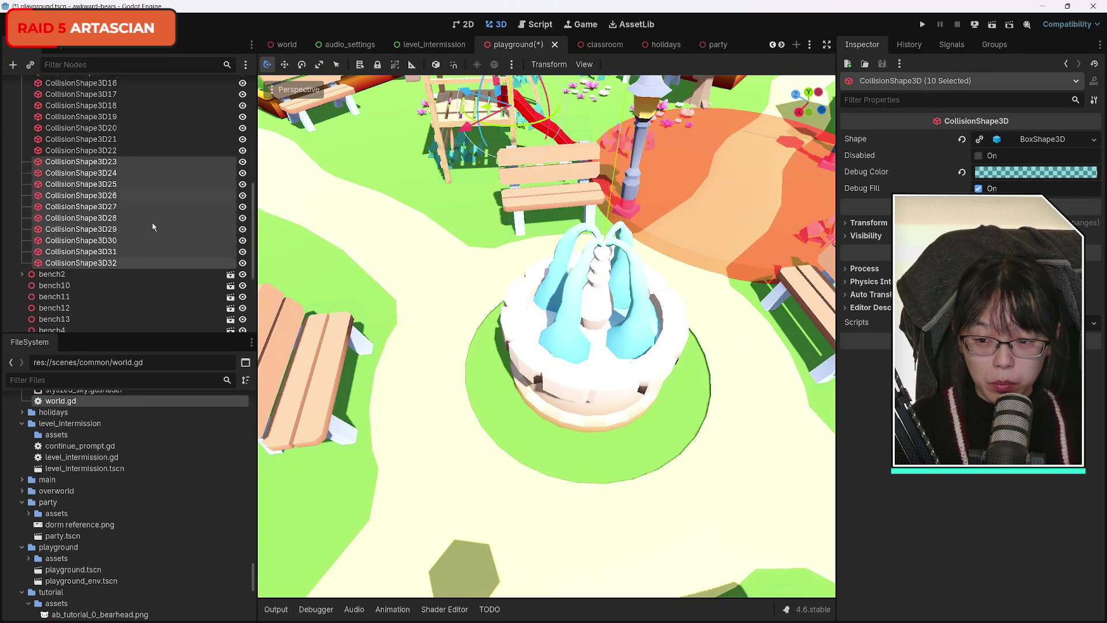
click(117, 170)
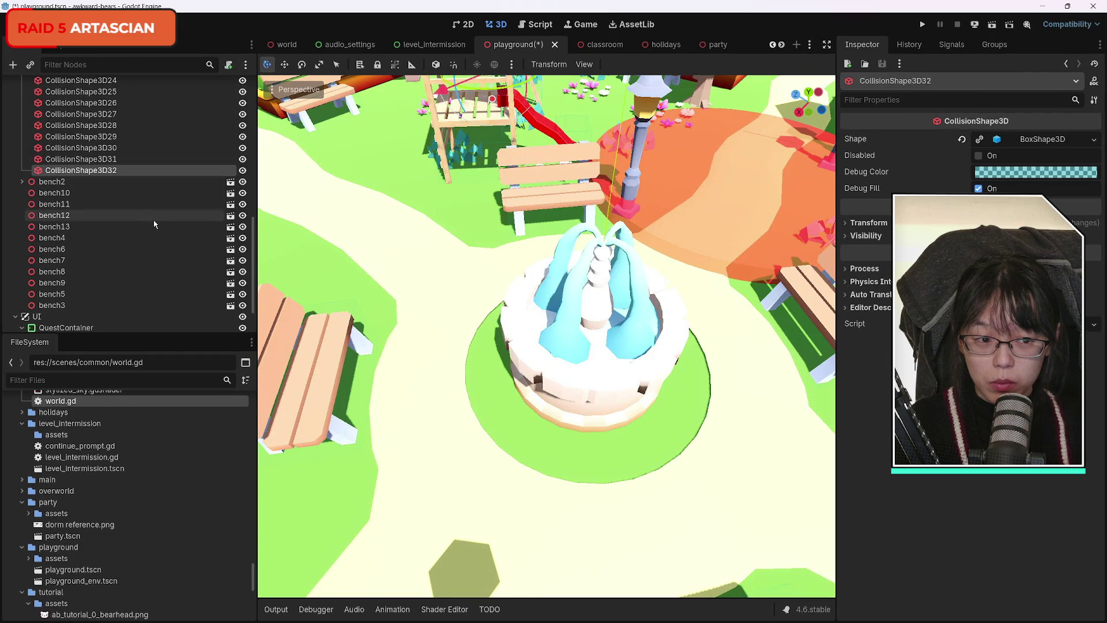
scroll(123, 196, up, 5)
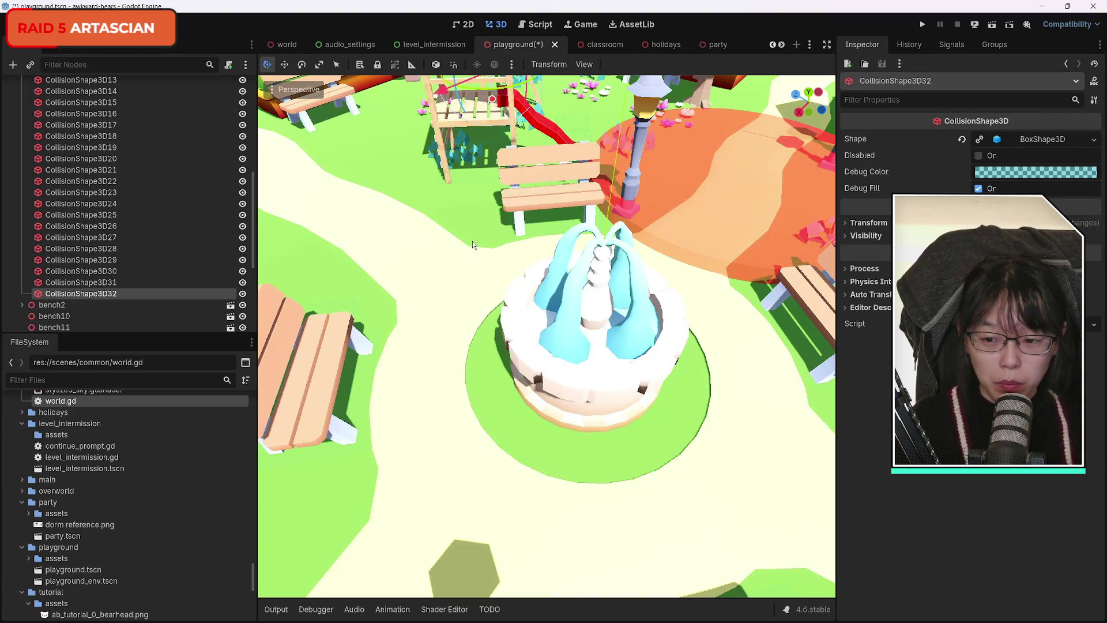
click(116, 281)
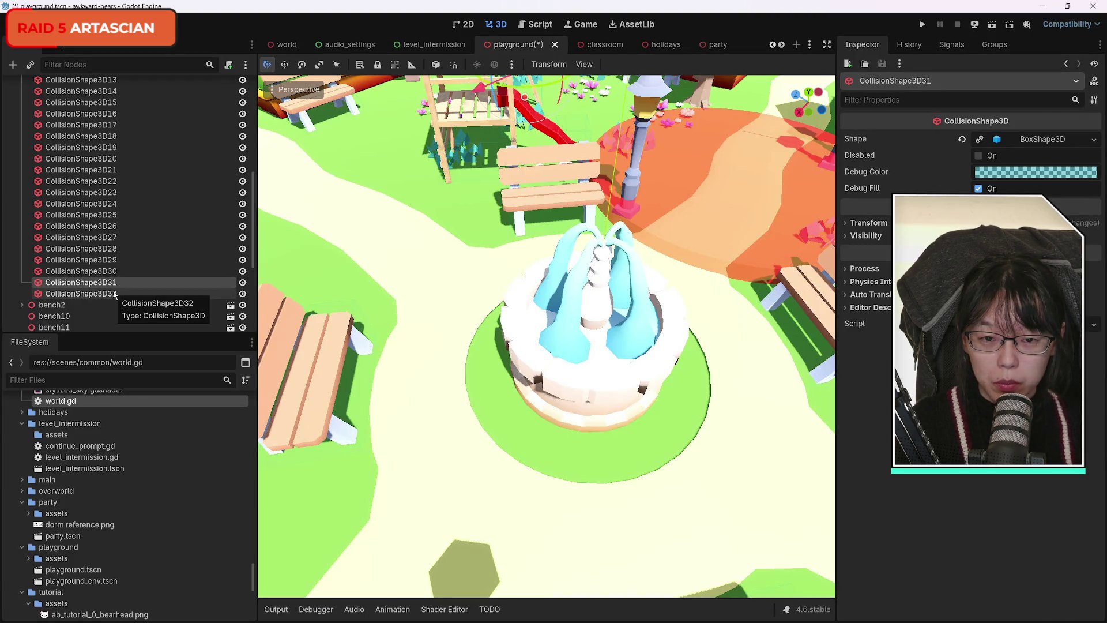
key(f)
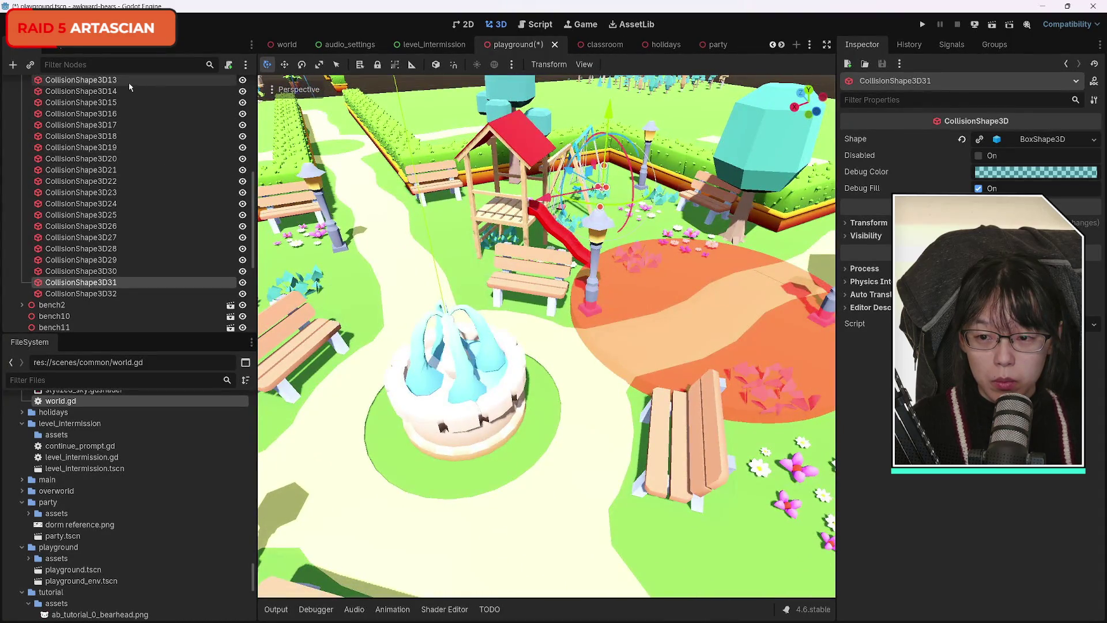
click(129, 81)
key(f)
mouse_move(547, 334)
mouse_down()
mouse_move(519, 248)
mouse_move(501, 253)
mouse_move(513, 265)
mouse_up()
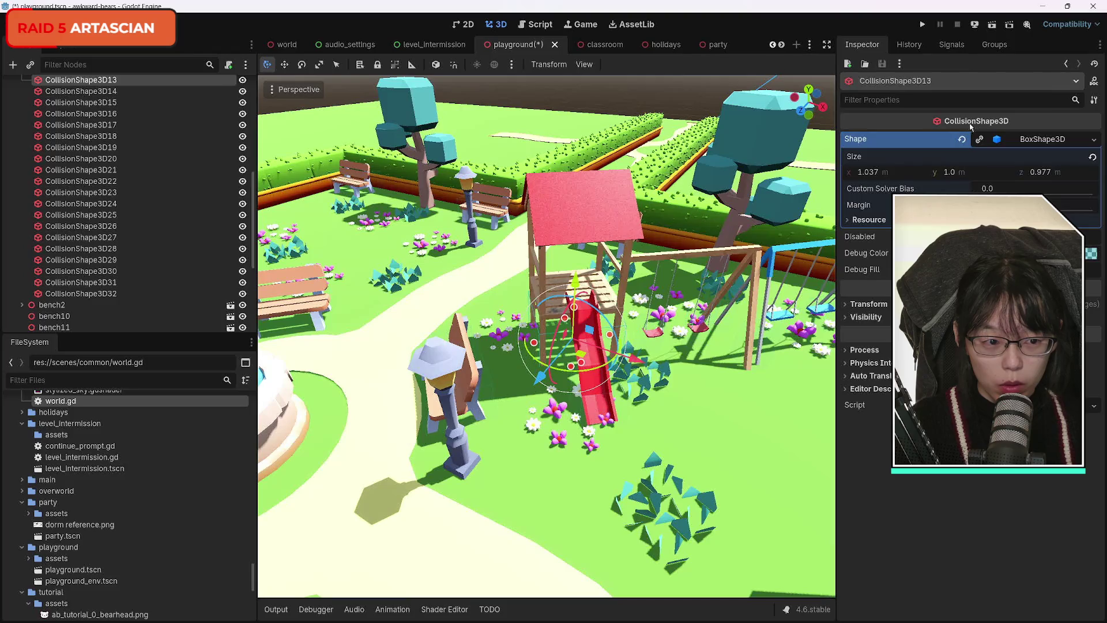
Step: Duplicate CollisionShape3D13 as CollisionShape3D33, move it to the lamp post, and make it a CylinderShape3D
key(ctrl+d)
mouse_move(116, 92)
mouse_down()
mouse_move(145, 272)
mouse_move(130, 312)
mouse_up()
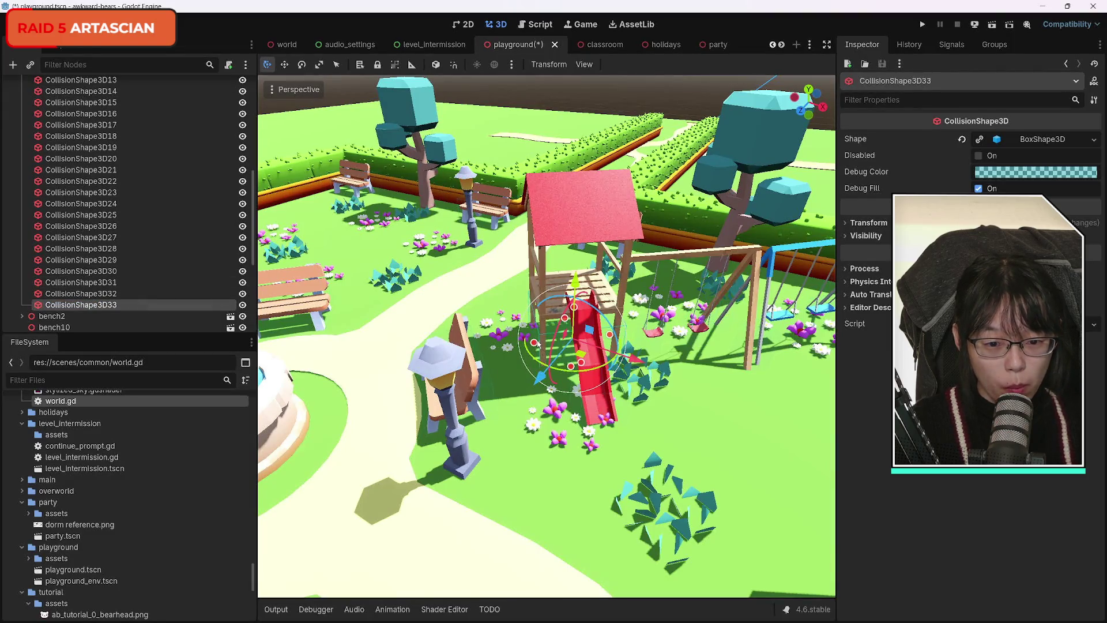
drag(540, 378, 423, 519)
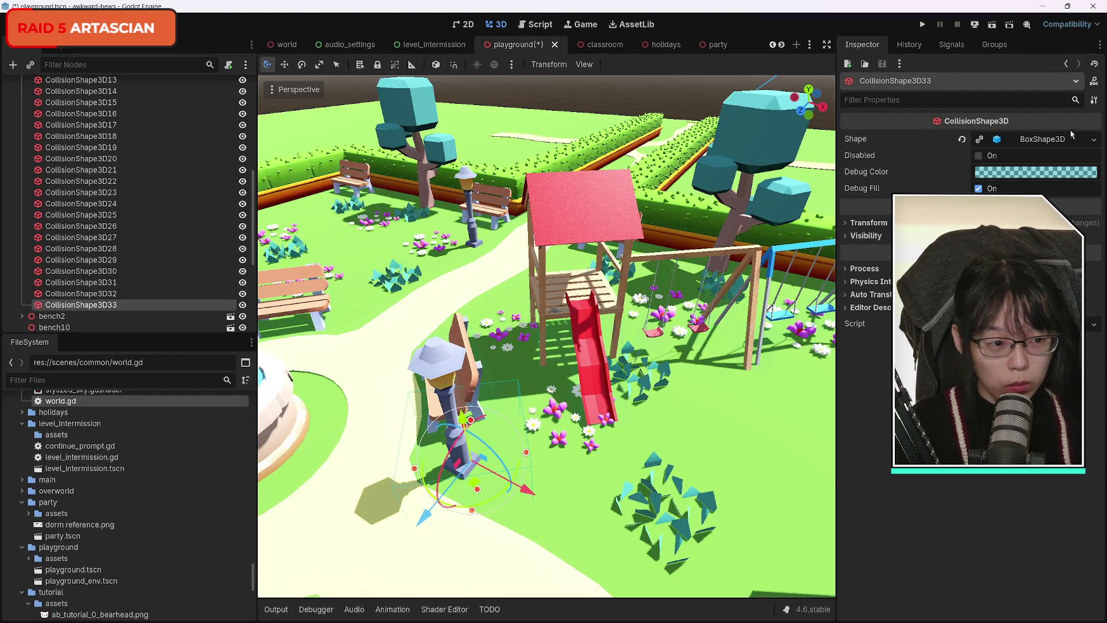
click(1095, 141)
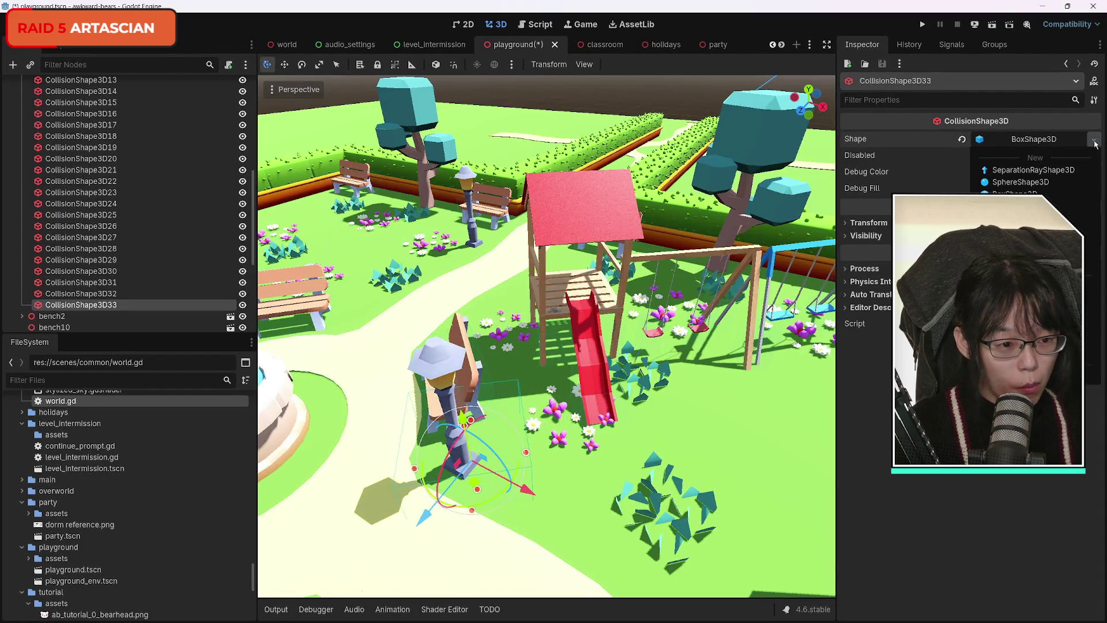
click(1032, 218)
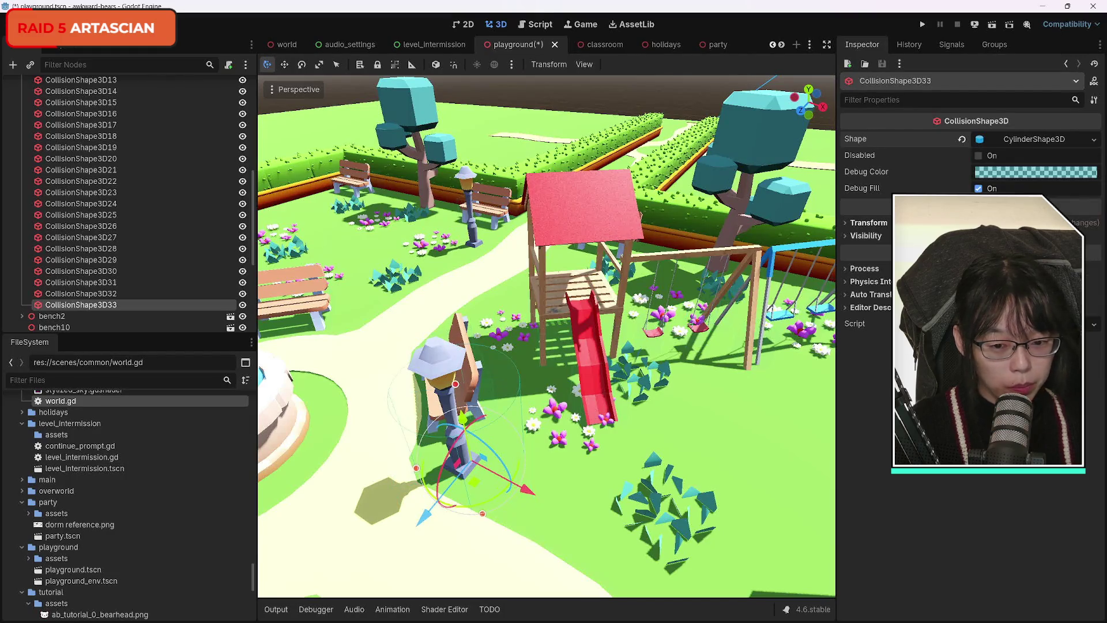
click(979, 142)
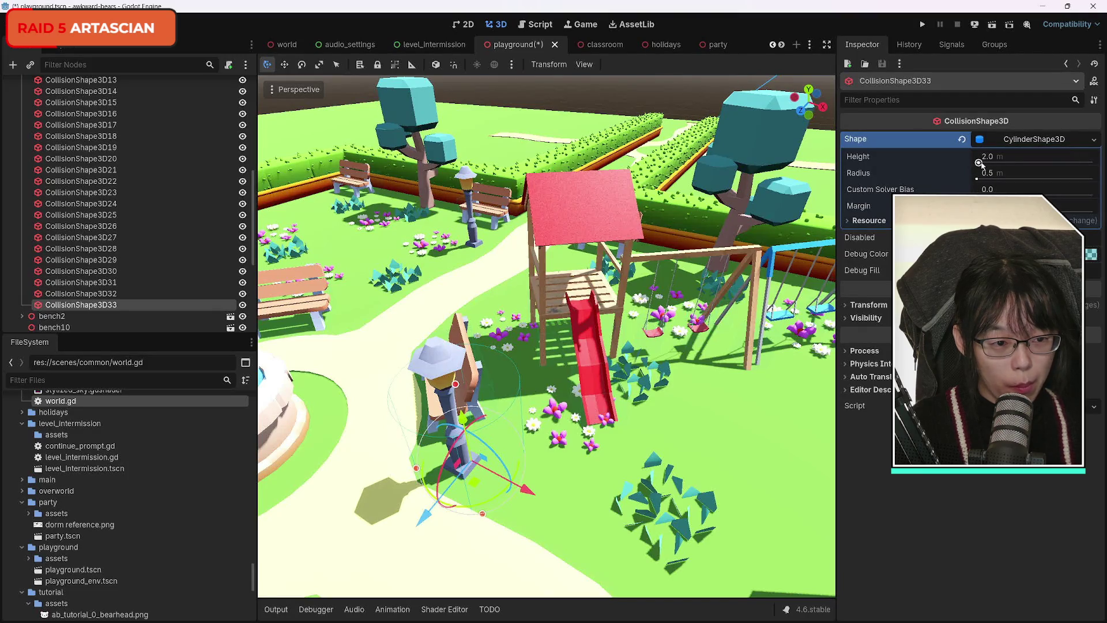
Step: Set the 2 m cylinder's radius to 0.15 m and nudge it along Z onto the post
drag(977, 179, 981, 179)
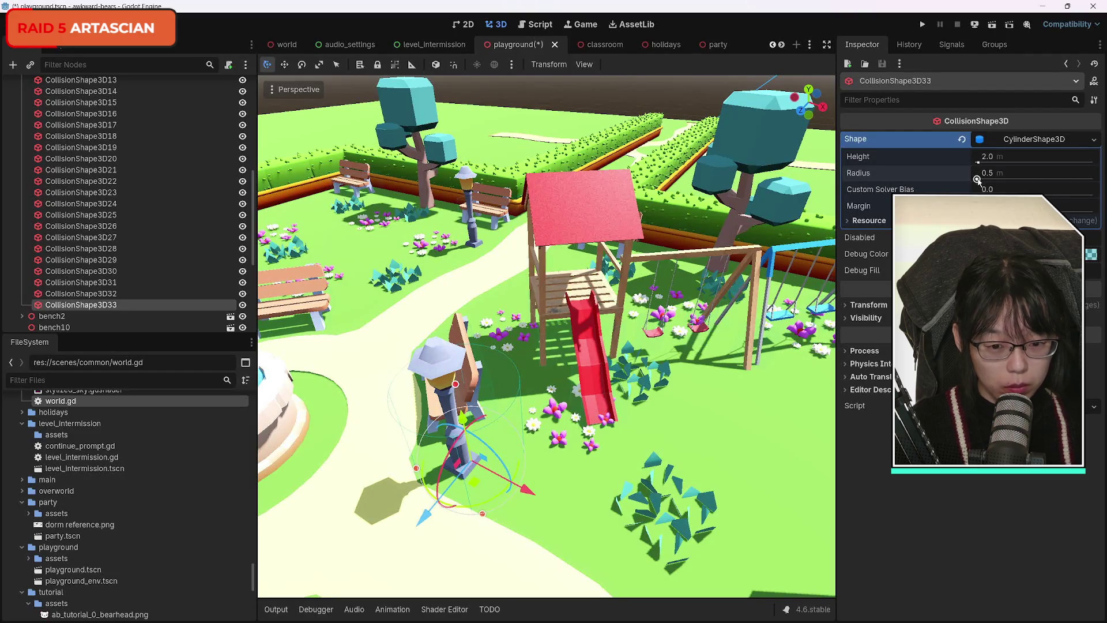
scroll(666, 391, up, 8)
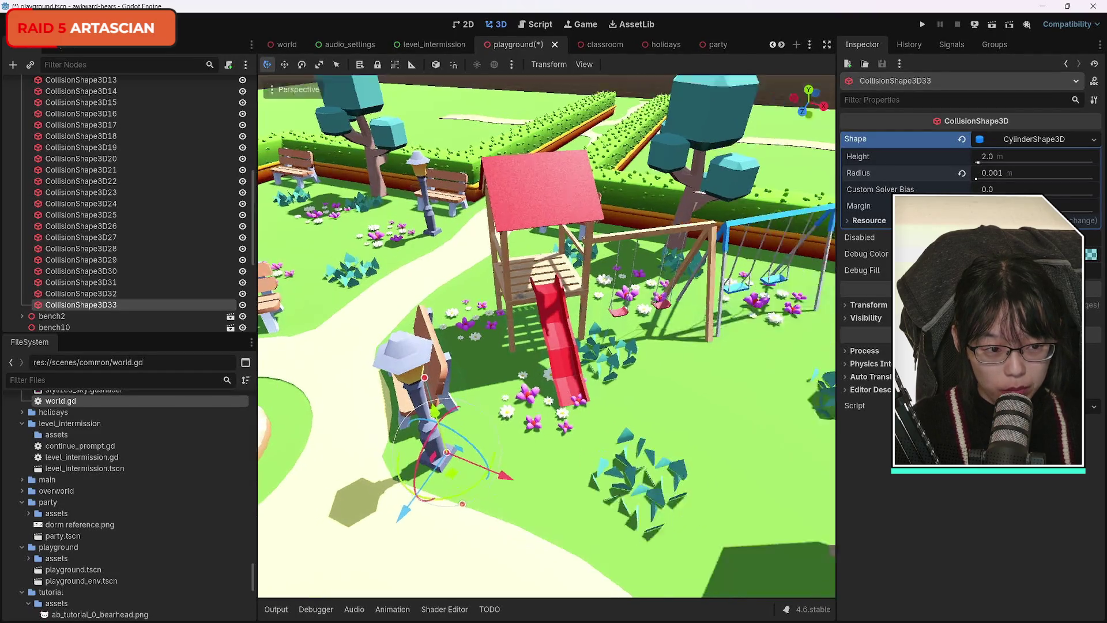
scroll(607, 474, down, 6)
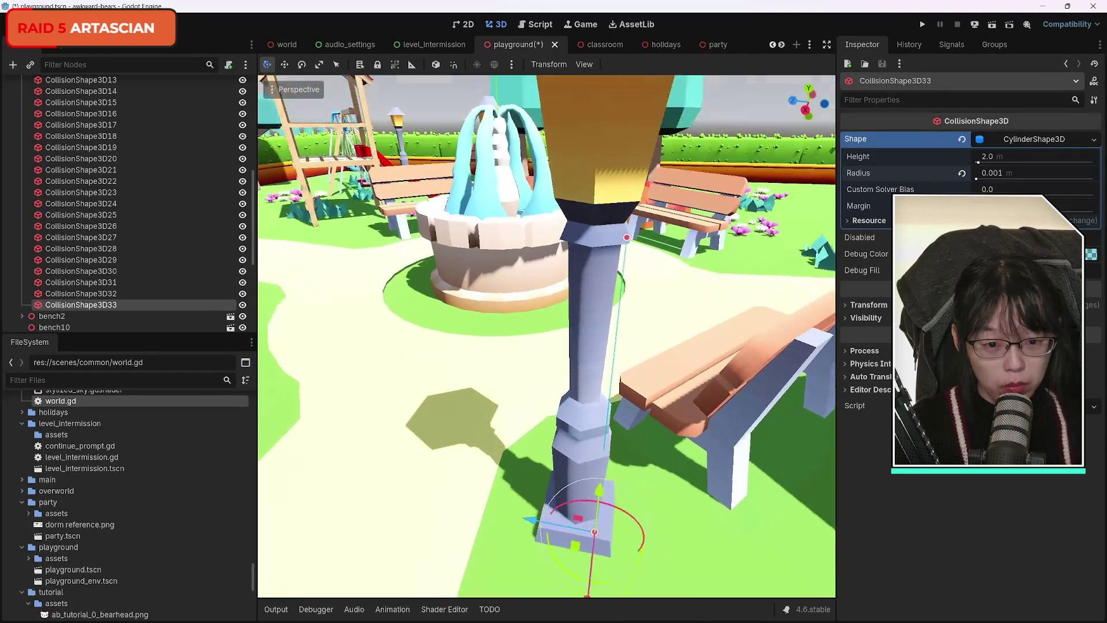
click(1002, 174)
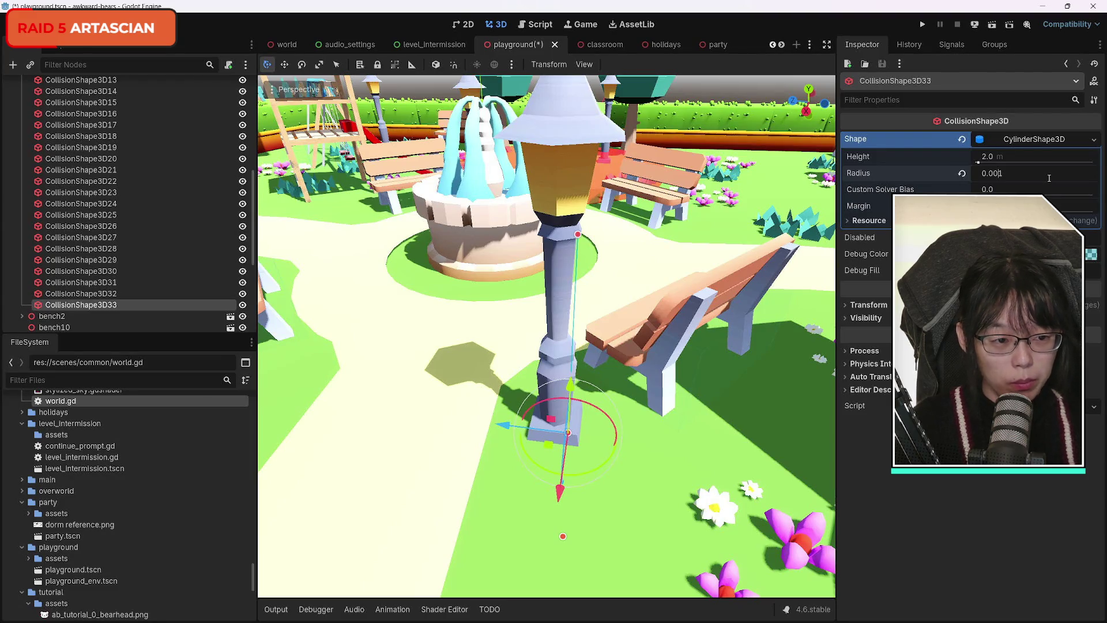
text(0.01)
key(Return)
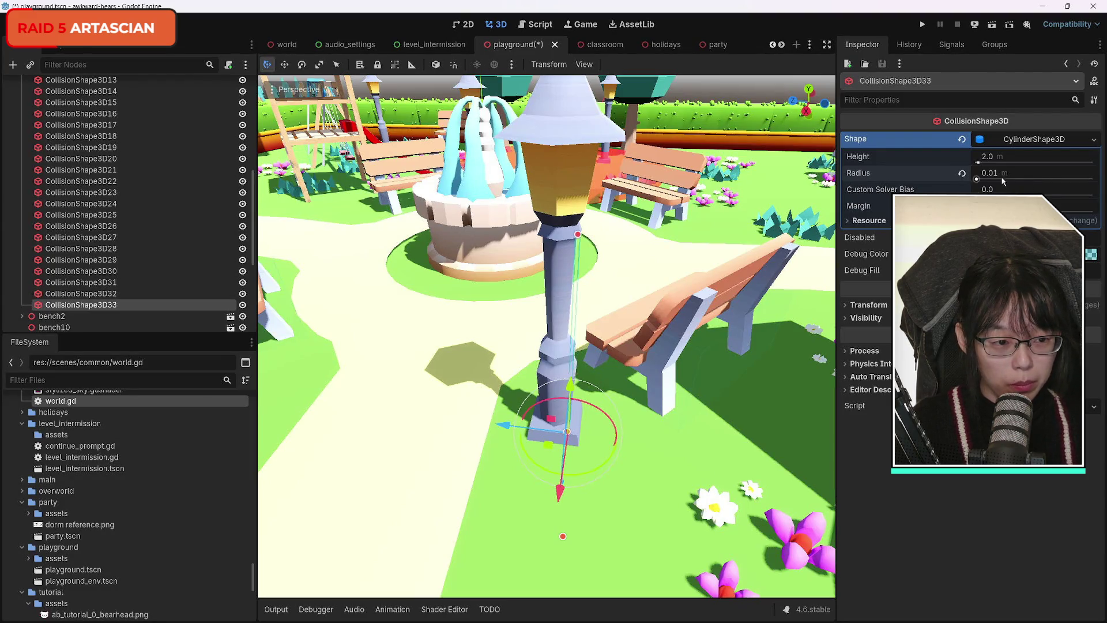
text(0.1)
key(Return)
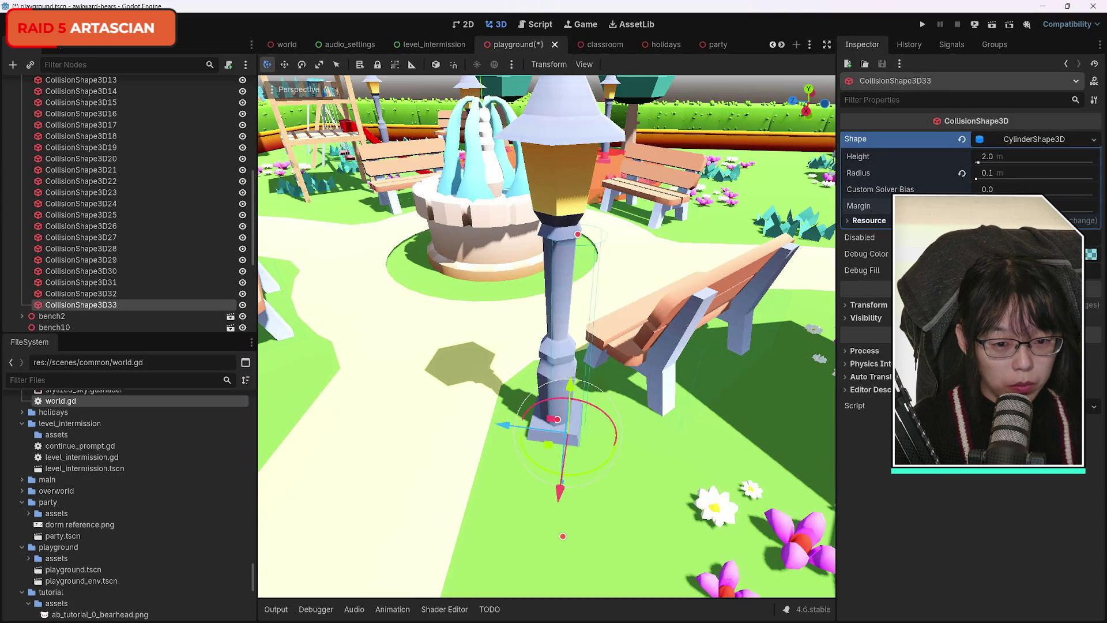
mouse_move(502, 425)
mouse_down()
mouse_move(484, 433)
mouse_move(506, 426)
mouse_up()
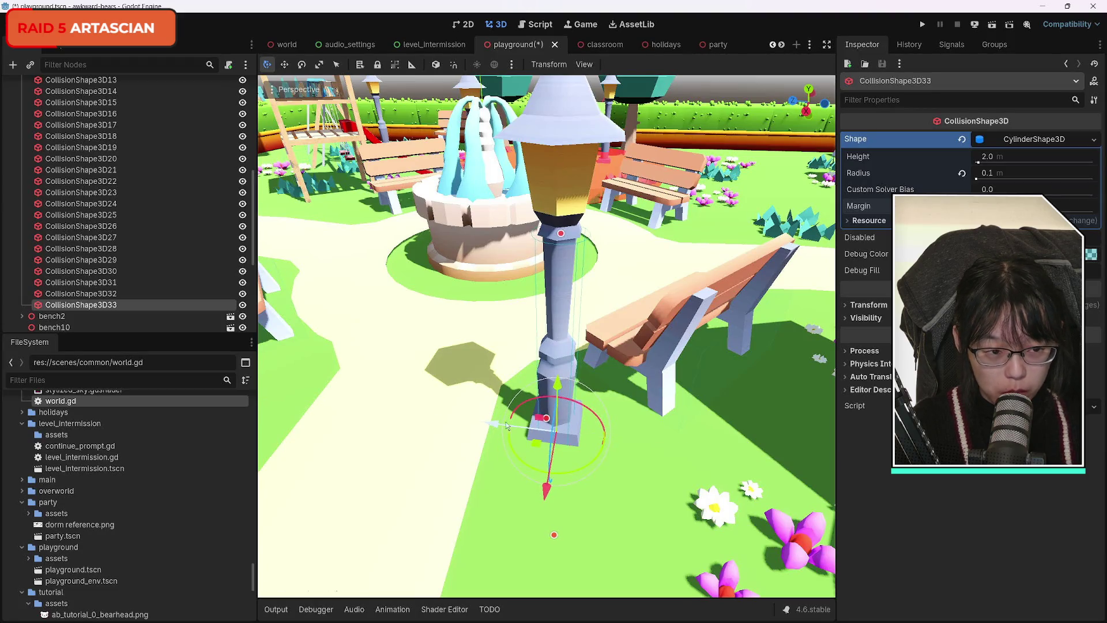
click(994, 175)
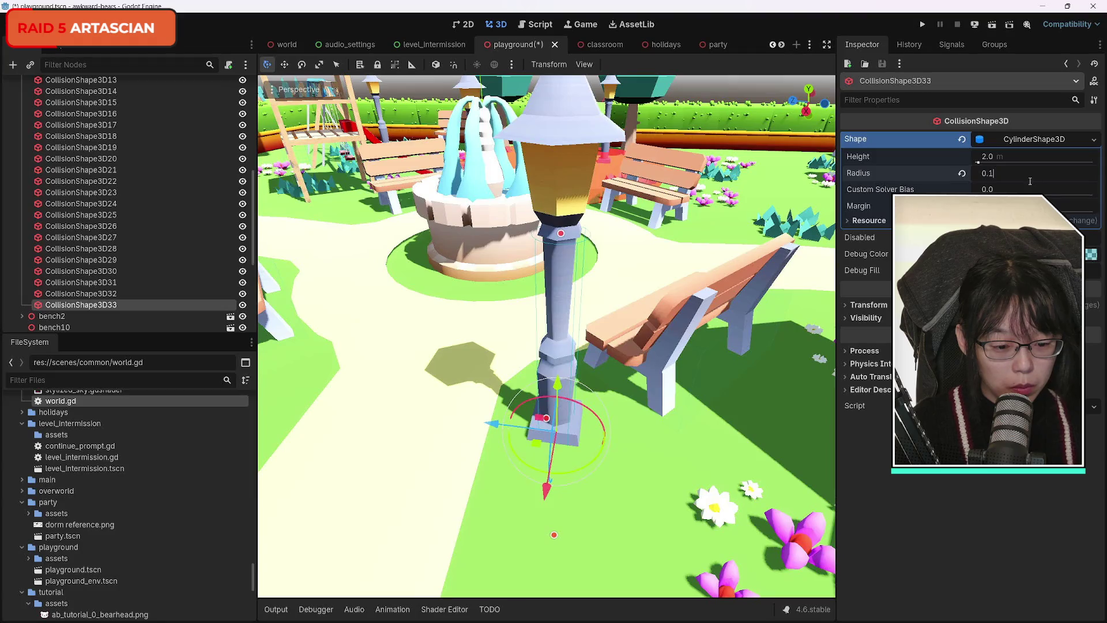
text(0.3)
key(Return)
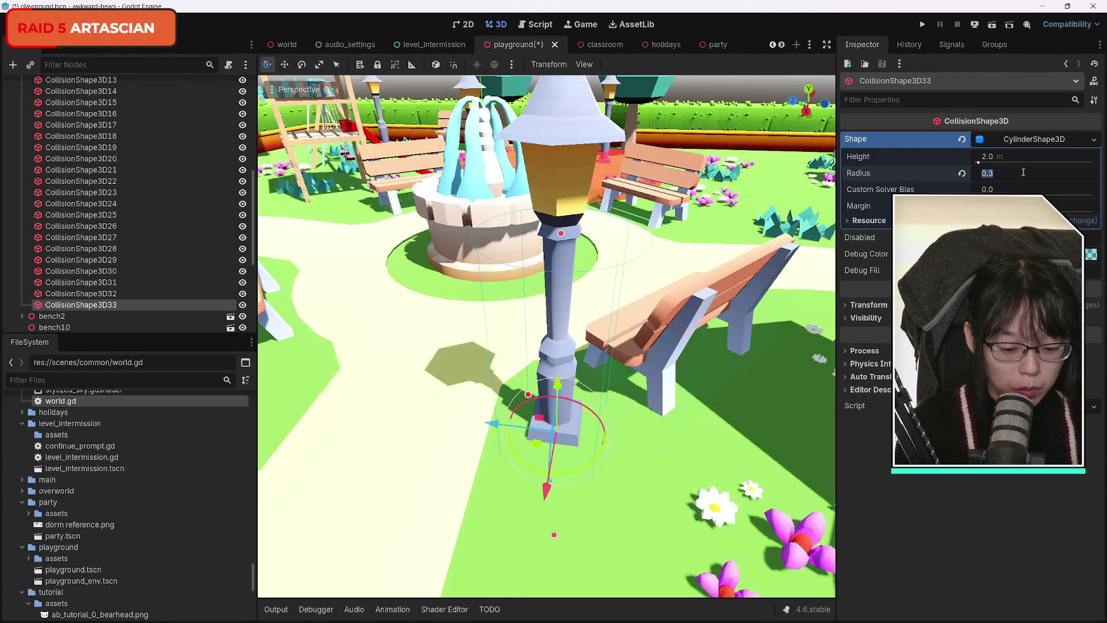
text(0.15)
key(Return)
Step: Centre the cylinder on the lamp post base along X
drag(762, 288, 762, 288)
drag(646, 455, 646, 455)
drag(481, 426, 453, 433)
mouse_move(729, 106)
mouse_down()
mouse_move(739, 113)
mouse_move(522, 136)
mouse_up()
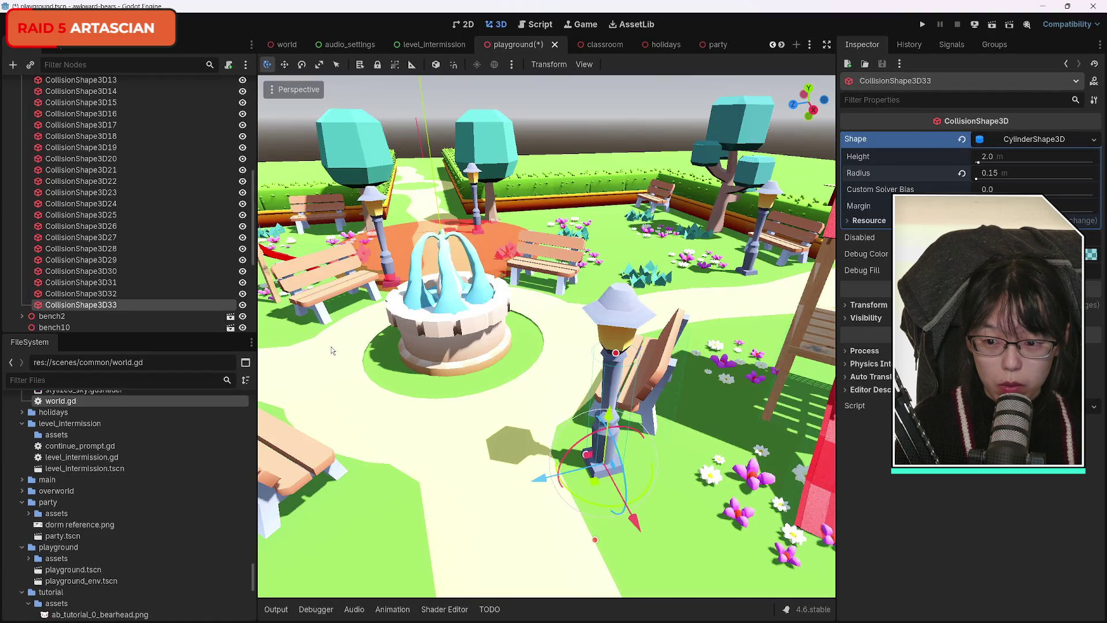
Step: Duplicate the lamp-post cylinder as CollisionShape3D34 and move it toward the lamp beside the slide and bench
key(ctrl+d)
mouse_move(617, 497)
mouse_down()
mouse_move(634, 503)
mouse_move(498, 273)
mouse_up()
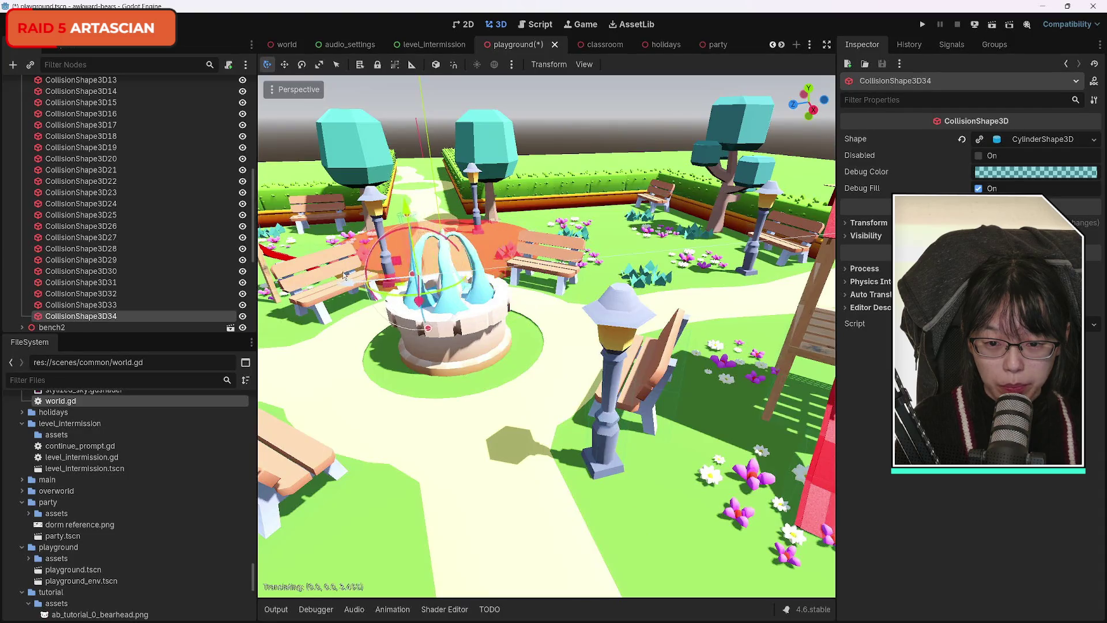
key(f)
scroll(542, 300, up, 6)
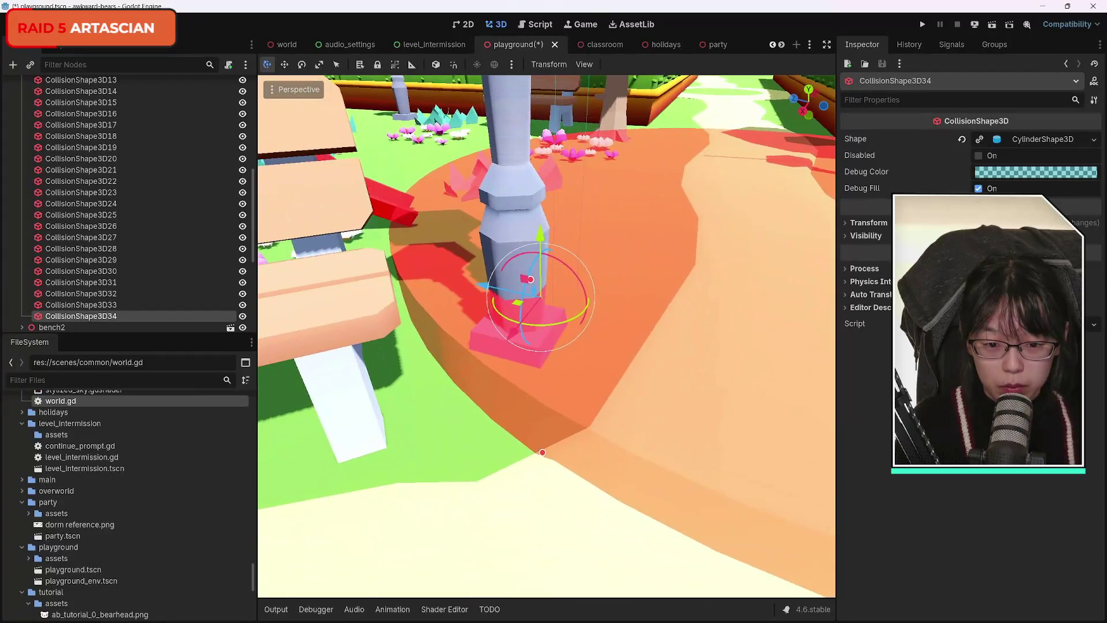
scroll(546, 337, up, 1)
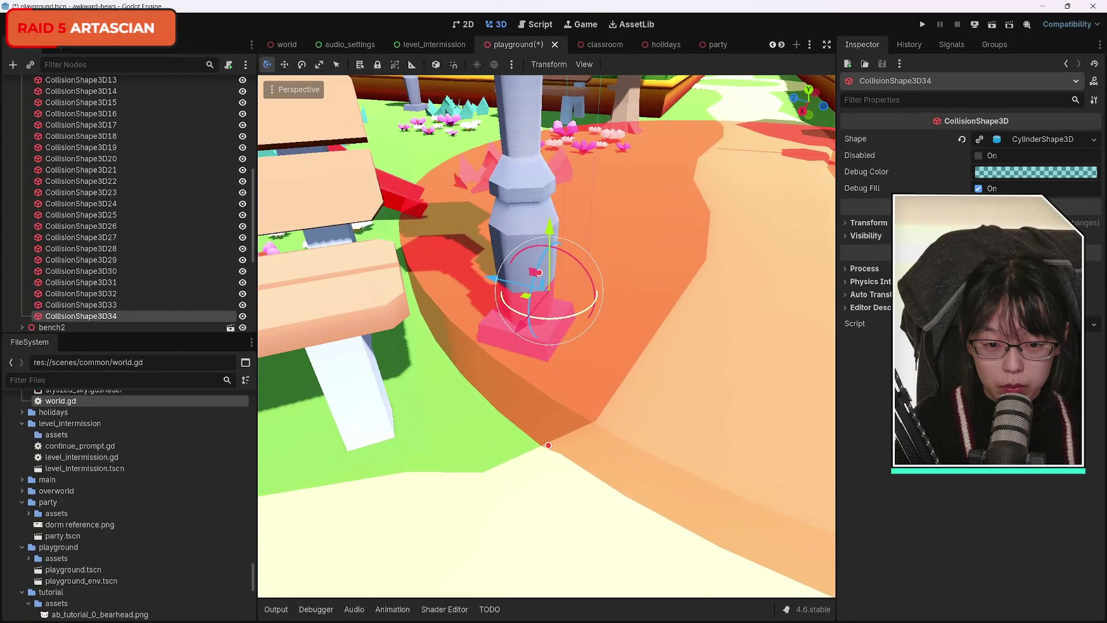
scroll(178, 222, up, 5)
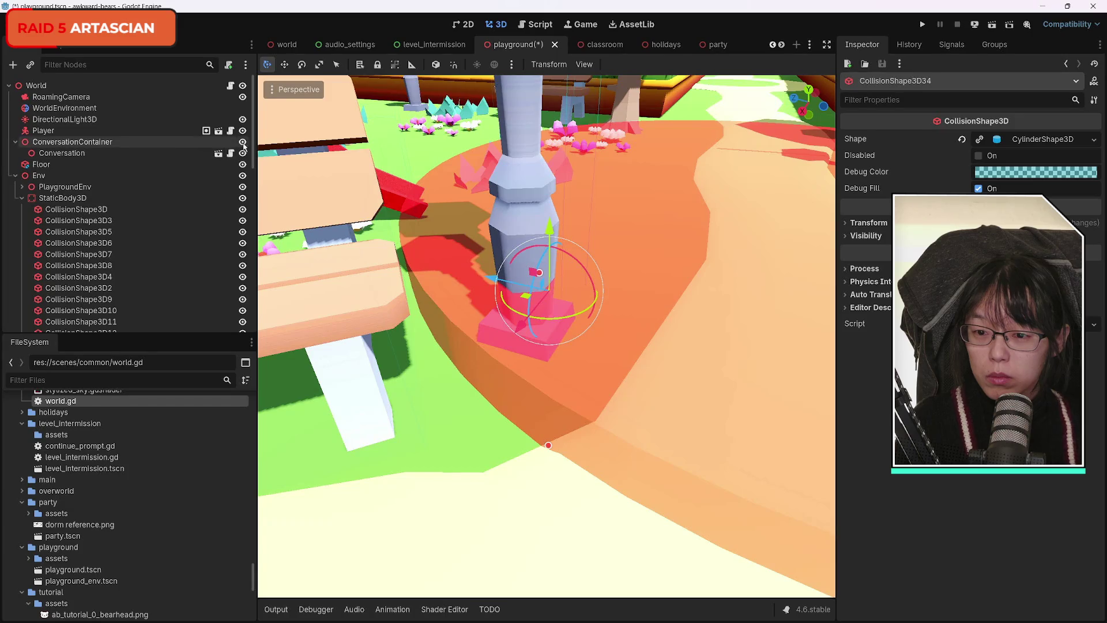
click(242, 142)
Step: Settle CollisionShape3D34 onto the lamp post base and compare it with the first lamp cylinder
drag(526, 301, 472, 321)
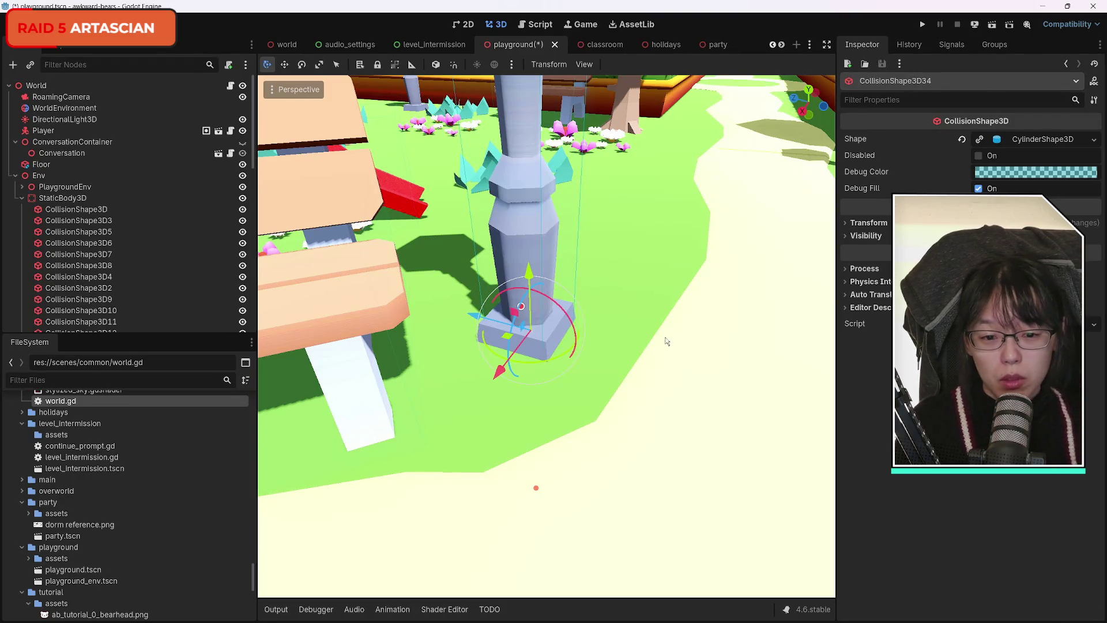
middle_click(646, 358)
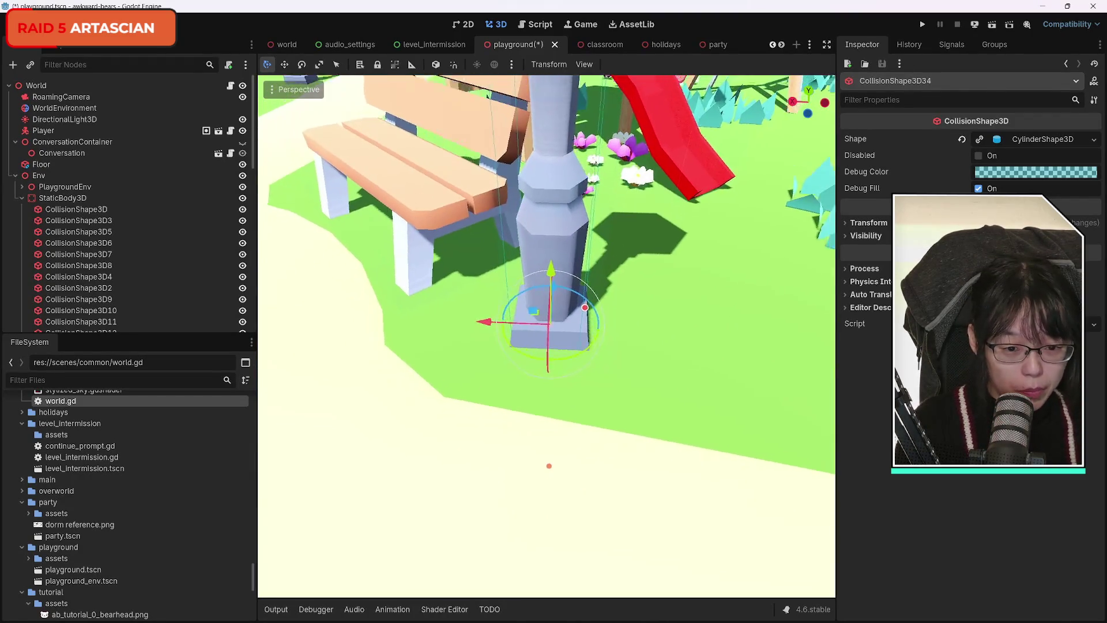
drag(542, 311, 559, 334)
drag(561, 295, 561, 298)
middle_click(655, 392)
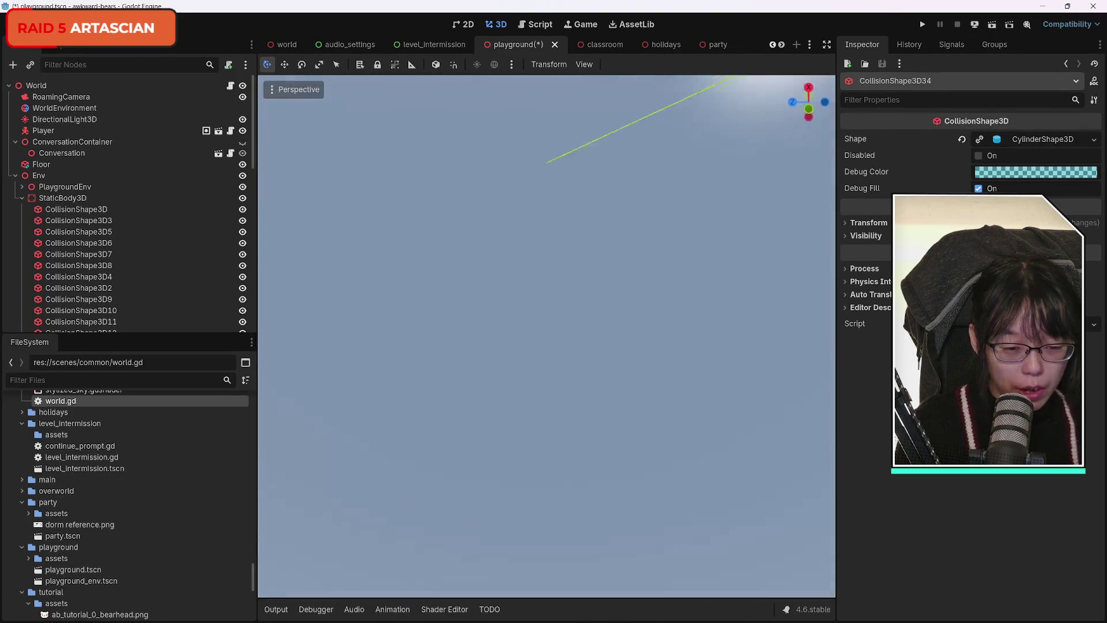
mouse_move(547, 335)
mouse_down()
mouse_move(554, 288)
mouse_move(496, 297)
mouse_move(536, 294)
mouse_move(611, 383)
mouse_up()
scroll(120, 256, down, 10)
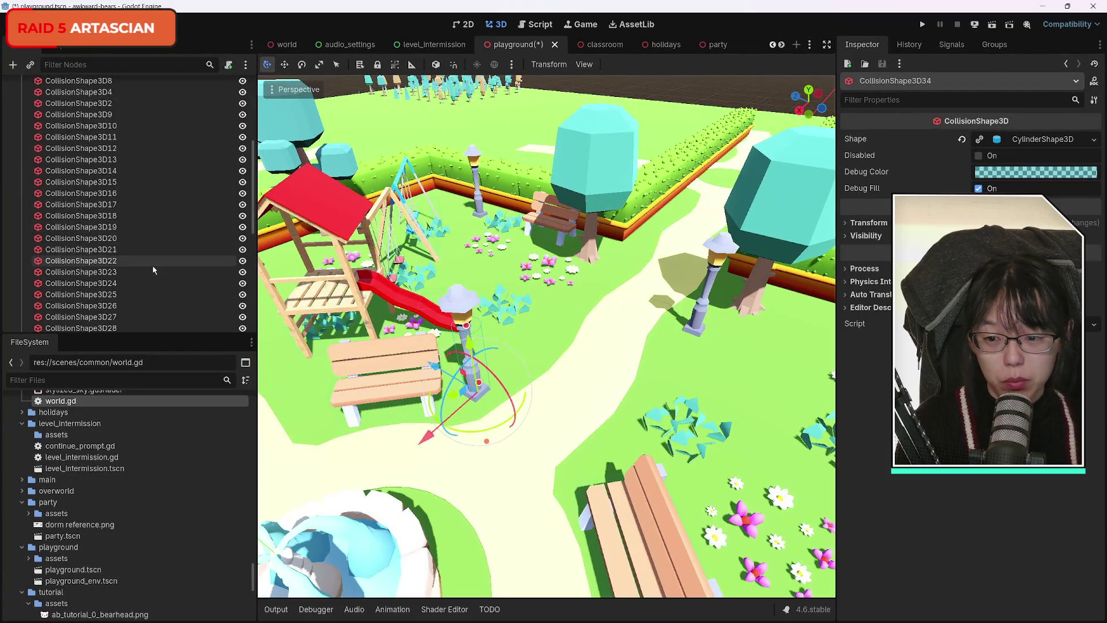
click(81, 261)
click(81, 273)
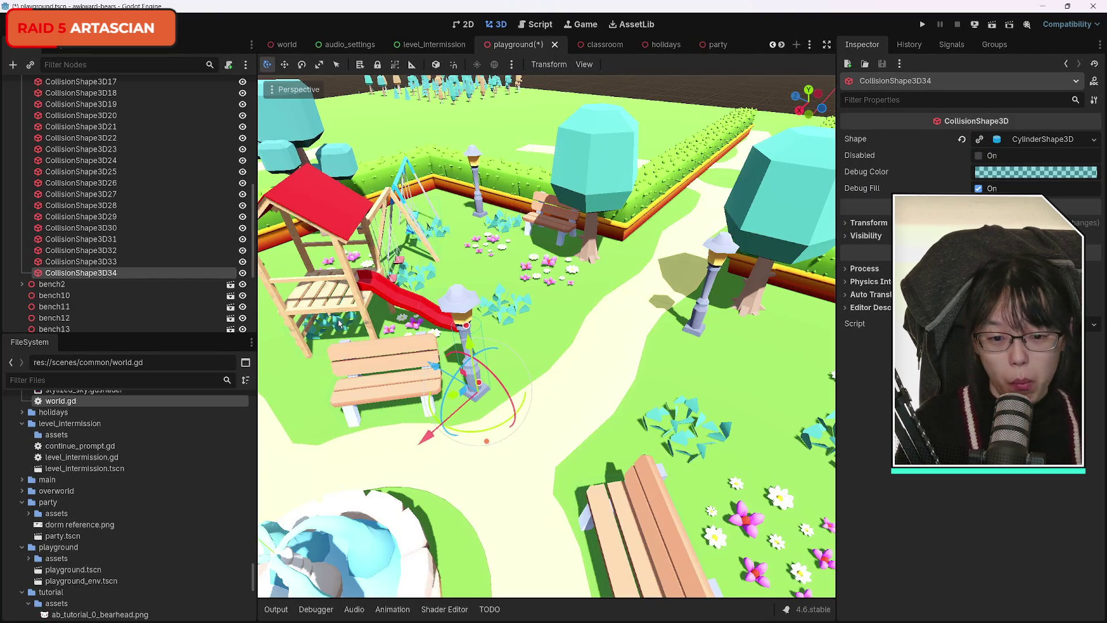
Step: Duplicate the cylinder as CollisionShape3D35, centre it on the back-bench lamp base, and copy it again
key(ctrl+d)
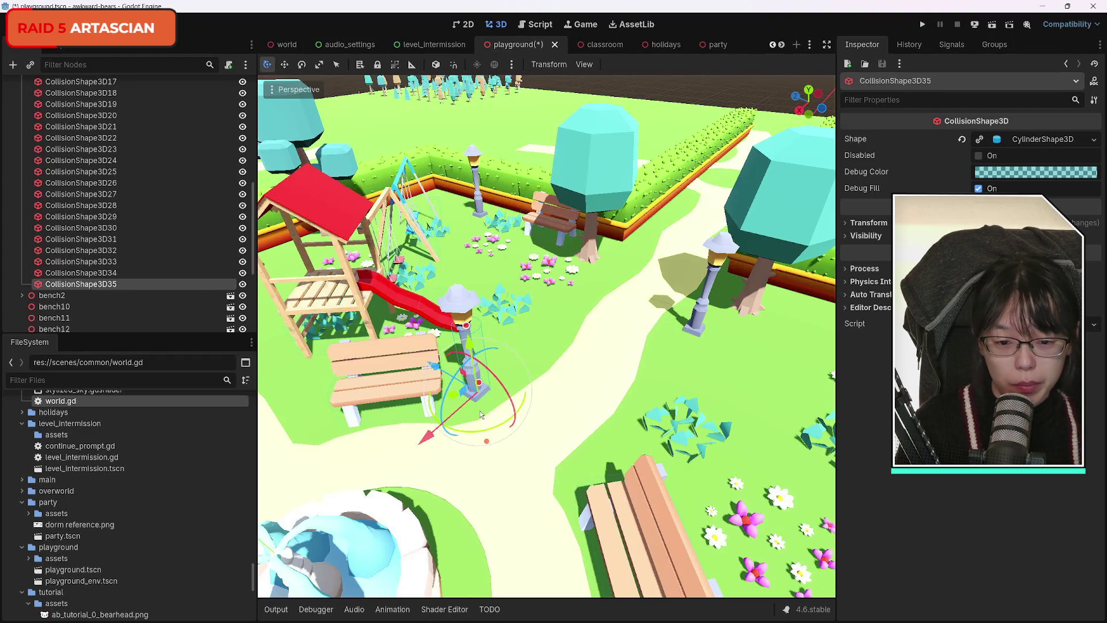
mouse_move(431, 436)
mouse_down()
mouse_move(464, 375)
mouse_move(546, 283)
mouse_move(594, 276)
mouse_move(634, 316)
mouse_up()
scroll(754, 397, up, 5)
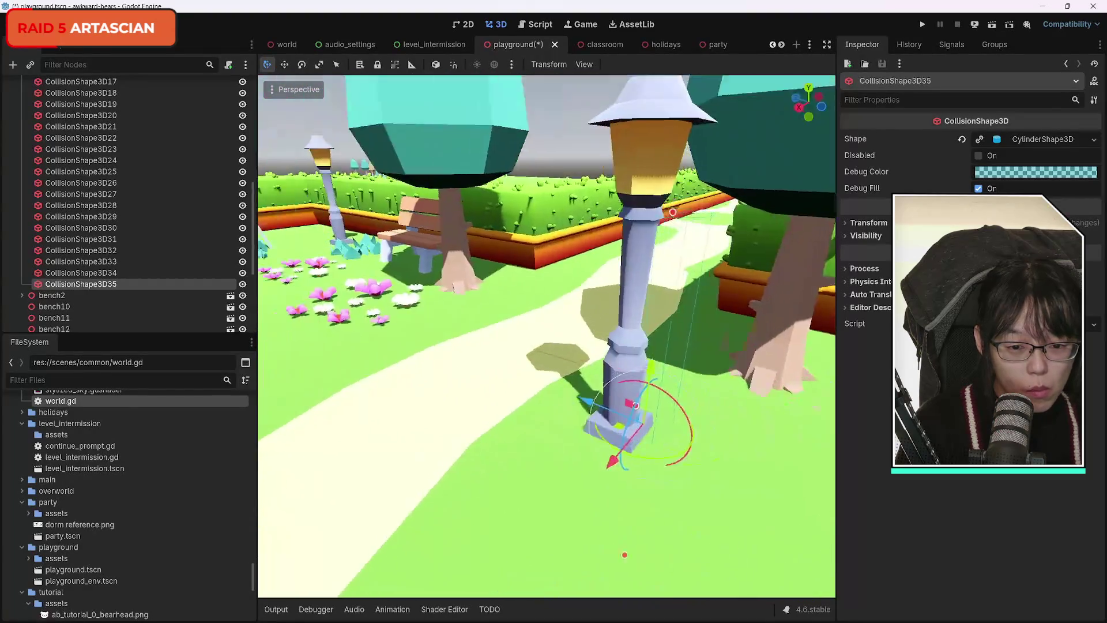
drag(754, 396, 715, 393)
drag(548, 407, 524, 412)
mouse_move(565, 367)
mouse_down()
mouse_move(562, 352)
mouse_move(414, 361)
mouse_up()
key(ctrl+d)
Step: Move CollisionShape3D36 along Z and X onto the bench-side lamp post base, then duplicate it again
mouse_move(649, 359)
mouse_down()
mouse_move(343, 441)
mouse_move(334, 438)
mouse_move(334, 376)
mouse_up()
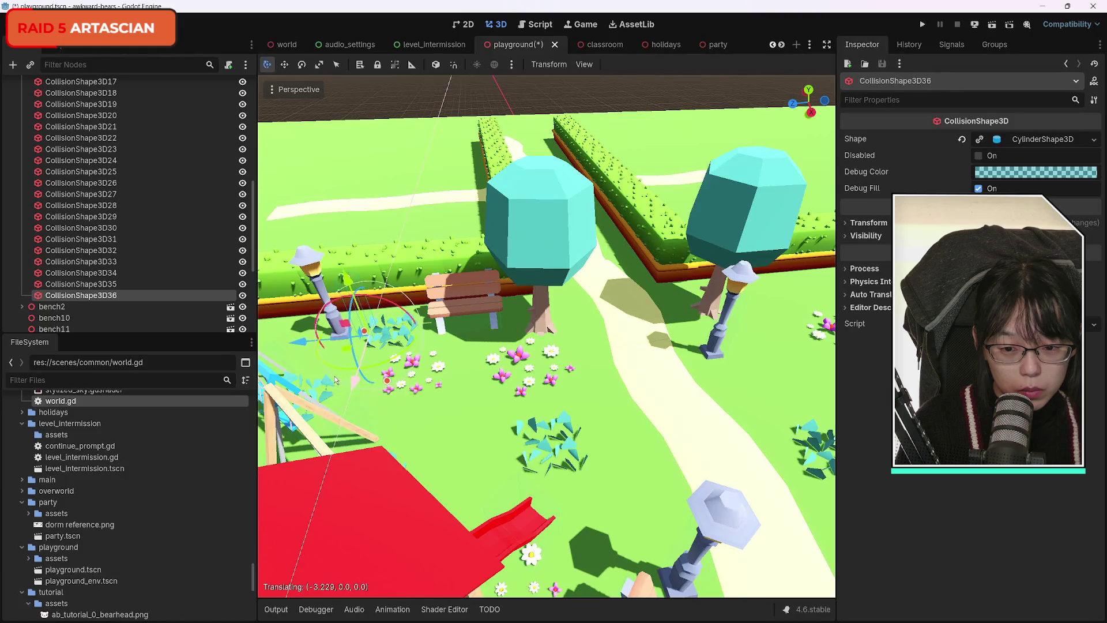
scroll(436, 384, up, 5)
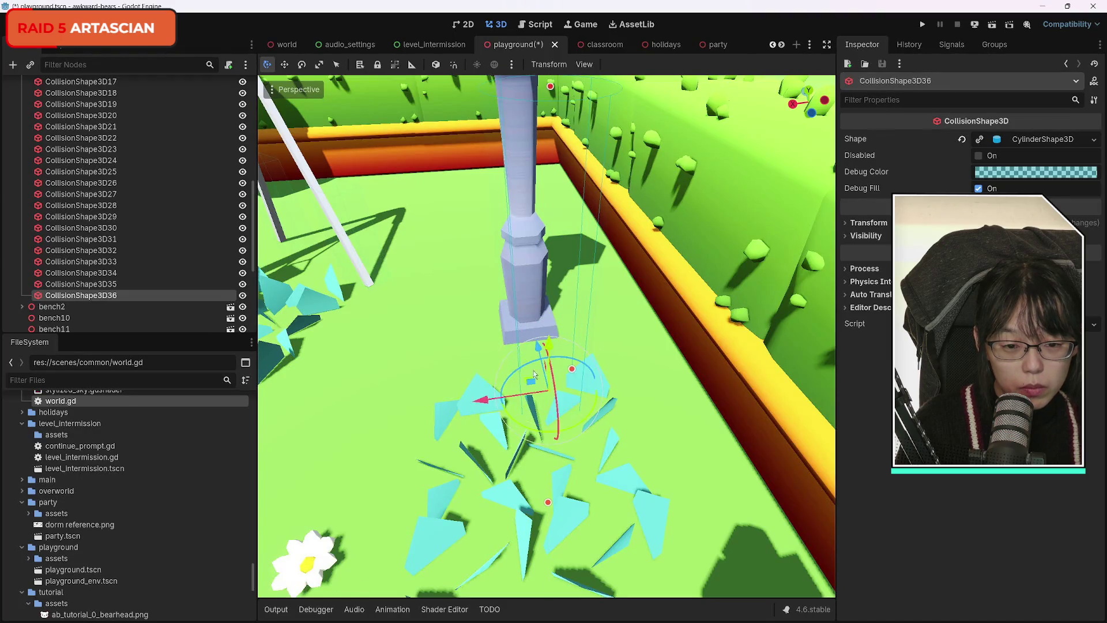
drag(533, 350, 533, 323)
drag(427, 369, 427, 341)
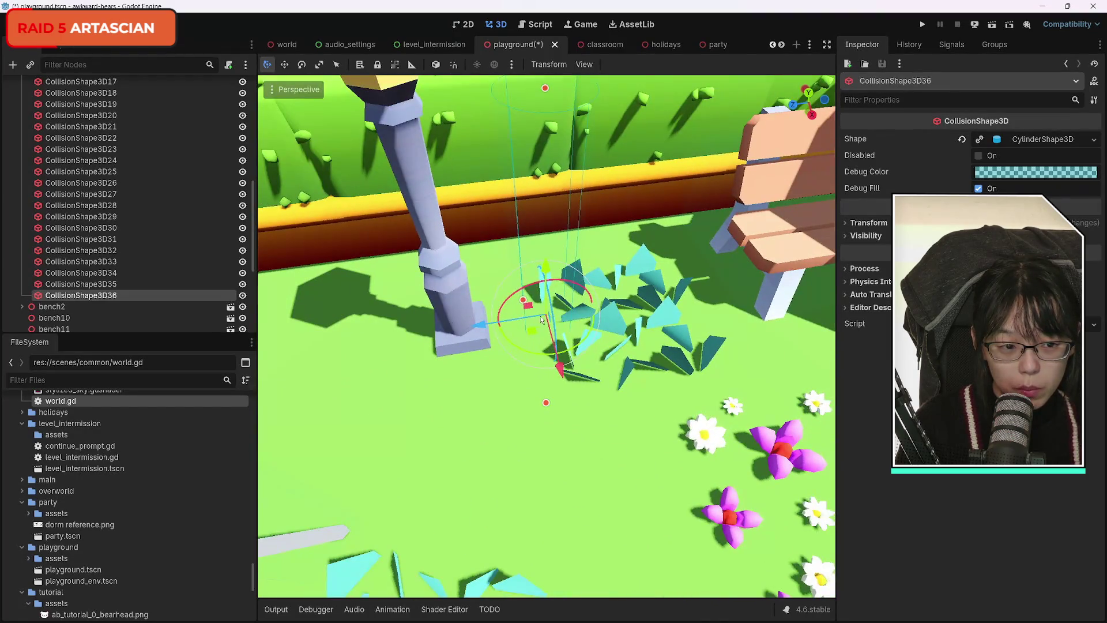
key(z)
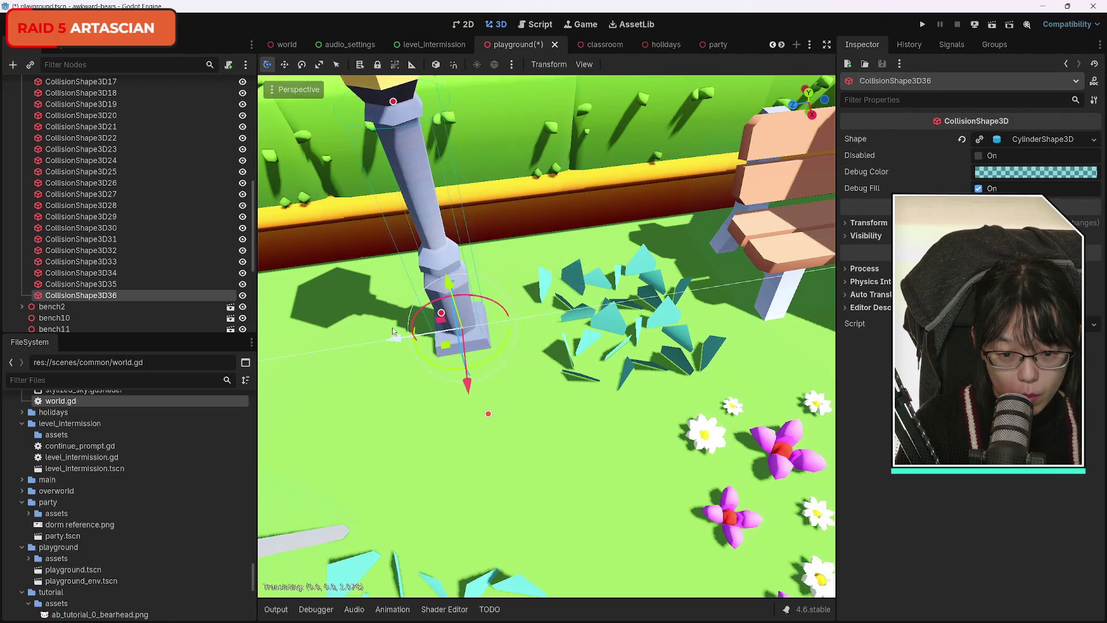
key(x)
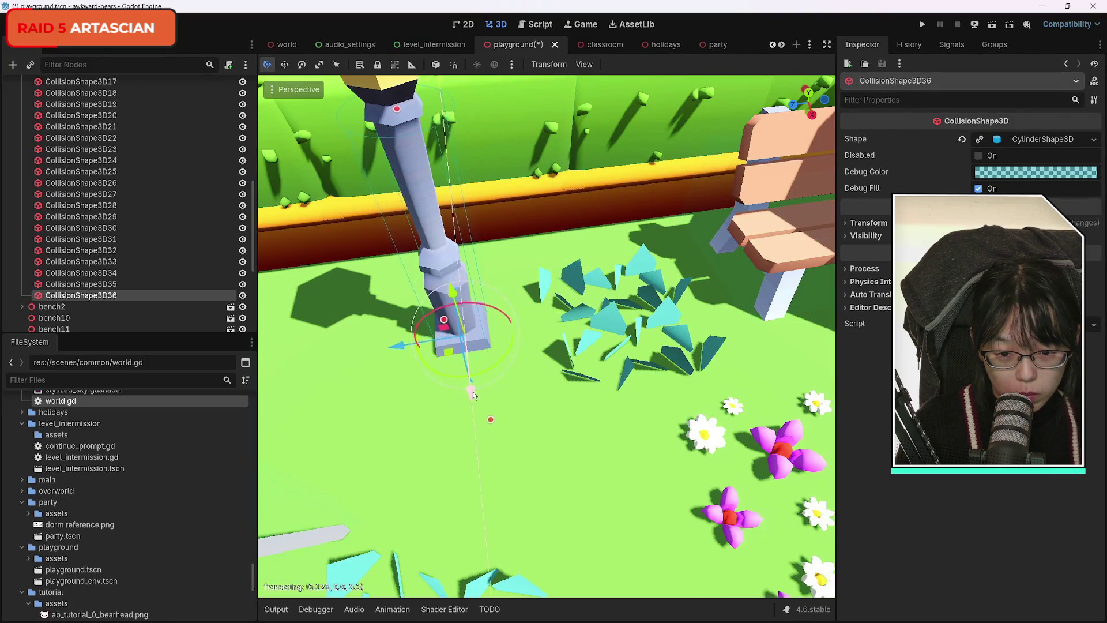
right_click(472, 395)
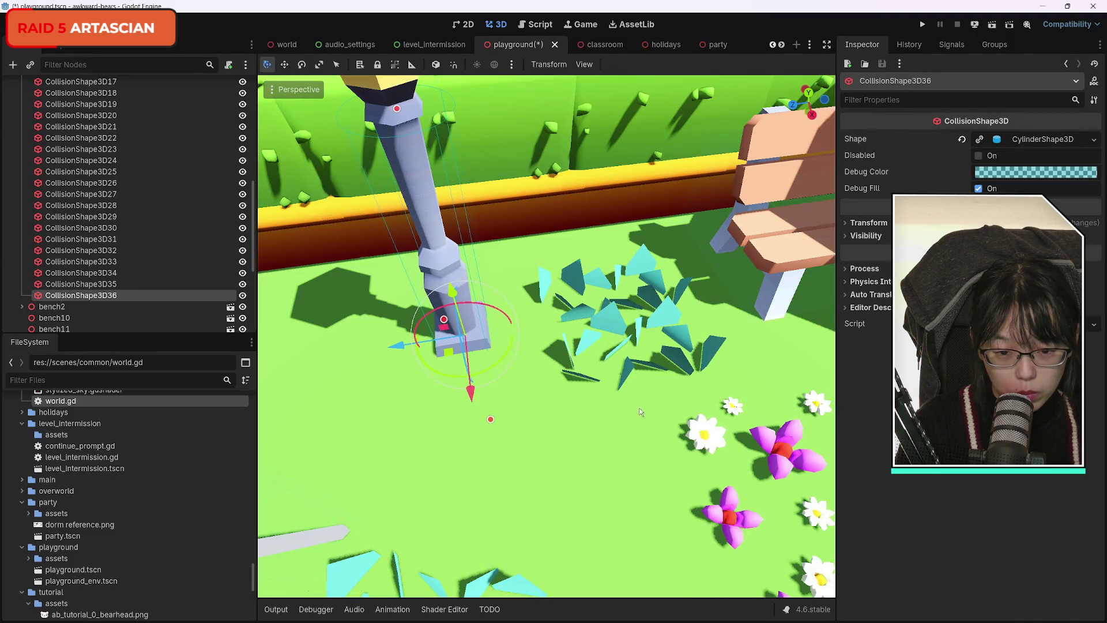
key(w)
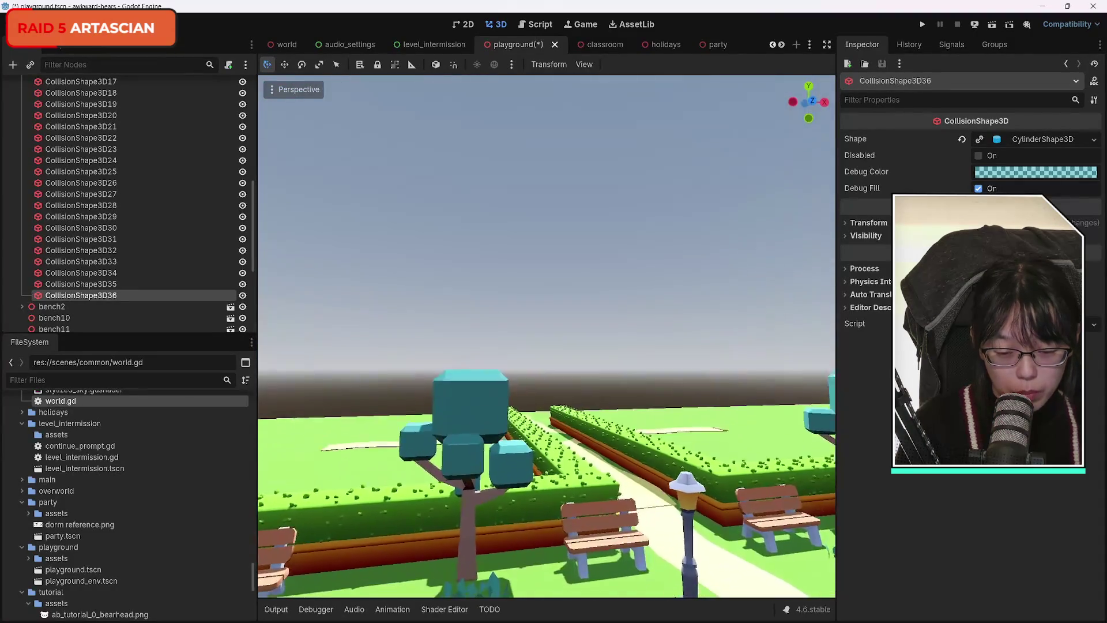
key(w)
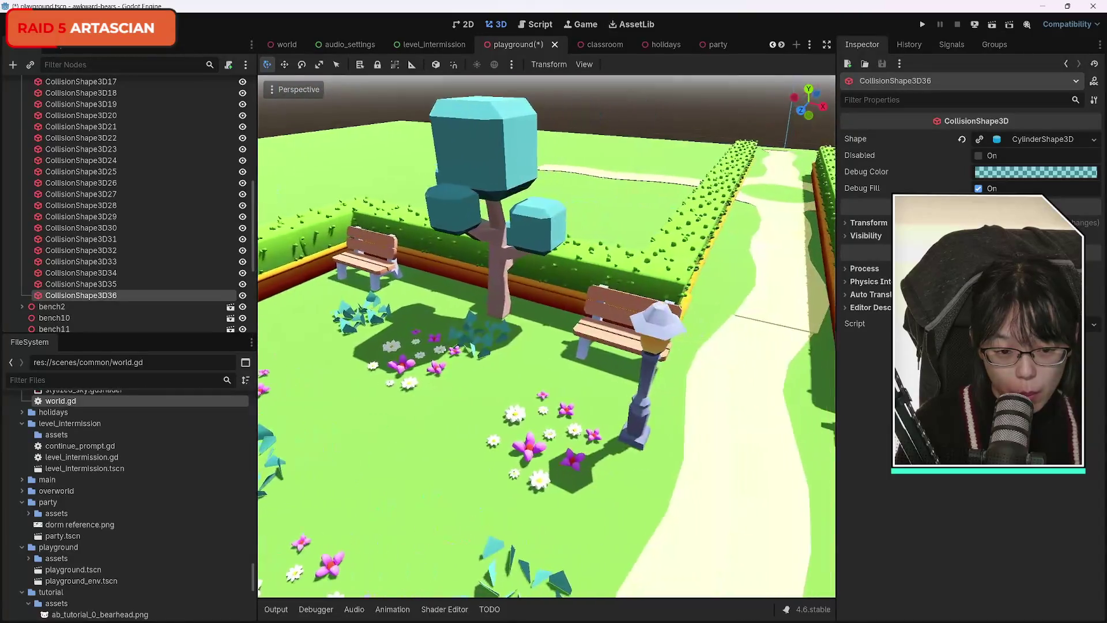
key(s)
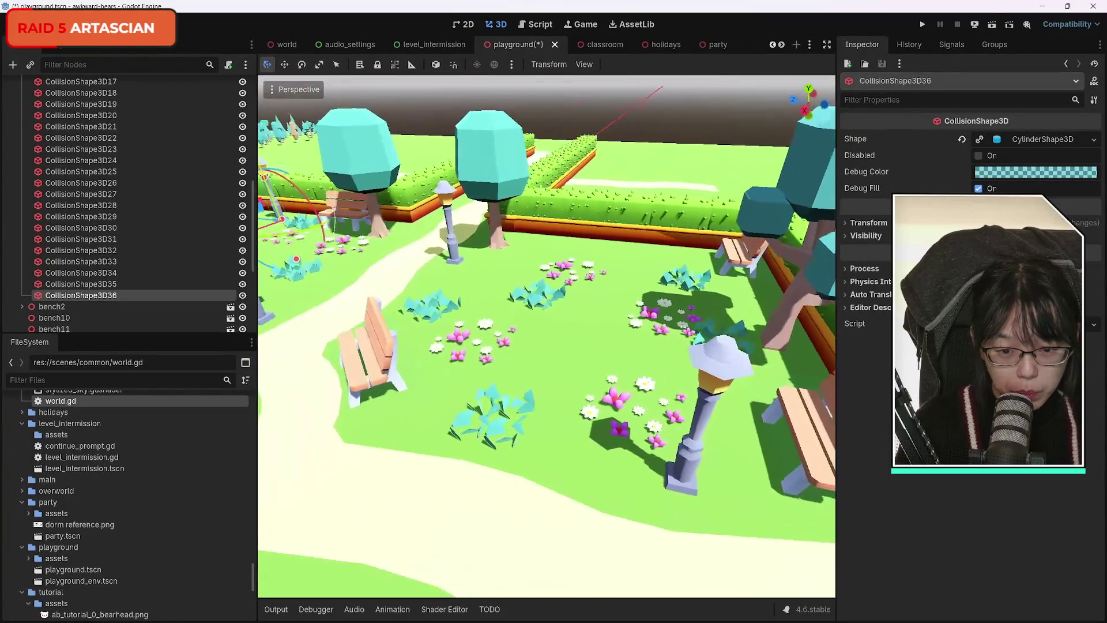
key(ctrl+d)
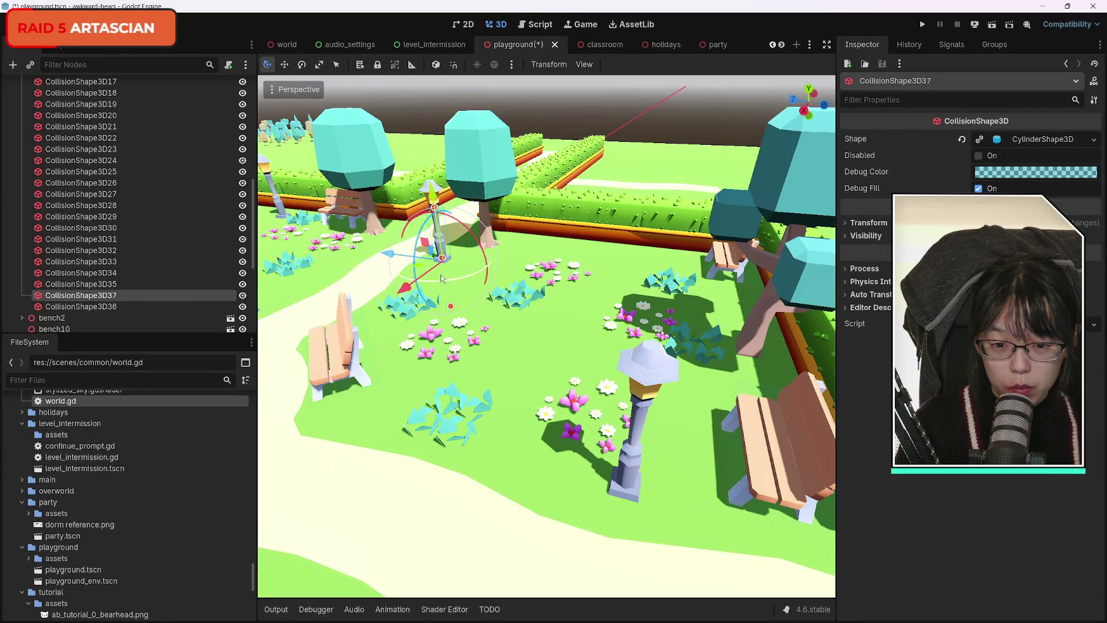
Step: Place CollisionShape3D37 on the front-bench lamp post using X/Z-locked moves
key(g)
key(z)
key(x)
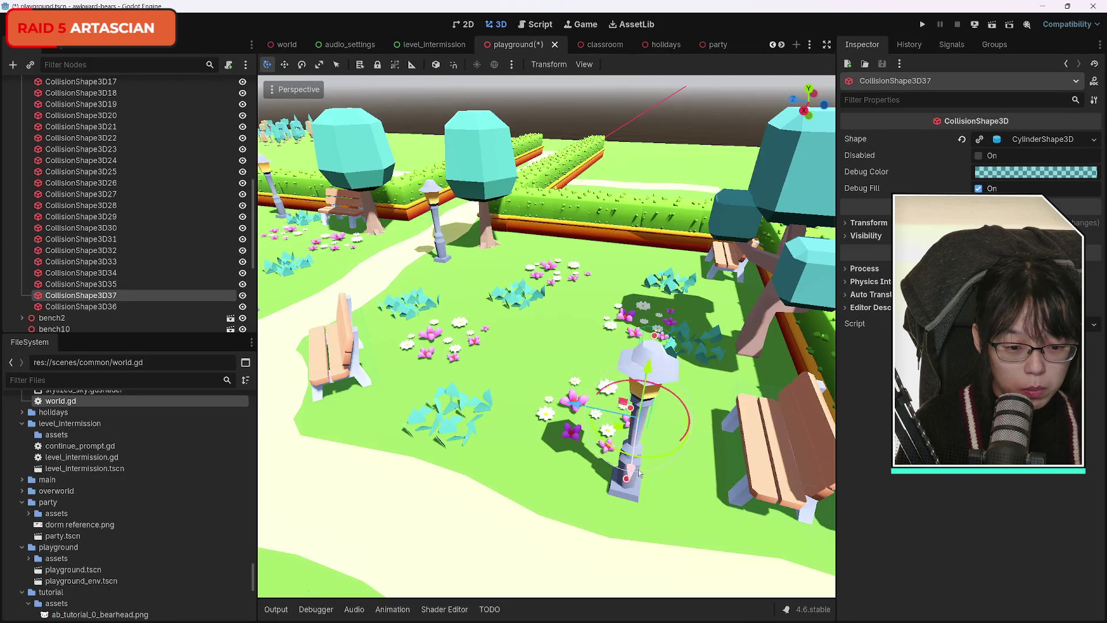
click(635, 535)
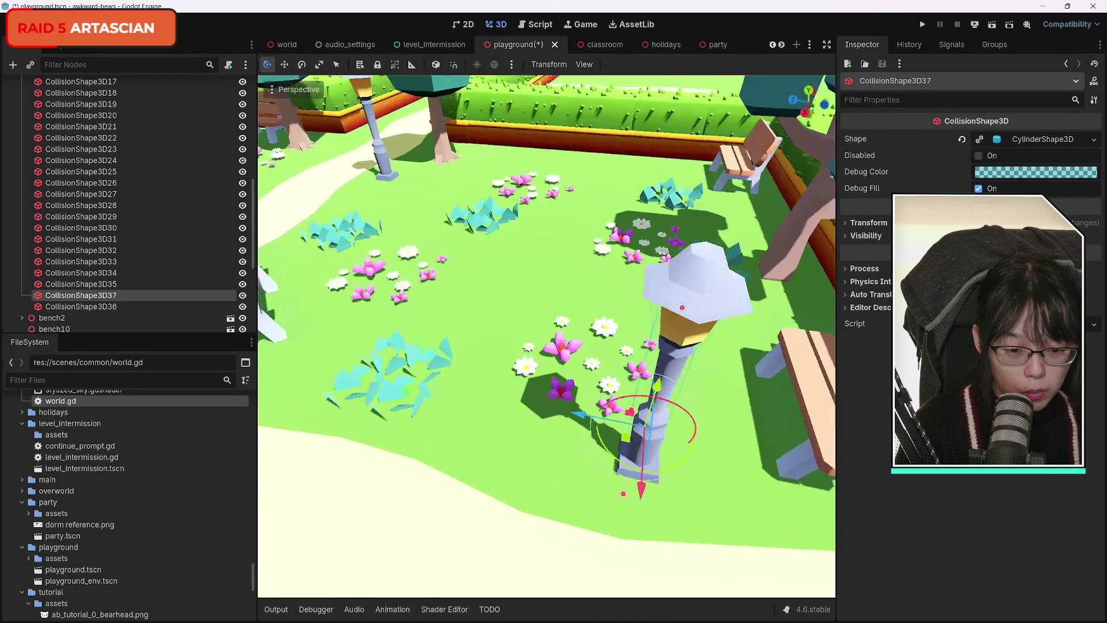
key(g)
key(x)
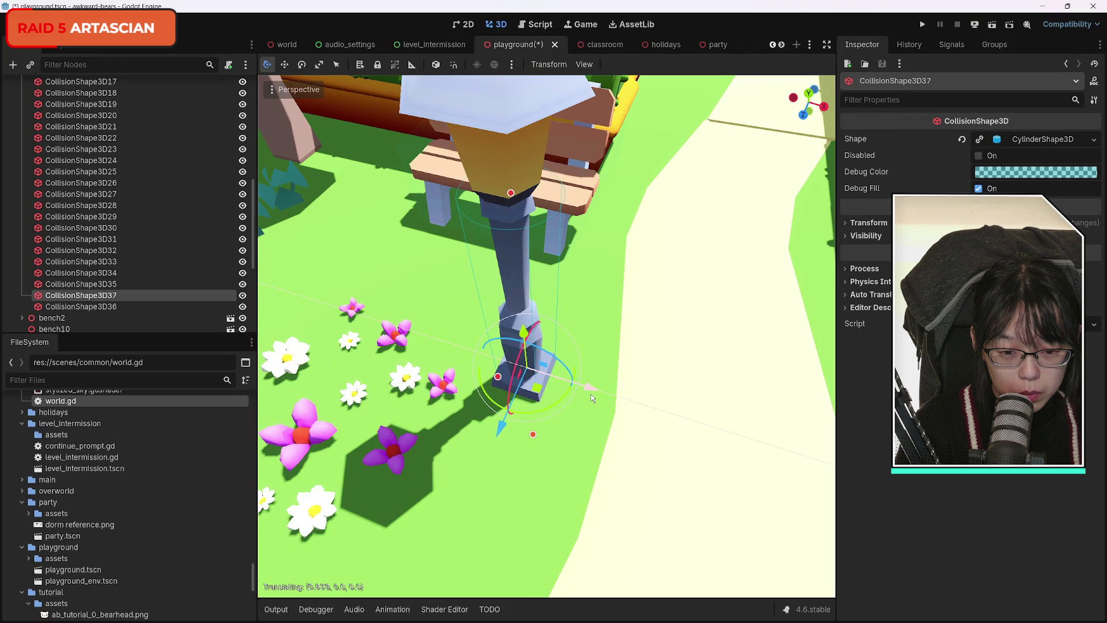
click(565, 451)
key(f)
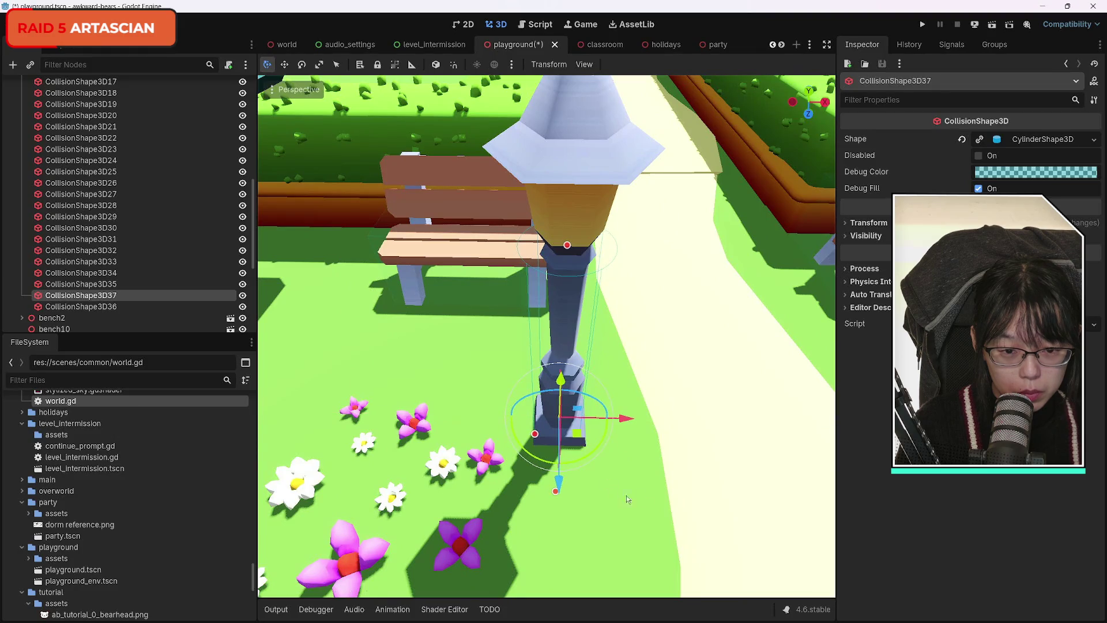
Step: Fly past the fountain and lamps to check them, then select CollisionShape3D35
scroll(619, 496, down, 10)
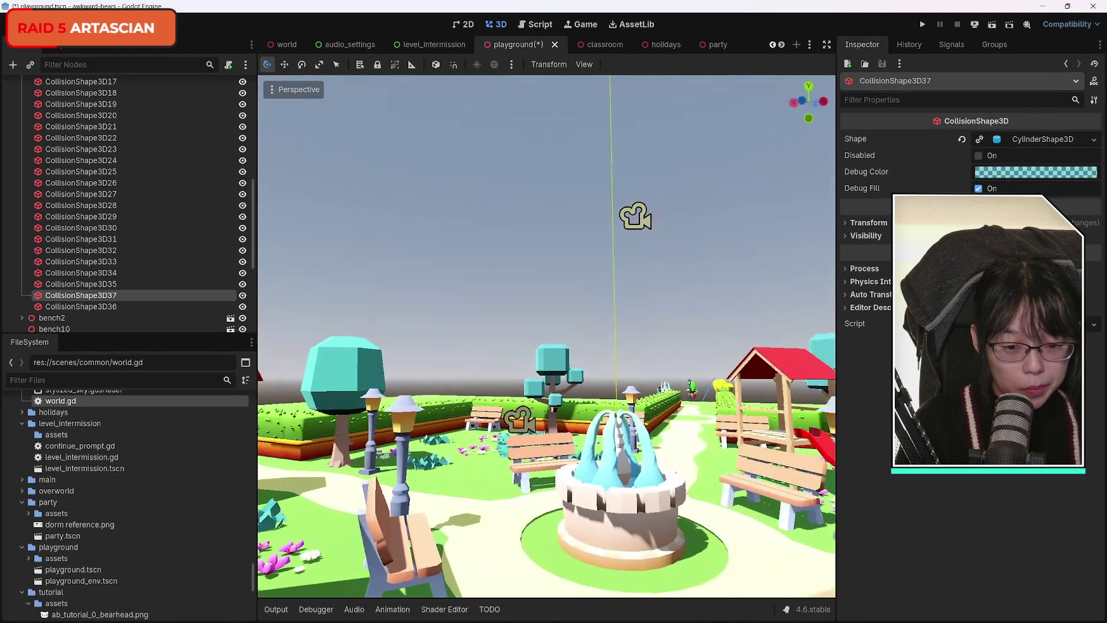
key(w)
key(w)
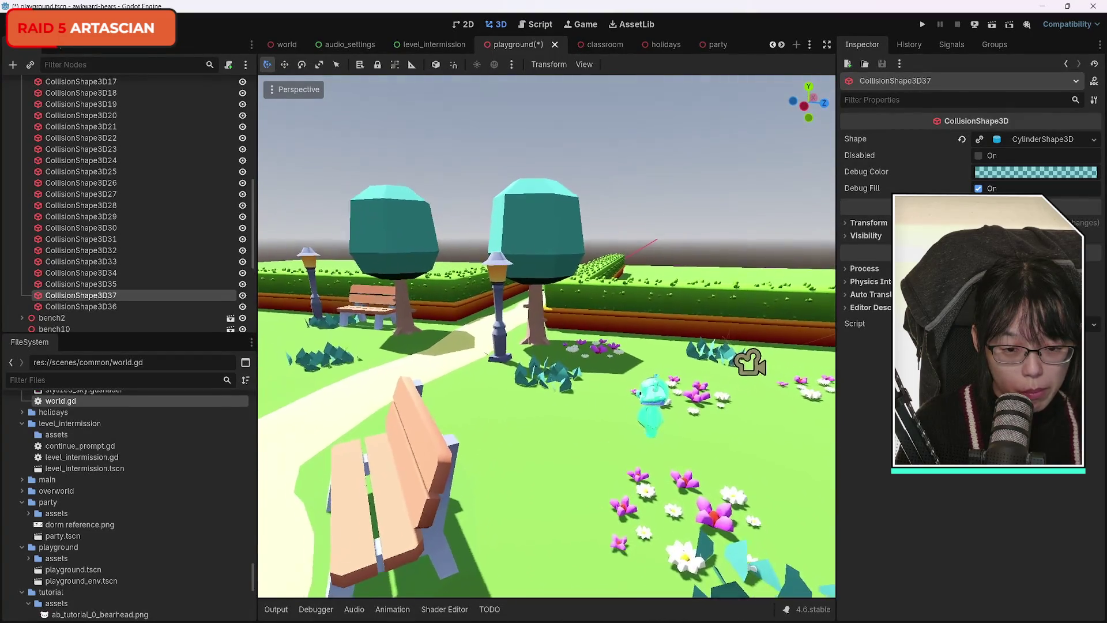
key(w)
key(w)
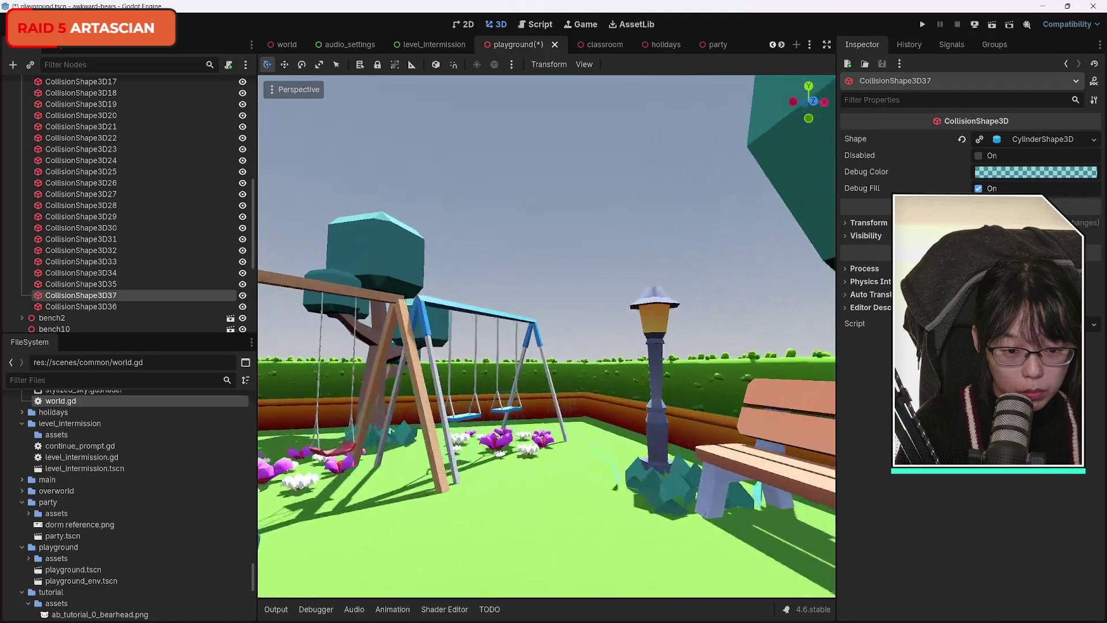
key(w)
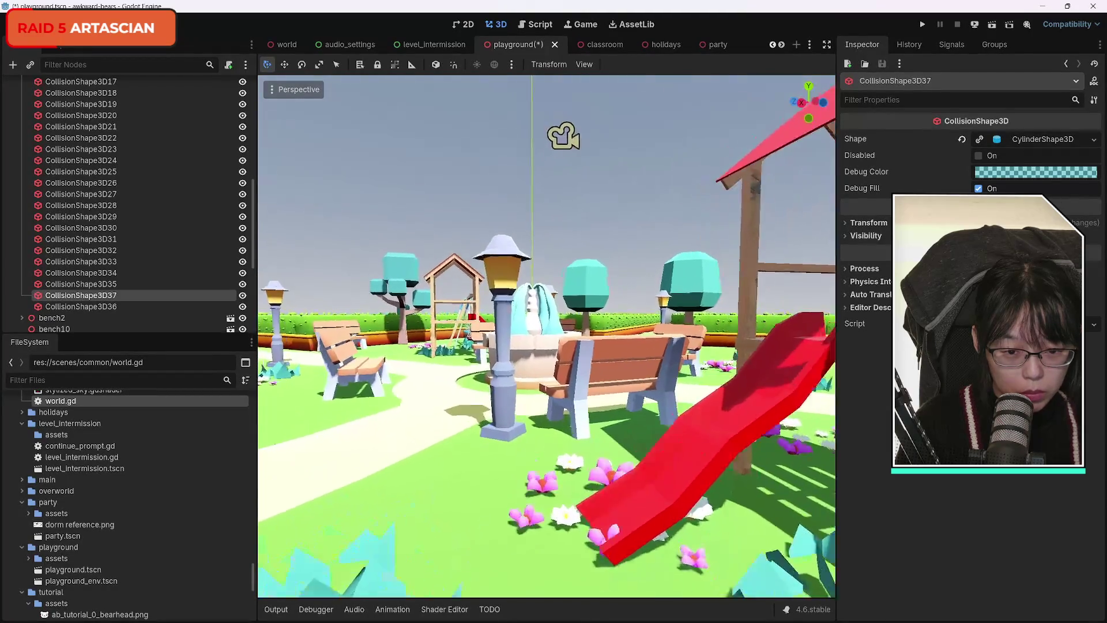
key(s)
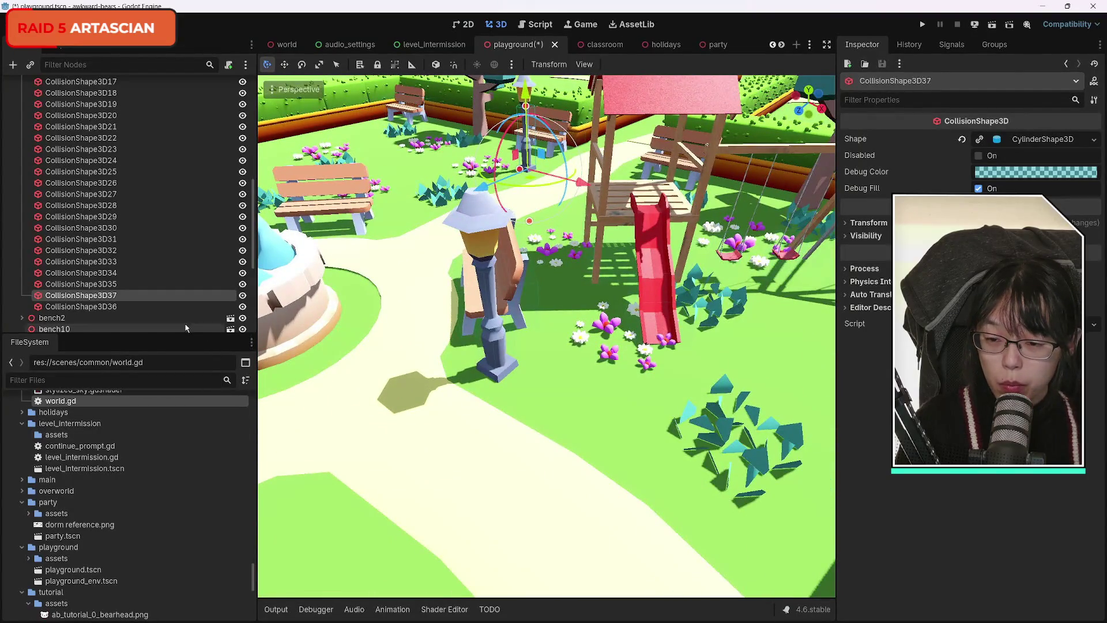
click(111, 285)
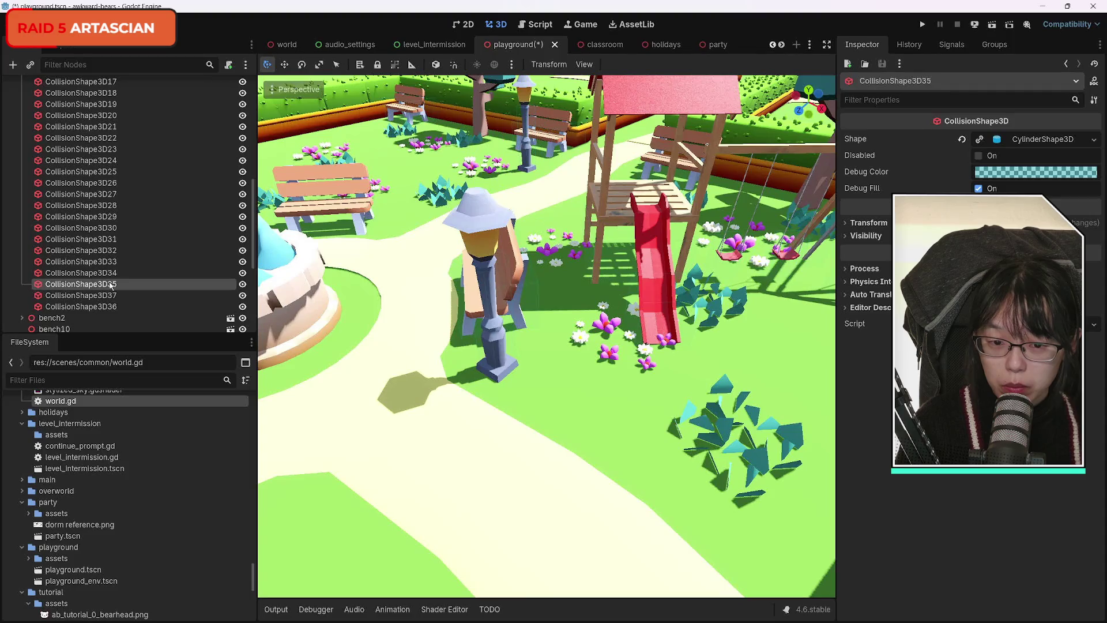
Step: Duplicate CollisionShape3D33 as CollisionShape3D38 and fit it onto the left lamp post's base
click(109, 264)
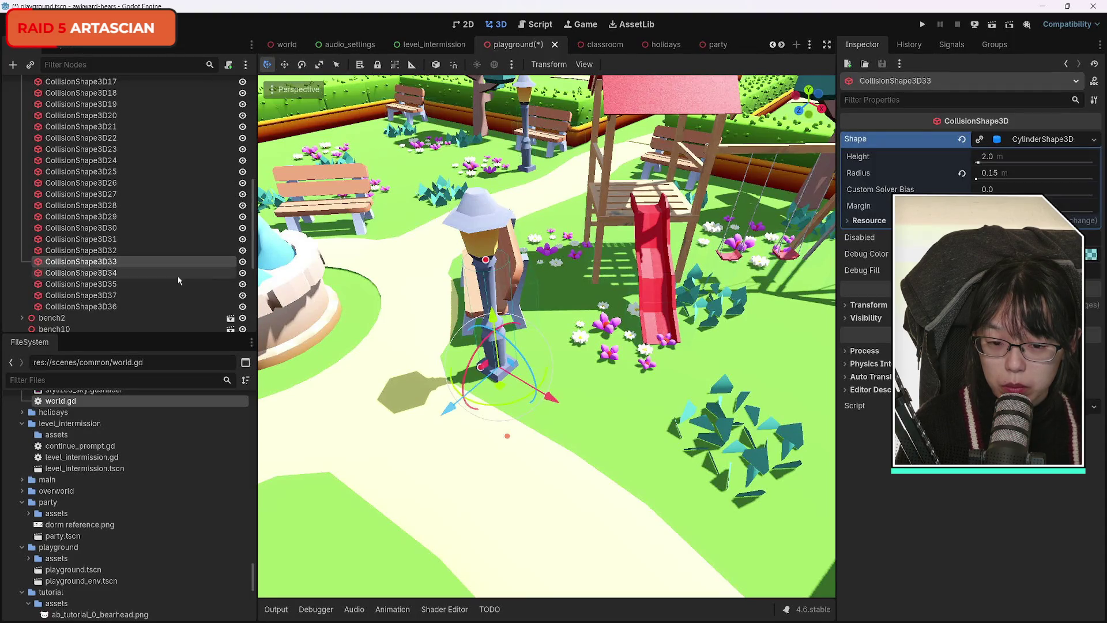
key(w)
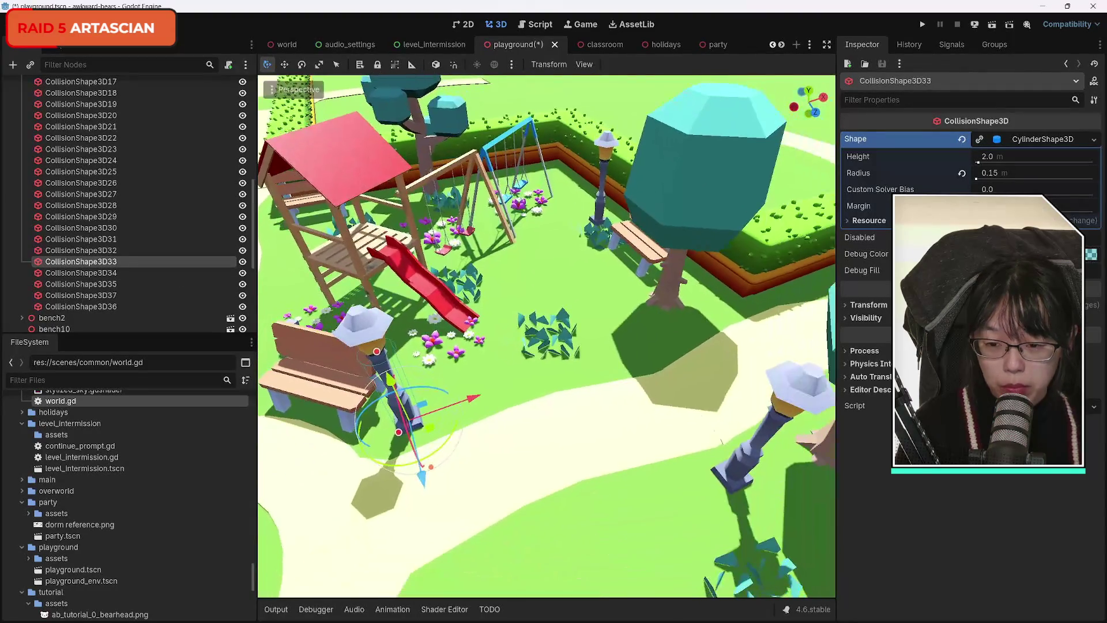
key(ctrl+d)
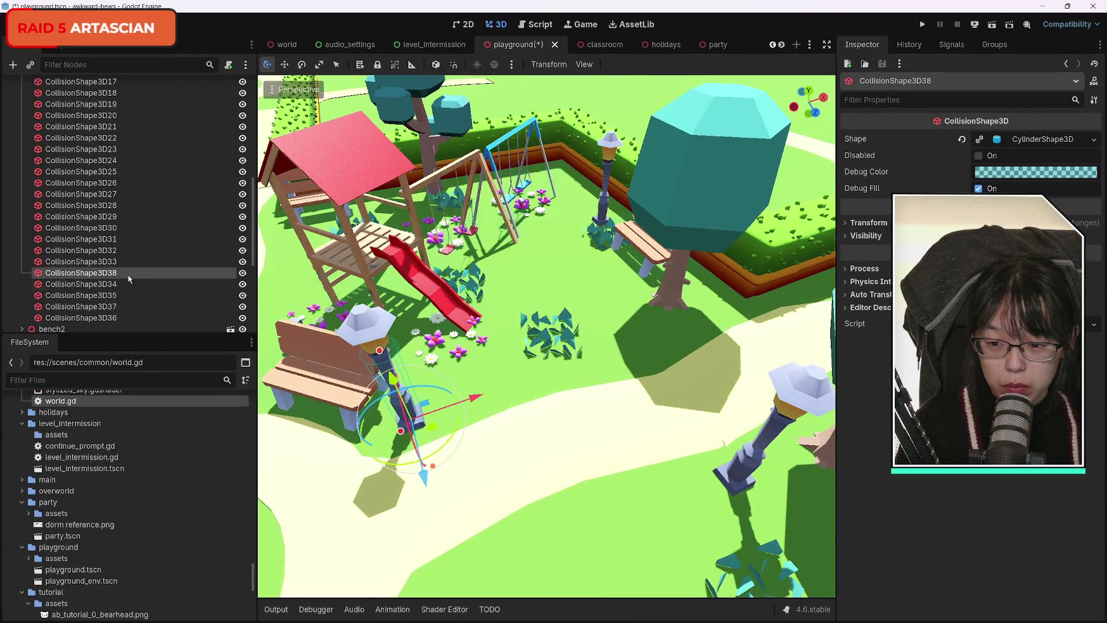
drag(121, 310, 128, 308)
mouse_move(465, 411)
mouse_down()
mouse_move(750, 360)
mouse_move(686, 271)
mouse_move(646, 242)
mouse_up()
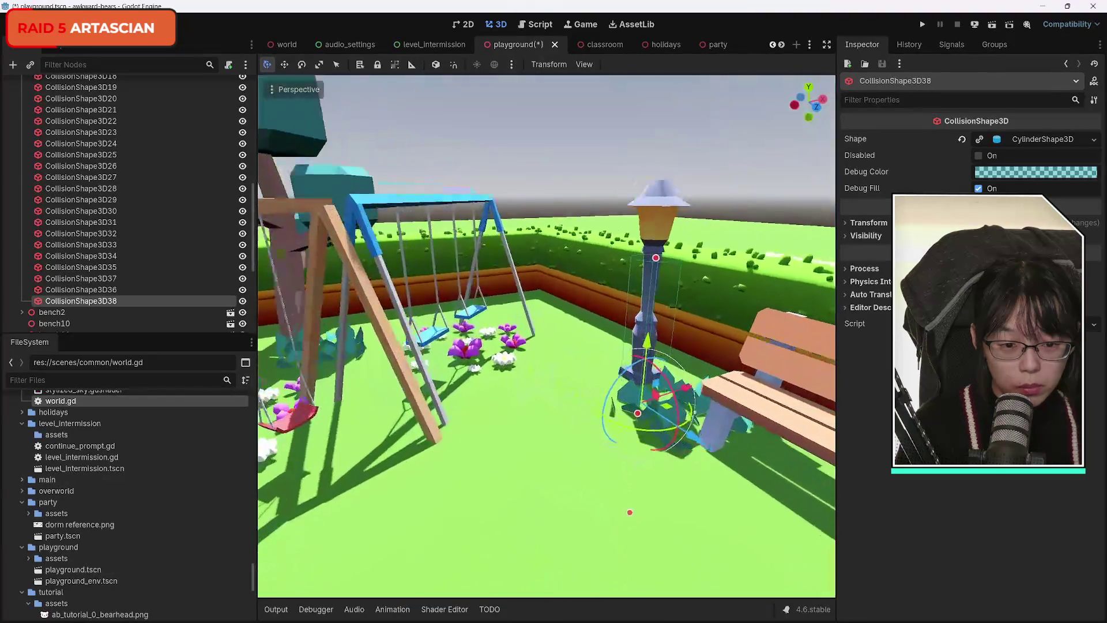
scroll(582, 327, up, 3)
drag(696, 437, 738, 417)
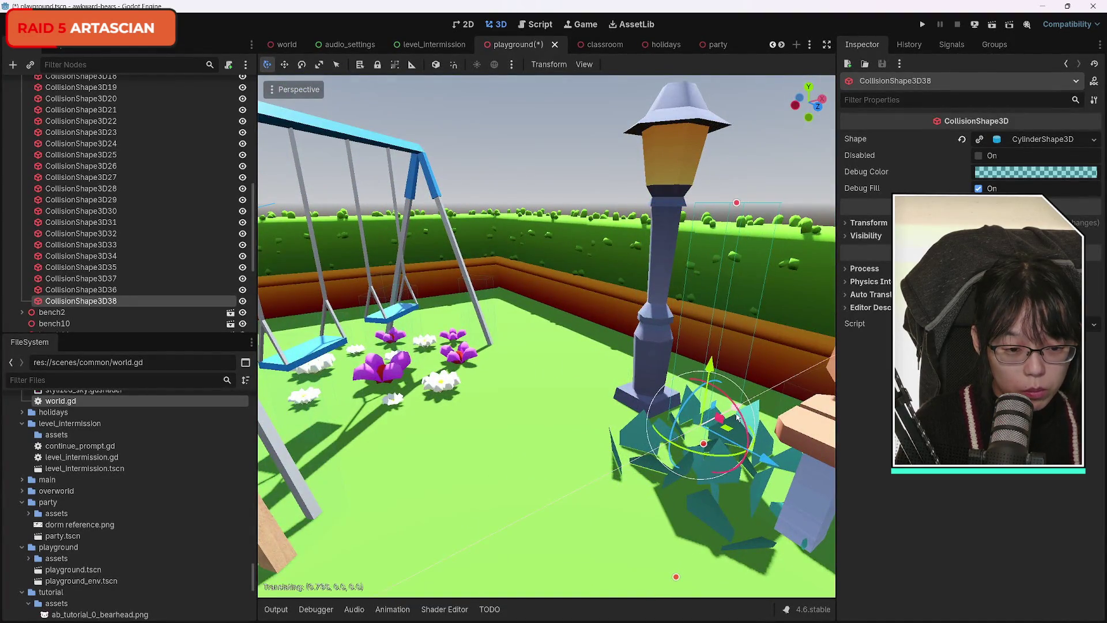
drag(767, 458, 689, 383)
scroll(622, 410, up, 5)
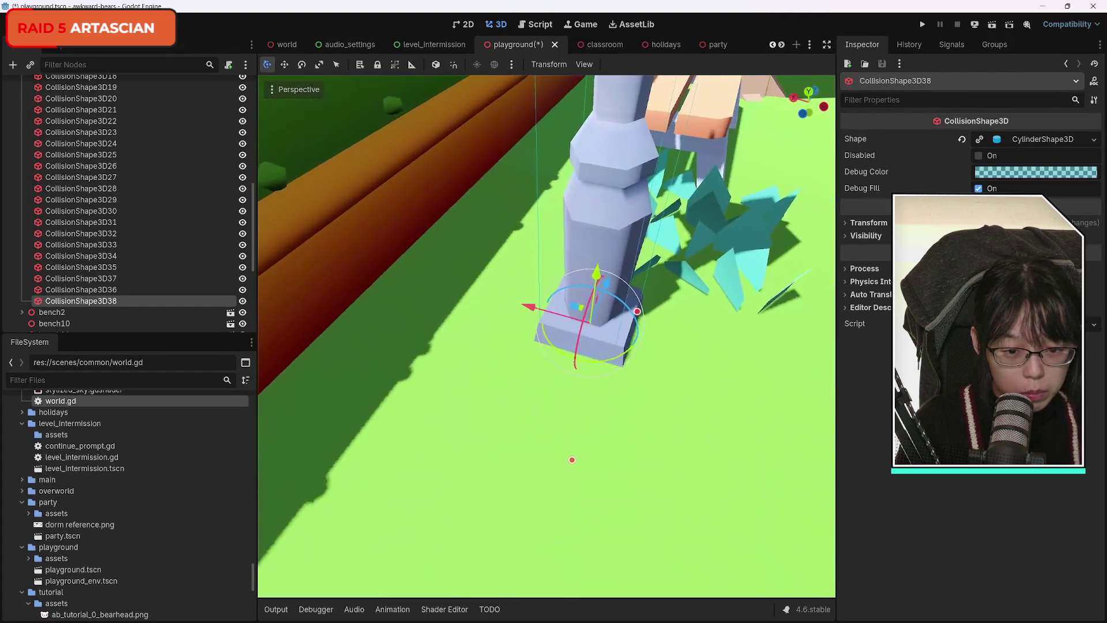
drag(572, 460, 554, 440)
drag(493, 300, 497, 302)
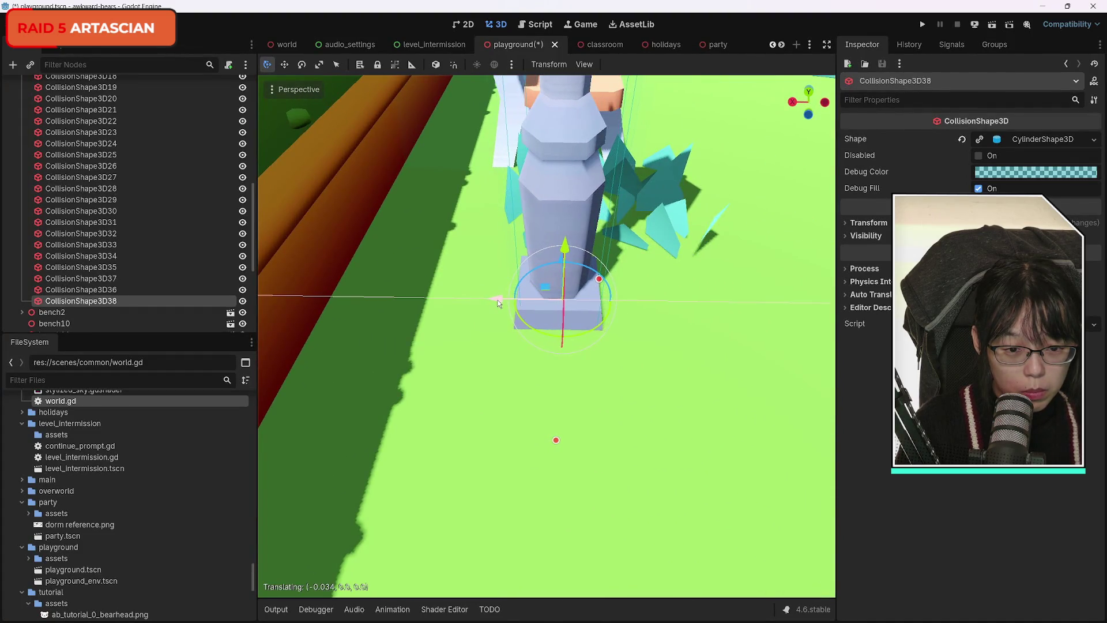
Step: Copy the lamp cylinder as CollisionShape3D39 and carry it toward the lamp across the path
key(w)
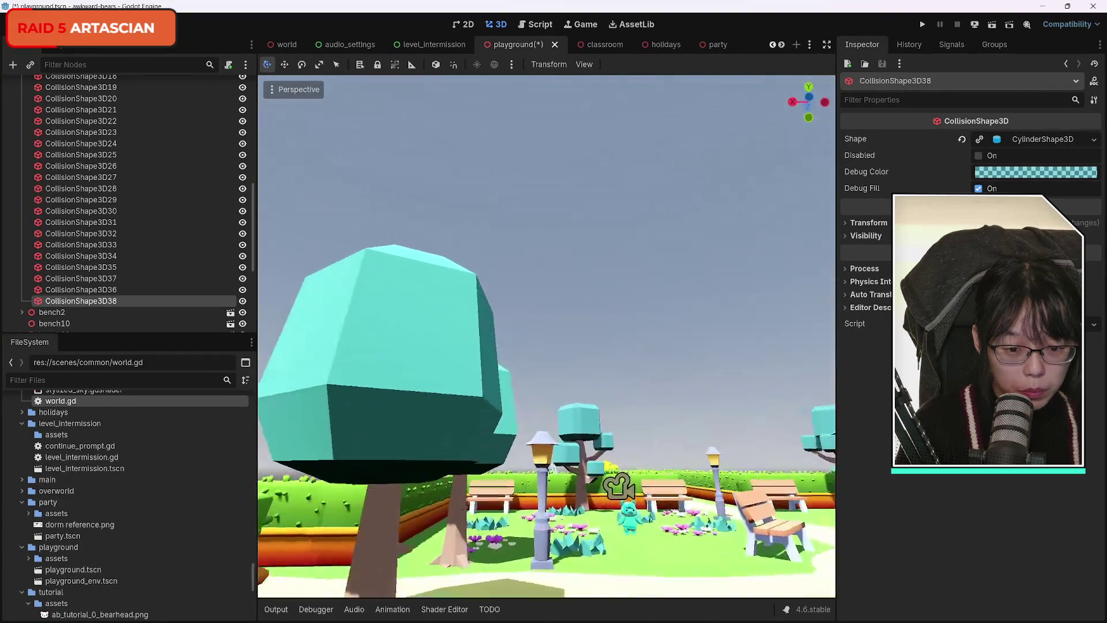
key(s)
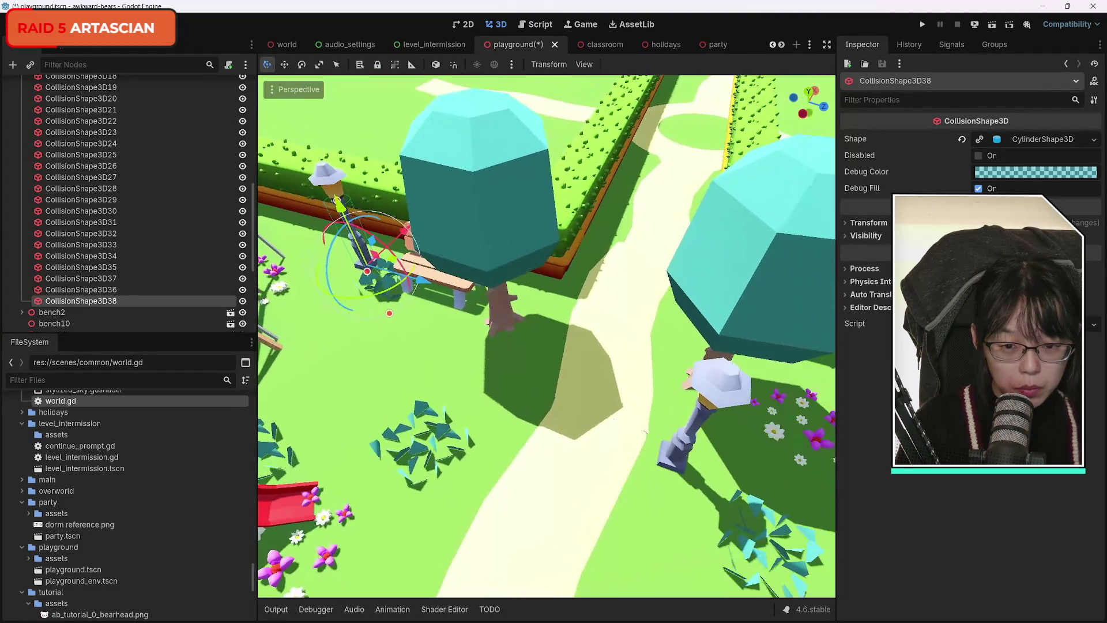
key(ctrl+d)
key(g)
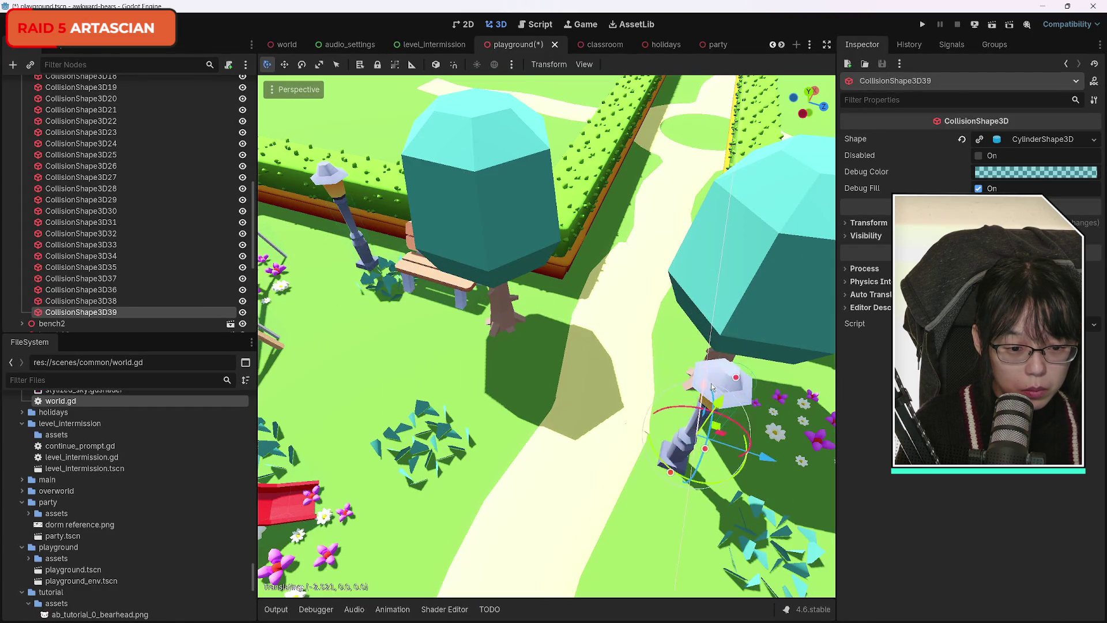
Step: Move CollisionShape3D39 along Z and X so it sits centred on the second lamp's base
key(s)
key(f)
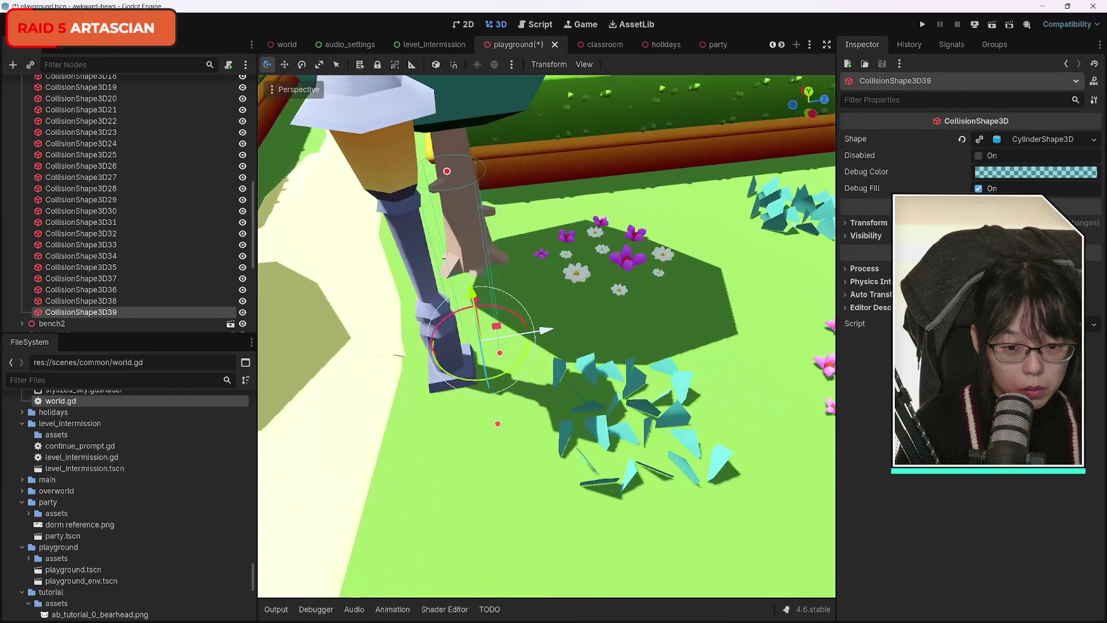
key(g)
key(z)
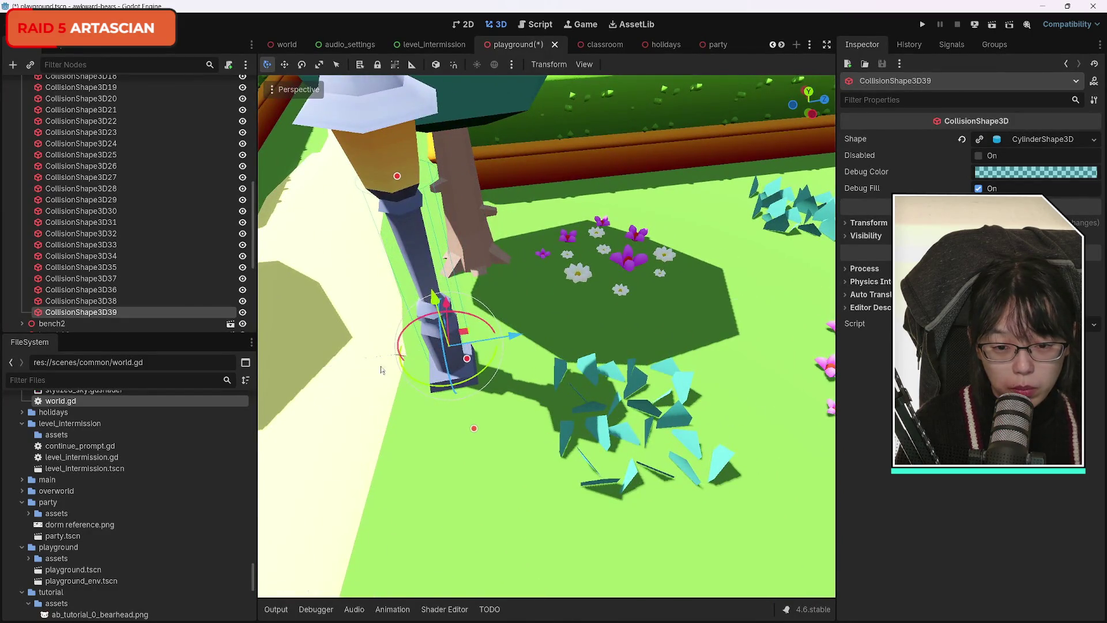
key(Return)
key(f)
key(g)
key(x)
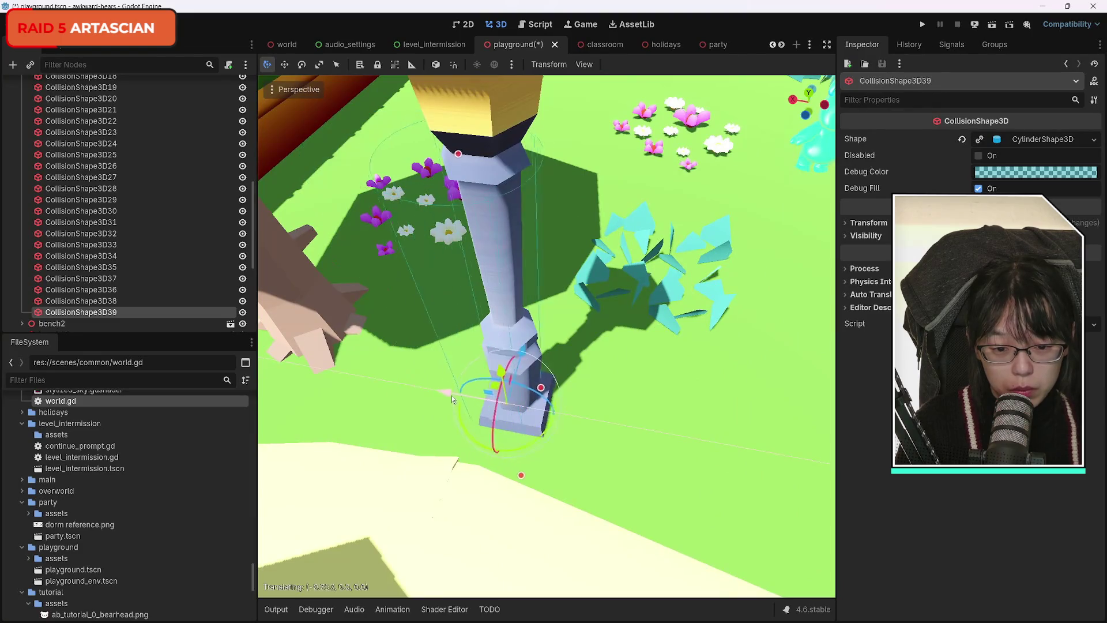
key(Return)
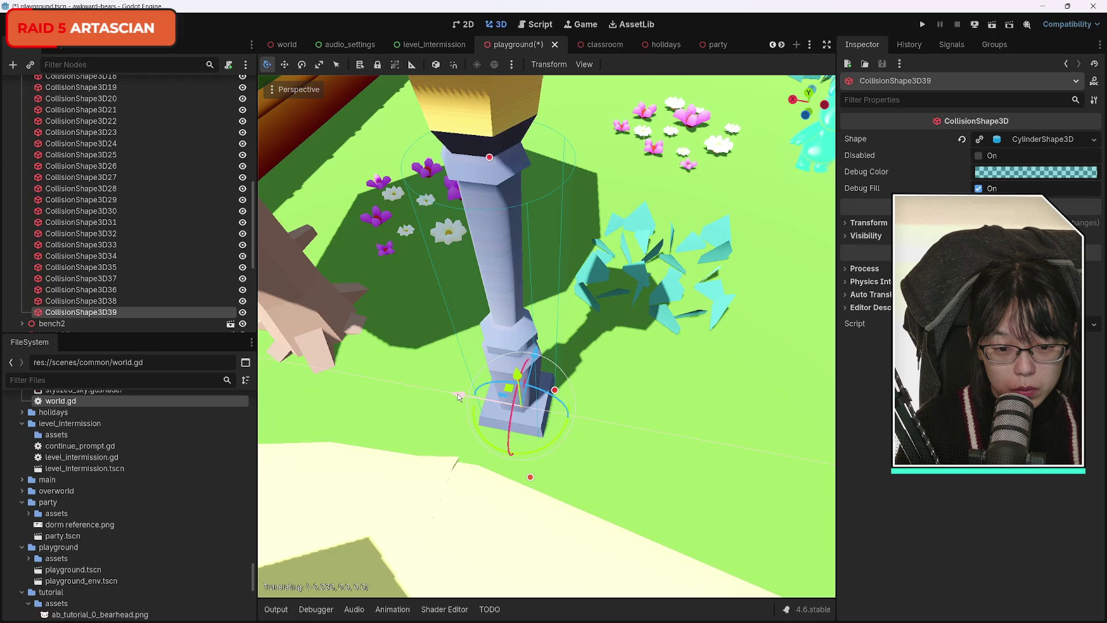
key(Return)
scroll(547, 336, down, 5)
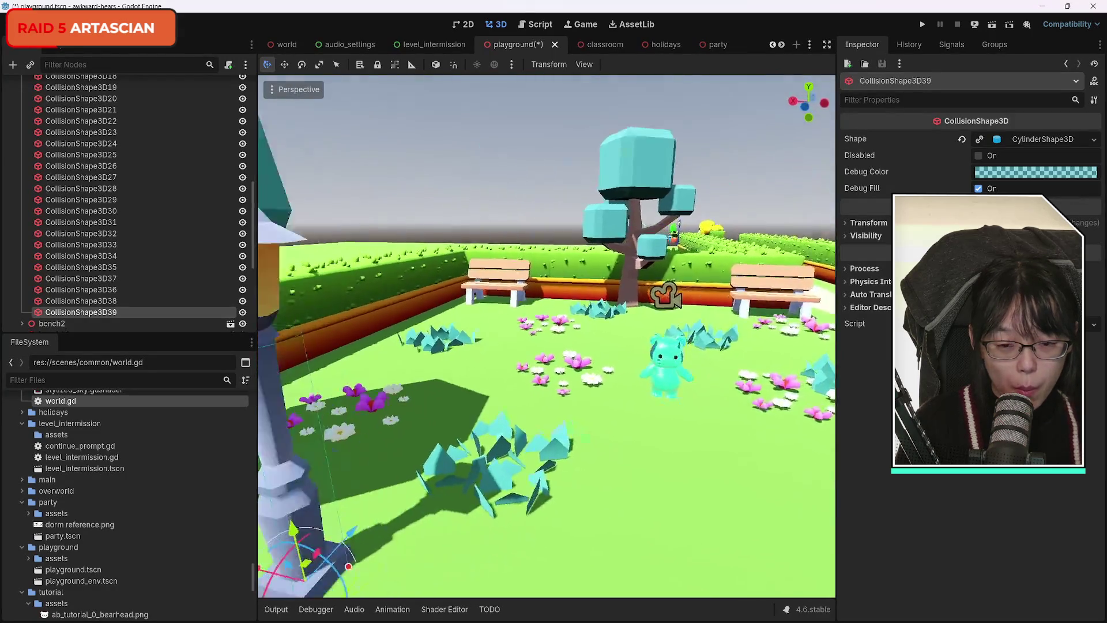
scroll(660, 378, down, 2)
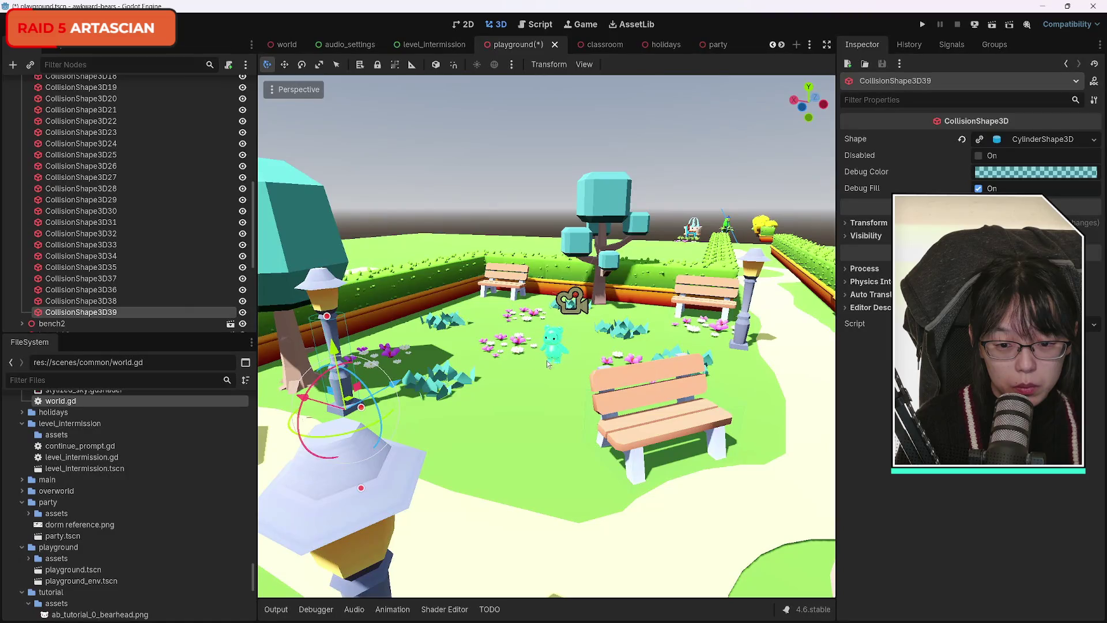
Step: Duplicate it as CollisionShape3D40 and fit it around the lamp post by the bench
key(ctrl+d)
key(g)
click(569, 328)
drag(492, 305, 746, 323)
key(f)
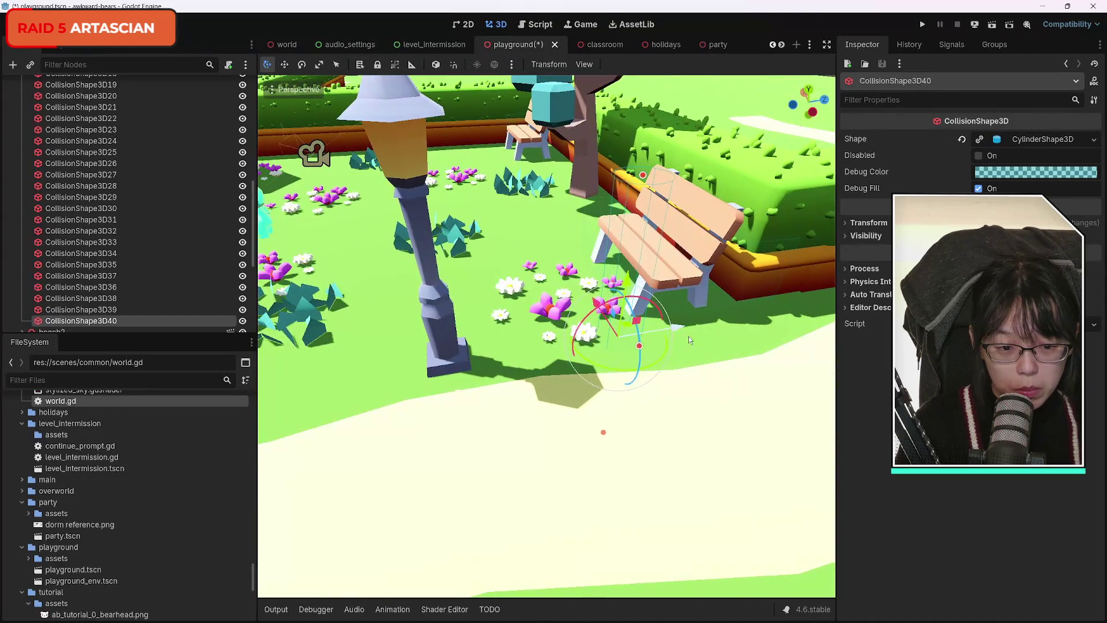
key(g)
click(524, 355)
drag(524, 354, 404, 405)
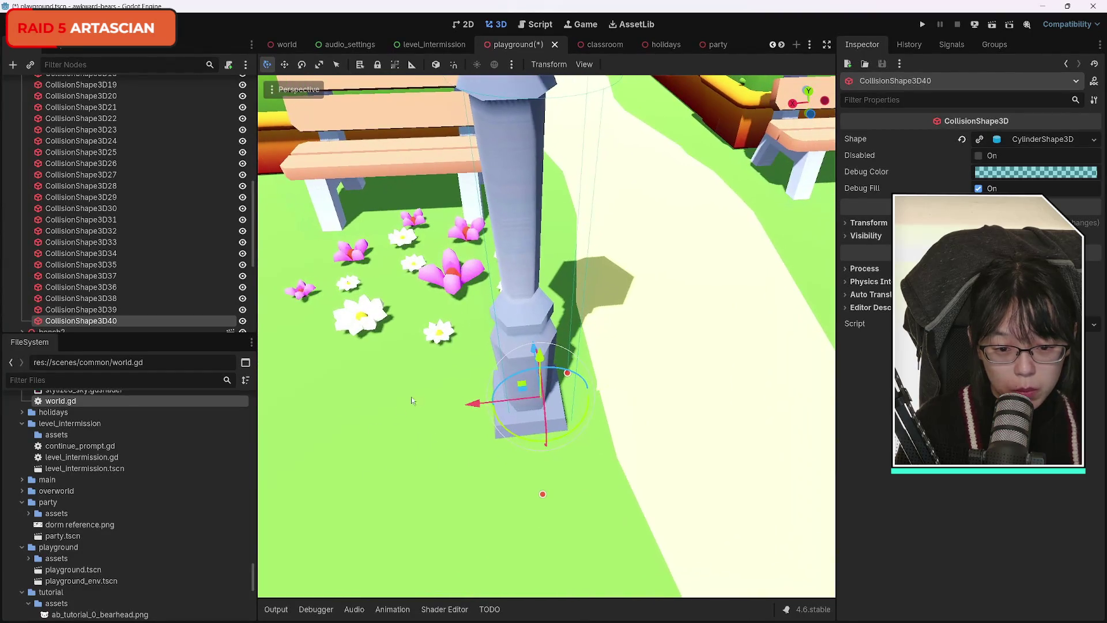
mouse_move(488, 407)
mouse_down()
mouse_move(461, 413)
mouse_move(490, 366)
mouse_move(540, 326)
mouse_up()
Step: Turn toward the tree and benches and duplicate the lamp collision as CollisionShape3D41
drag(454, 449, 650, 193)
key(w)
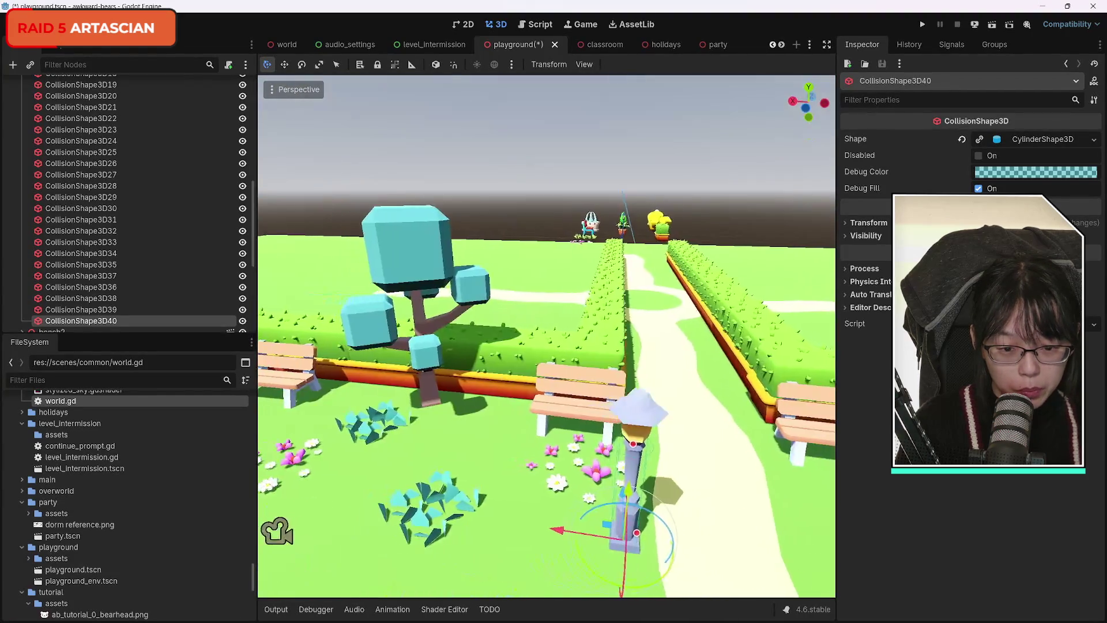
mouse_move(657, 591)
mouse_down()
mouse_move(605, 494)
mouse_move(704, 548)
mouse_move(748, 551)
mouse_move(531, 519)
mouse_move(548, 178)
mouse_move(504, 185)
mouse_move(452, 443)
mouse_up()
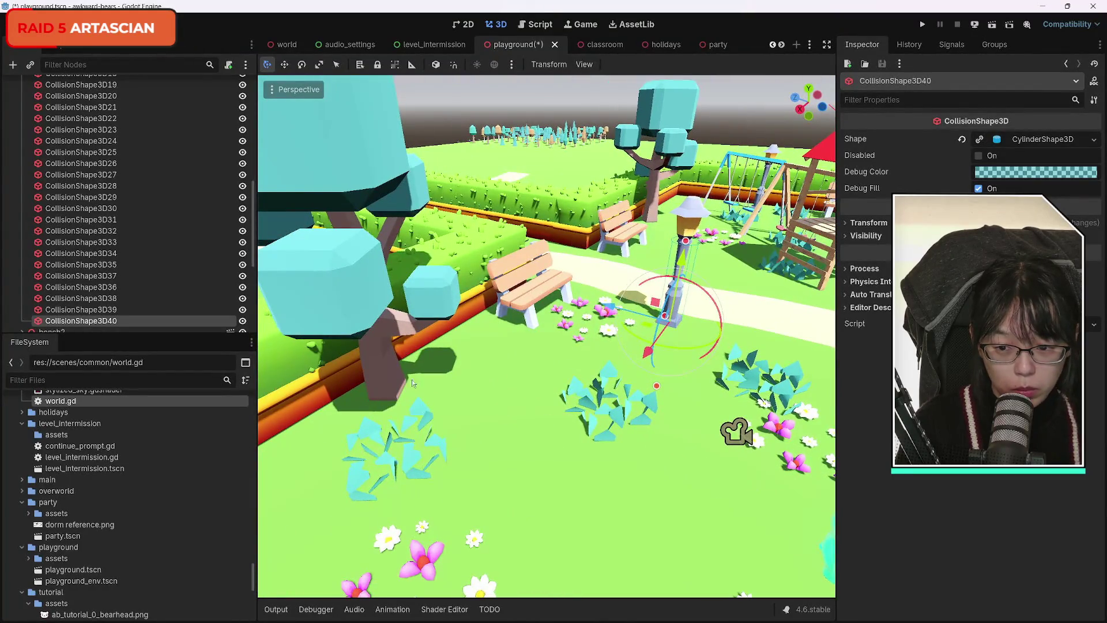
key(ctrl+d)
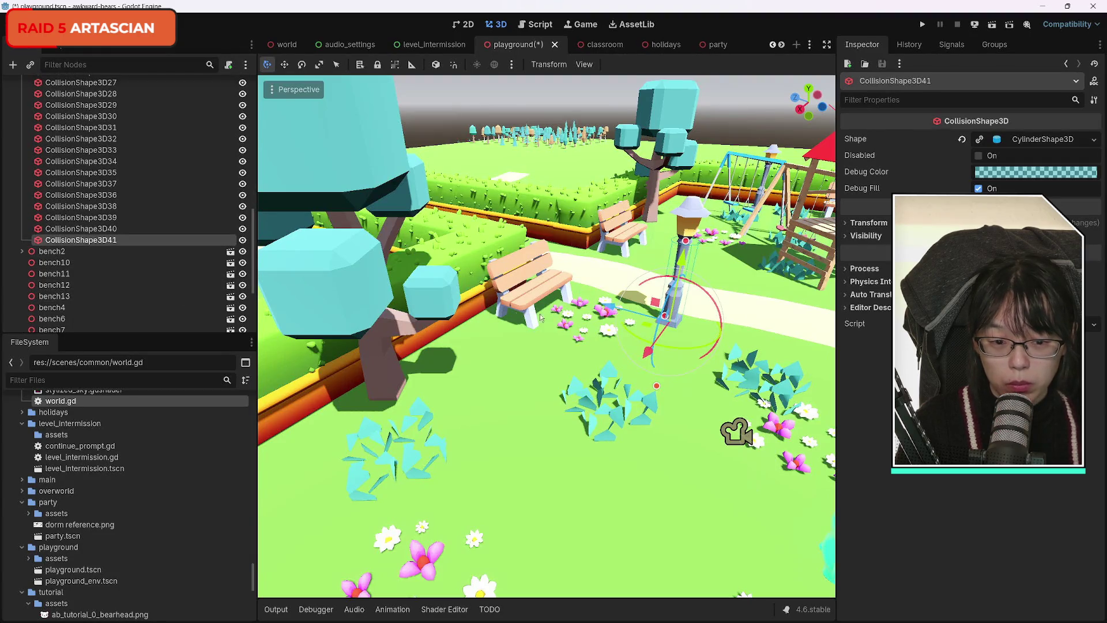
Step: Undo the stray copy, then duplicate CollisionShape3D40 and slide the copy onto the tree trunk
mouse_move(658, 344)
mouse_down()
mouse_move(554, 427)
mouse_move(368, 395)
mouse_up()
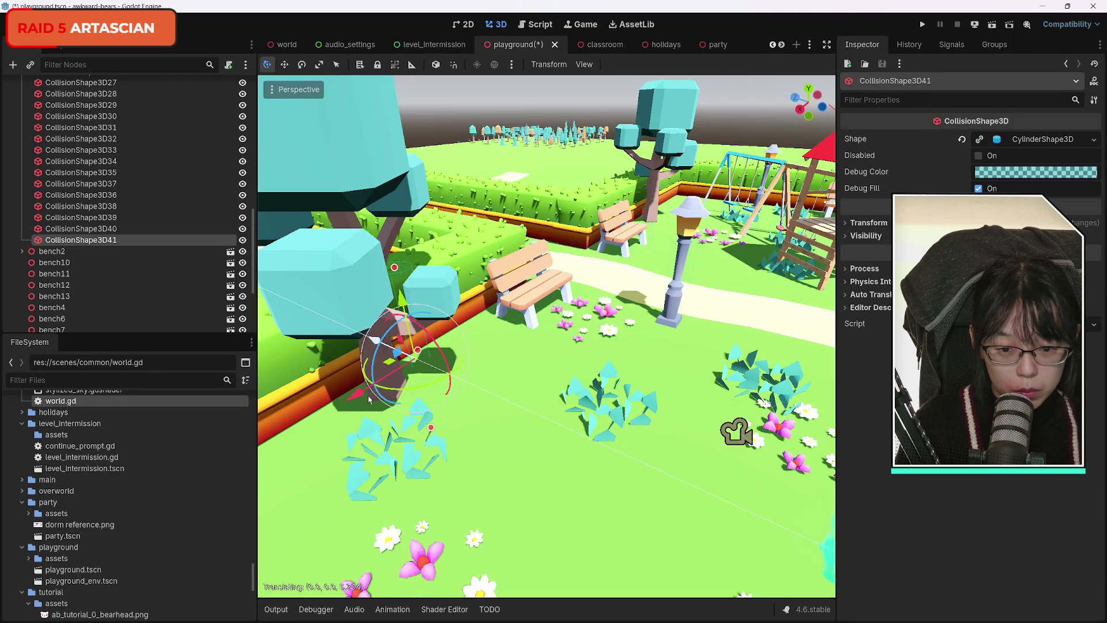
key(ctrl+z)
key(ctrl+z)
key(ctrl+z)
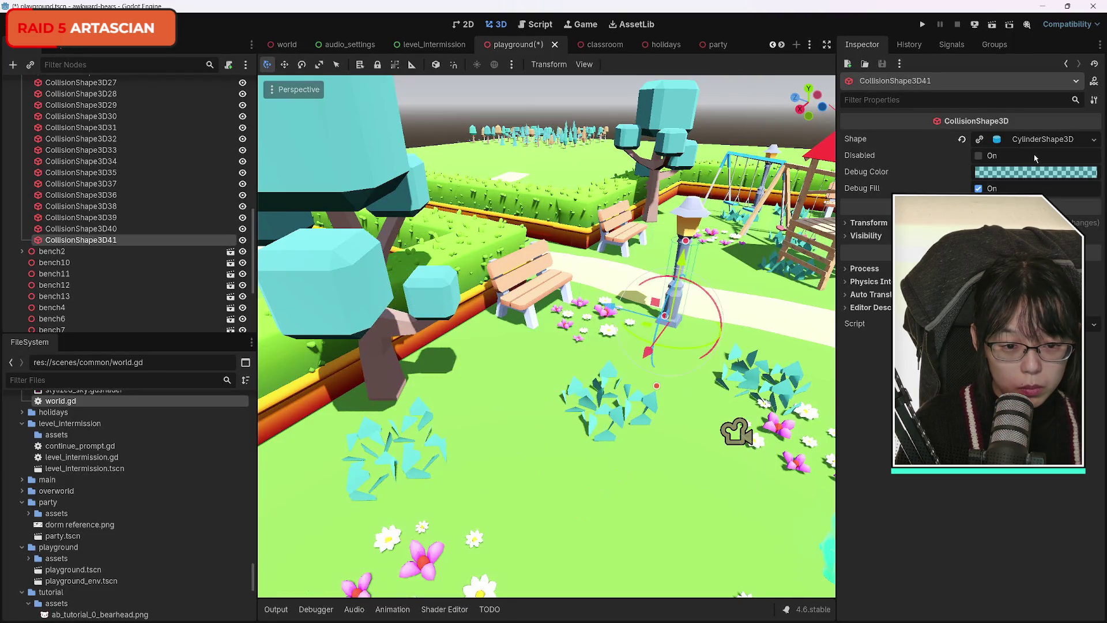
click(199, 229)
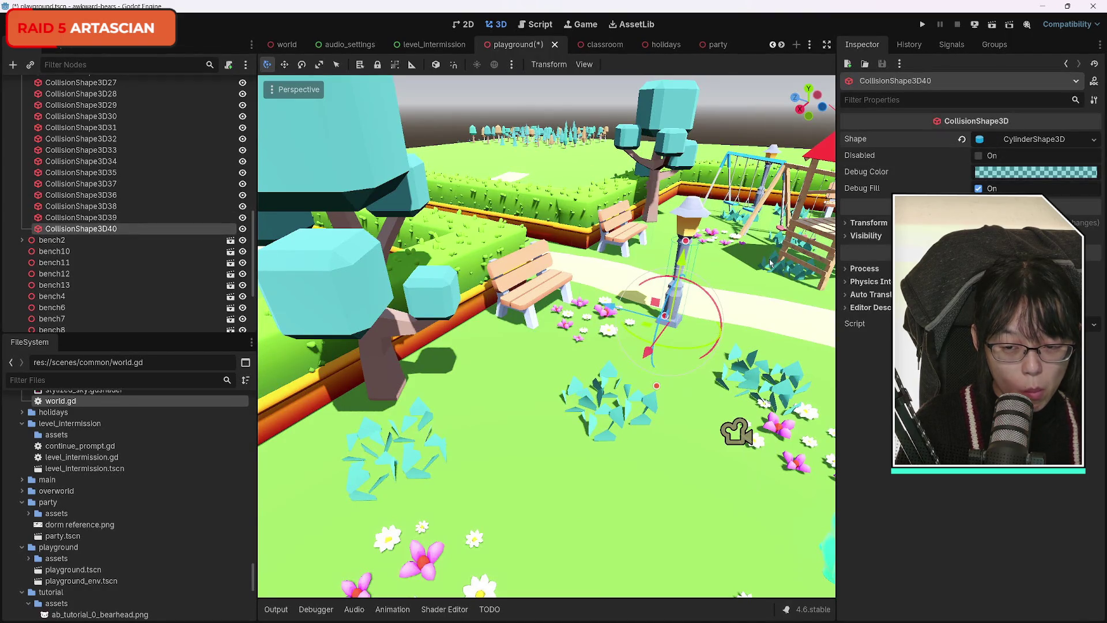
key(ctrl+d)
mouse_move(649, 354)
mouse_down()
mouse_move(497, 491)
mouse_move(539, 501)
mouse_move(353, 405)
mouse_up()
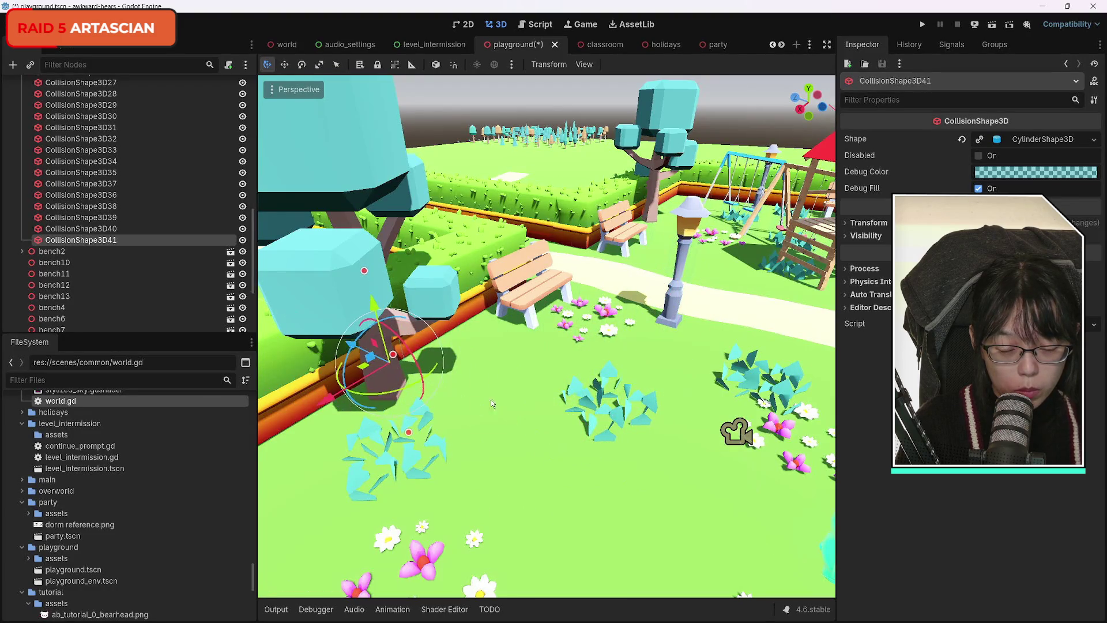
key(f)
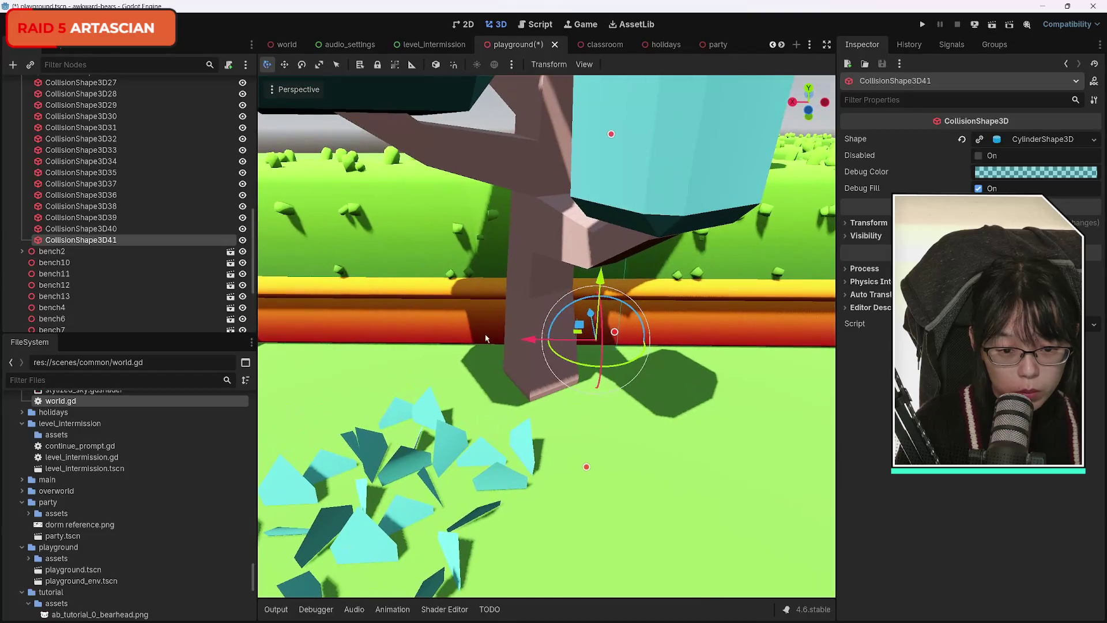
mouse_move(531, 341)
mouse_down()
mouse_move(452, 343)
mouse_move(470, 344)
mouse_up()
Step: Make the trunk cylinder's shape unique with radius 0.25 m, check it, and duplicate it
click(979, 140)
click(980, 142)
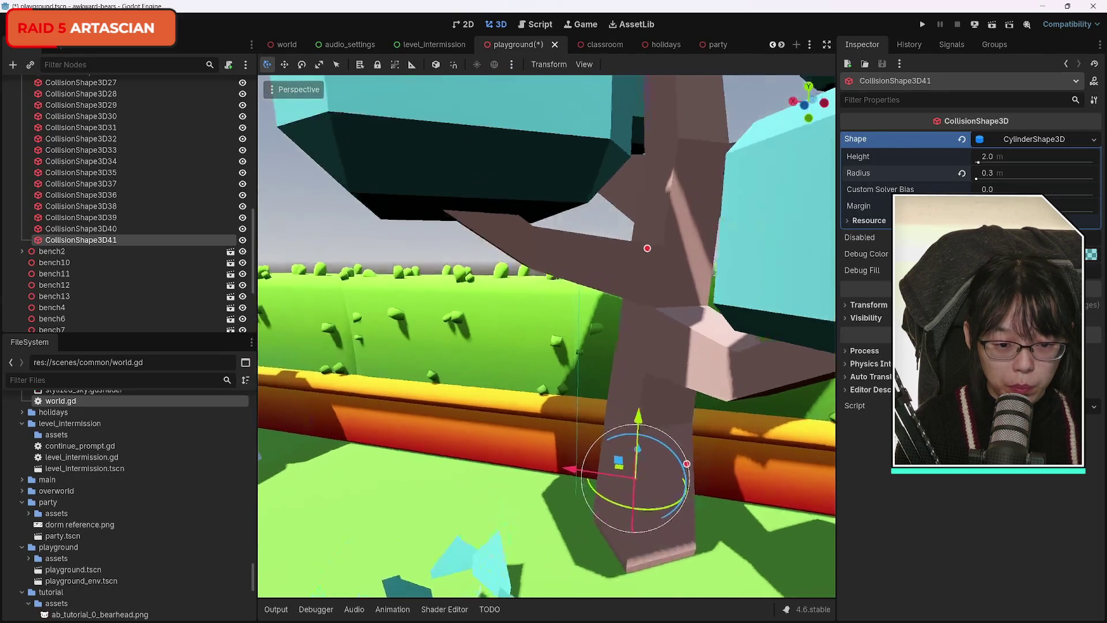
mouse_move(534, 340)
mouse_down()
mouse_move(663, 375)
mouse_move(386, 349)
mouse_move(463, 357)
mouse_up()
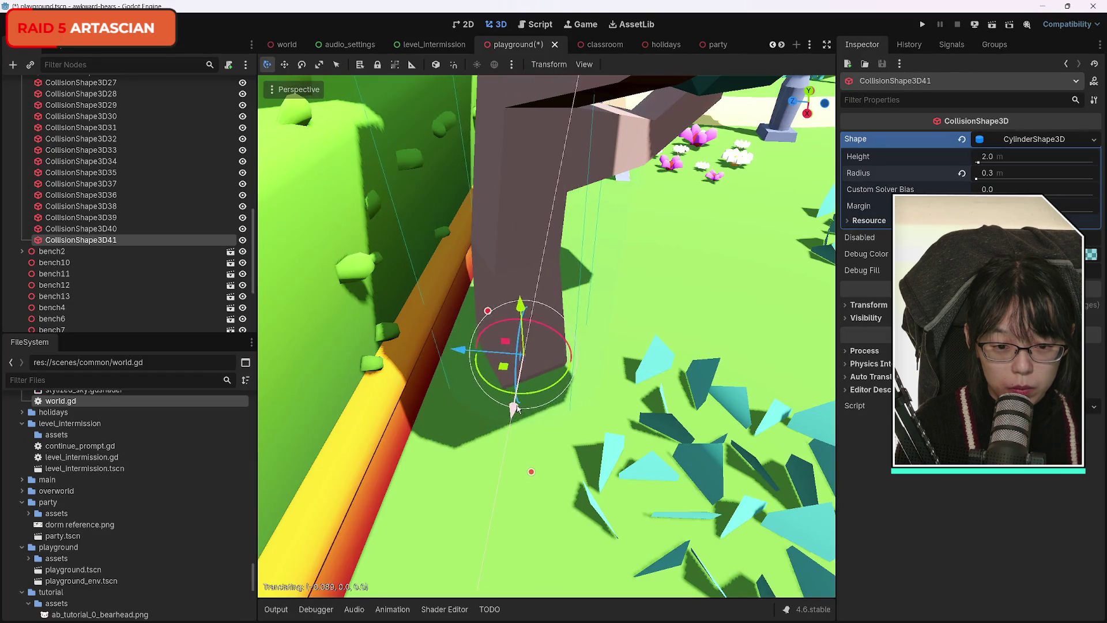
mouse_move(654, 354)
mouse_down()
mouse_move(599, 340)
mouse_move(565, 358)
mouse_move(588, 341)
mouse_up()
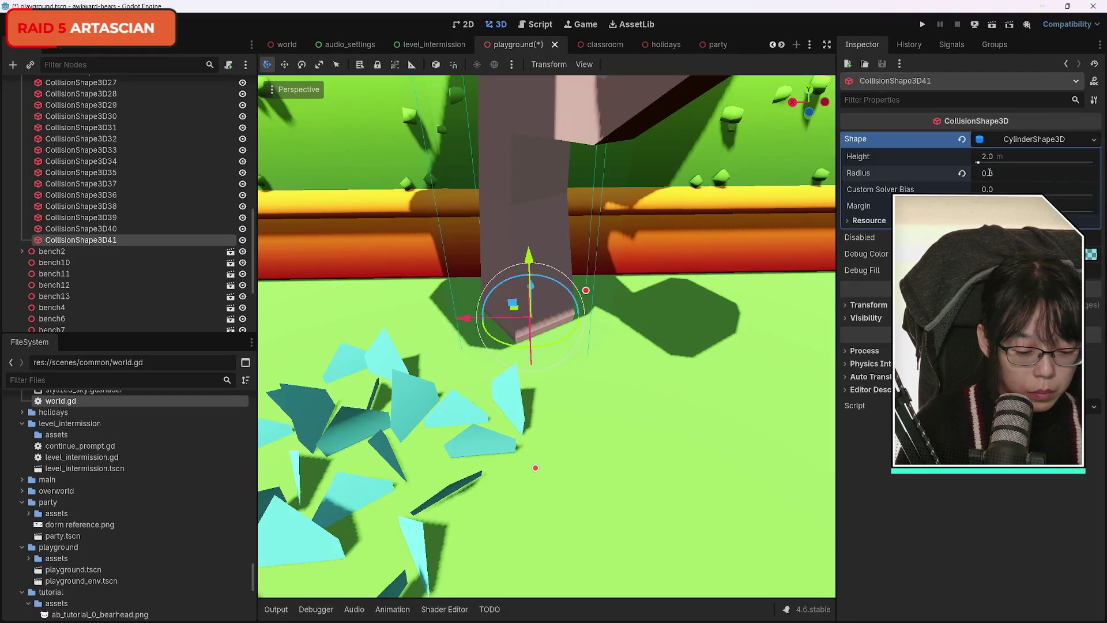
mouse_move(657, 286)
mouse_down()
mouse_move(562, 305)
mouse_move(817, 538)
mouse_move(507, 534)
mouse_move(674, 486)
mouse_move(481, 543)
mouse_move(577, 404)
mouse_move(667, 303)
mouse_up()
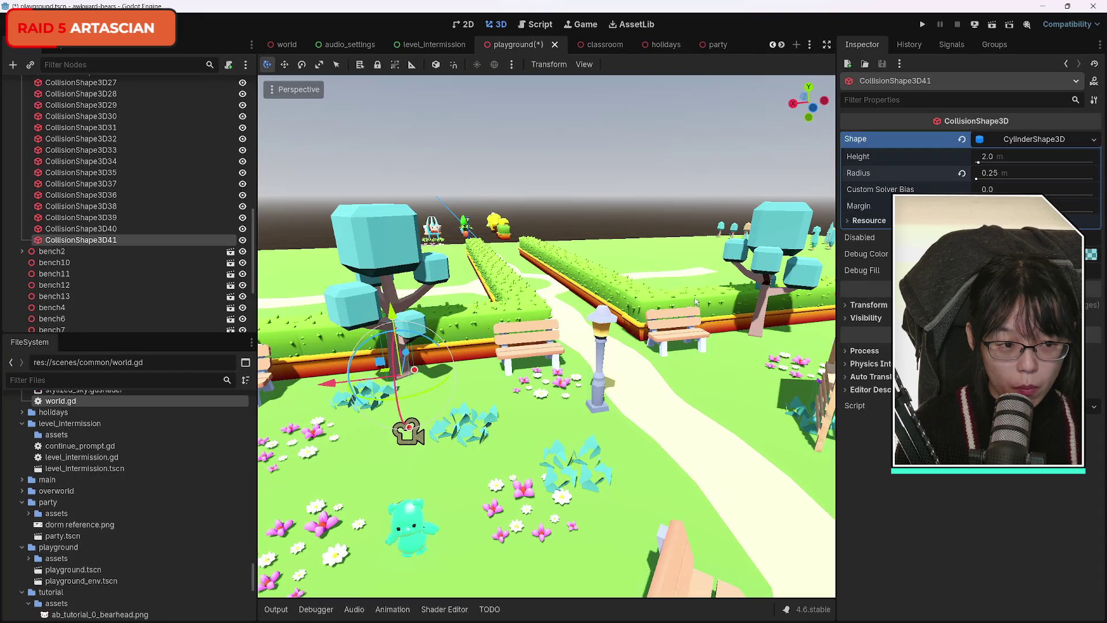
key(ctrl+d)
Step: Centre the copied cylinder on the next tree's trunk and save the scene
drag(369, 378, 713, 365)
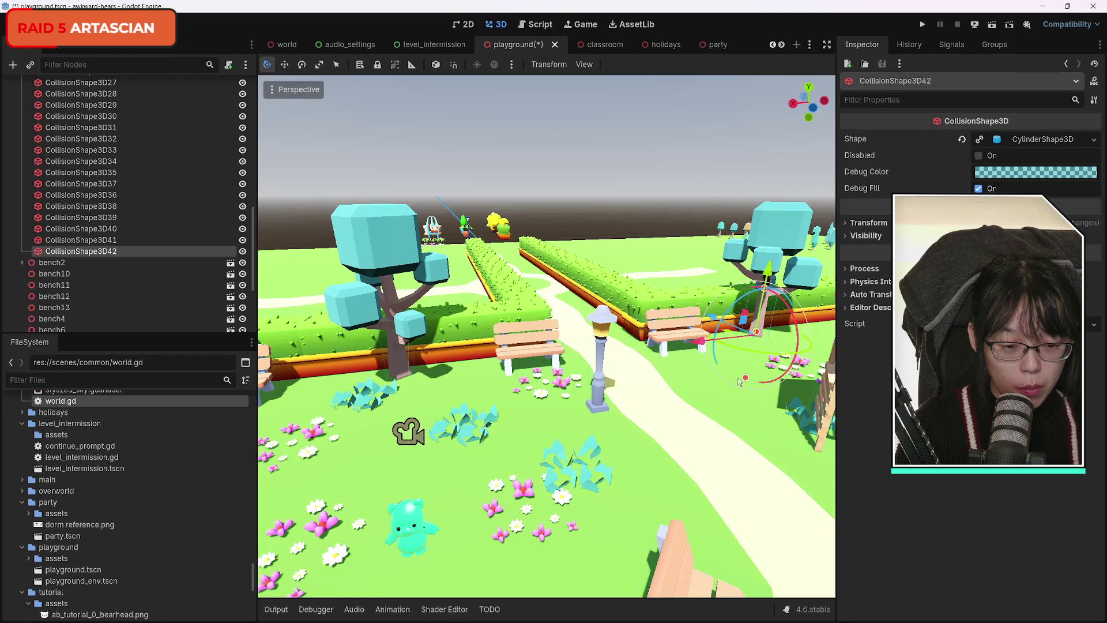
key(w)
key(f)
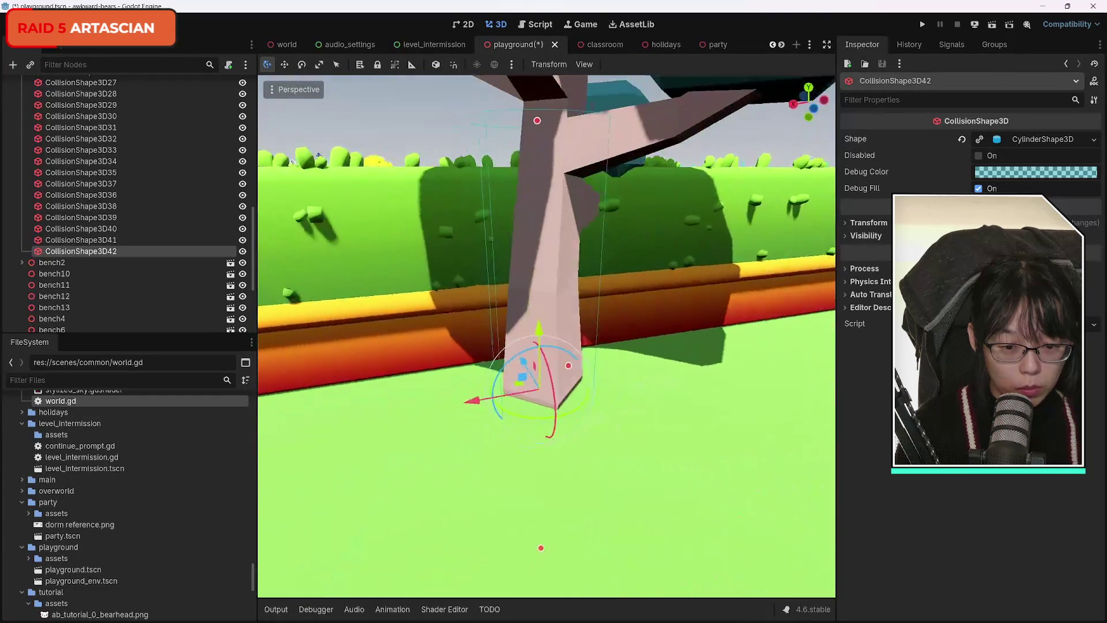
drag(491, 375, 500, 375)
key(ctrl+s)
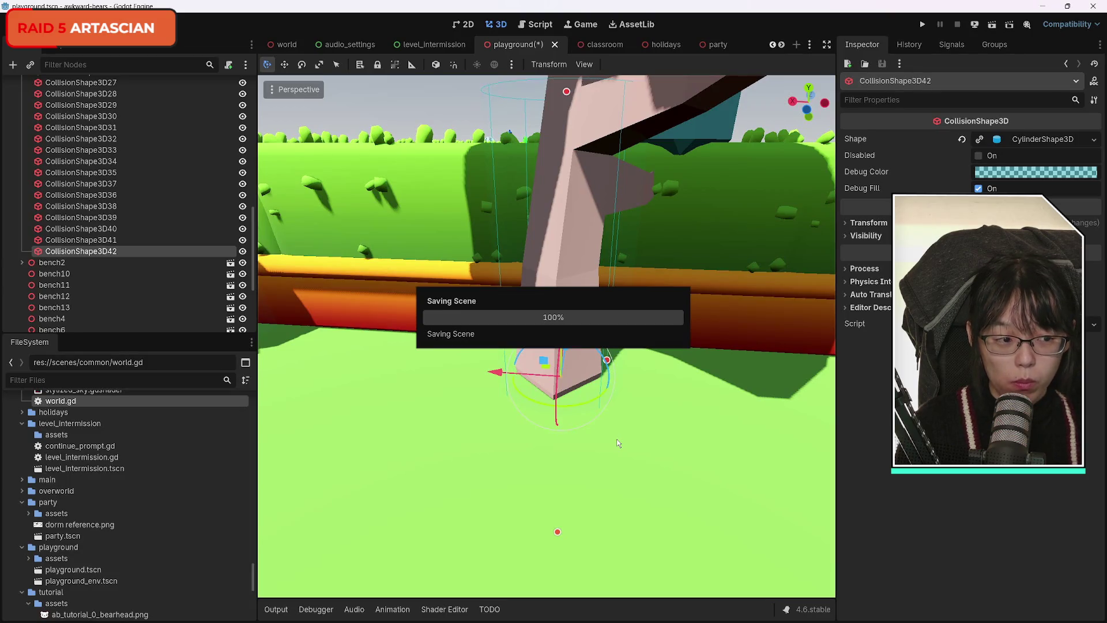
Step: Make the shape unique, duplicate it as CollisionShape3D43 with its own cylinder, and centre it on the bench tree's trunk
mouse_move(617, 443)
mouse_down()
mouse_move(564, 436)
mouse_move(596, 448)
mouse_up()
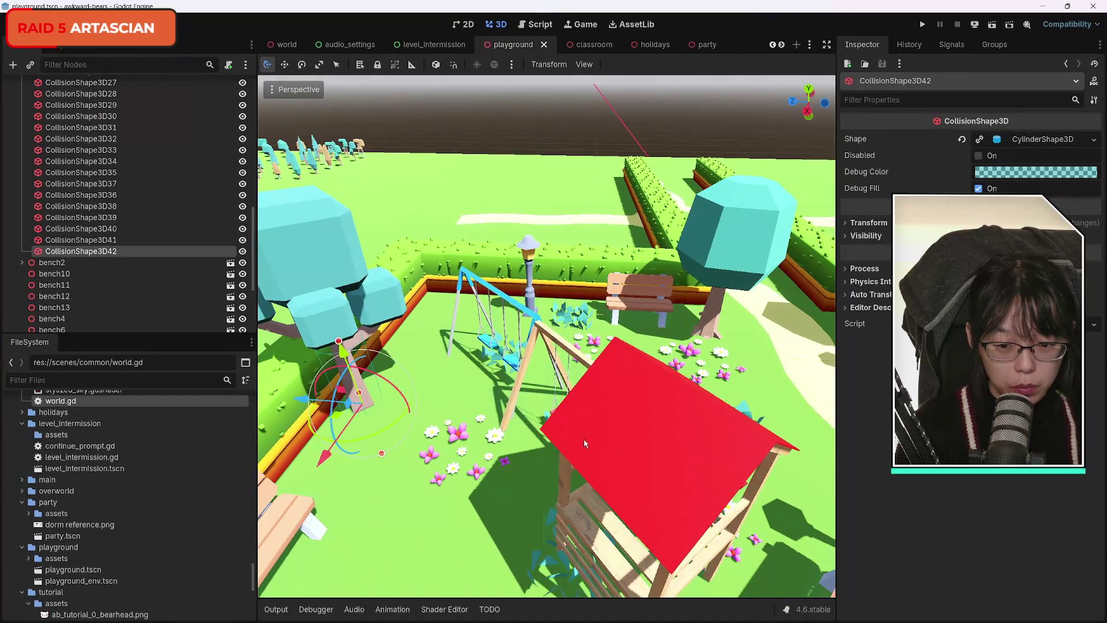
click(982, 140)
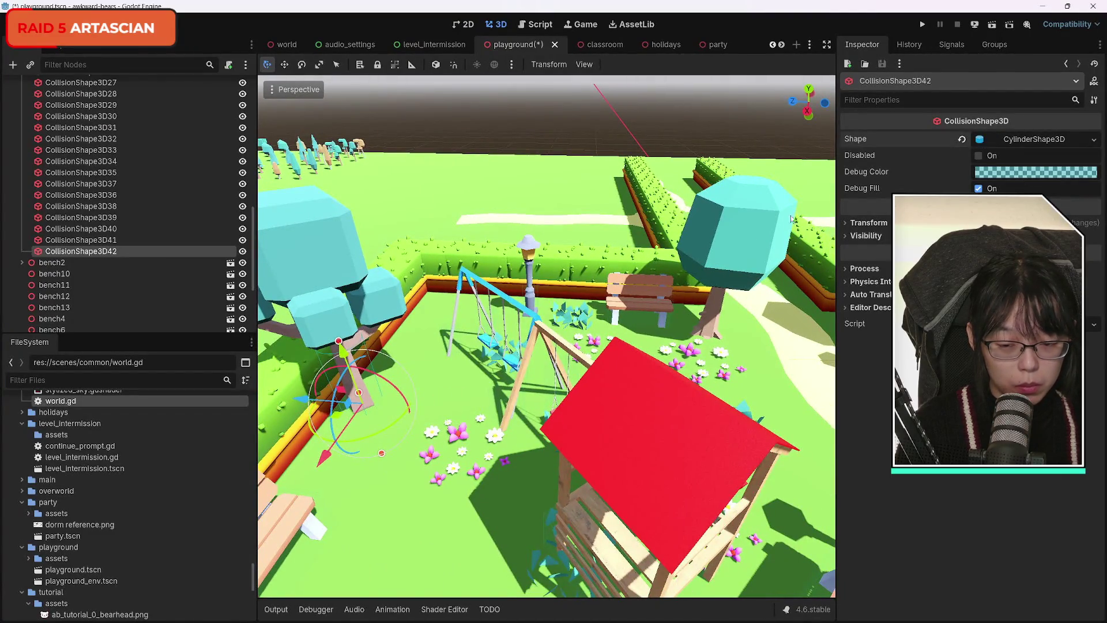
key(ctrl+d)
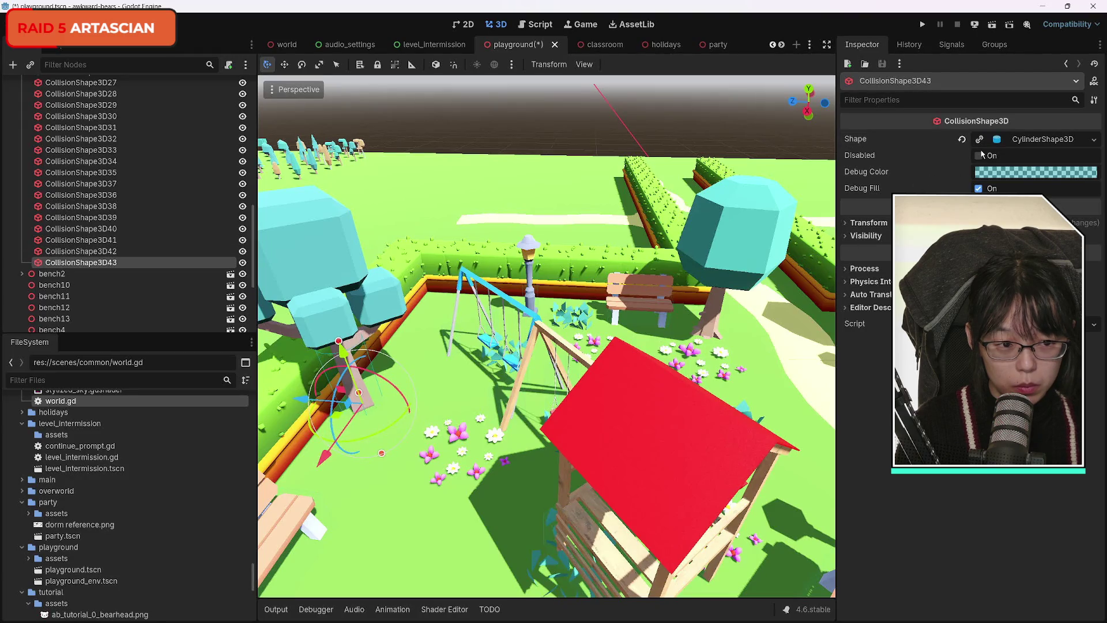
click(980, 141)
mouse_move(301, 398)
mouse_down()
mouse_move(346, 369)
mouse_move(447, 347)
mouse_move(387, 301)
mouse_move(637, 313)
mouse_up()
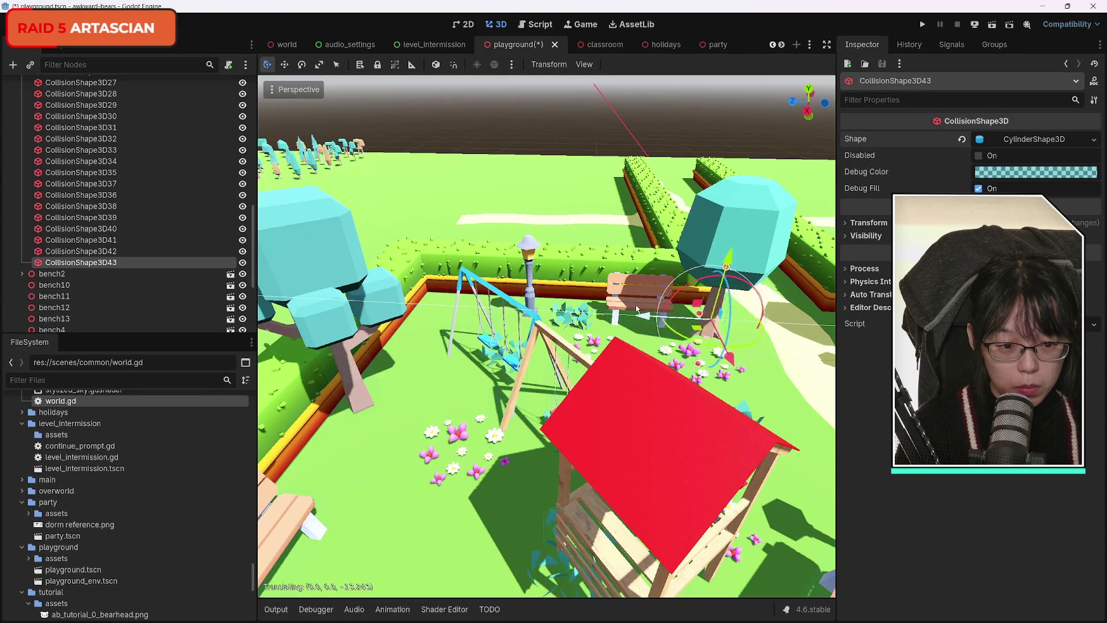
key(w)
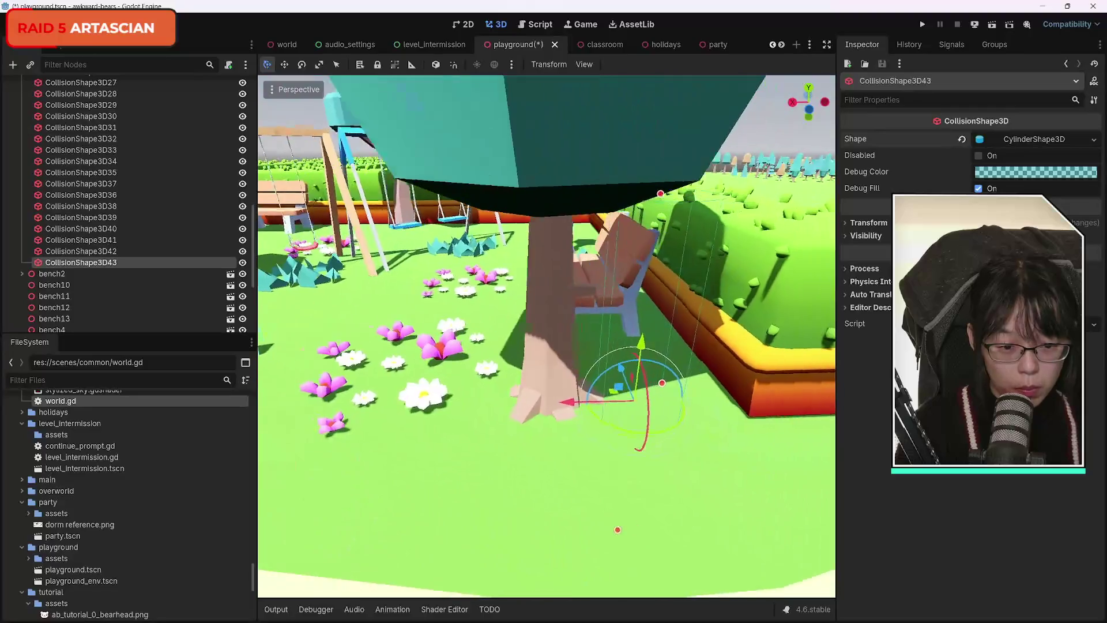
key(d)
drag(460, 407, 358, 413)
key(w)
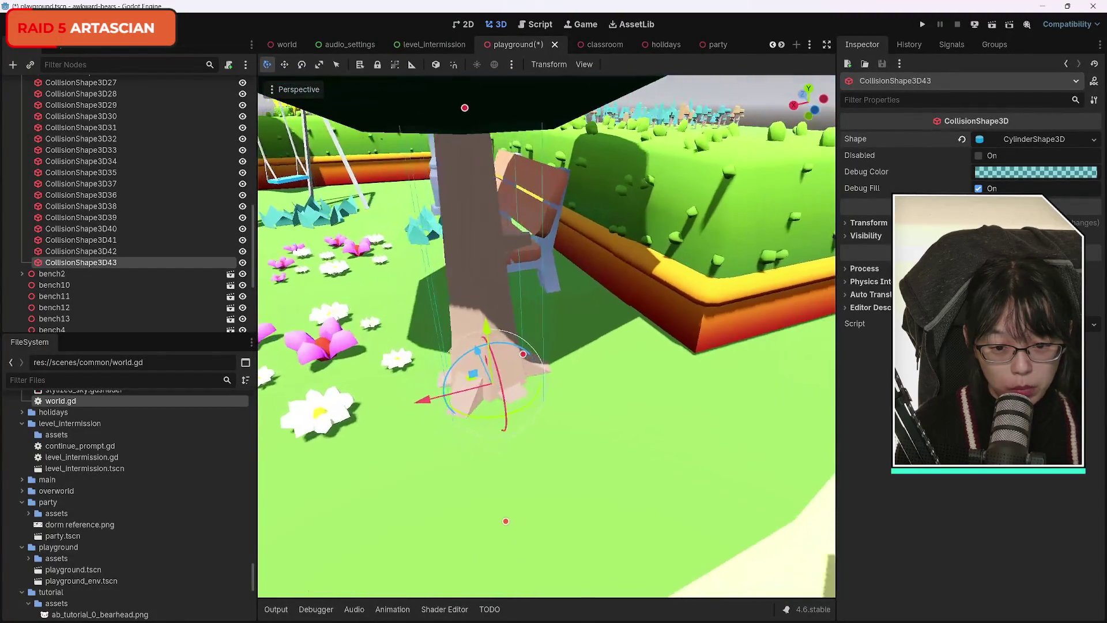
key(s)
drag(461, 394, 461, 396)
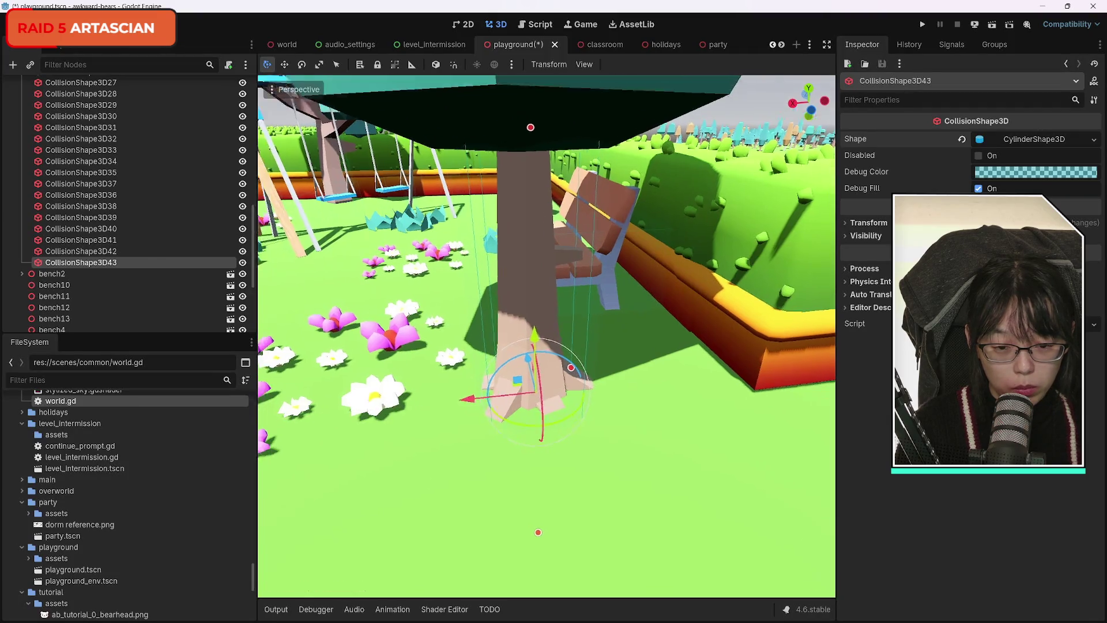
key(d)
drag(513, 431, 495, 435)
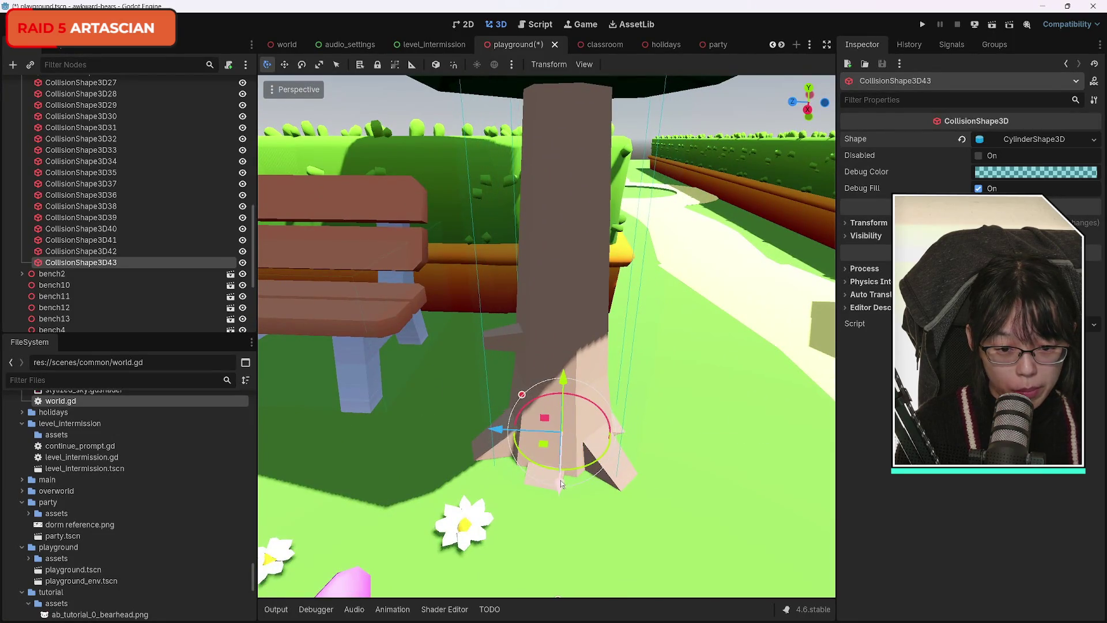
Step: Back away from the trunk and select the right-hand oak tree
key(s)
key(a)
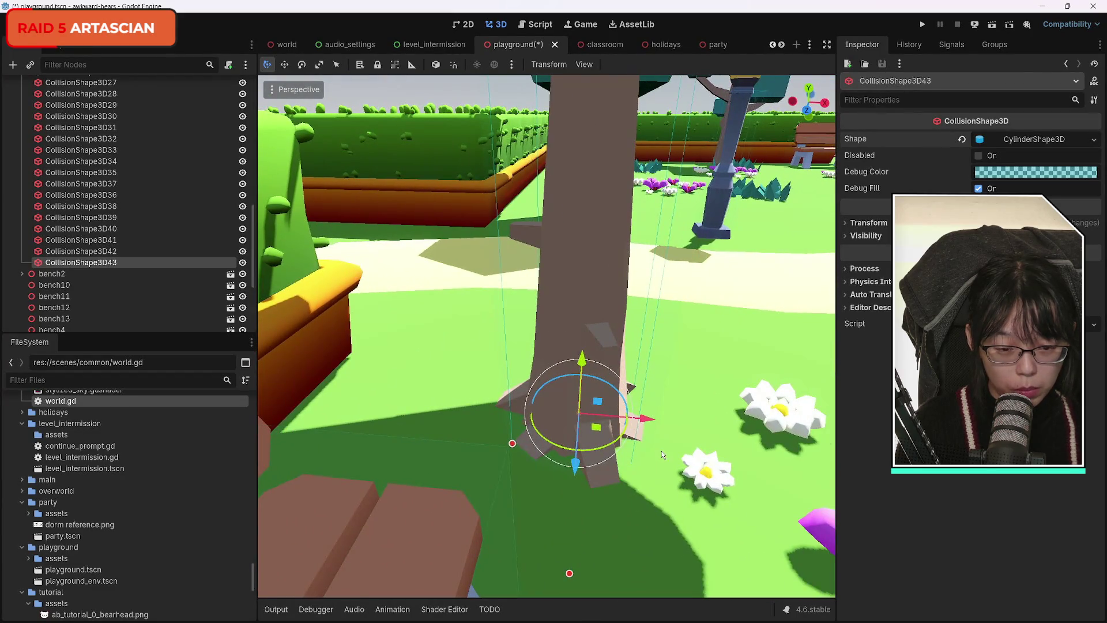
key(s)
key(w)
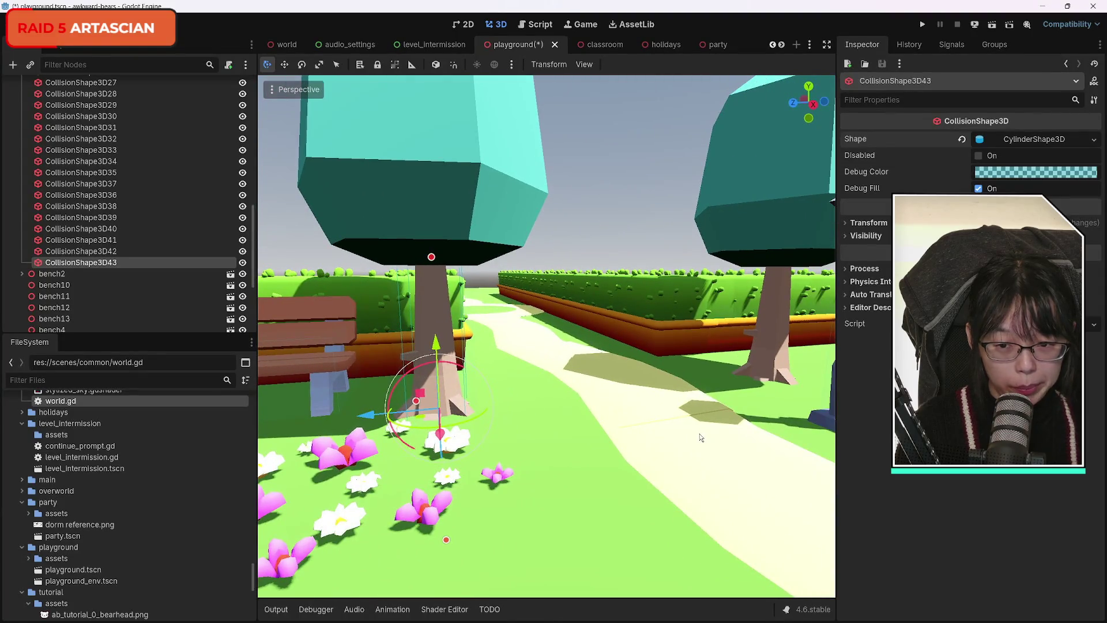
click(770, 206)
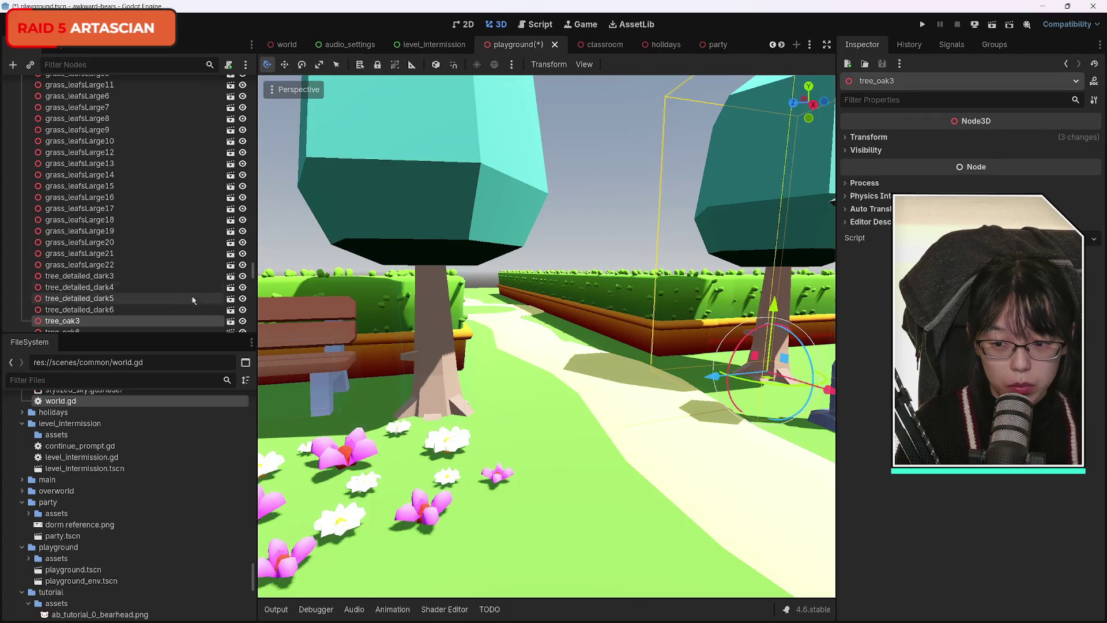
Step: Rotate the right-hand oak tree about 34 degrees
drag(782, 386, 770, 383)
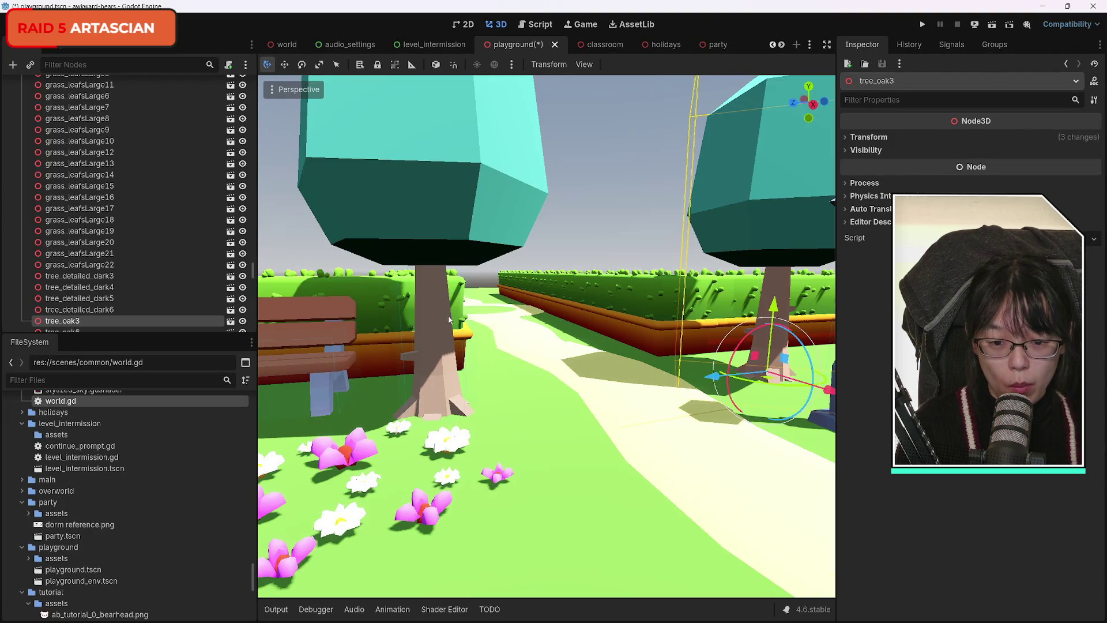
scroll(144, 289, down, 10)
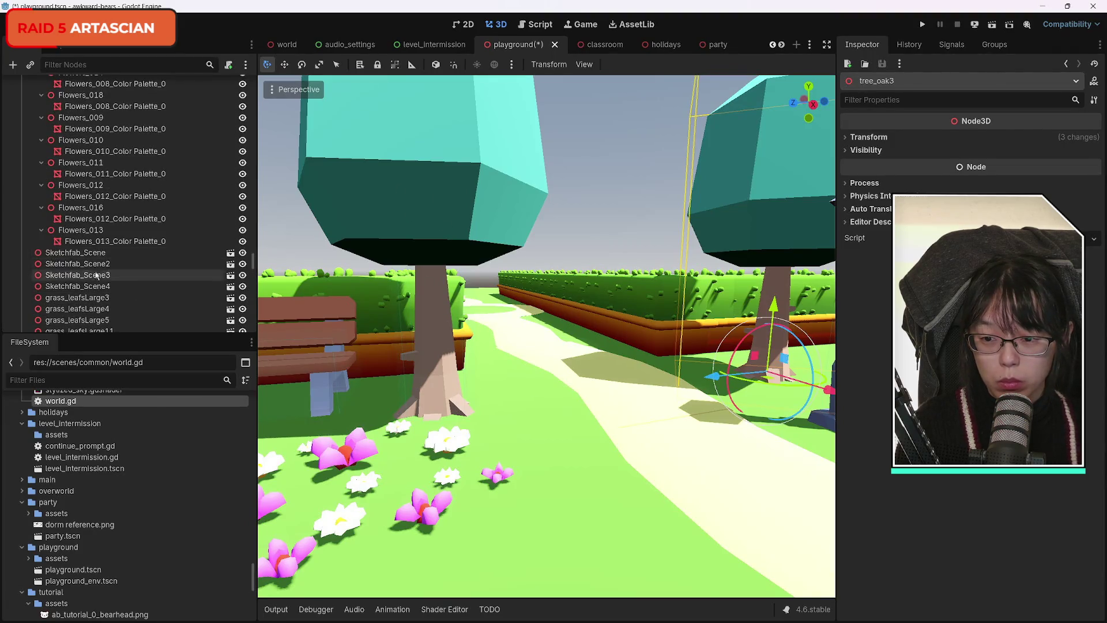
drag(254, 256, 254, 81)
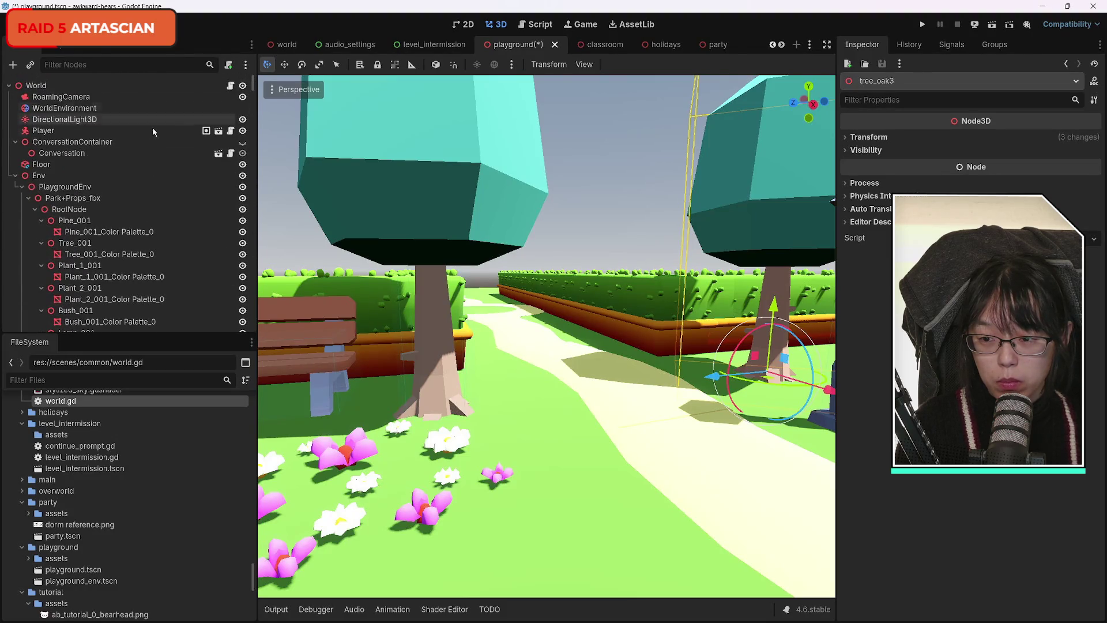
Step: Collapse the PlaygroundEnv branch in the Scene dock and reselect CollisionShape3D43
click(15, 175)
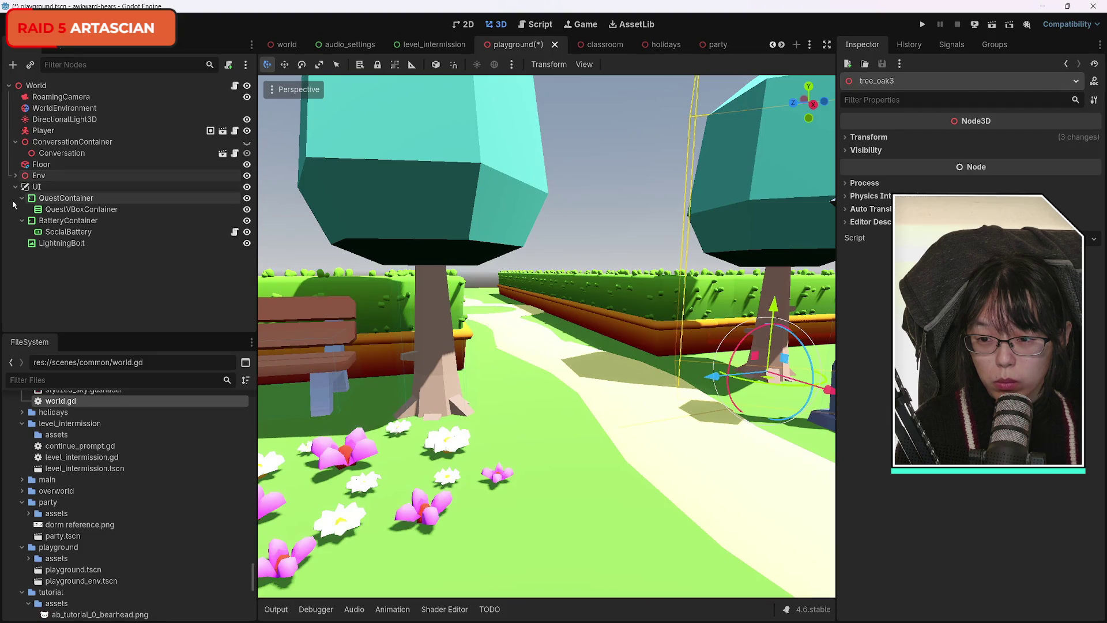
click(15, 176)
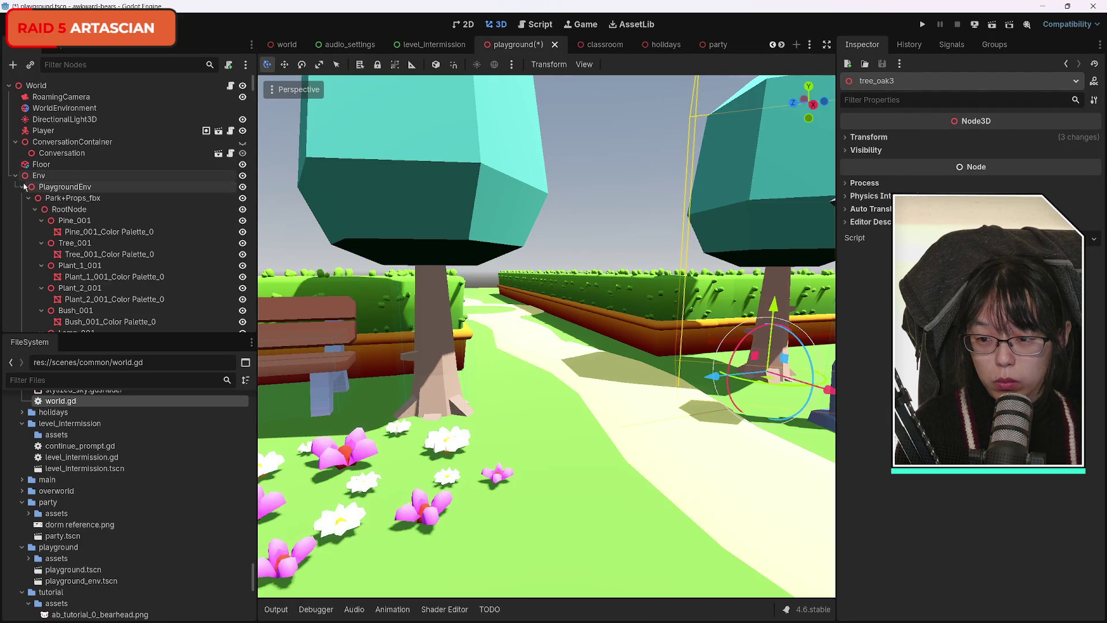
click(22, 187)
scroll(150, 279, down, 5)
scroll(150, 279, down, 5)
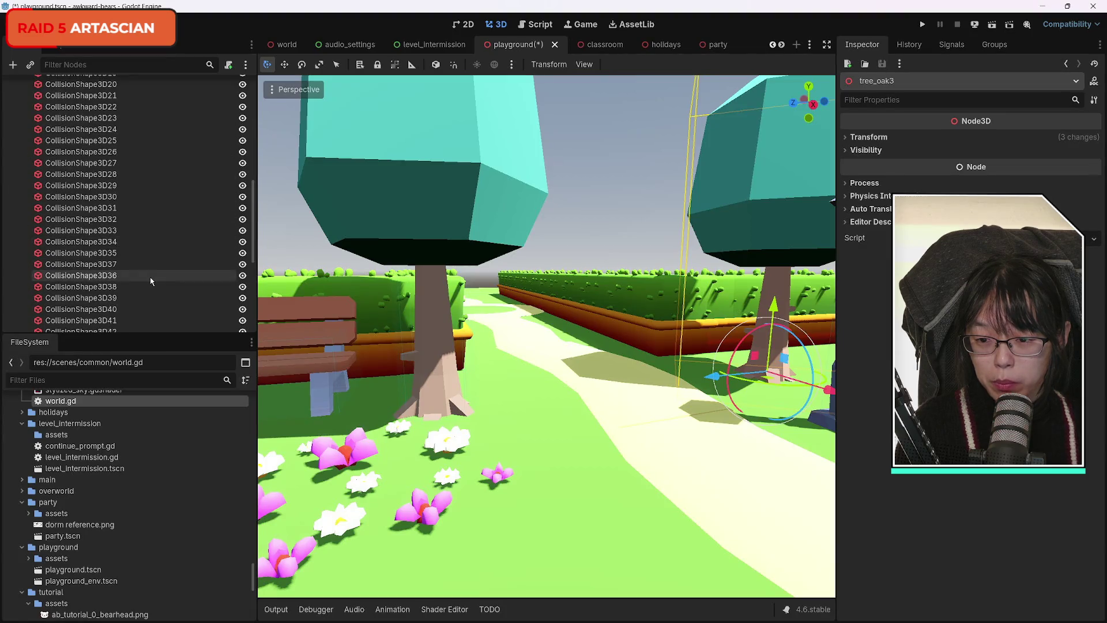
click(81, 188)
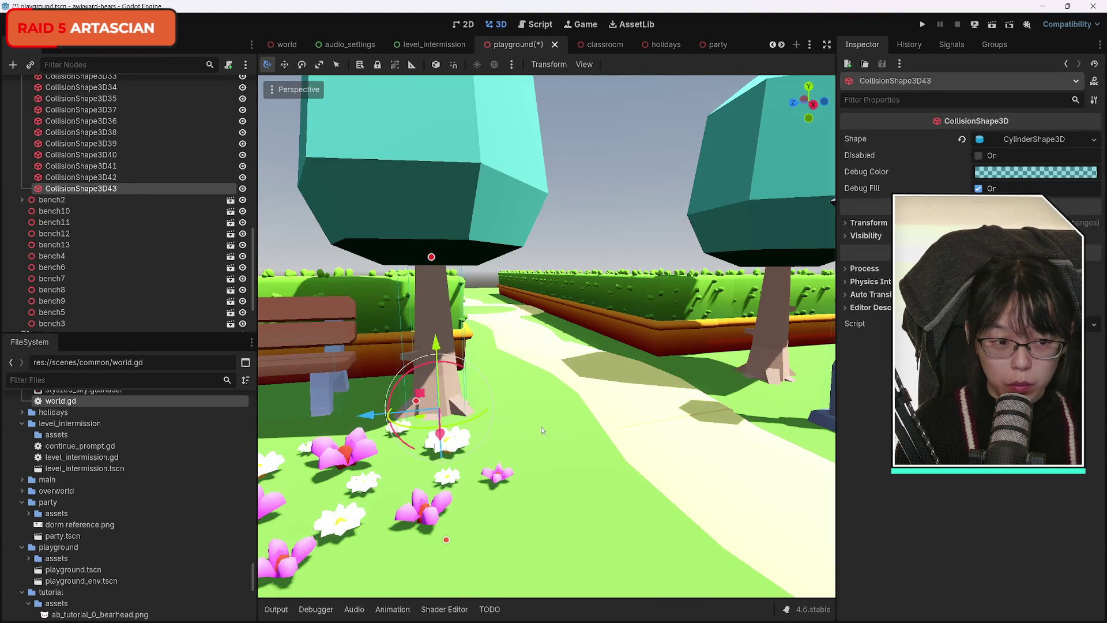
Step: Duplicate the trunk cylinder twice, as CollisionShape3D44 and 45, fitting each around the next tree trunk
key(ctrl+d)
drag(373, 418, 374, 418)
drag(663, 477, 663, 477)
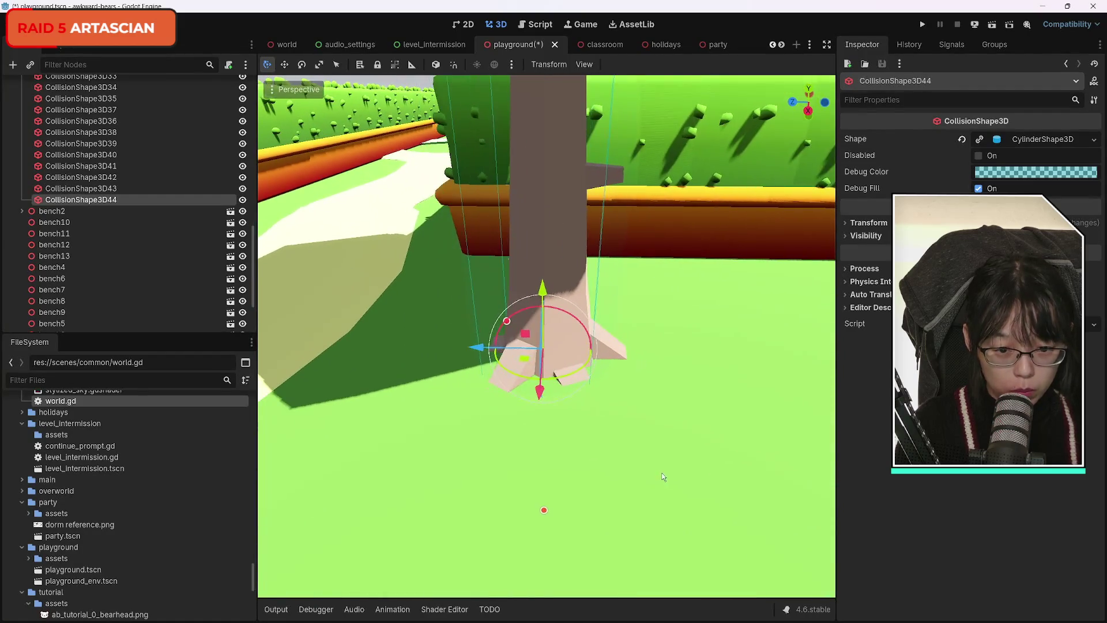
drag(477, 348, 487, 347)
drag(554, 380, 554, 381)
key(ctrl+d)
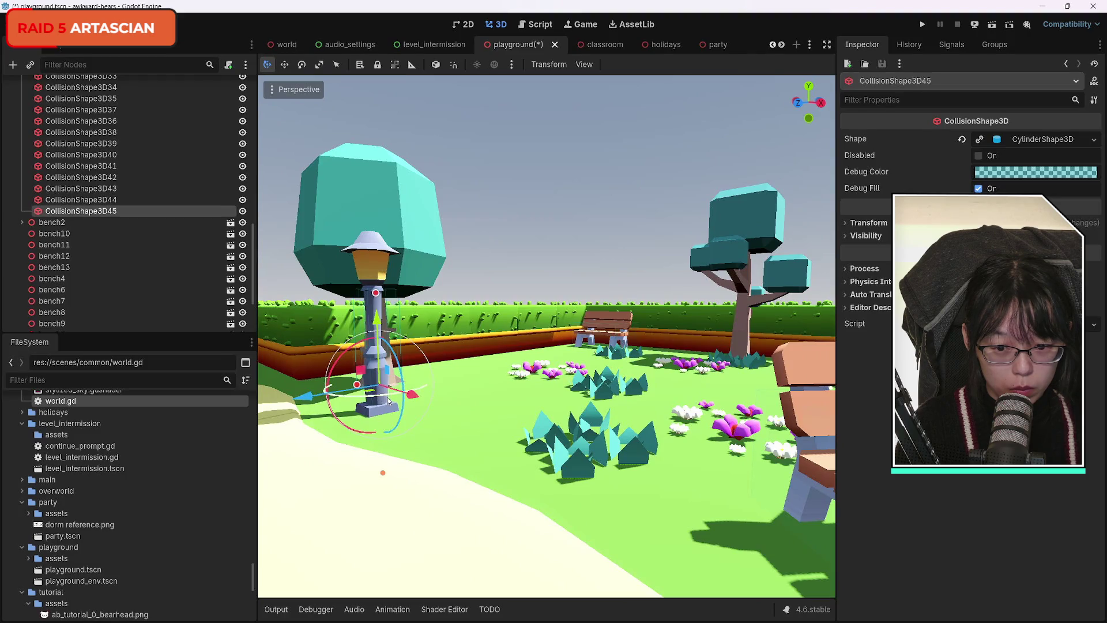
mouse_move(316, 402)
mouse_down()
mouse_move(576, 384)
mouse_move(554, 380)
mouse_move(695, 424)
mouse_up()
mouse_move(450, 415)
mouse_down()
mouse_move(717, 408)
mouse_move(729, 419)
mouse_up()
drag(590, 448, 590, 448)
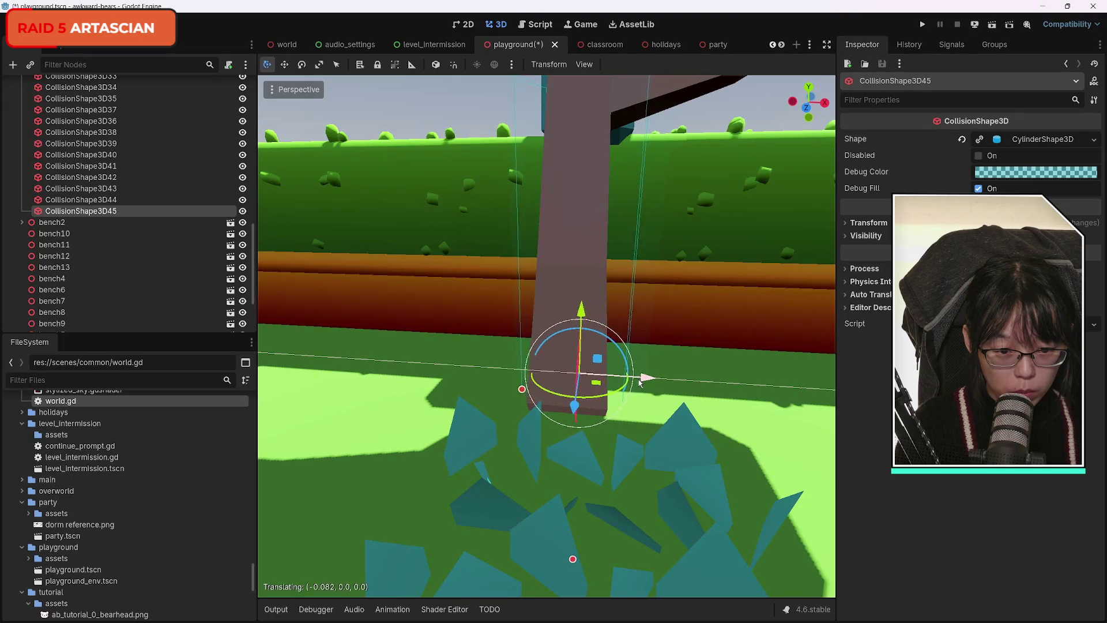
mouse_move(645, 384)
mouse_down()
mouse_move(614, 411)
mouse_move(638, 414)
mouse_up()
scroll(546, 336, down, 5)
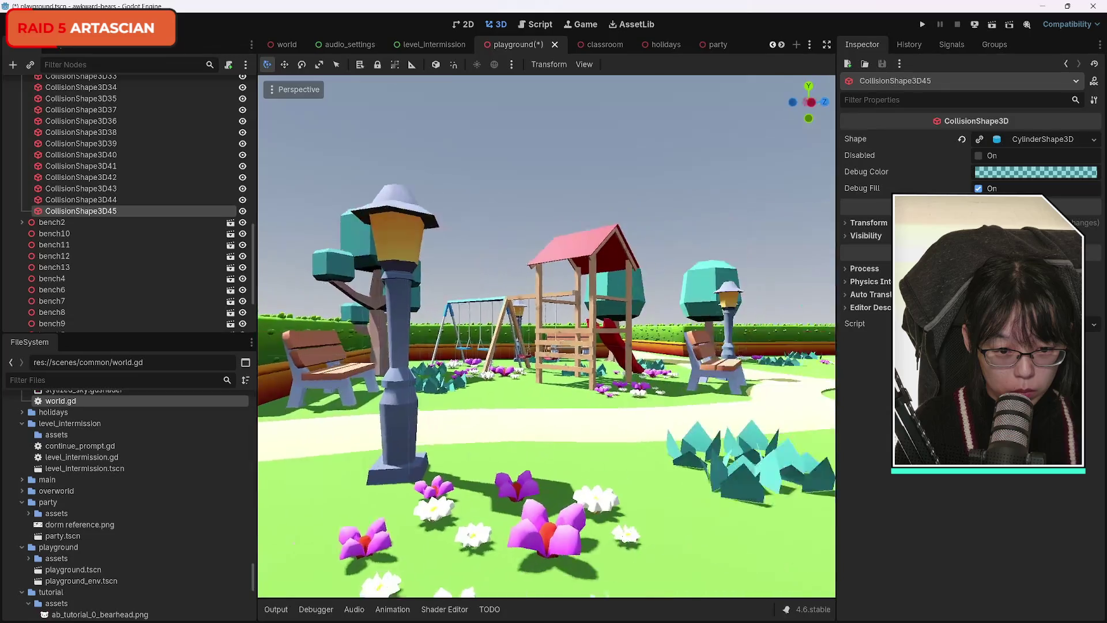
drag(546, 336, 546, 336)
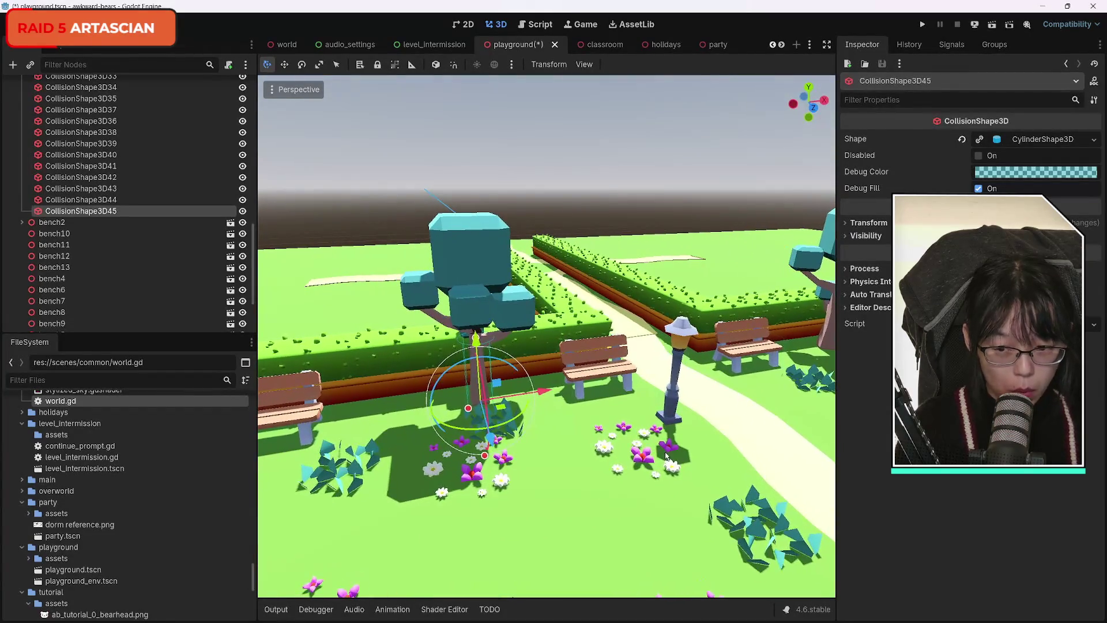
Step: Add CollisionShape3D46 and slide it onto another tree's trunk
key(ctrl+d)
drag(496, 382, 846, 369)
drag(546, 336, 547, 336)
scroll(736, 391, up, 2)
drag(607, 380, 651, 375)
drag(542, 433, 542, 434)
drag(556, 321, 556, 321)
Step: Add CollisionShape3D47 and fit it around the trunk of the tree near the lamp post and bench
key(ctrl+d)
key(g)
key(z)
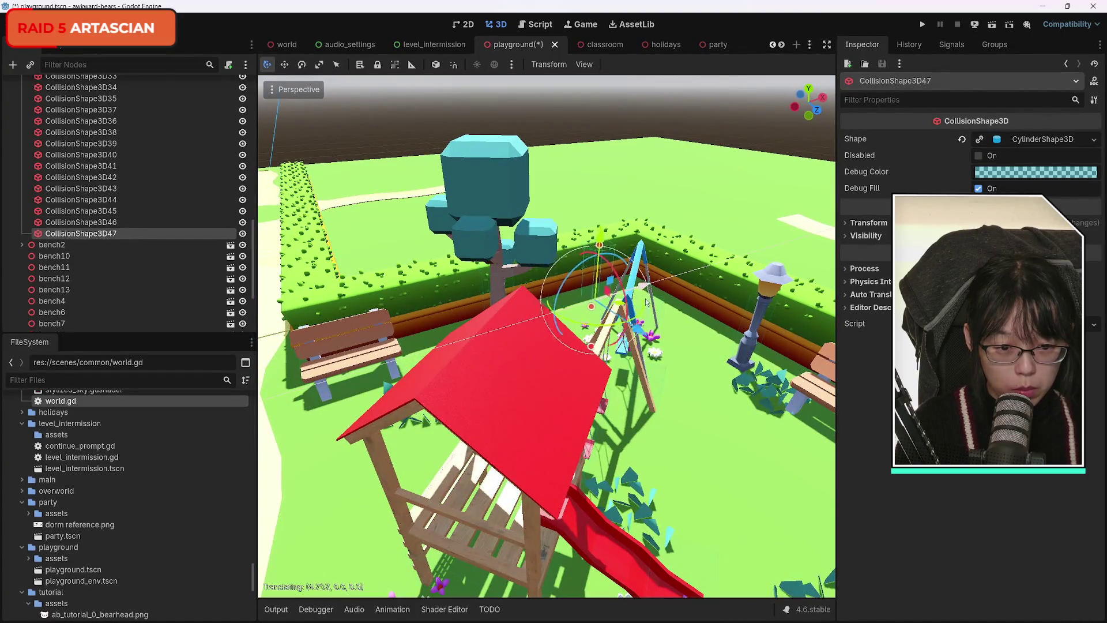
drag(881, 416, 605, 340)
key(g)
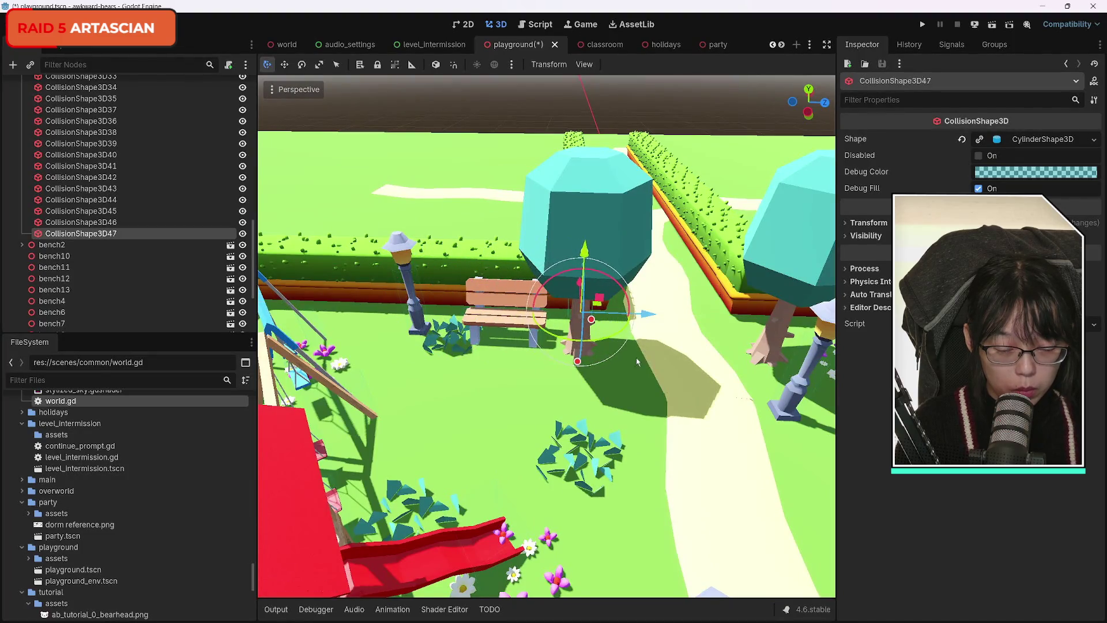
click(639, 352)
drag(577, 404, 621, 428)
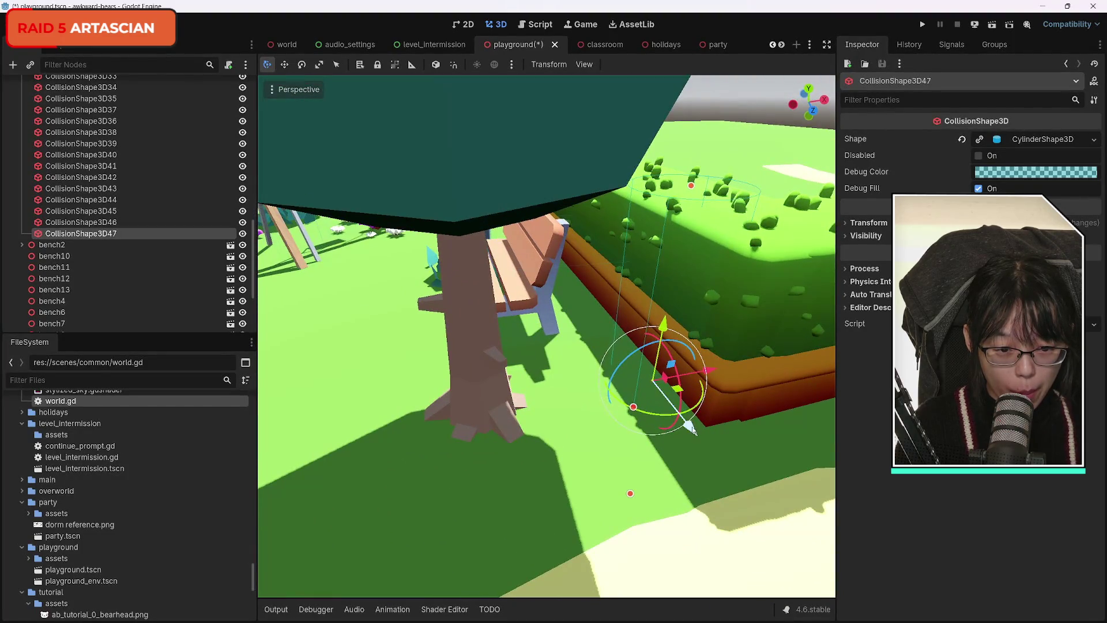
mouse_move(707, 374)
mouse_down()
mouse_move(548, 402)
mouse_move(490, 372)
mouse_up()
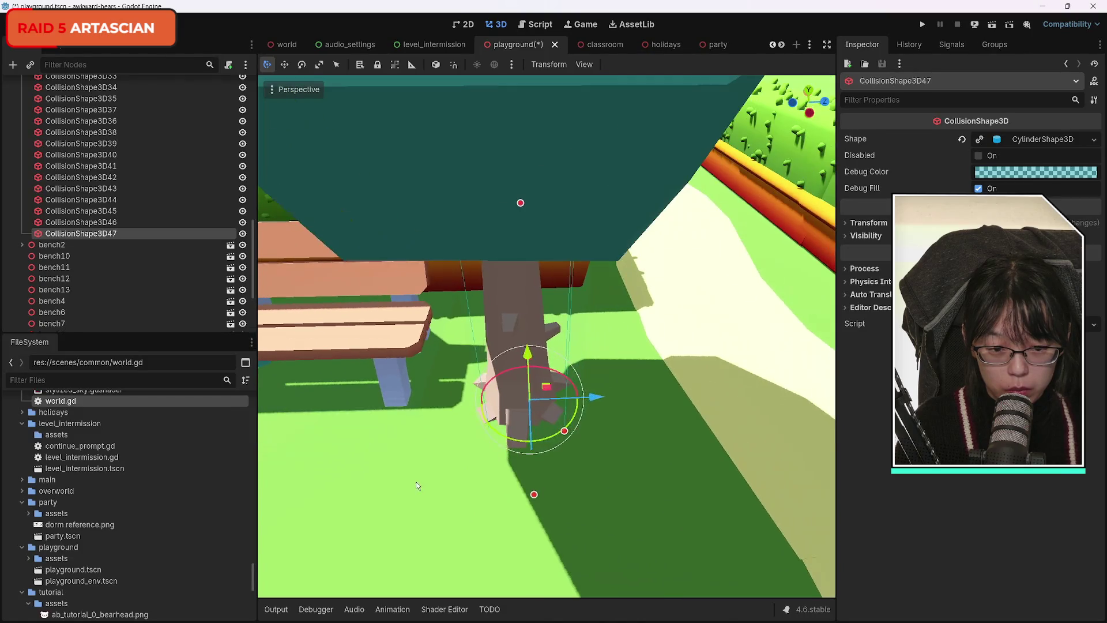
drag(595, 416, 588, 398)
scroll(589, 398, down, 5)
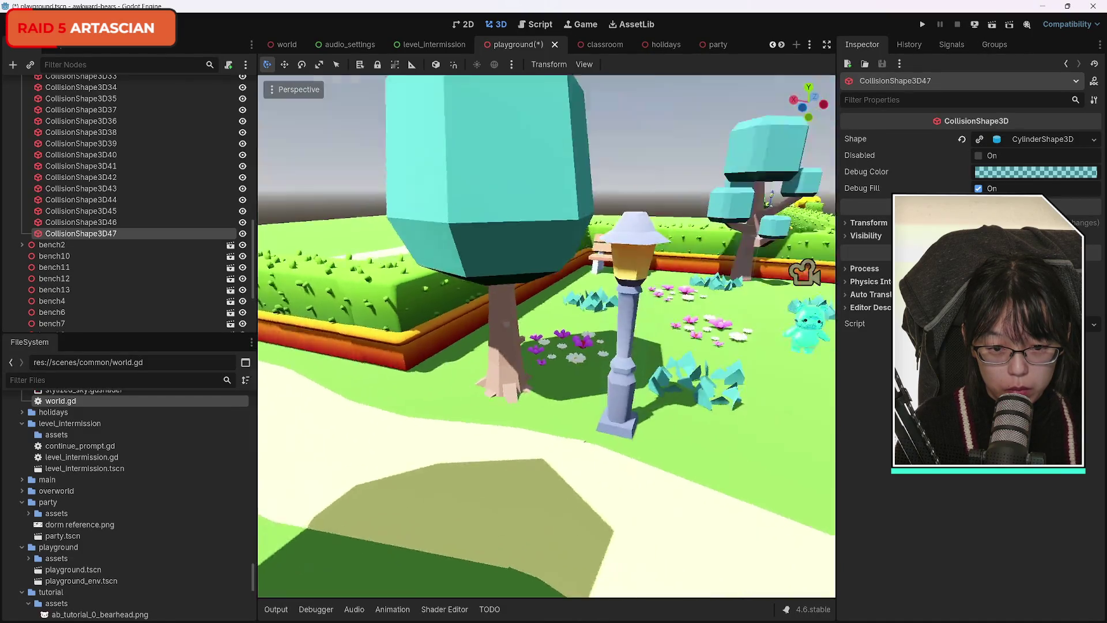
drag(519, 415, 487, 444)
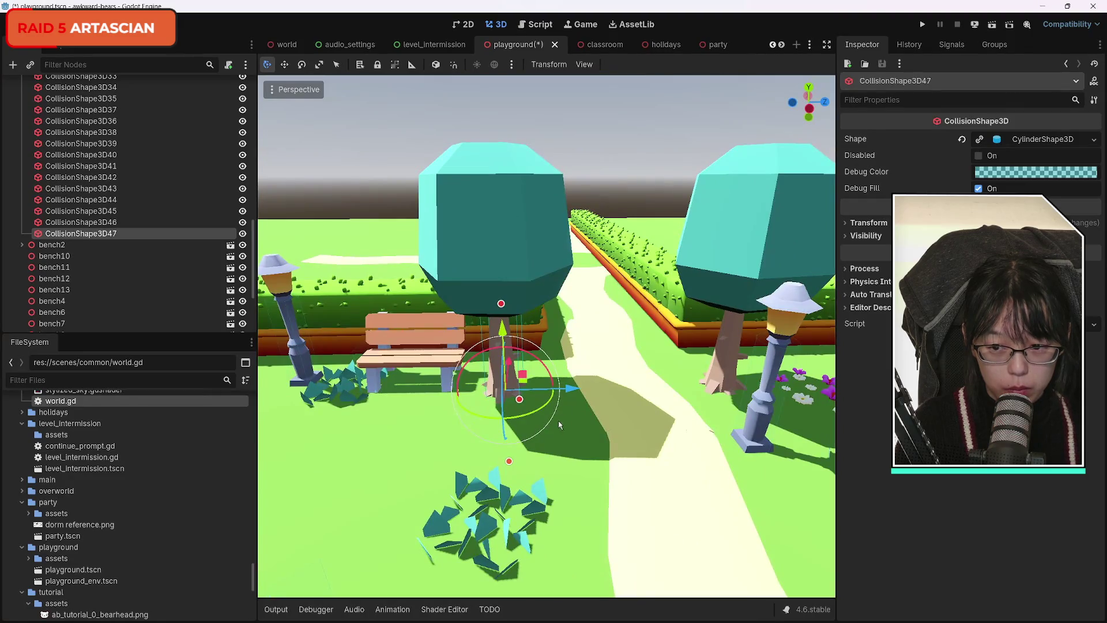
Step: Add CollisionShape3D48 around the right-hand tree's trunk
key(ctrl+d)
drag(568, 388, 783, 385)
key(f)
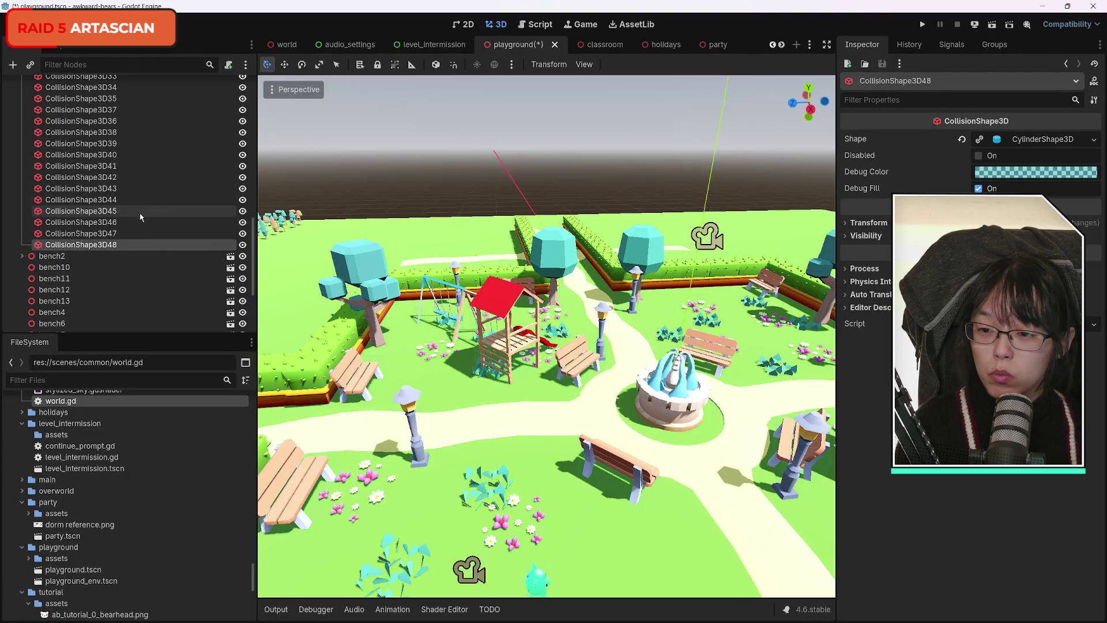
scroll(140, 213, down, 1)
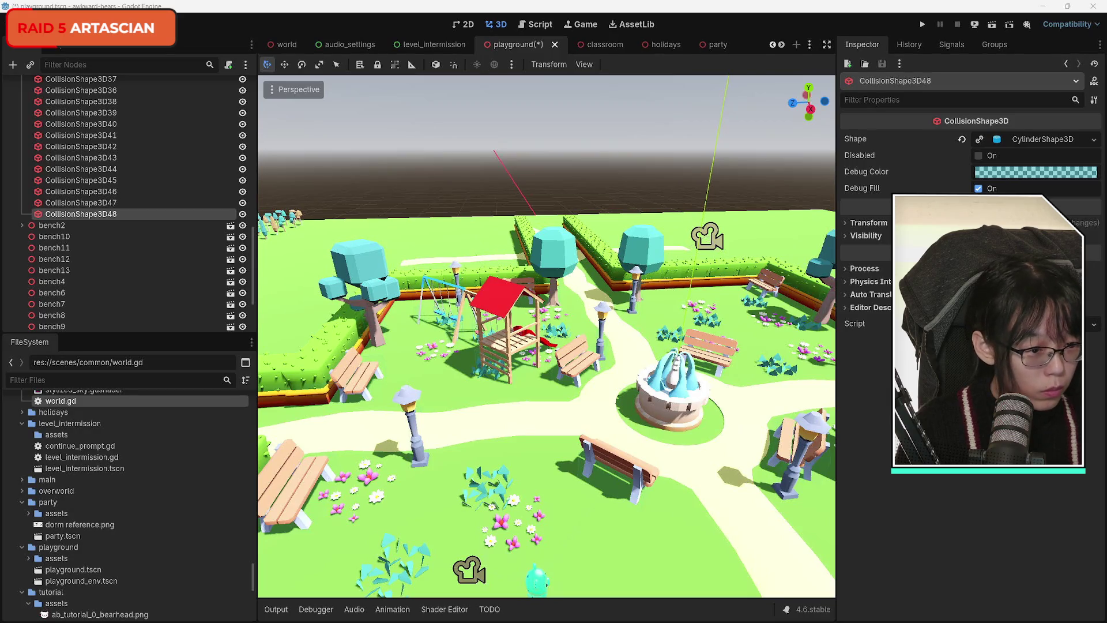
Step: Create a CollisionShape3D, move it below CollisionShape3D48 as CollisionShape3D49, and assign a new BoxShape3D
key(ctrl+a)
key(Return)
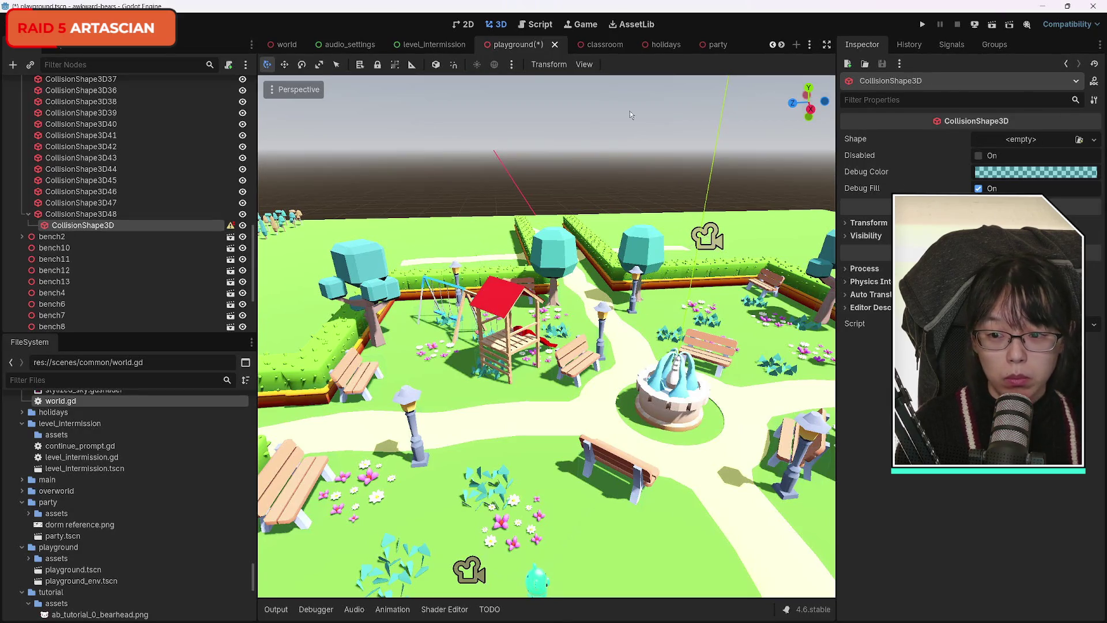
mouse_move(87, 226)
mouse_down()
mouse_move(66, 234)
mouse_move(84, 214)
mouse_up()
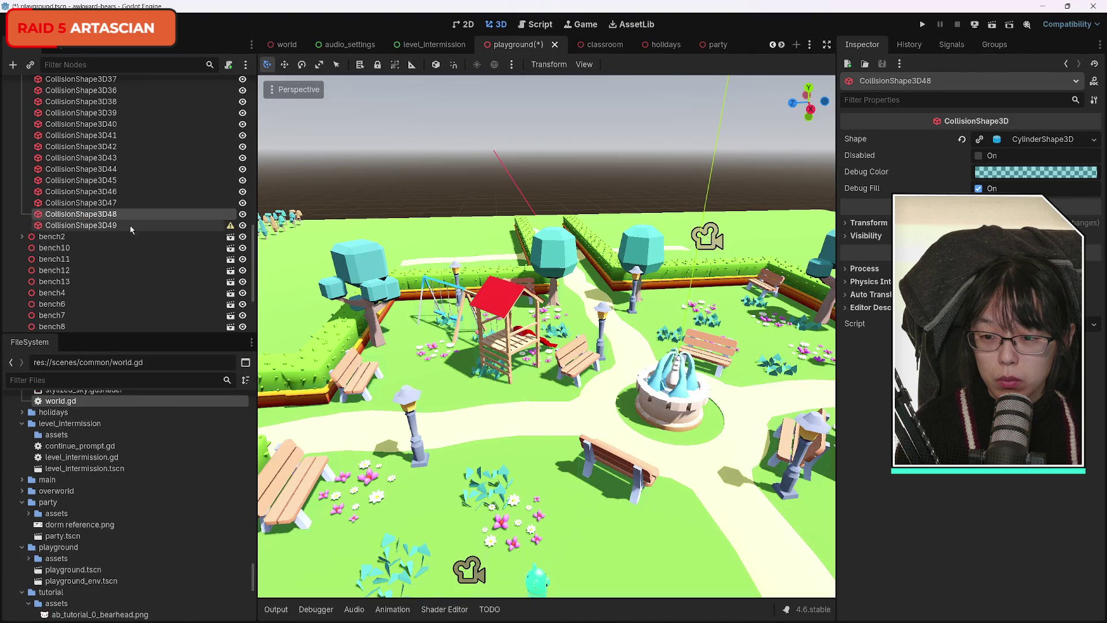
click(1094, 140)
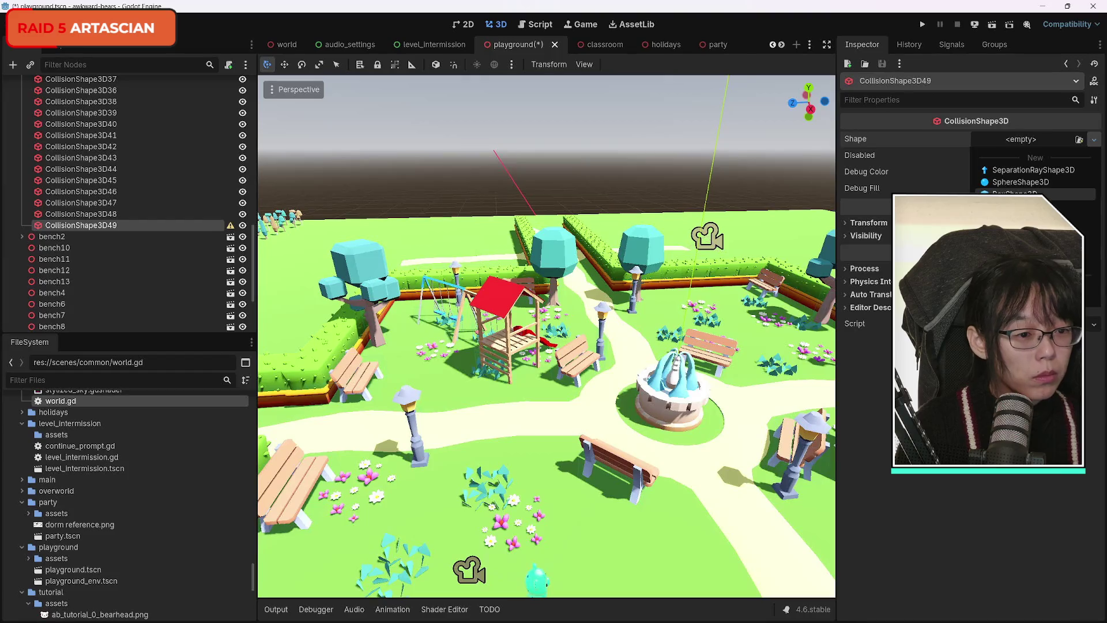
click(1014, 194)
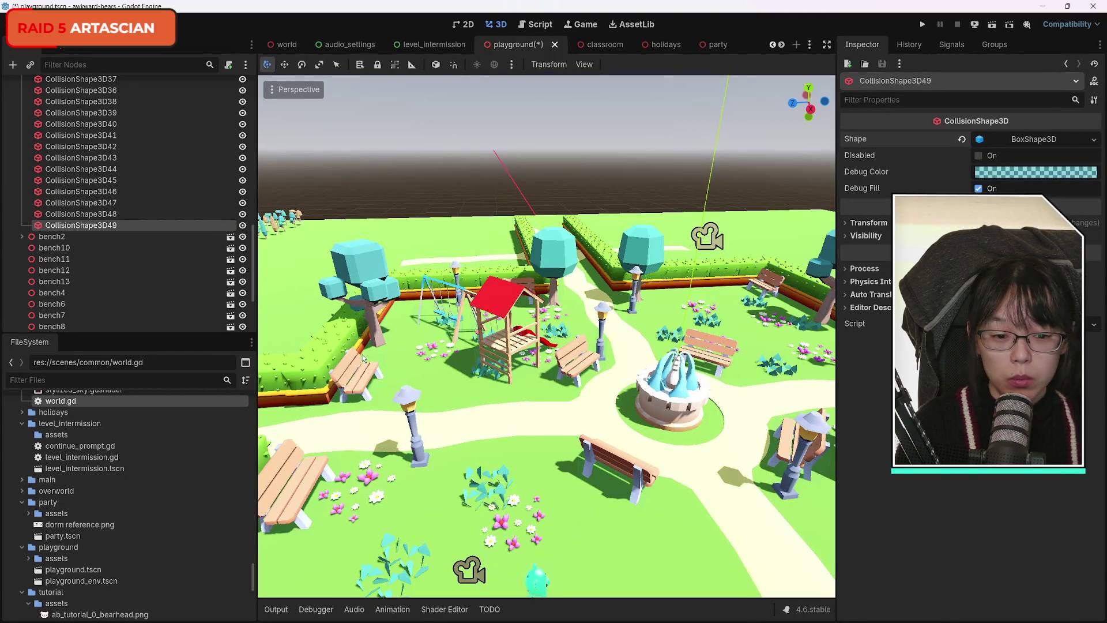
key(w)
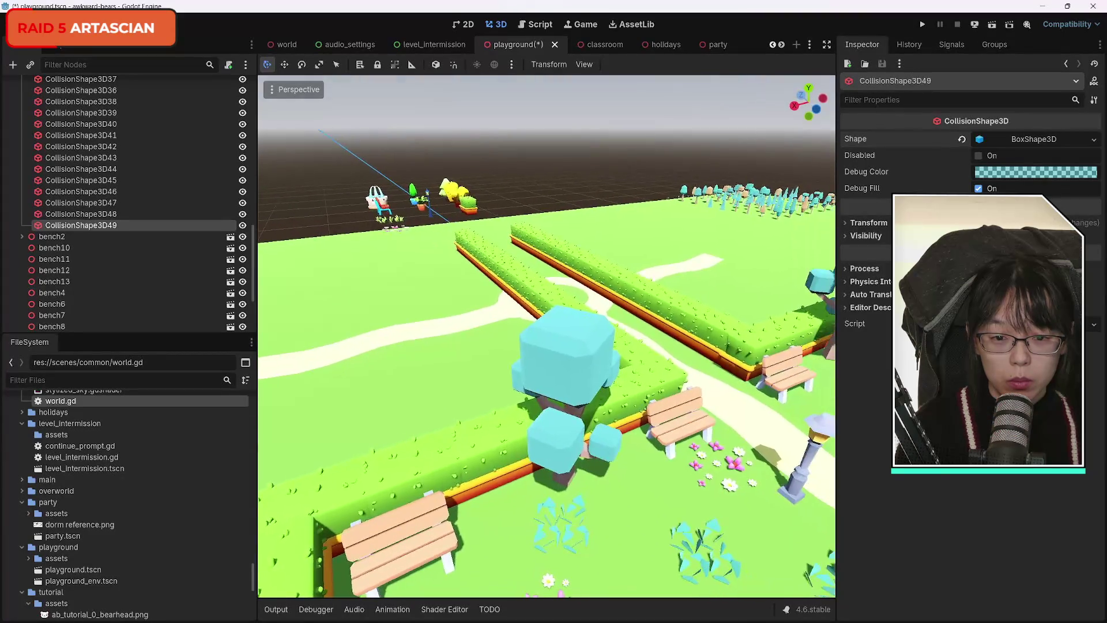
key(w)
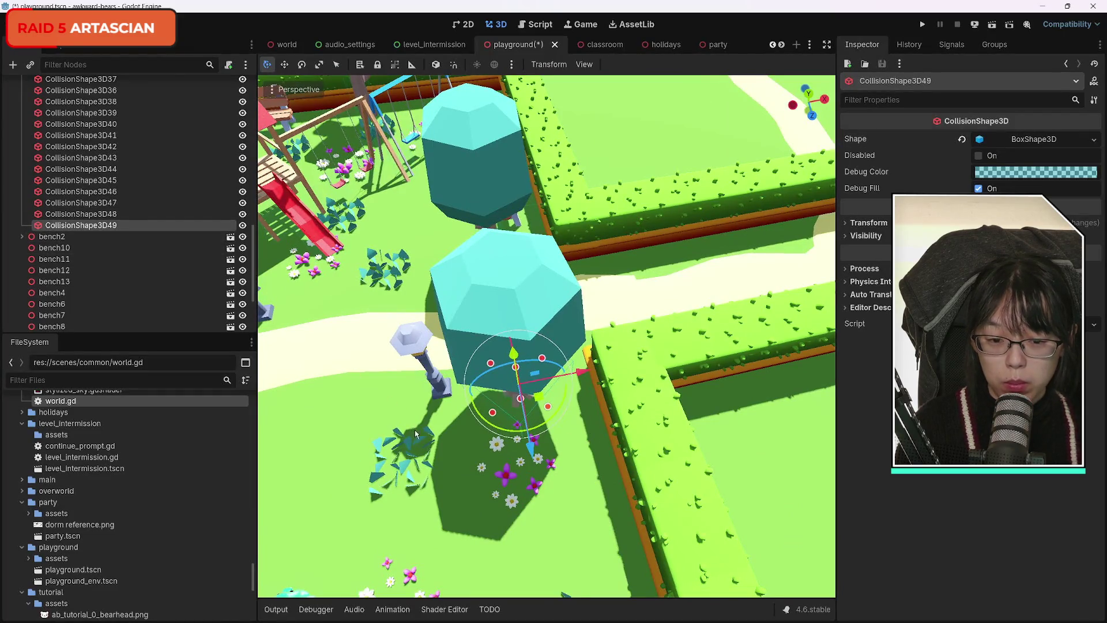
Step: Rotate the box about 16 degrees and move it onto the path between the two hedges
key(w)
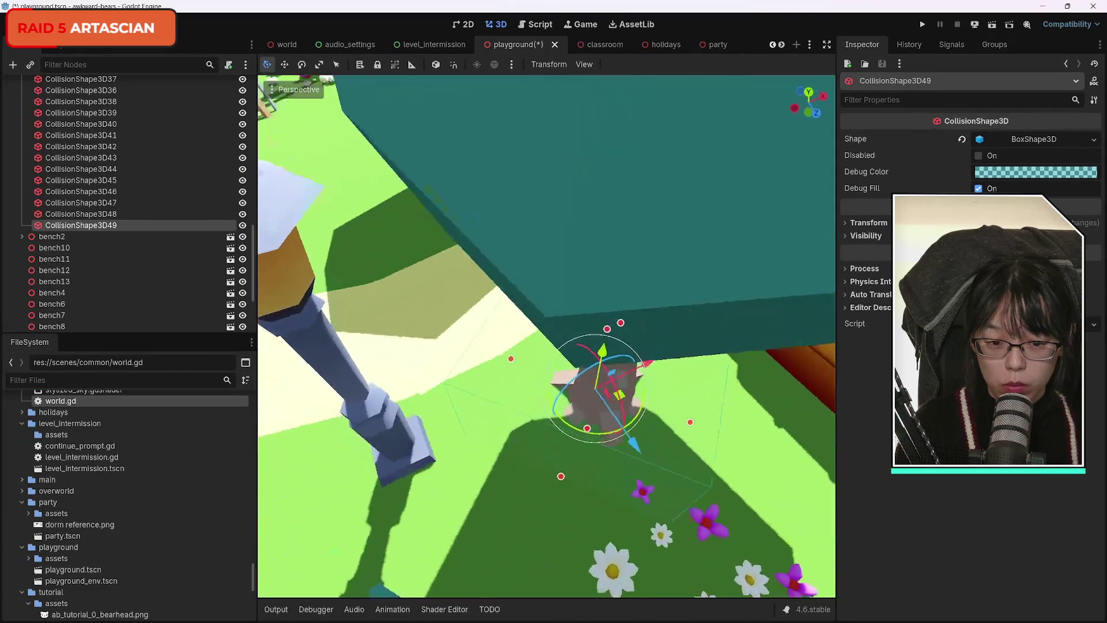
key(s)
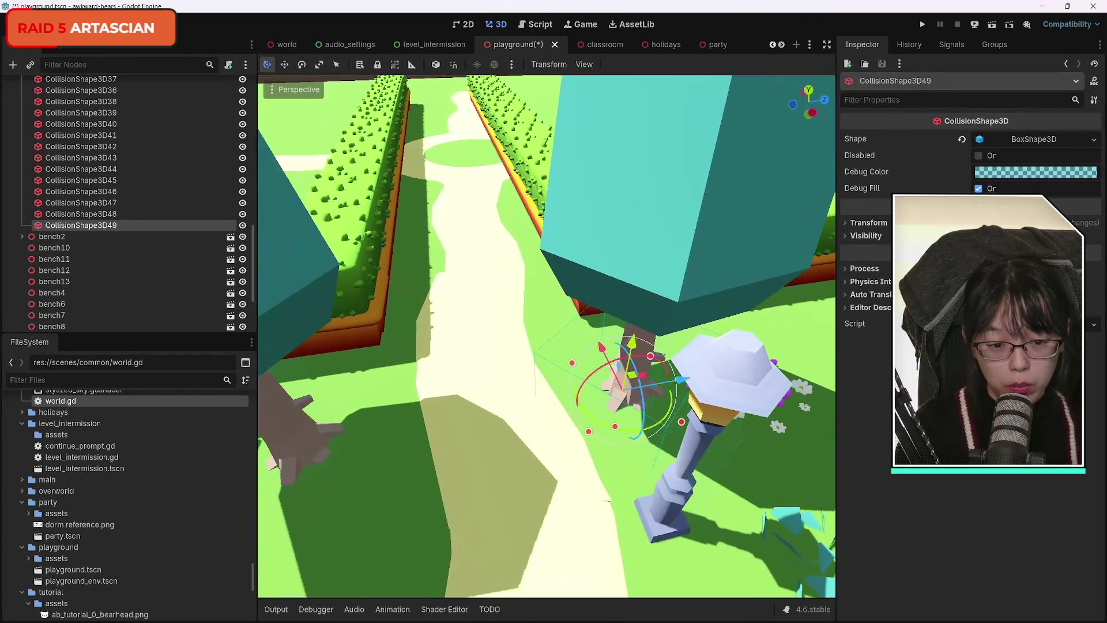
drag(659, 422, 631, 432)
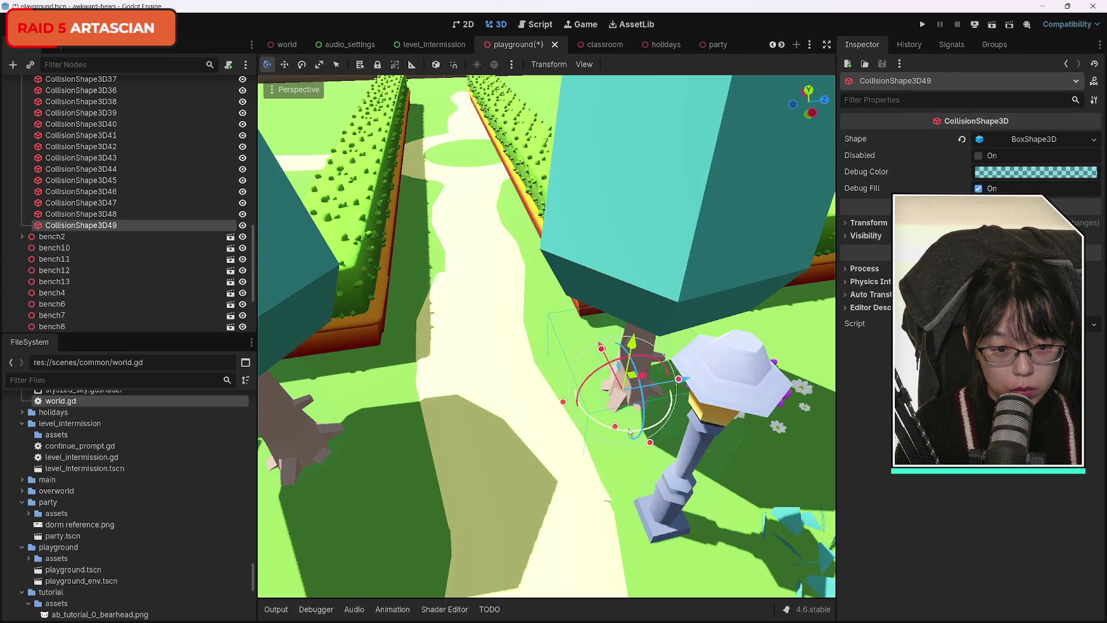
drag(682, 381, 548, 386)
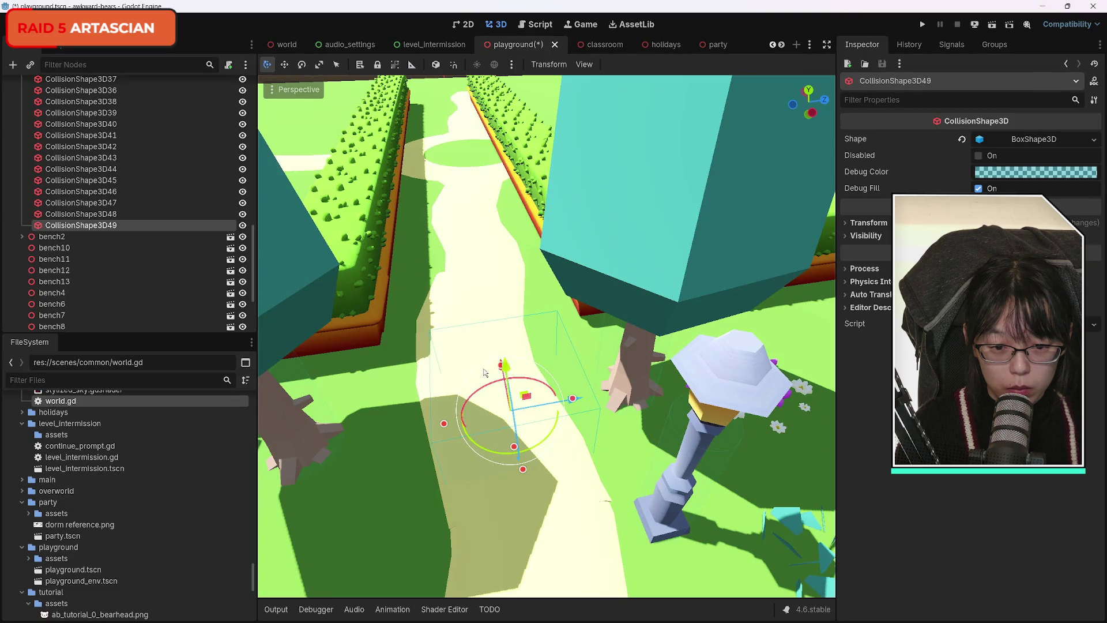
mouse_move(489, 372)
mouse_down()
mouse_move(444, 354)
mouse_move(421, 361)
mouse_move(315, 266)
mouse_up()
drag(612, 440, 442, 372)
mouse_move(633, 404)
mouse_down()
mouse_move(597, 406)
mouse_move(606, 408)
mouse_up()
Step: Stretch the box's Size z to 3.145 and centre it in the hedge gap
click(980, 140)
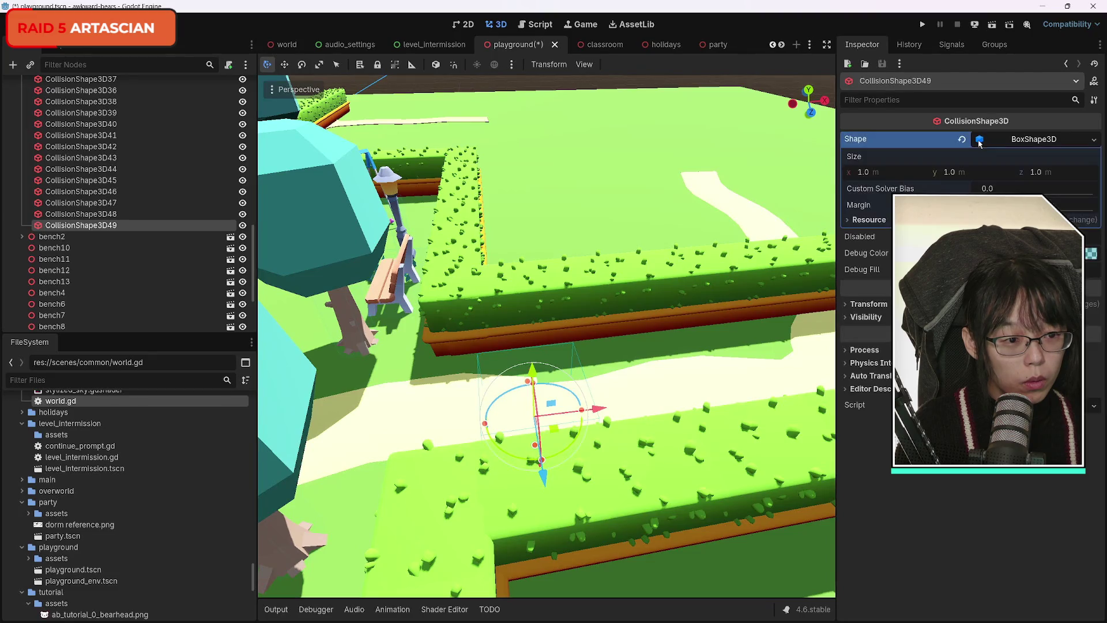
right_click(432, 351)
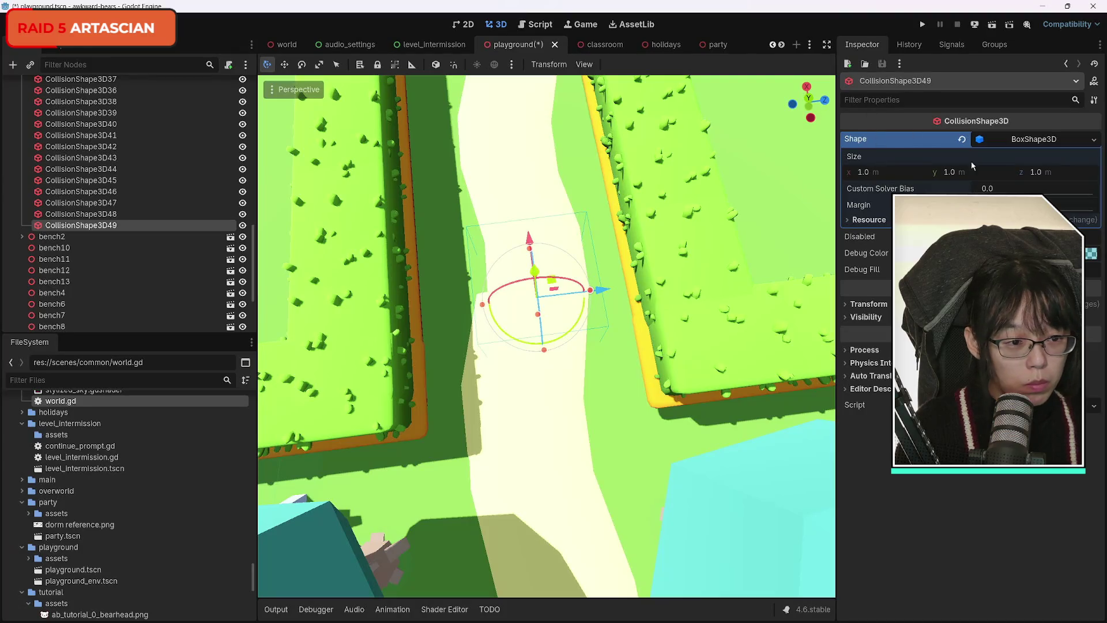
drag(1035, 175, 1055, 175)
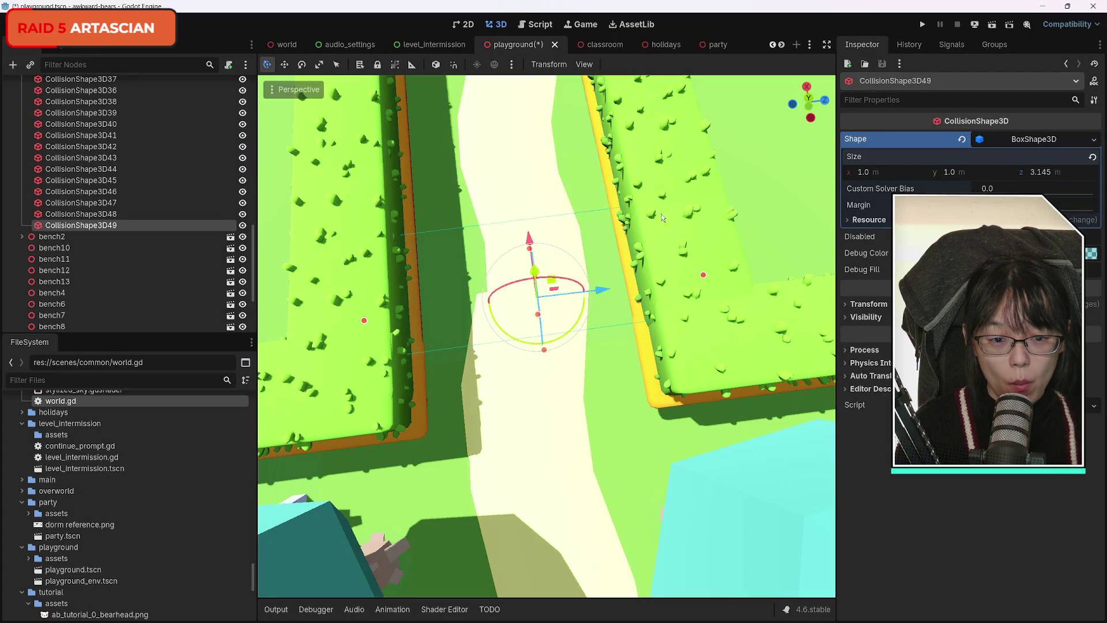
drag(596, 287, 586, 289)
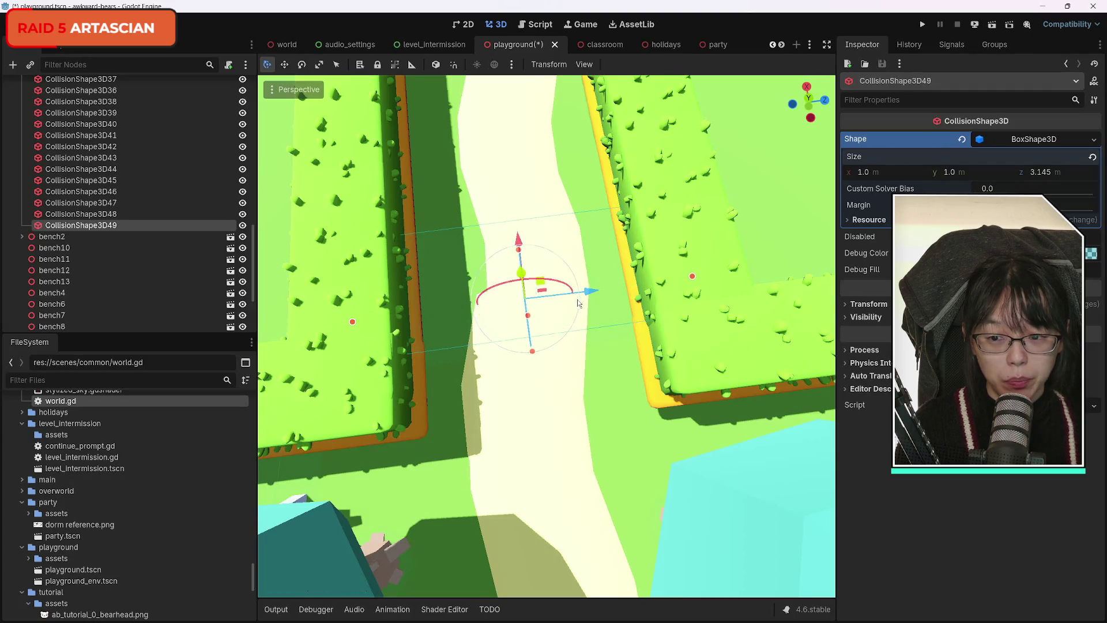
Step: Duplicate the hedge-gap box as CollisionShape3D50 and move and rotate it into the next gap
key(ctrl+d)
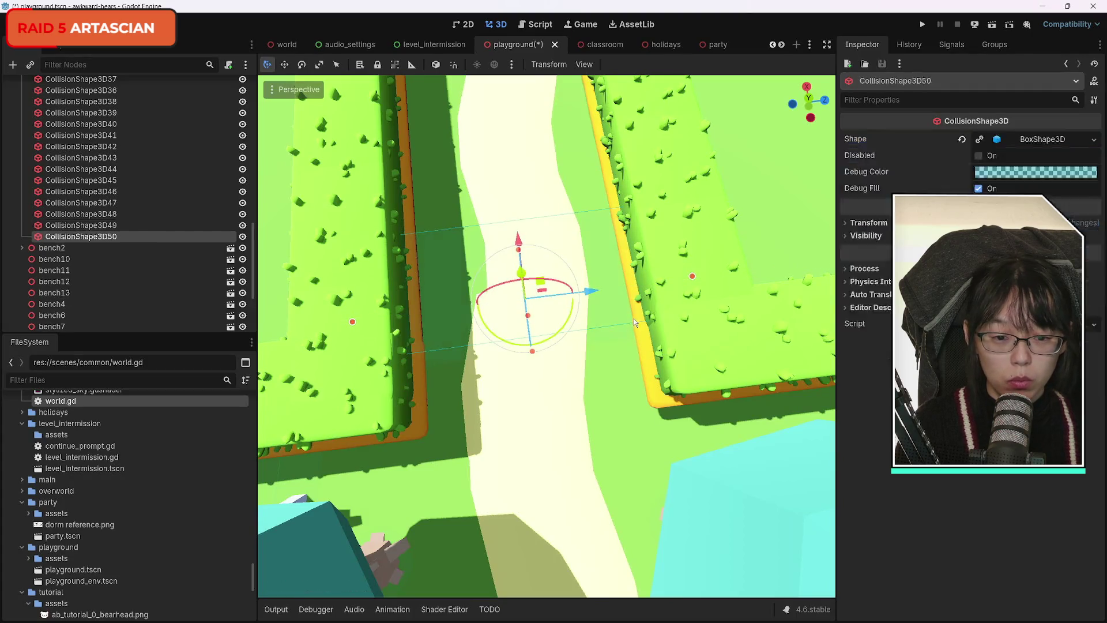
key(s)
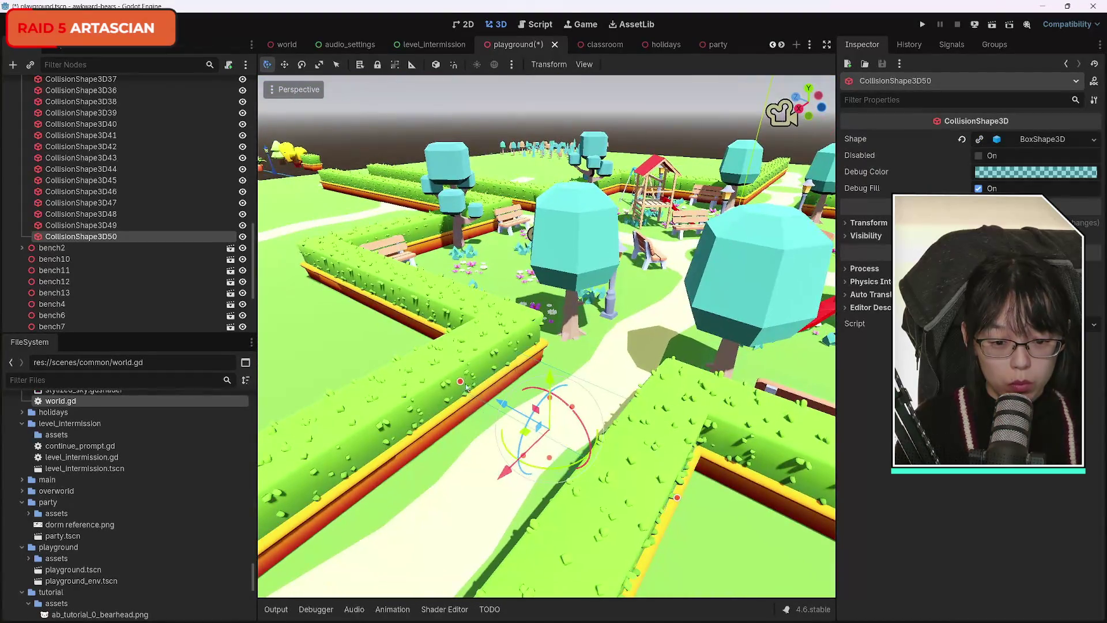
mouse_move(510, 478)
mouse_down()
mouse_move(490, 478)
mouse_move(490, 518)
mouse_move(490, 485)
mouse_move(490, 519)
mouse_move(832, 333)
mouse_up()
key(w)
drag(650, 382, 462, 399)
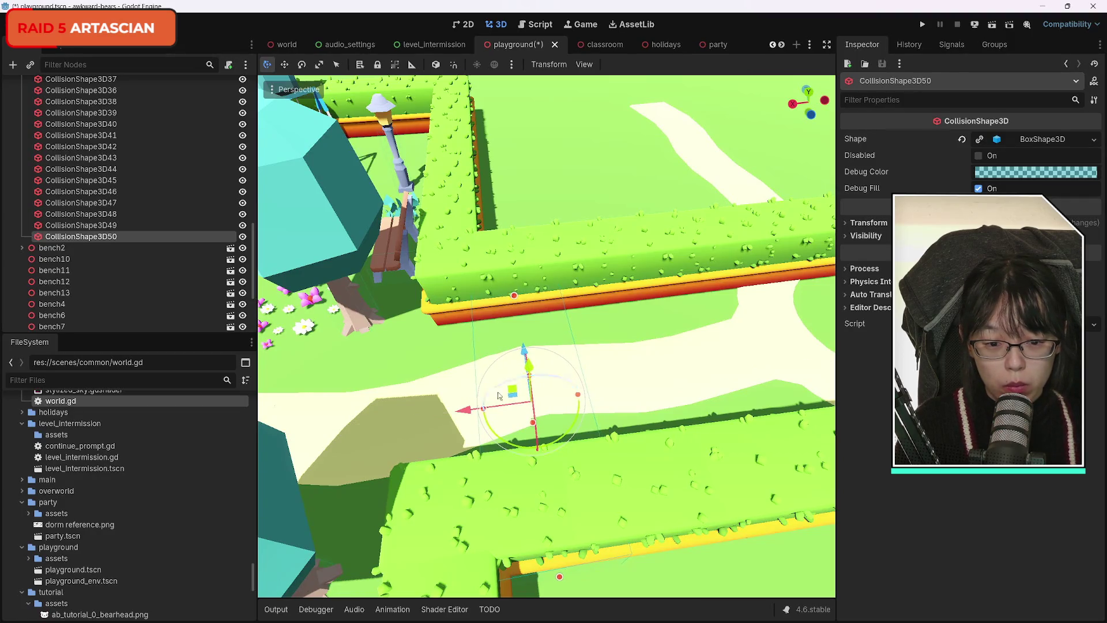
drag(576, 425, 575, 427)
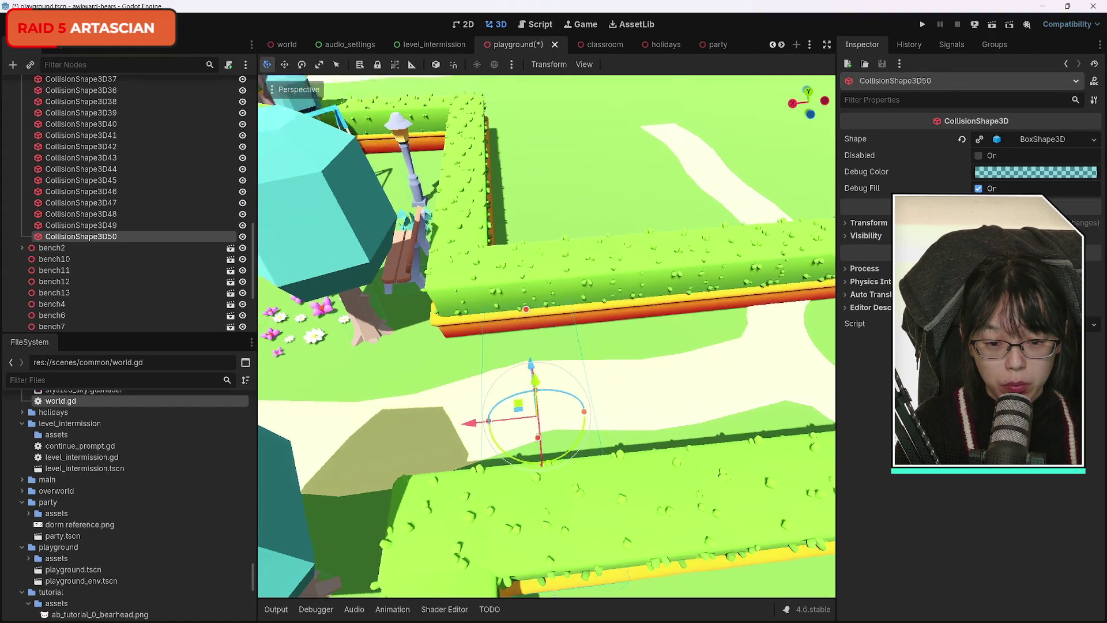
scroll(471, 402, down, 10)
scroll(471, 402, up, 10)
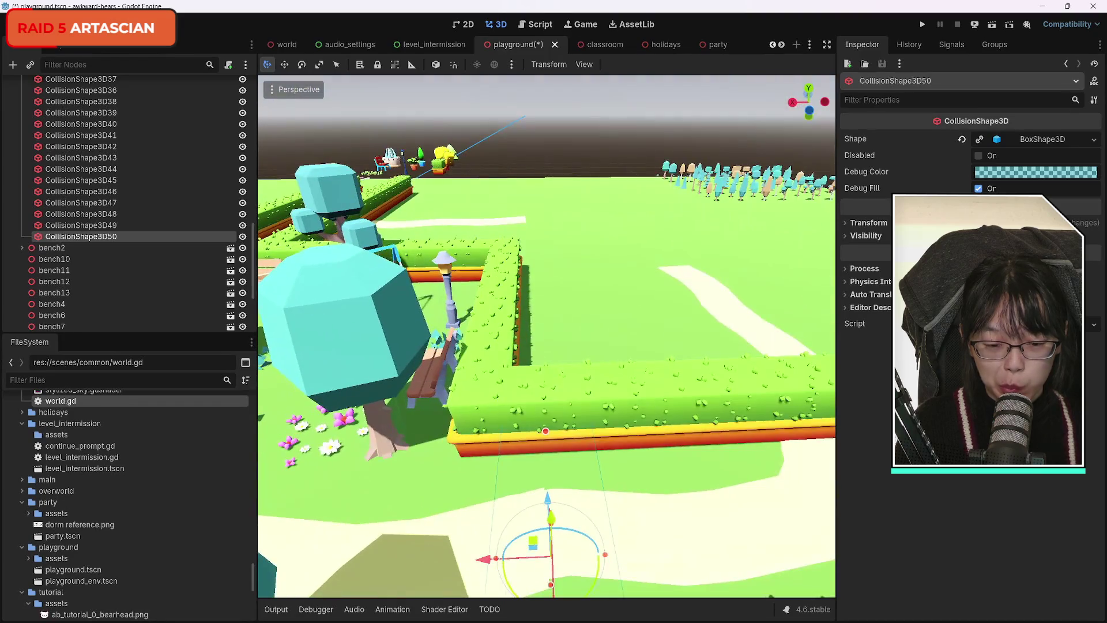
scroll(545, 336, down, 5)
scroll(546, 336, up, 8)
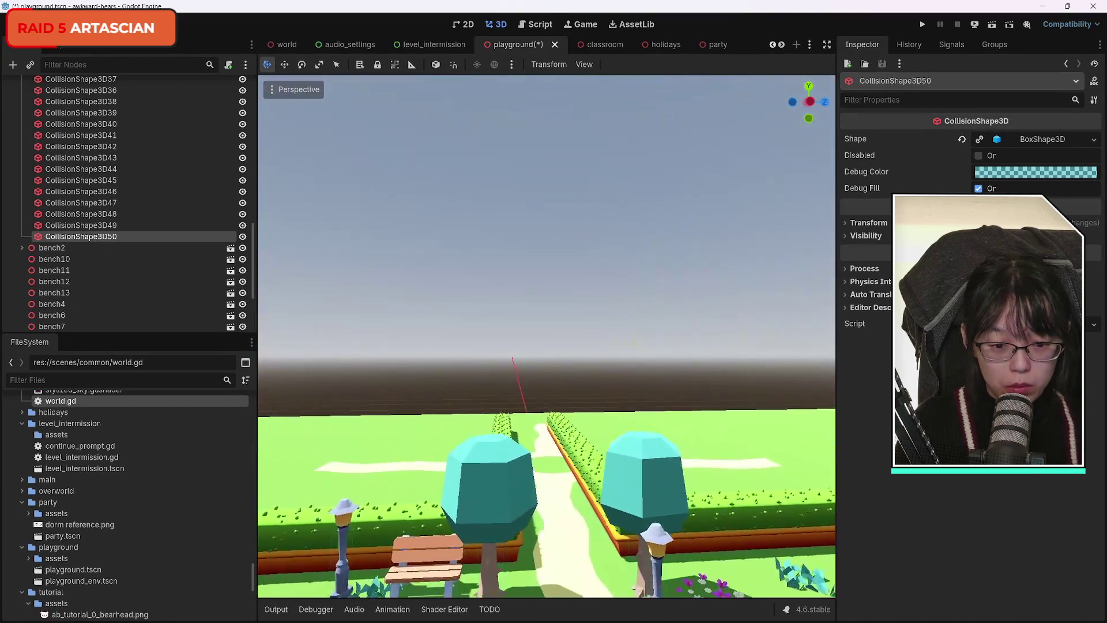
drag(546, 336, 287, 340)
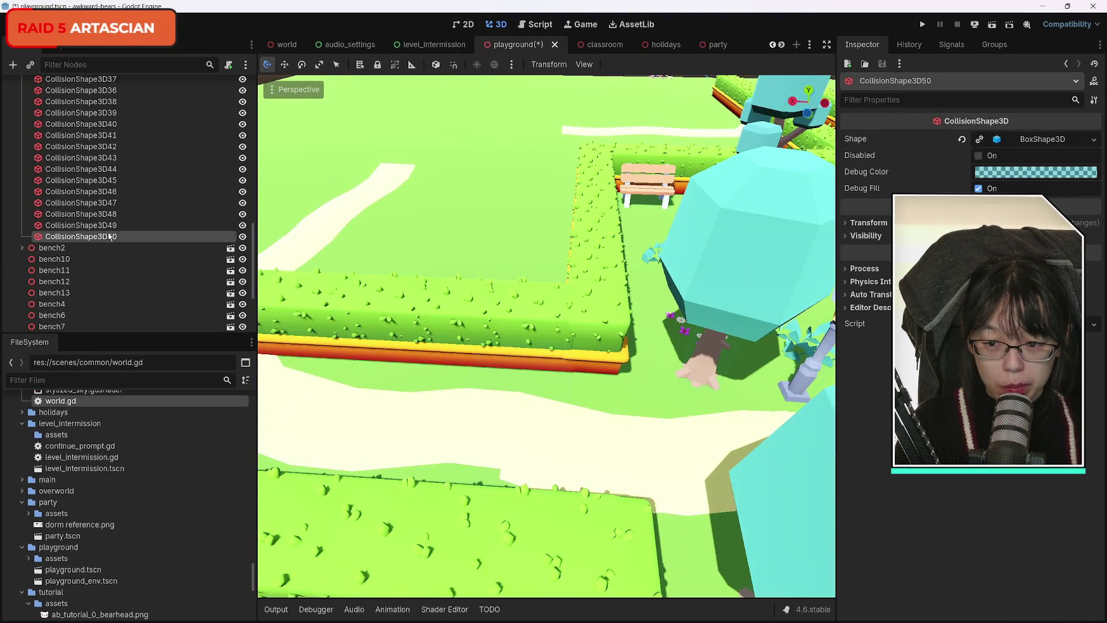
Step: Compare it with CollisionShape3D49, then reselect CollisionShape3D50 and duplicate it as CollisionShape3D51
key(Up)
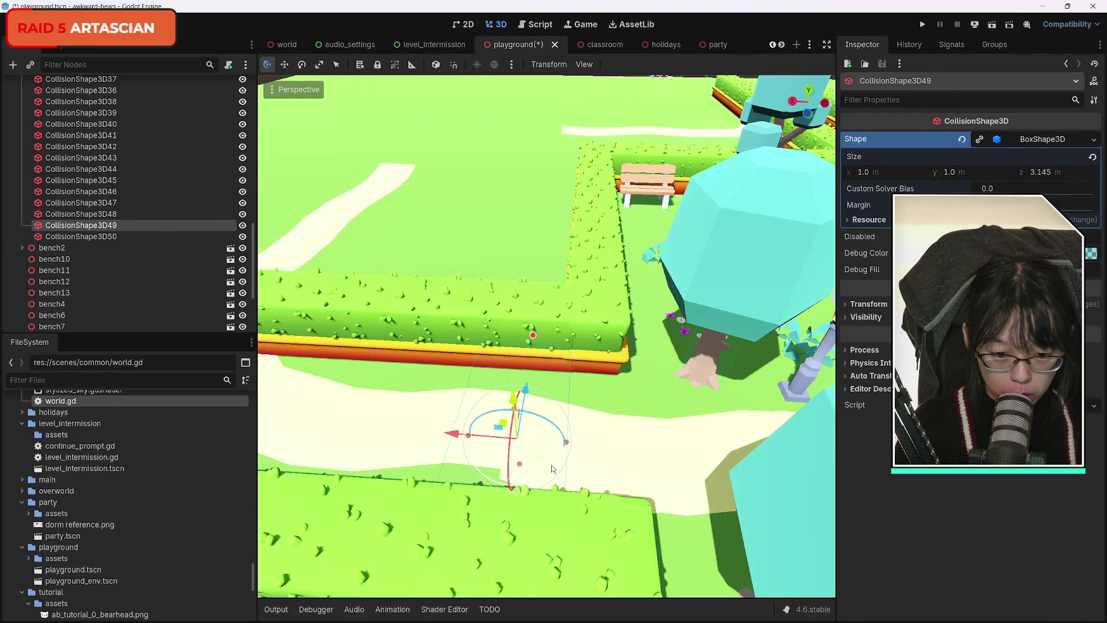
scroll(551, 469, down, 5)
drag(551, 469, 551, 404)
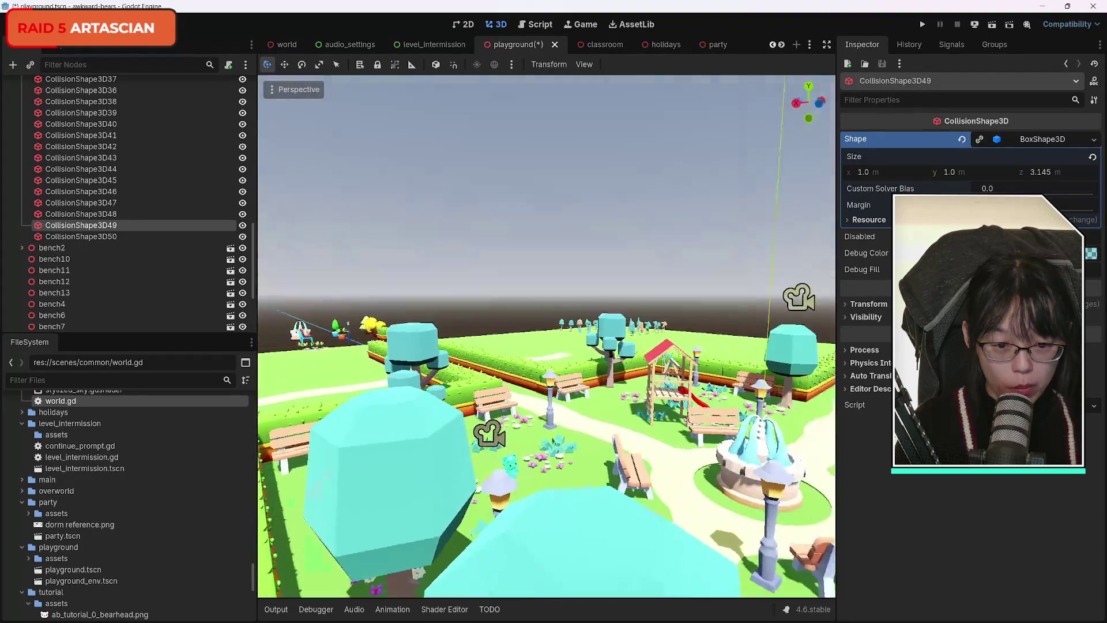
key(w)
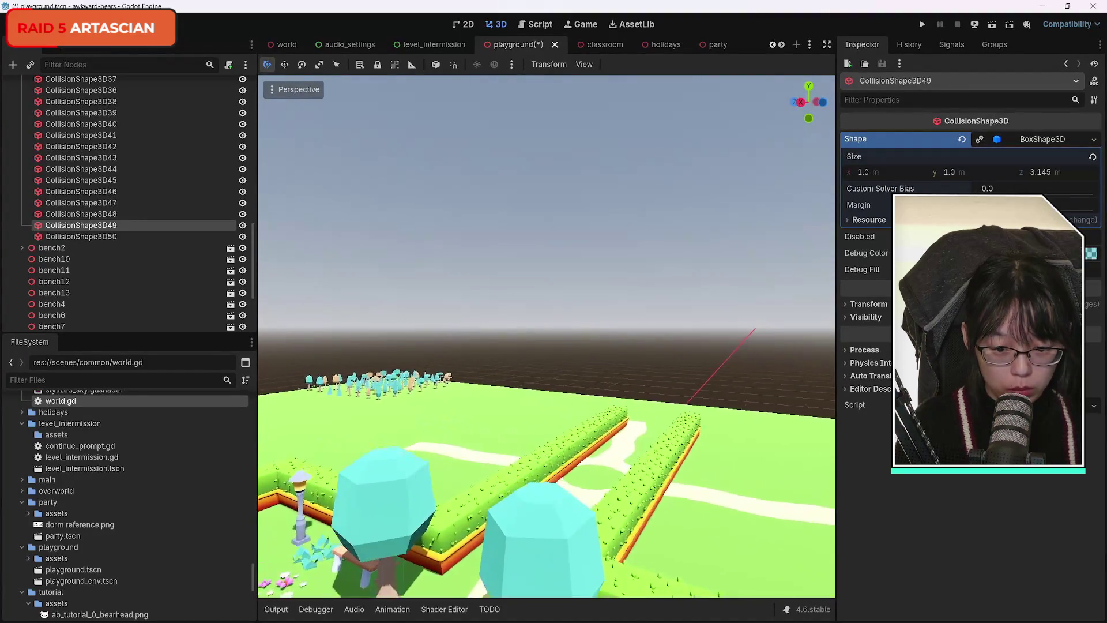
key(w)
key(w)
key(w)
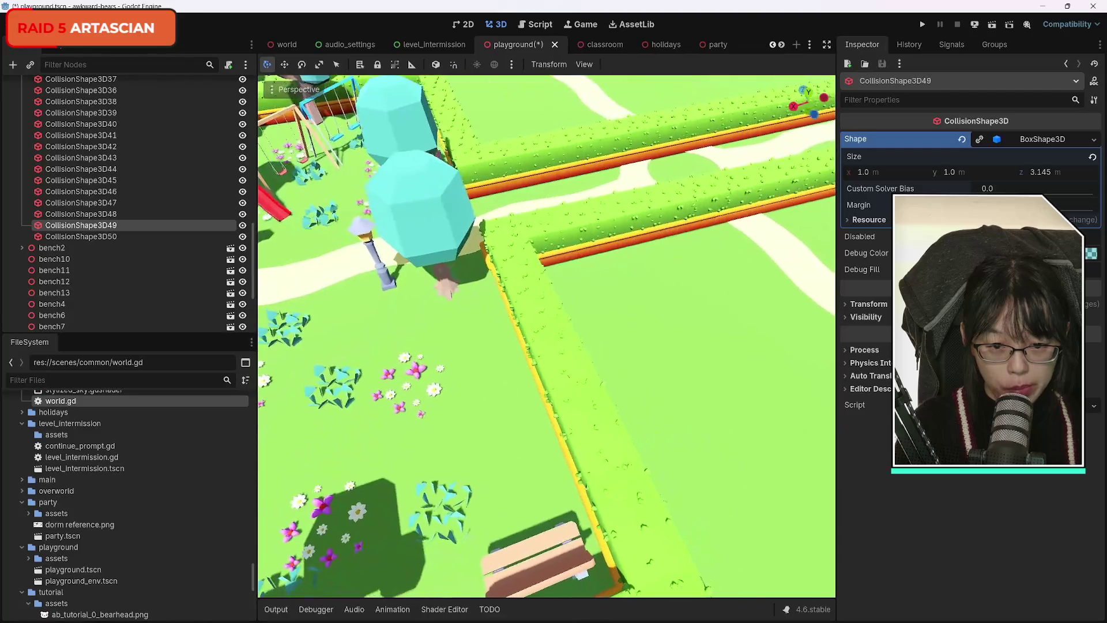
click(117, 240)
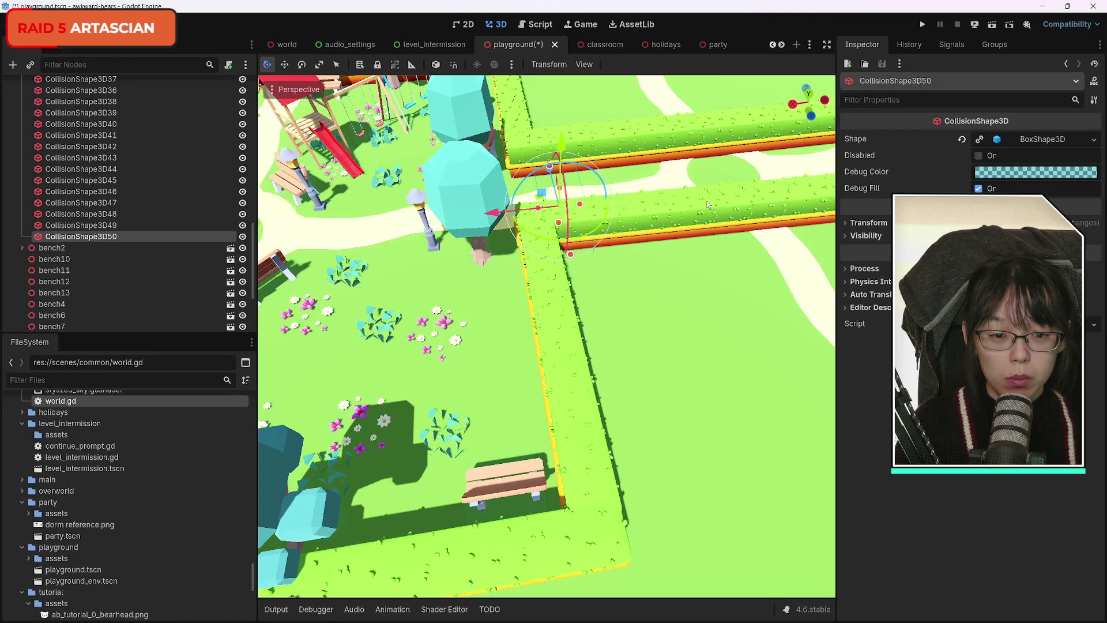
key(ctrl+d)
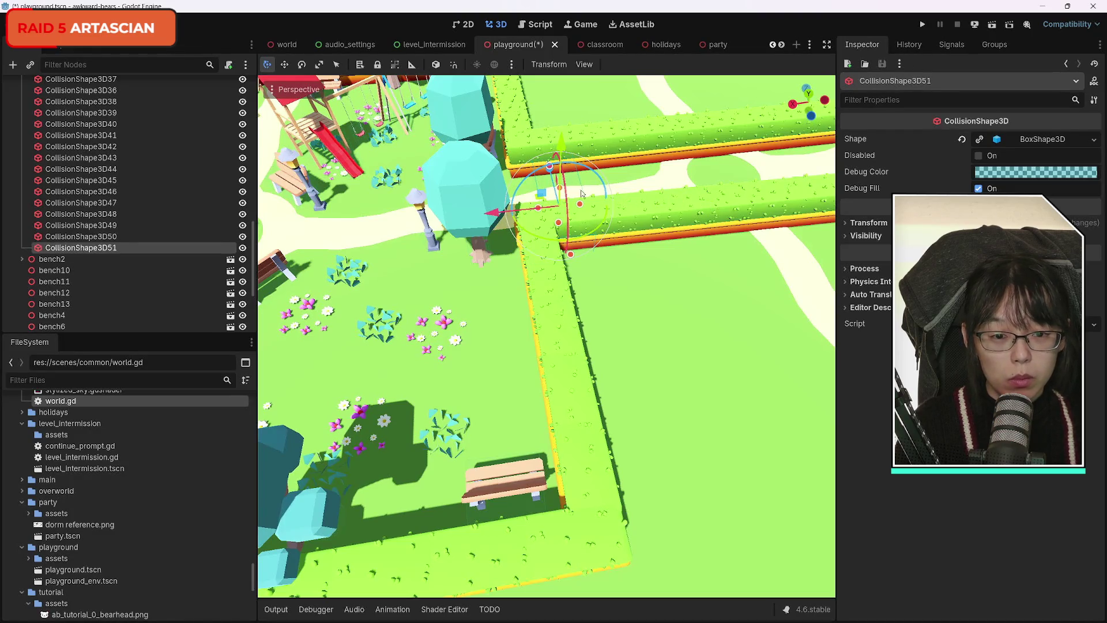
Step: Rotate CollisionShape3D51 about 59 degrees, fit it into the hedge gap across the path, and duplicate it
mouse_move(603, 218)
mouse_down()
mouse_move(564, 241)
mouse_move(553, 233)
mouse_up()
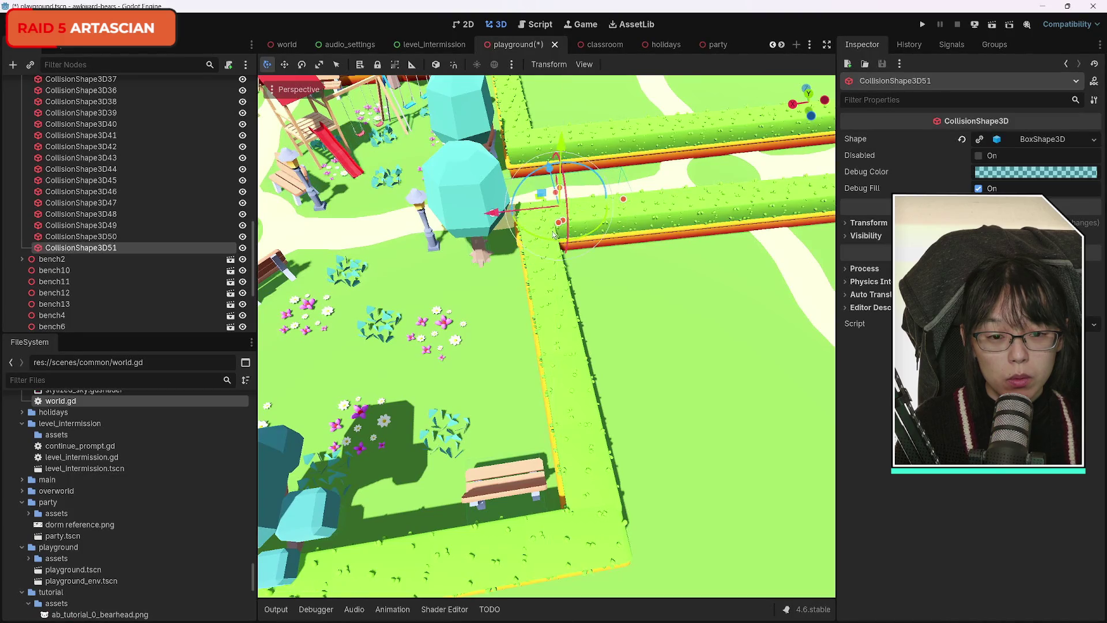
scroll(494, 212, down, 5)
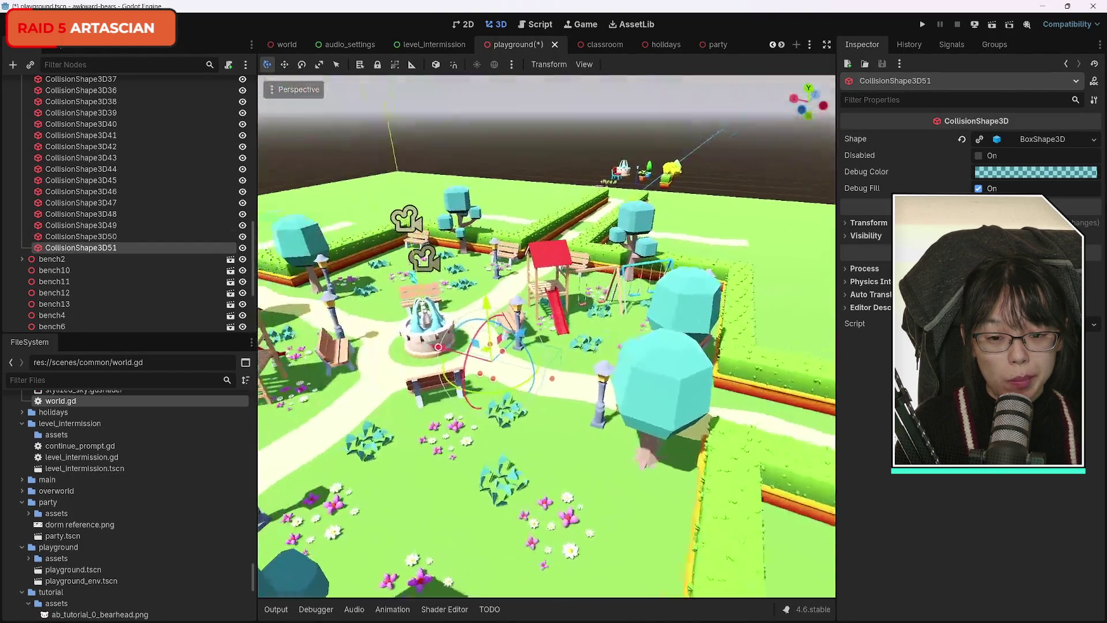
key(w)
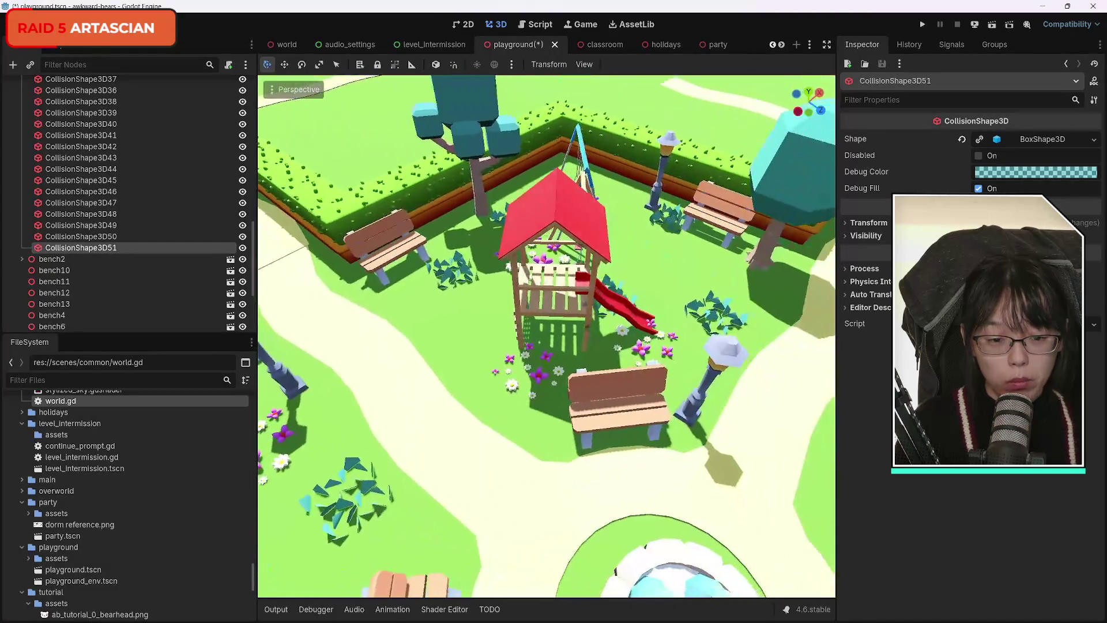
key(w)
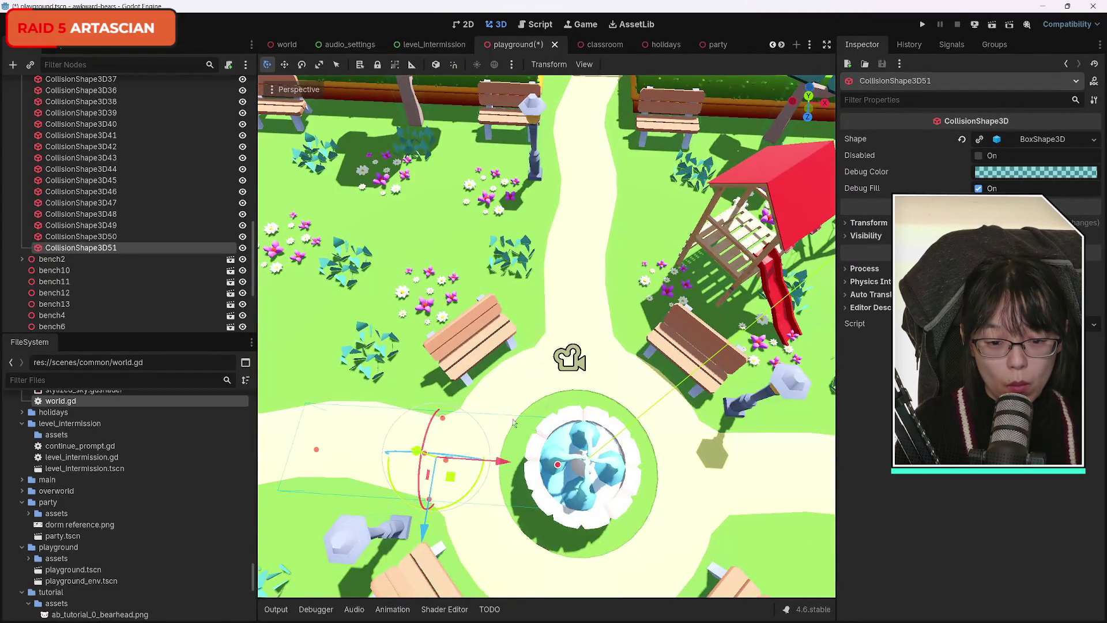
mouse_move(503, 460)
mouse_down()
mouse_move(576, 461)
mouse_move(574, 149)
mouse_up()
key(w)
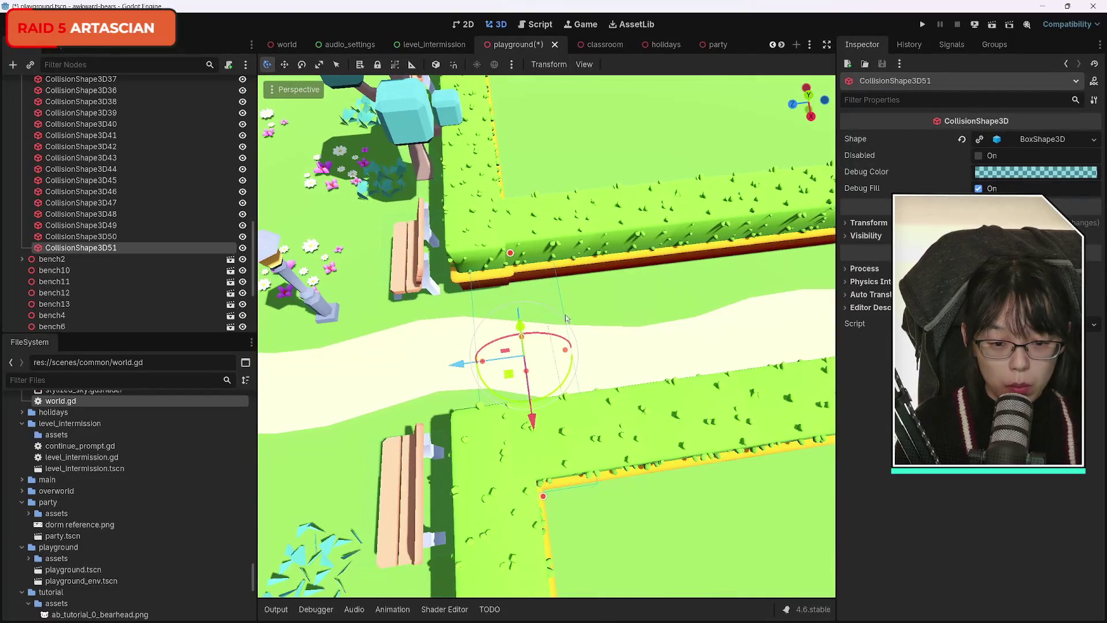
drag(564, 380, 564, 381)
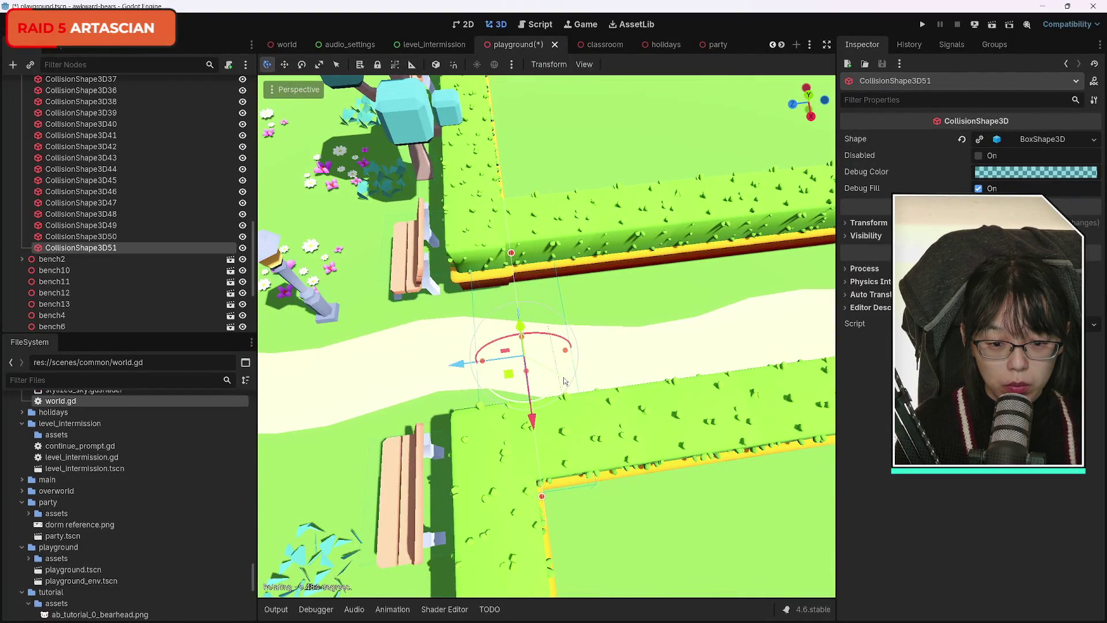
drag(477, 372, 491, 362)
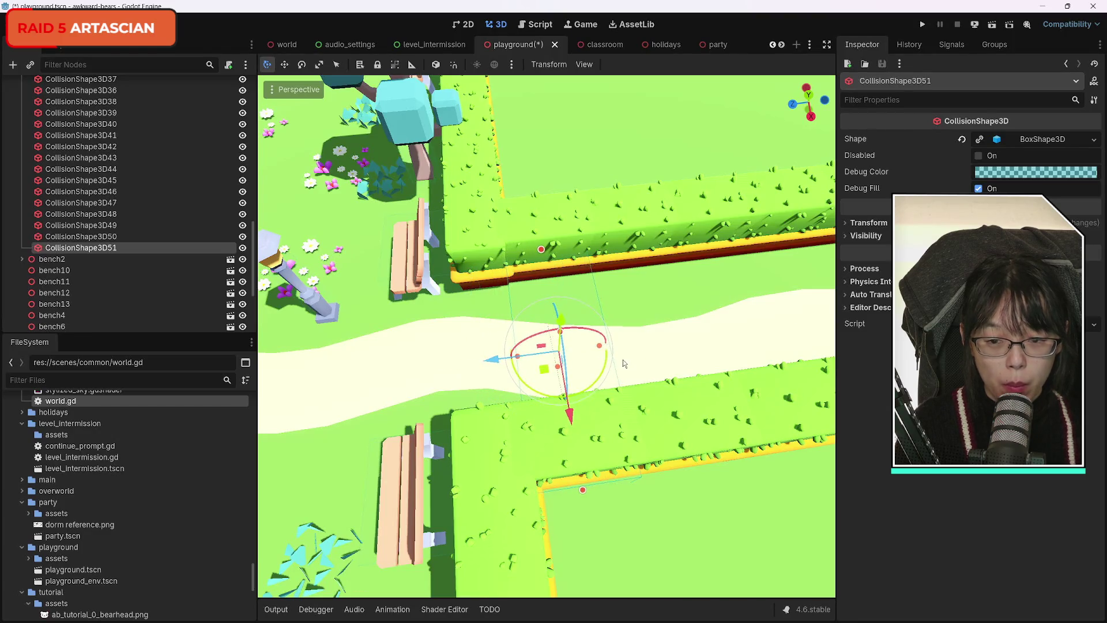
key(ctrl+d)
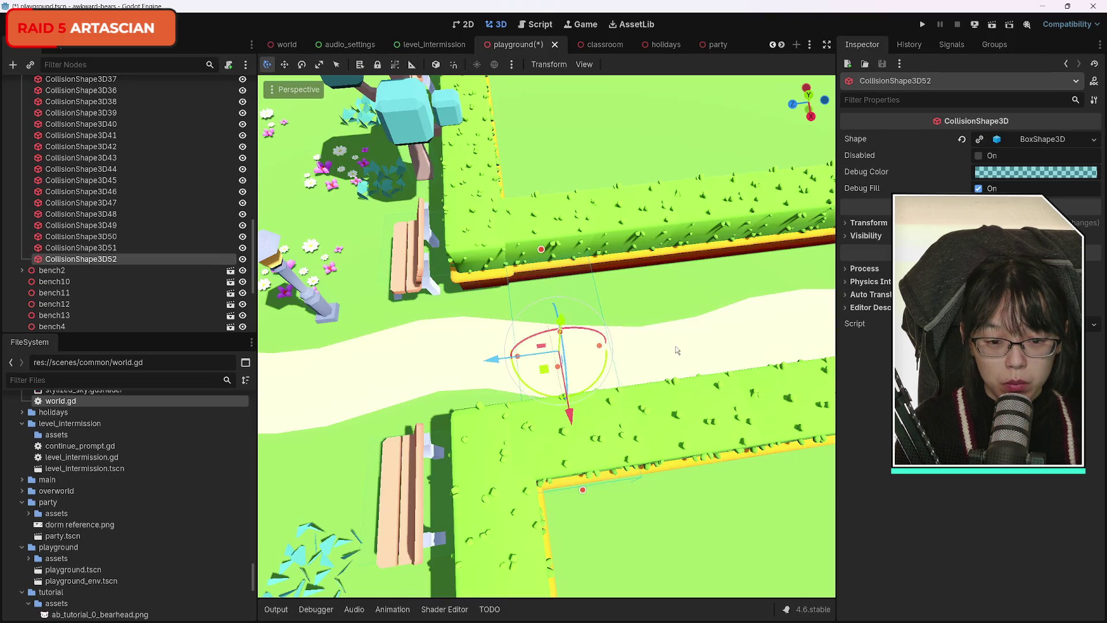
Step: Slide the copied box CollisionShape3D52 into the other hedge gap
scroll(677, 350, down, 5)
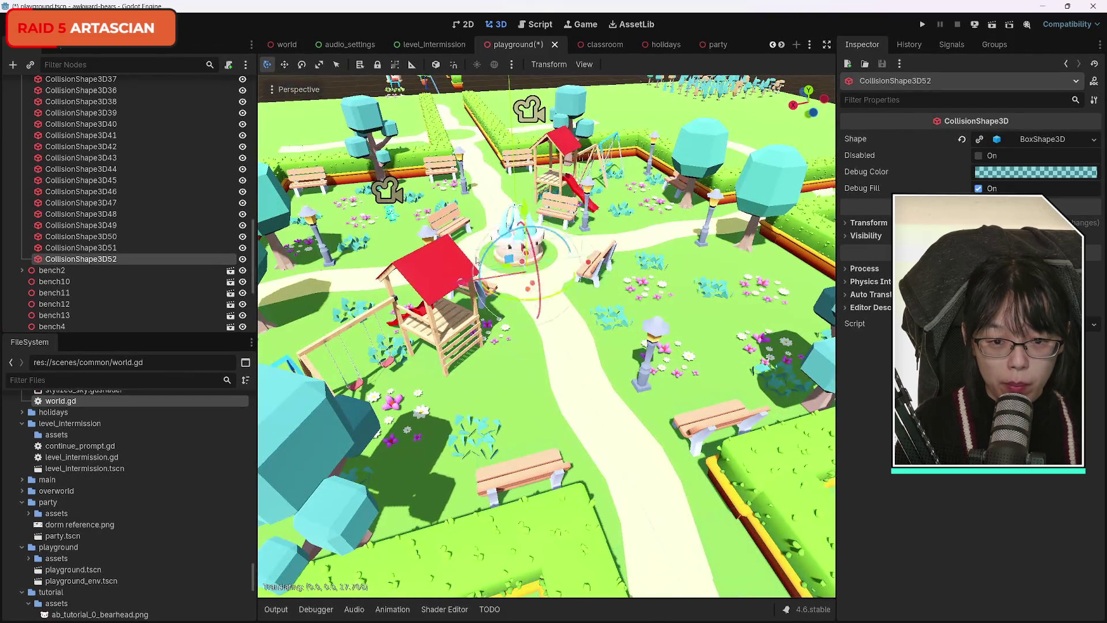
drag(654, 528, 654, 438)
scroll(546, 338, up, 5)
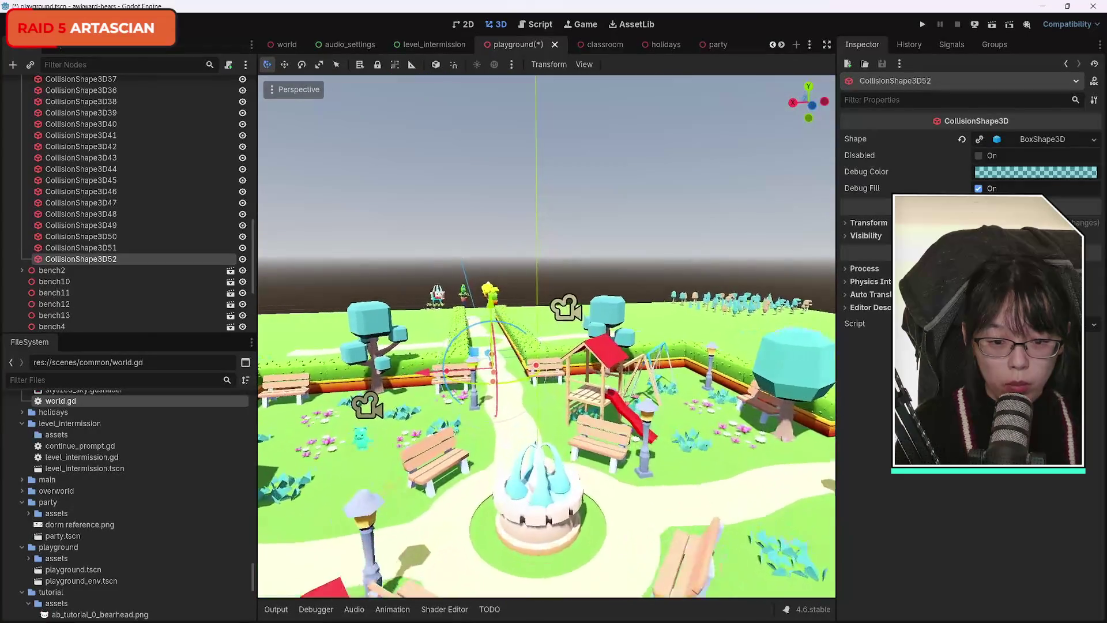
key(f)
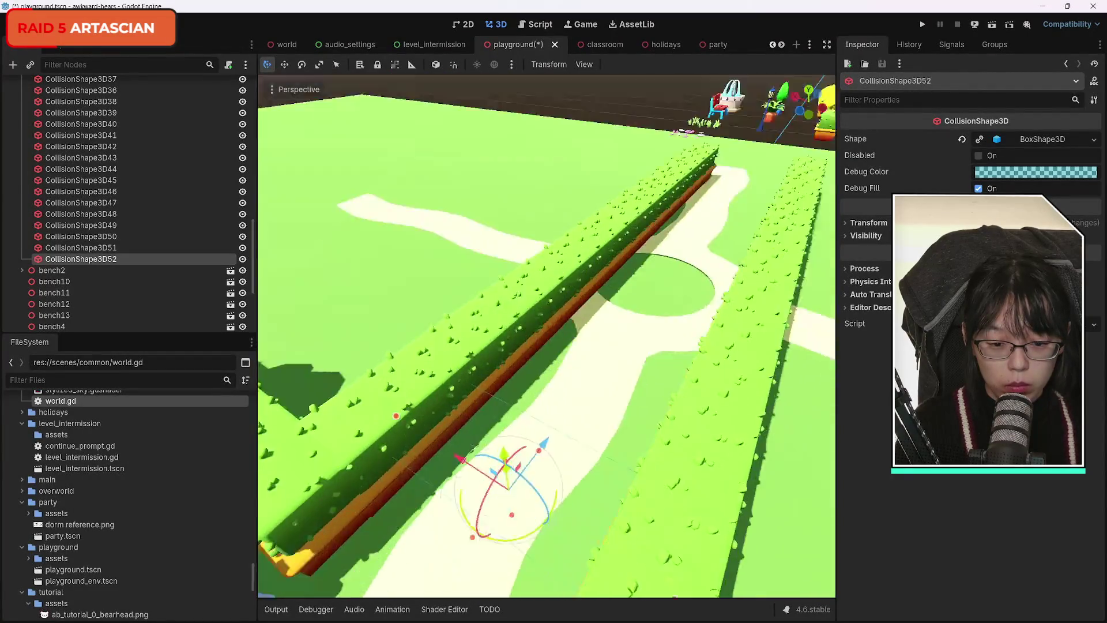
drag(626, 305, 597, 309)
scroll(597, 311, down, 10)
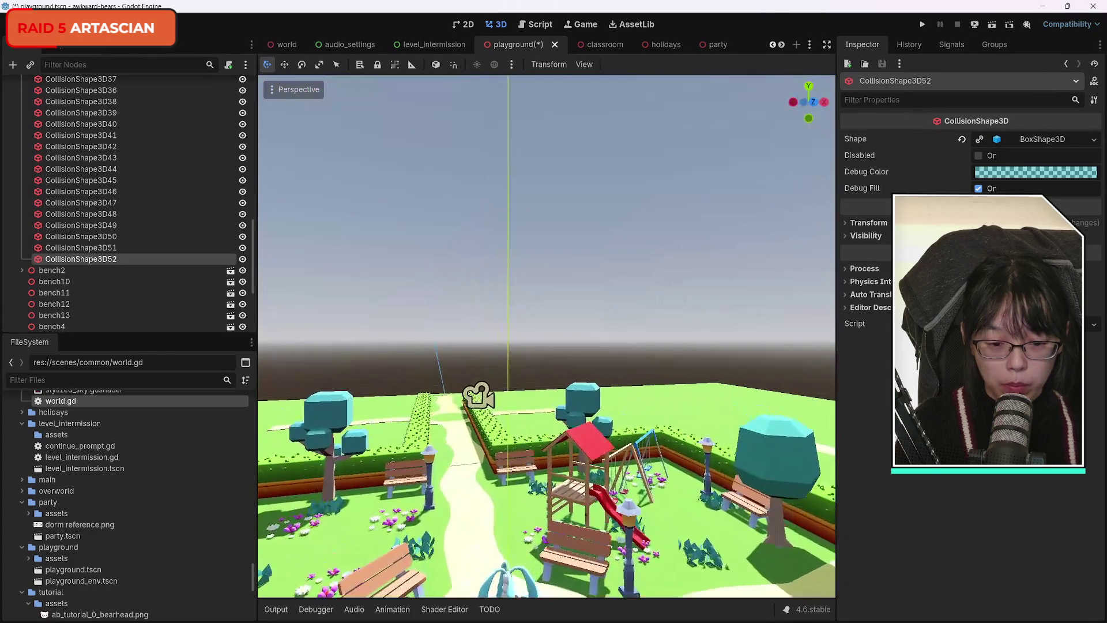
drag(597, 311, 530, 328)
Step: Make the central tree's cylinder shape unique, duplicate it, and place CollisionShape3D53 after CollisionShape3D48
click(70, 180)
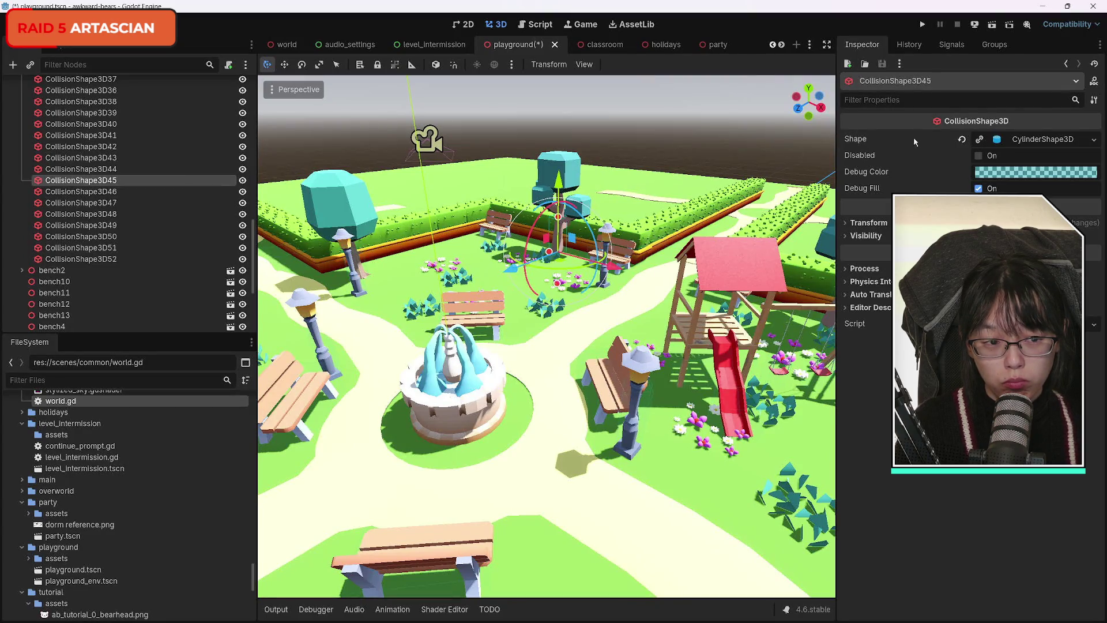
click(979, 140)
key(ctrl+d)
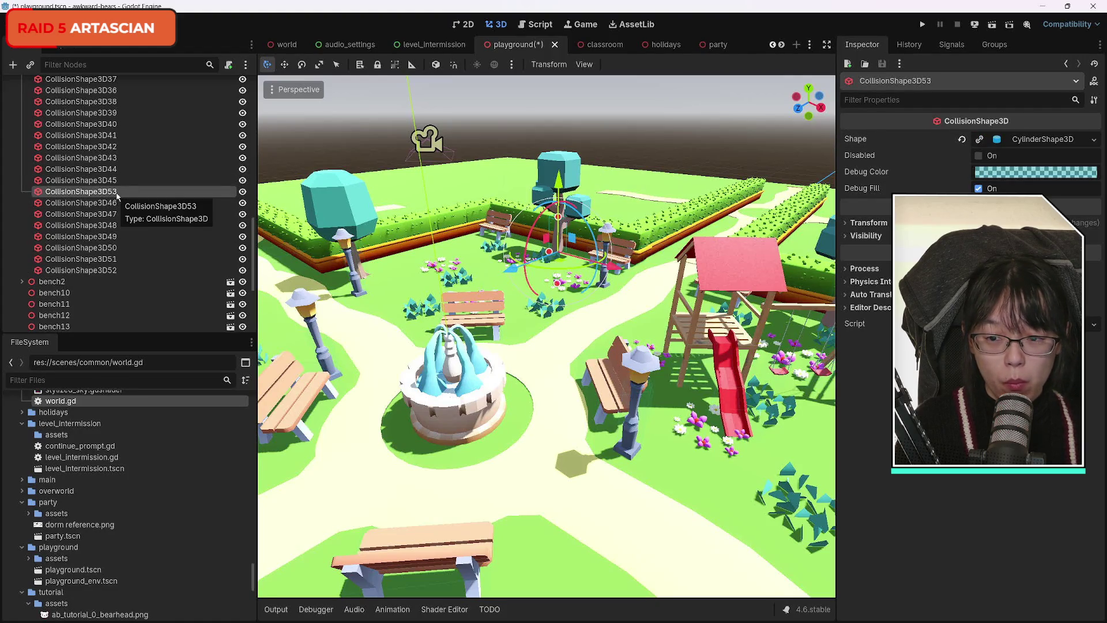
mouse_move(117, 196)
mouse_down()
mouse_move(122, 264)
mouse_move(121, 234)
mouse_up()
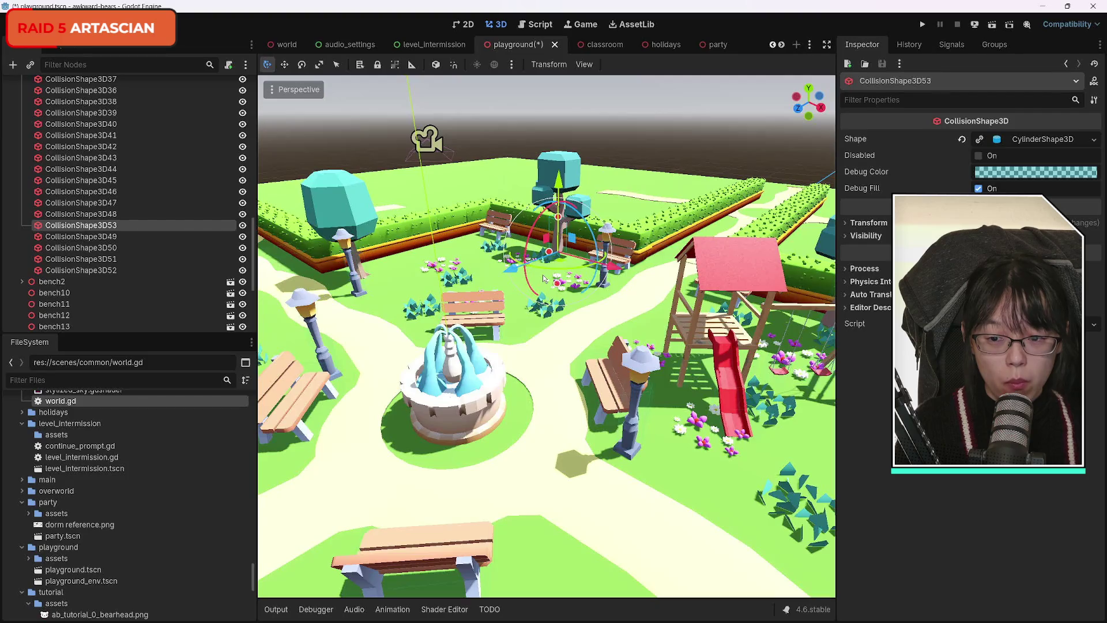
Step: Move CollisionShape3D53 onto the fountain, constraining the move along Z to centre it
mouse_move(518, 273)
mouse_down()
mouse_move(466, 358)
mouse_move(488, 443)
mouse_up()
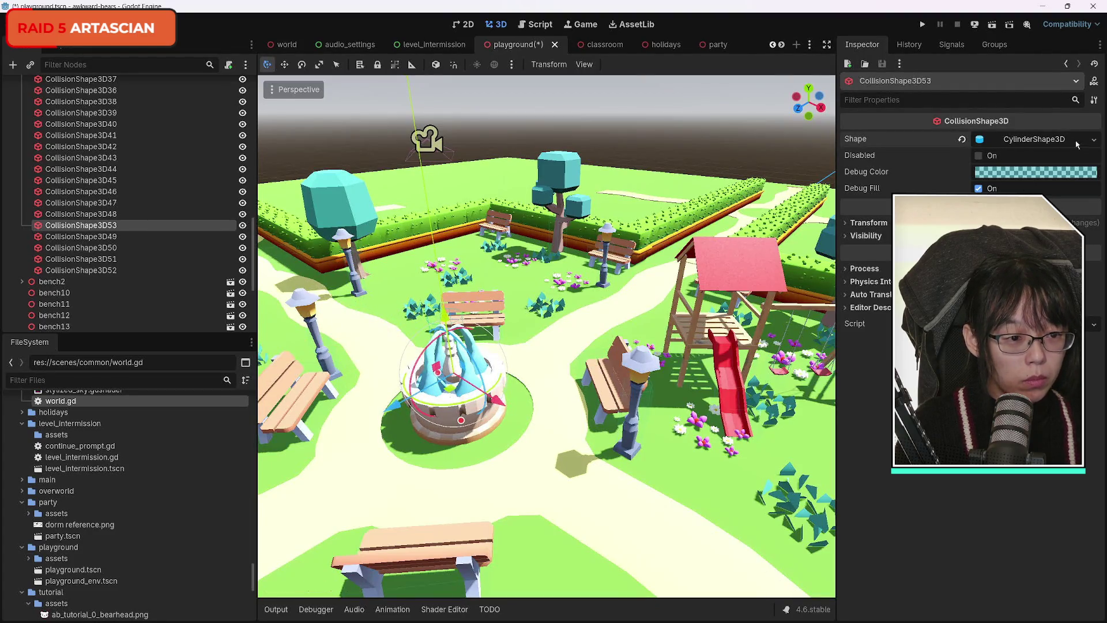
click(983, 139)
mouse_move(524, 469)
mouse_down()
mouse_move(524, 438)
mouse_move(524, 519)
mouse_move(537, 432)
mouse_move(536, 519)
mouse_move(536, 415)
mouse_move(537, 519)
mouse_move(555, 304)
mouse_up()
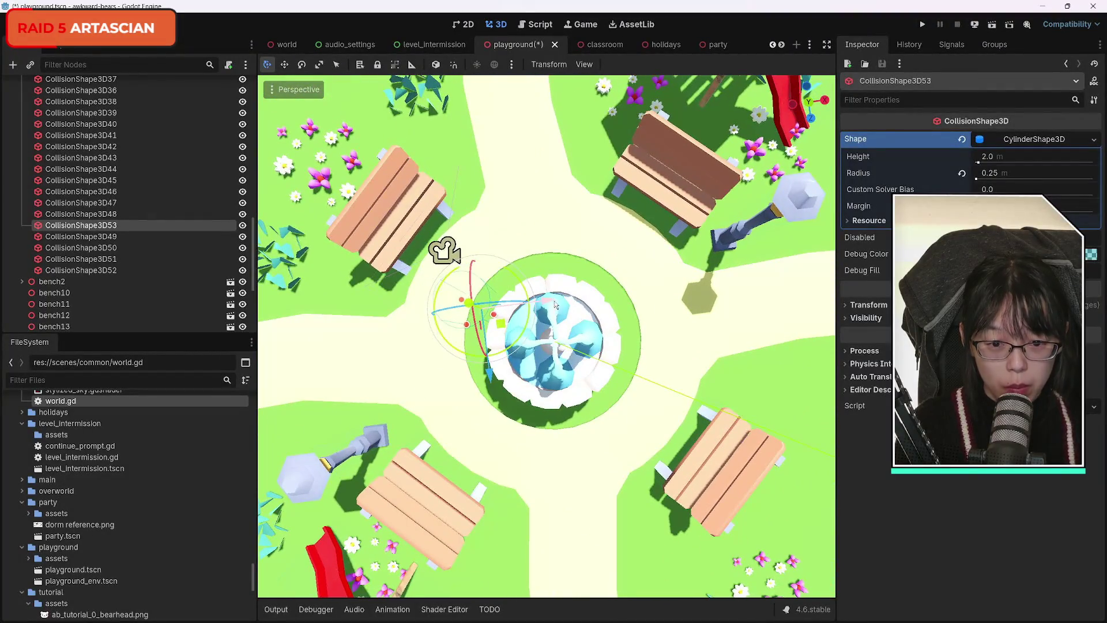
key(g)
key(x)
key(Escape)
key(g)
key(z)
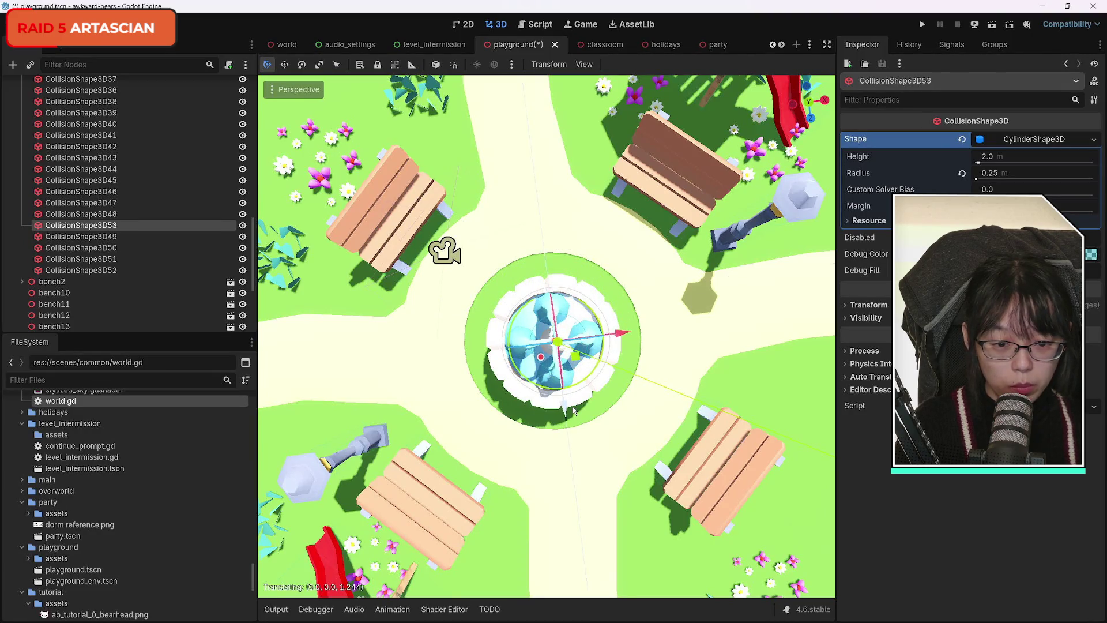
Step: Set the fountain cylinder's radius to 0.7 m and check it from several angles
click(993, 175)
text(0.4)
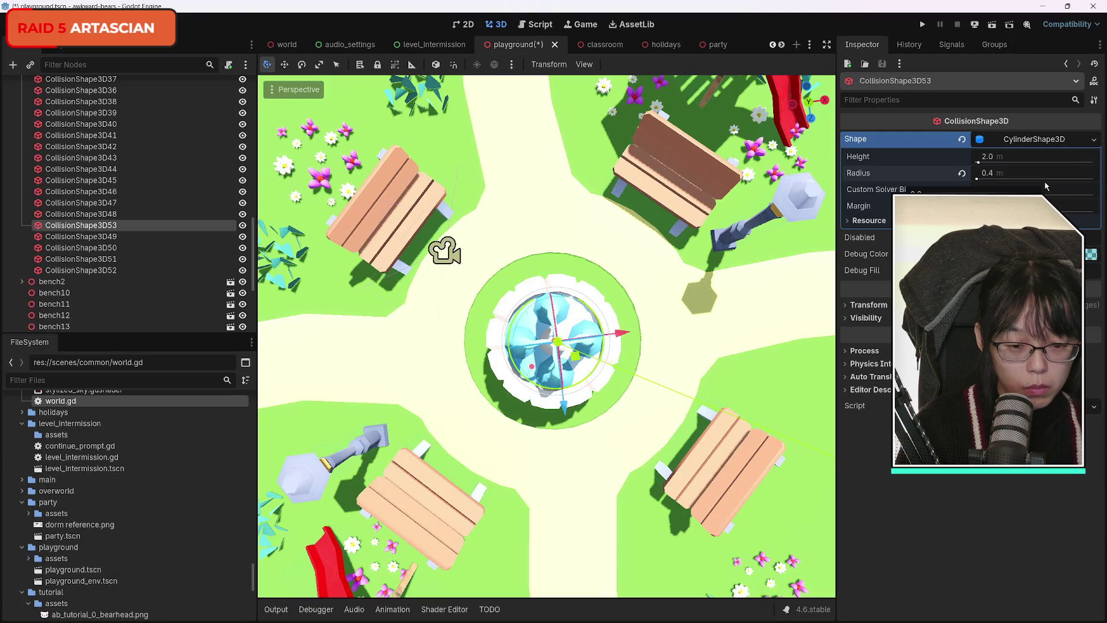
drag(546, 334, 593, 230)
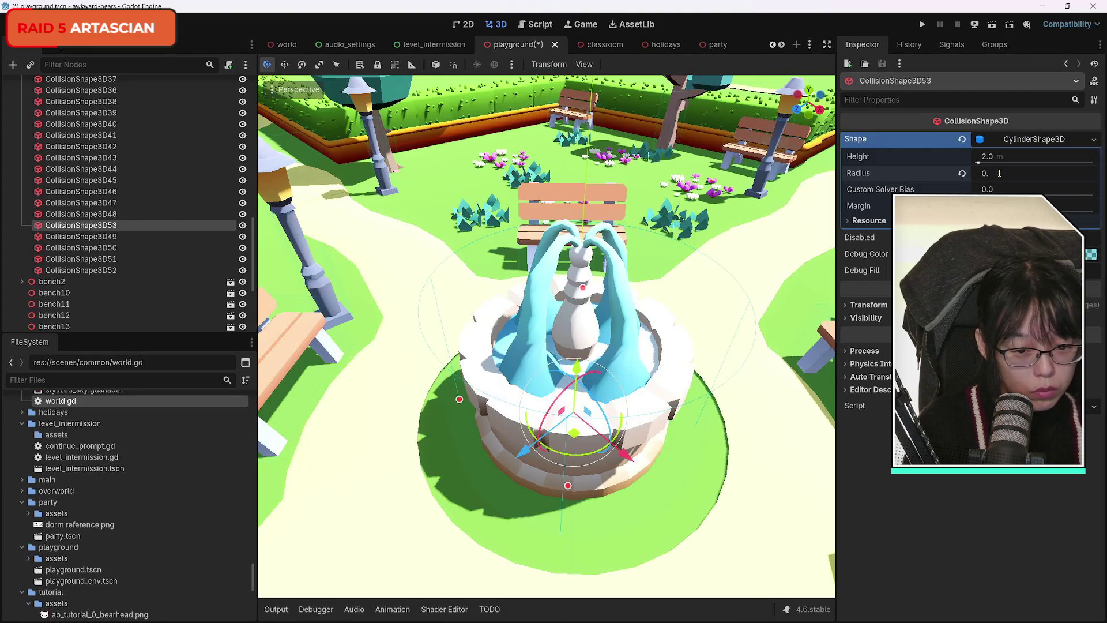
mouse_move(739, 380)
mouse_down()
mouse_move(691, 357)
mouse_move(674, 403)
mouse_move(583, 357)
mouse_move(559, 299)
mouse_move(547, 346)
mouse_move(513, 311)
mouse_up()
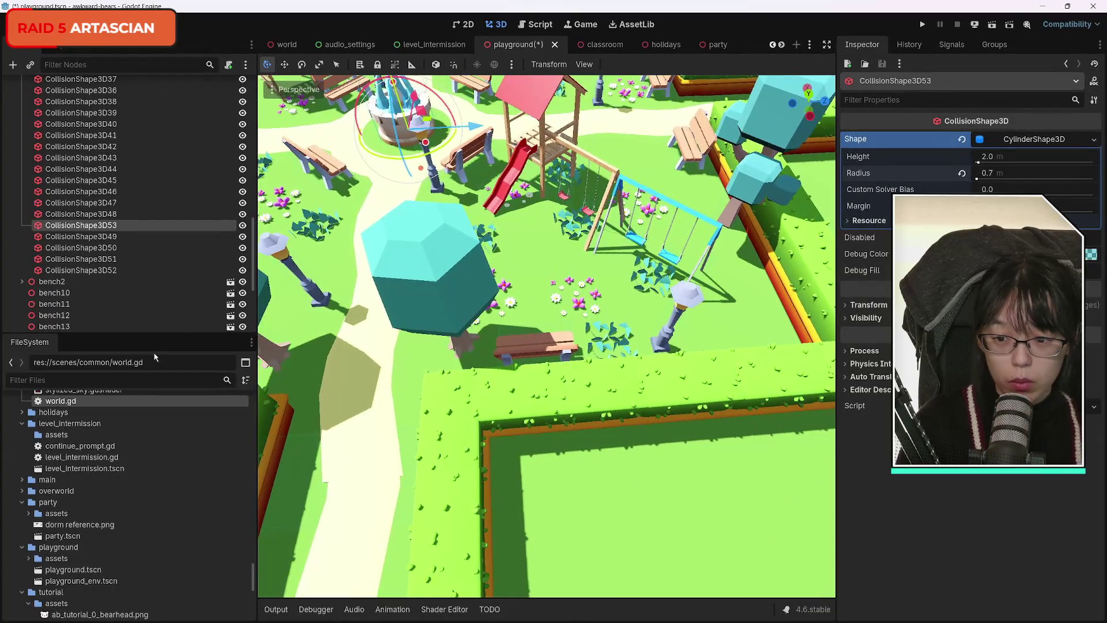
click(184, 270)
Step: Duplicate CollisionShape3D52 and move the copy toward the hedge beside the left bench
drag(632, 254, 618, 245)
mouse_move(546, 336)
mouse_down()
mouse_move(530, 320)
mouse_move(548, 335)
mouse_up()
drag(634, 263, 643, 261)
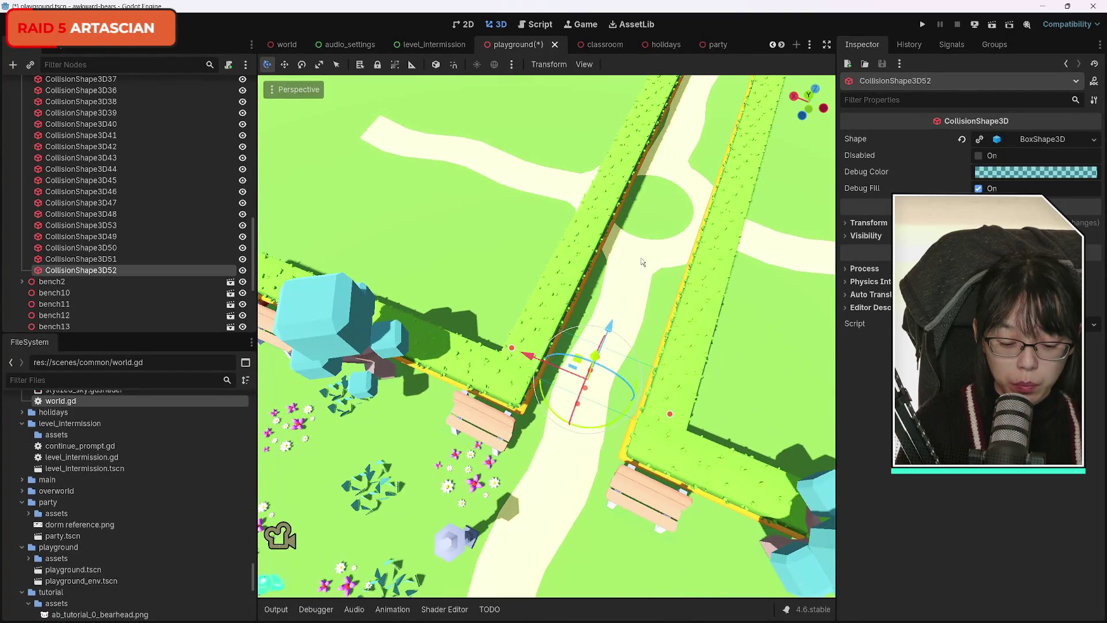
key(ctrl+d)
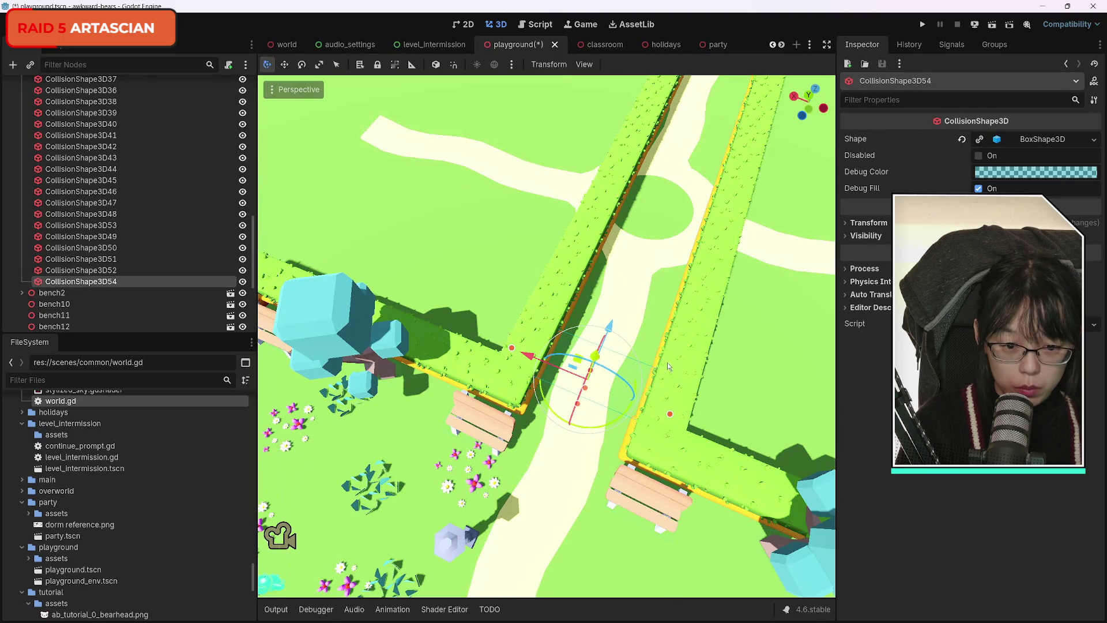
drag(612, 333, 593, 361)
drag(513, 393, 301, 350)
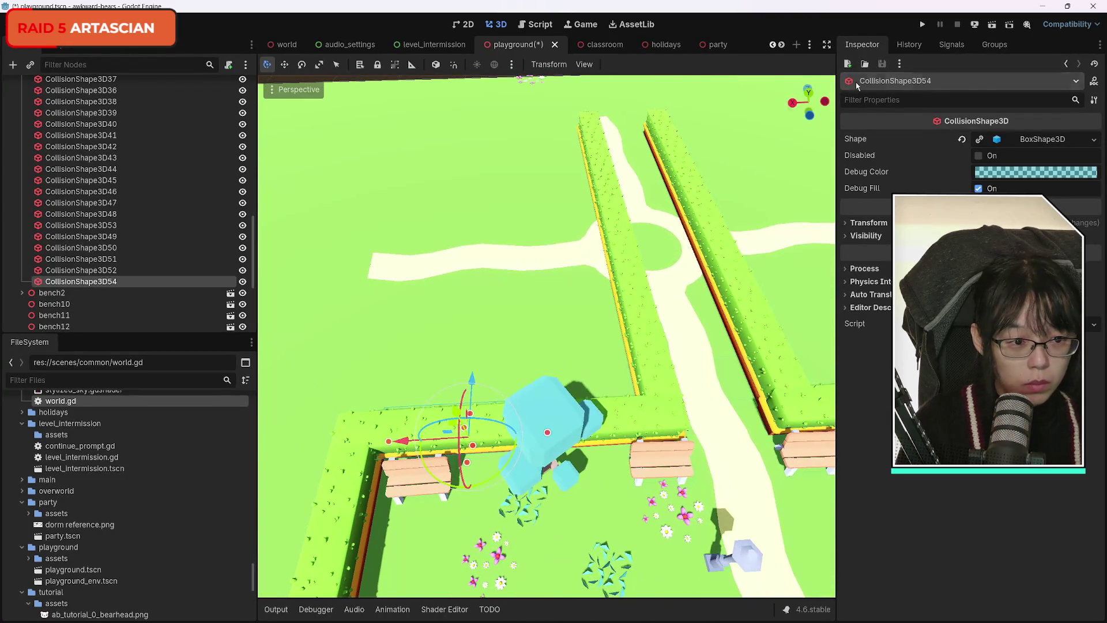
Step: Stretch the new box to 6.695 m along z, slide it along the hedge, and duplicate it
click(990, 147)
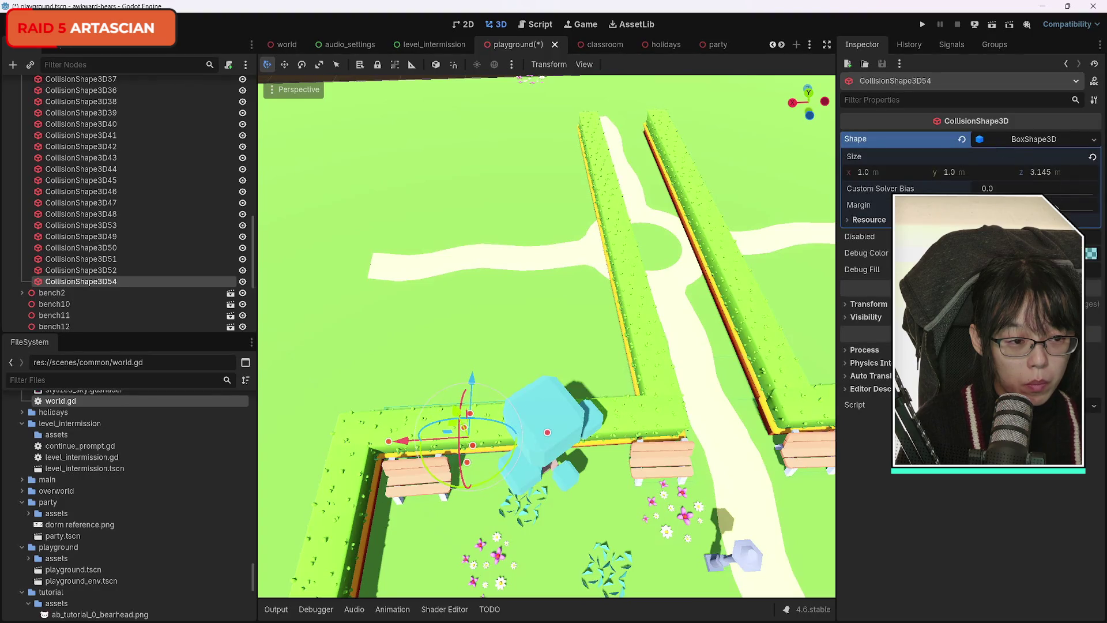
drag(1048, 173, 1060, 173)
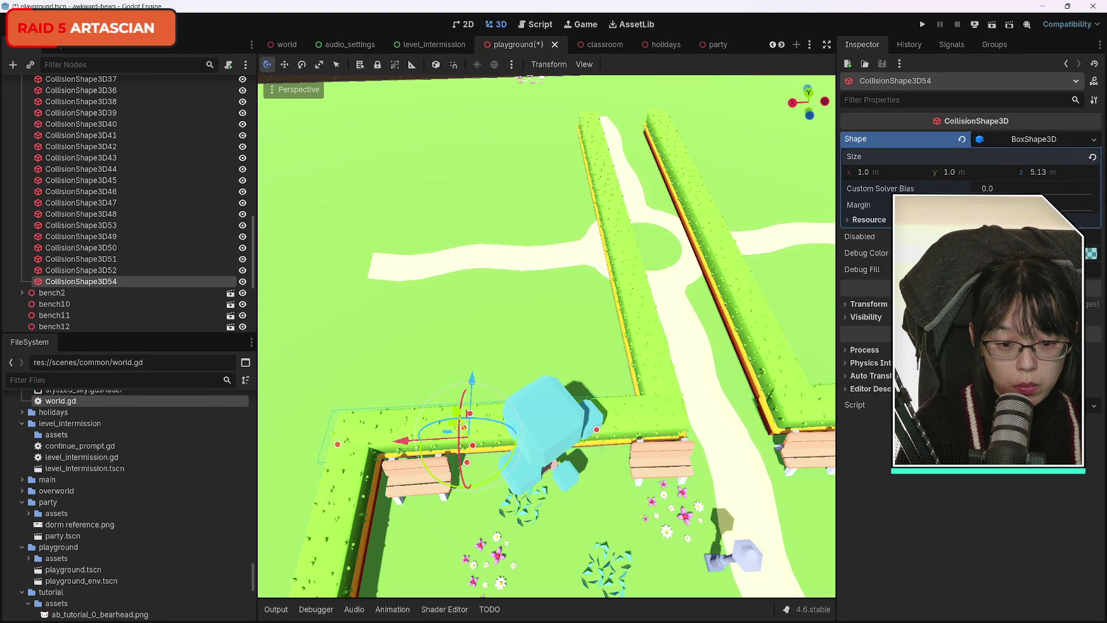
drag(404, 451, 445, 443)
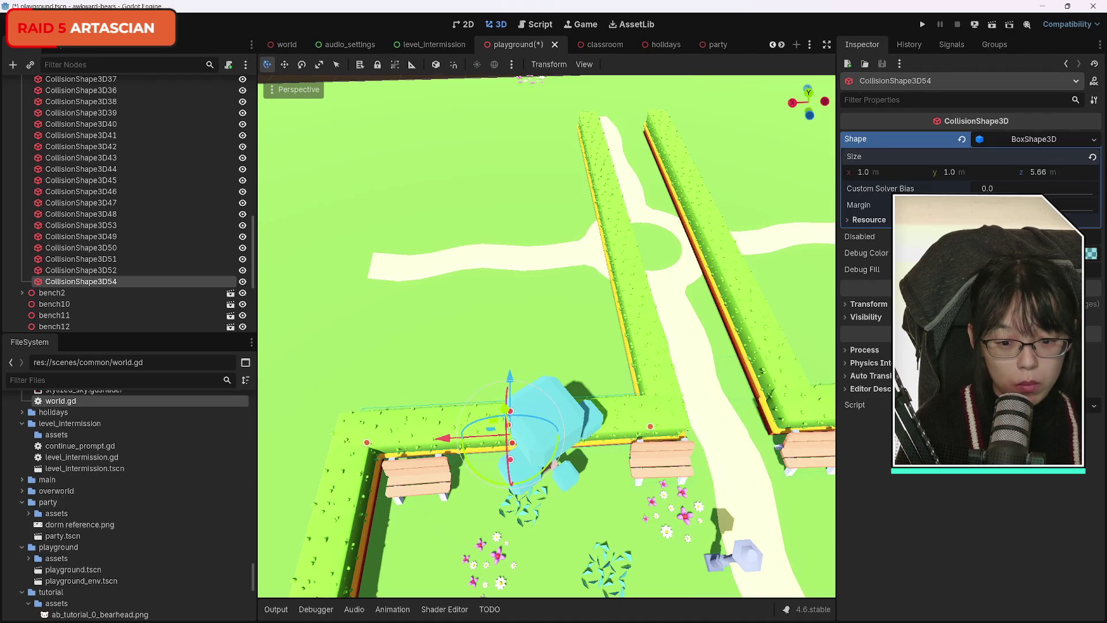
drag(697, 404, 697, 404)
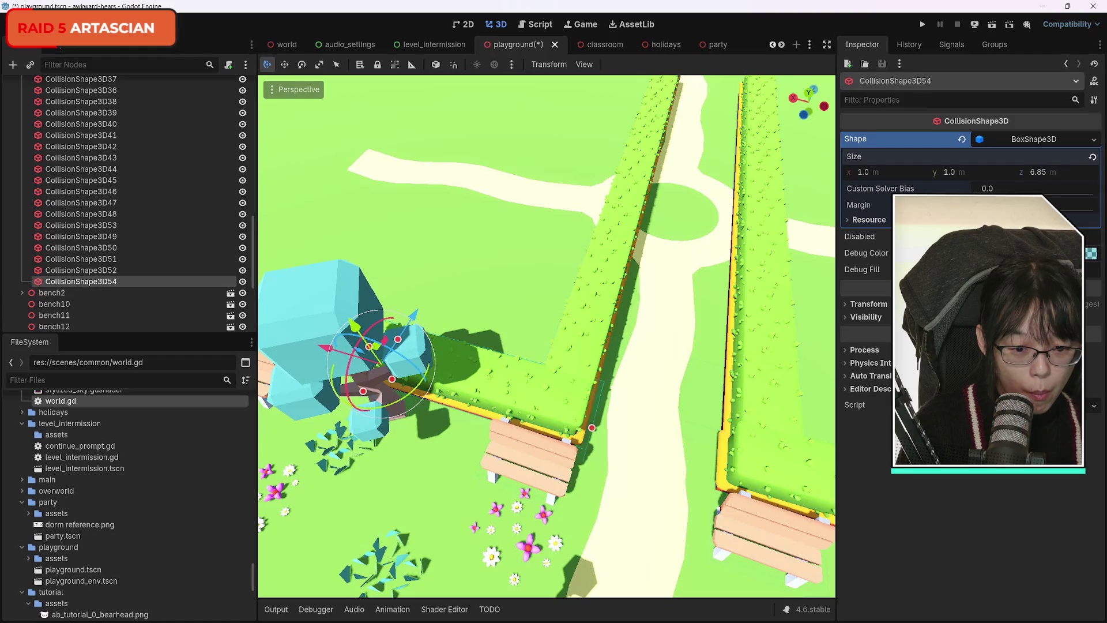
drag(709, 348, 710, 348)
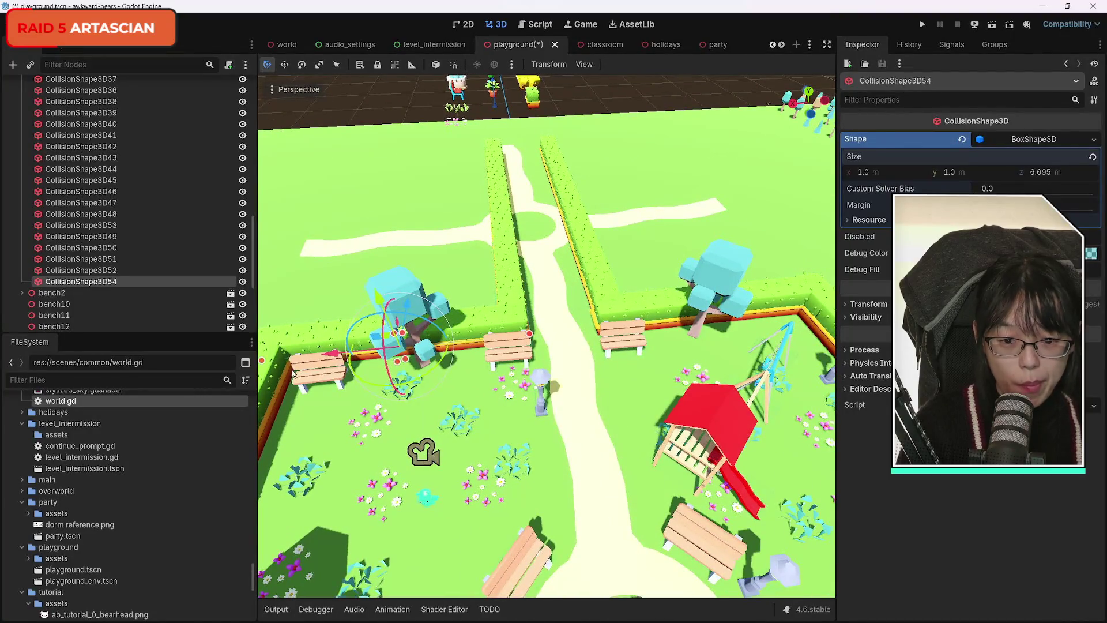
key(ctrl+d)
Step: Move CollisionShape3D55 along X onto the matching right-hand hedge
drag(333, 353, 589, 357)
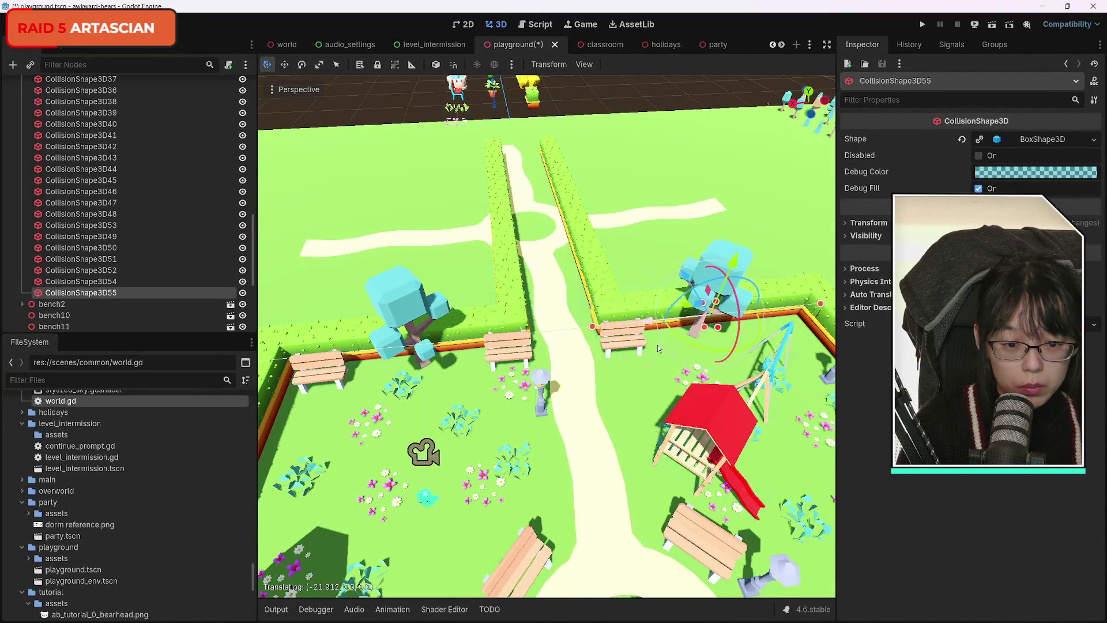
drag(659, 347, 697, 416)
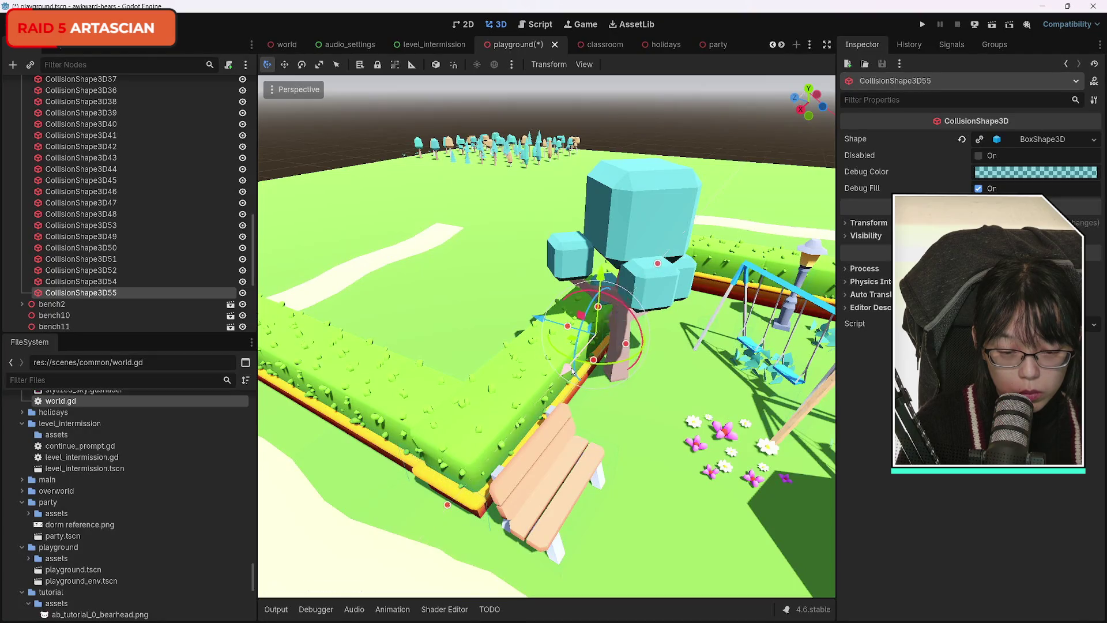
drag(583, 483, 584, 483)
shift+click(118, 282)
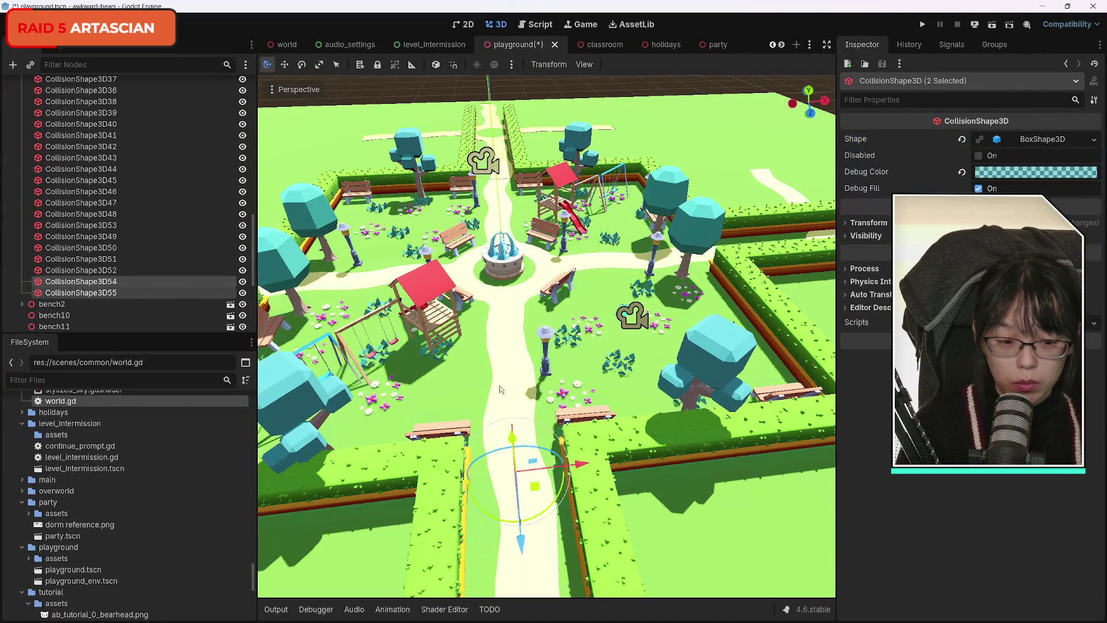
key(ctrl+d)
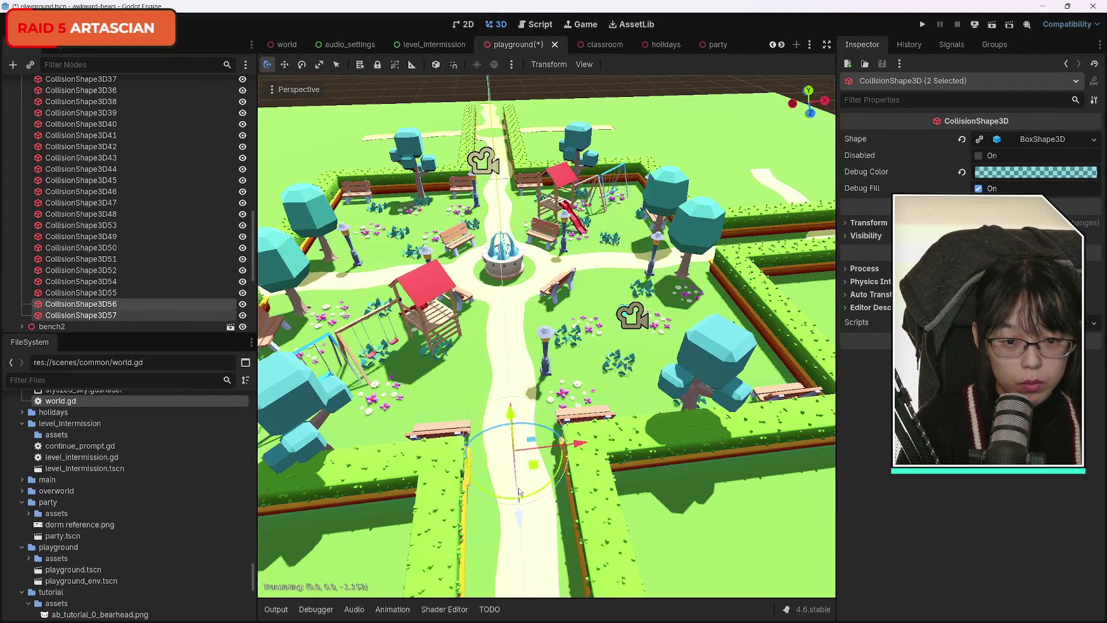
drag(496, 266, 475, 130)
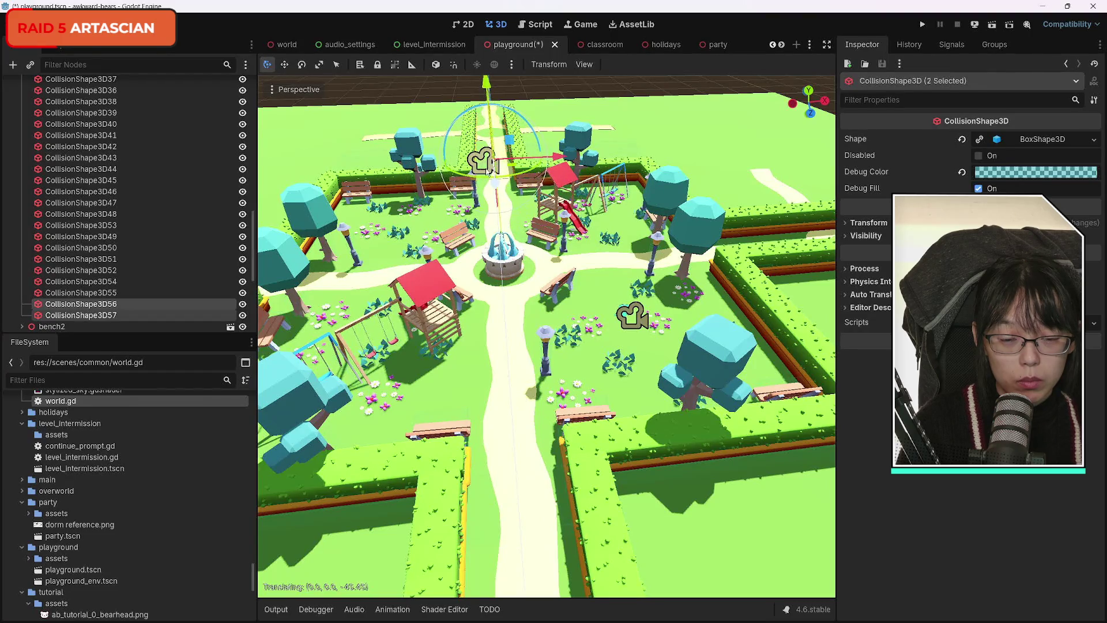
key(w)
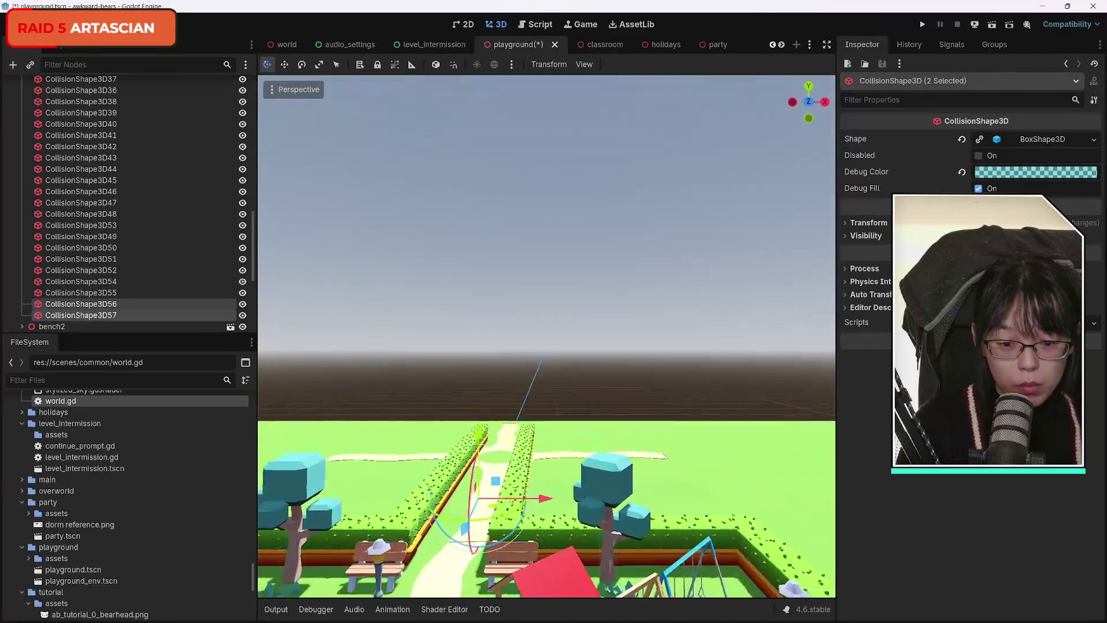
key(f)
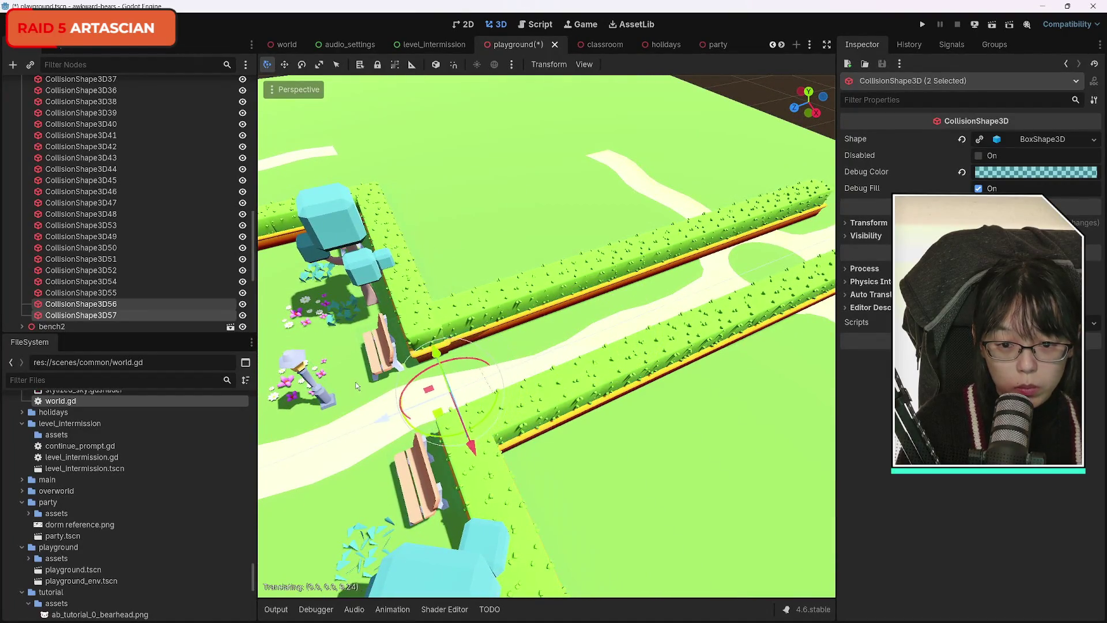
drag(340, 408, 351, 447)
drag(546, 334, 547, 381)
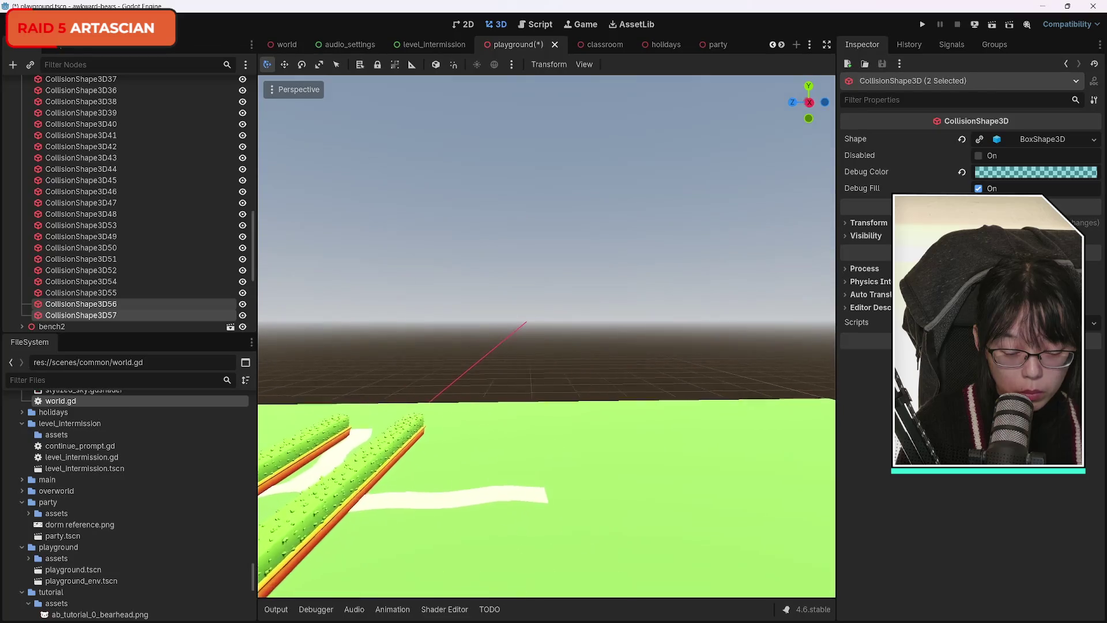
key(f)
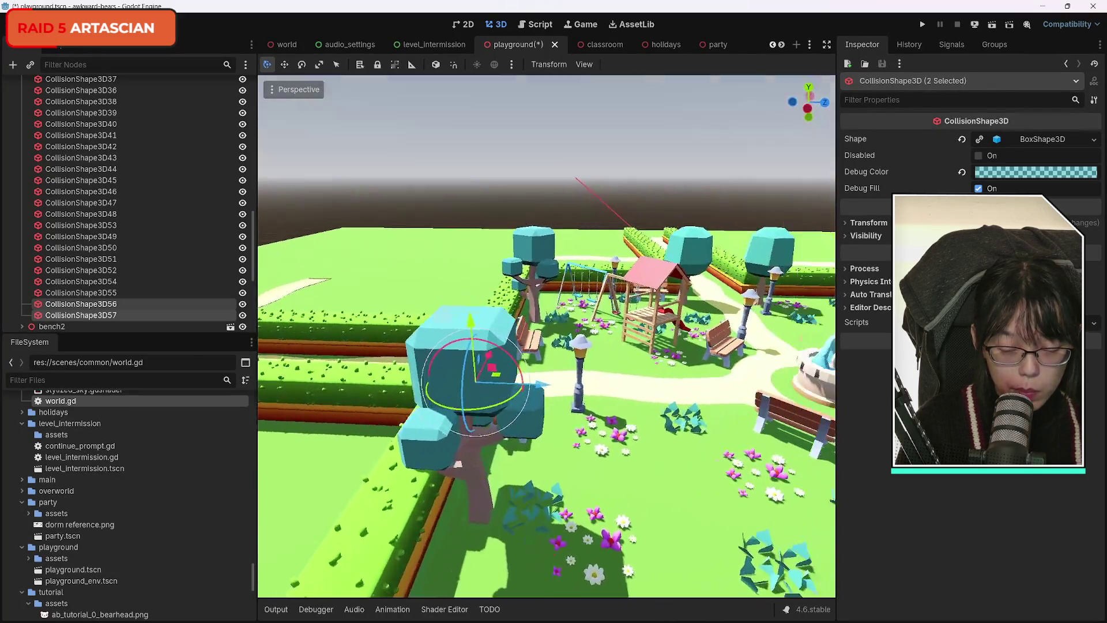
drag(533, 461, 534, 574)
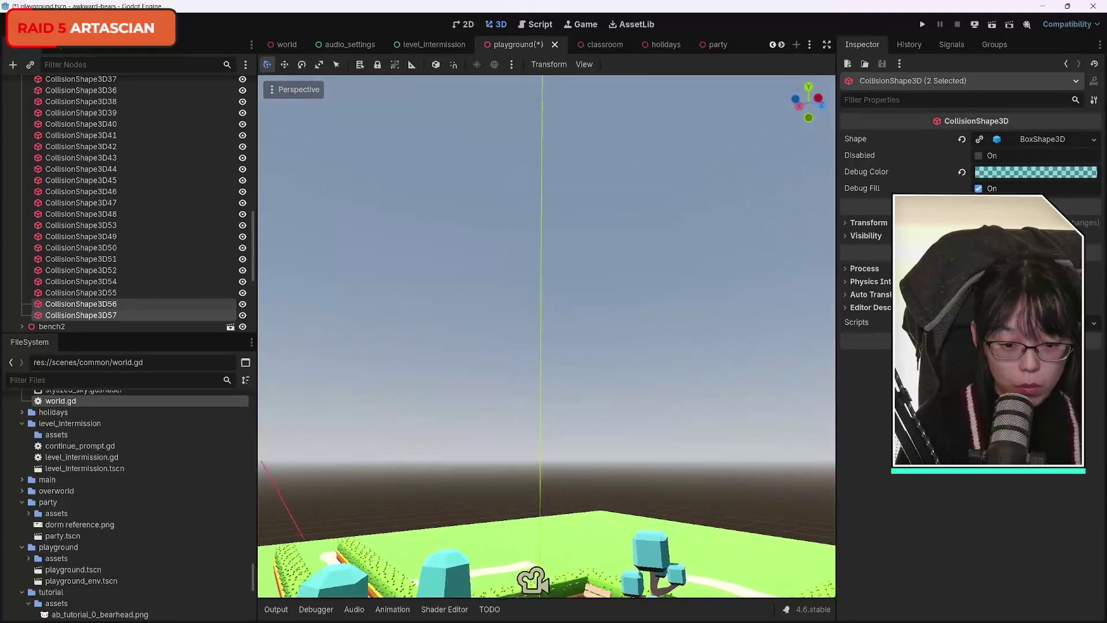
mouse_move(546, 335)
mouse_down()
mouse_move(546, 277)
mouse_move(546, 358)
mouse_move(546, 288)
mouse_up()
mouse_move(634, 403)
mouse_down()
mouse_move(662, 396)
mouse_move(550, 507)
mouse_move(536, 450)
mouse_move(548, 392)
mouse_move(554, 427)
mouse_move(563, 403)
mouse_move(339, 408)
mouse_move(353, 425)
mouse_up()
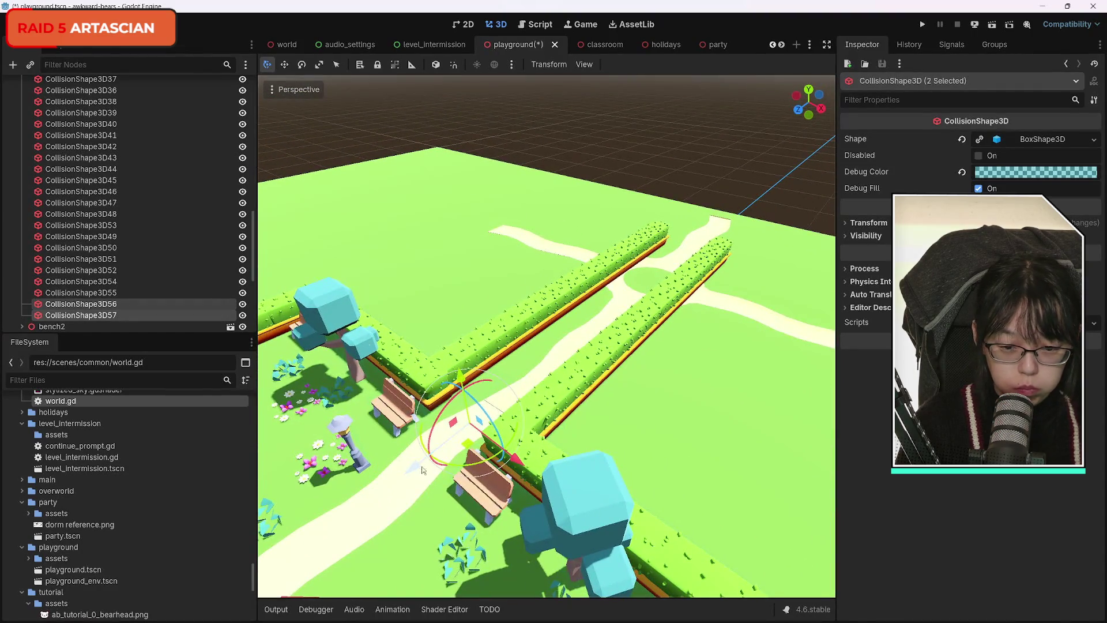
Step: Duplicate the two hedge-gap box collisions and rotate the copies
key(ctrl+d)
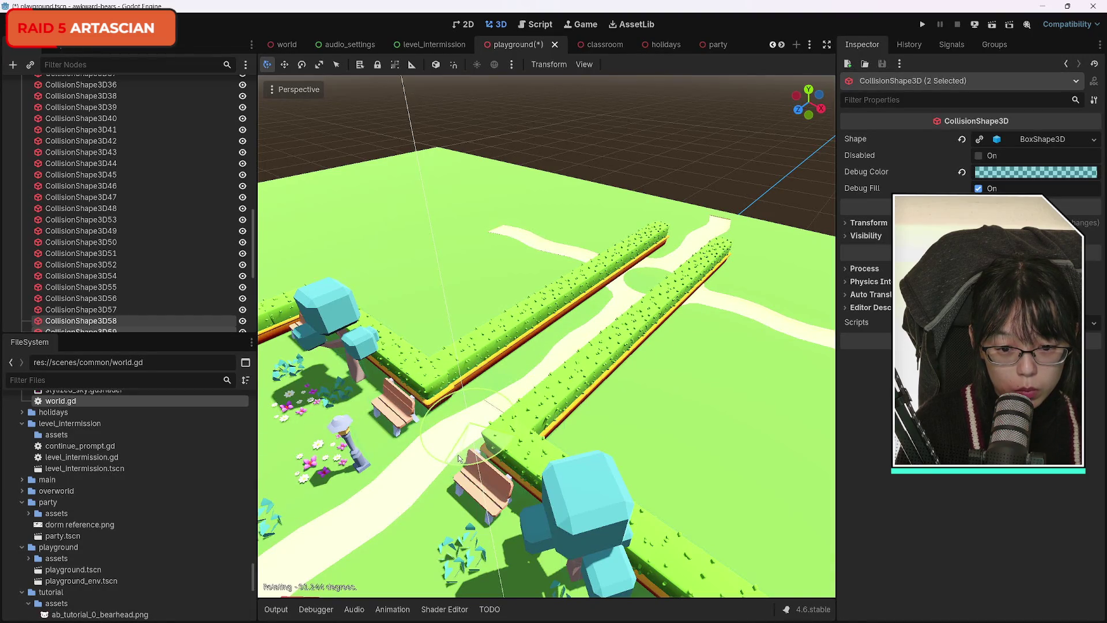
click(451, 459)
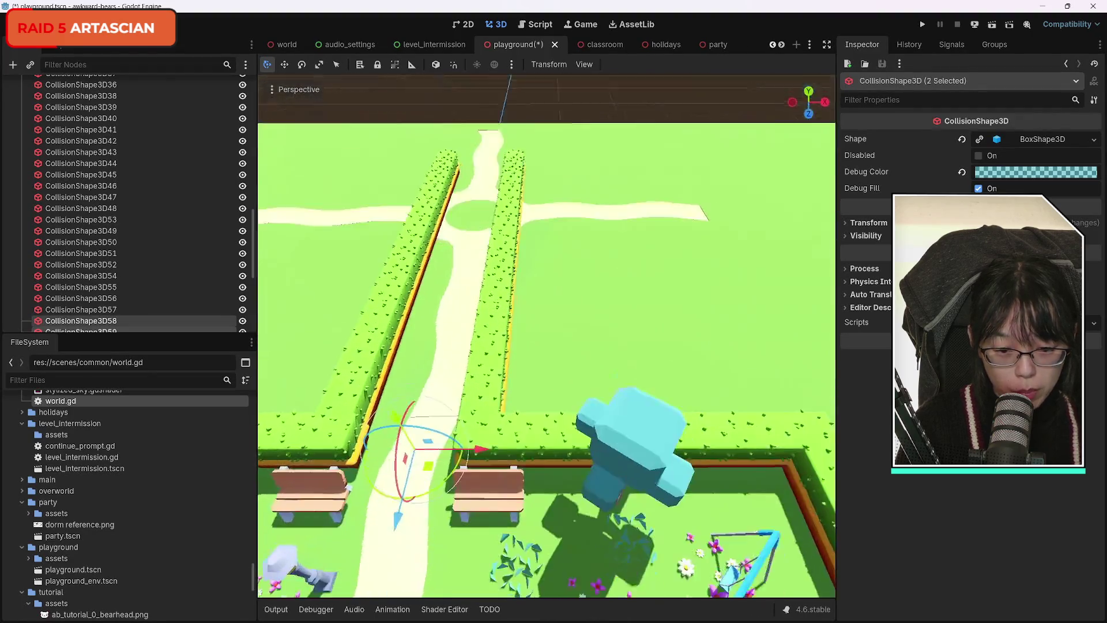
drag(464, 460, 464, 460)
Step: Move the copies along X and Z into the hedge gap near the fence corner
key(g)
key(x)
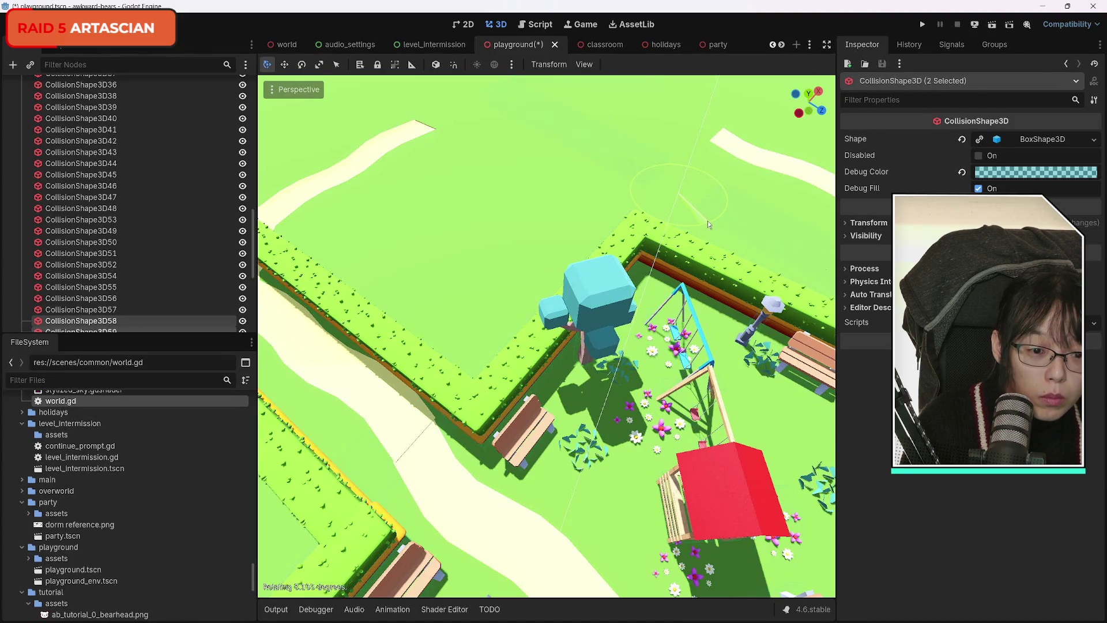
click(727, 211)
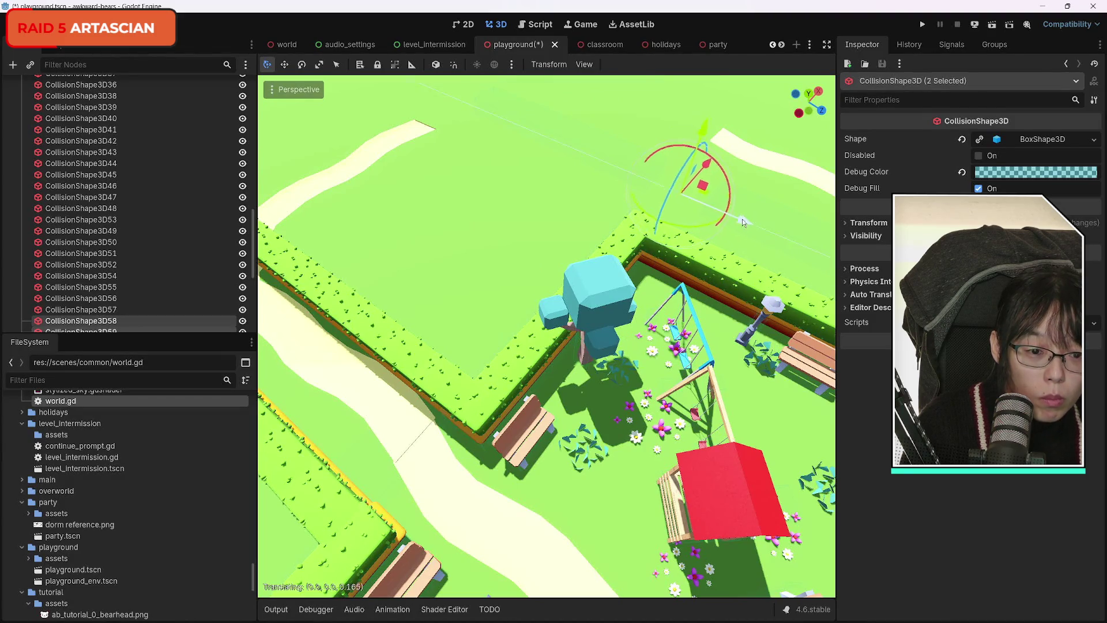
scroll(692, 243, down, 4)
drag(692, 242, 630, 271)
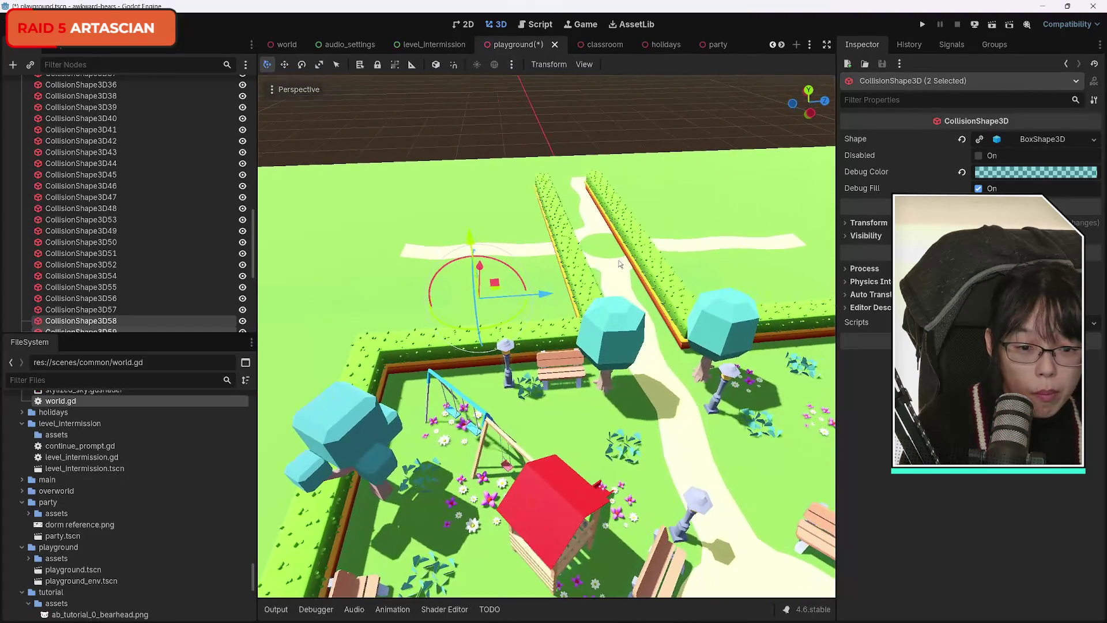
drag(548, 295, 690, 299)
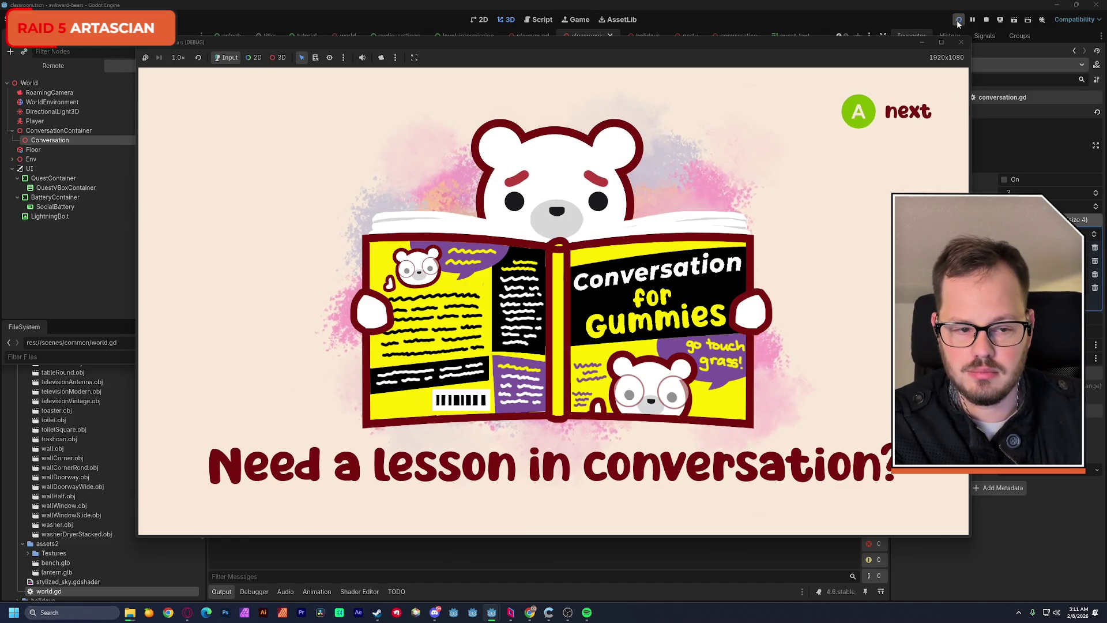
Step: Skip the Conversation for Gummies intro slides to reach the playground level
key(Return)
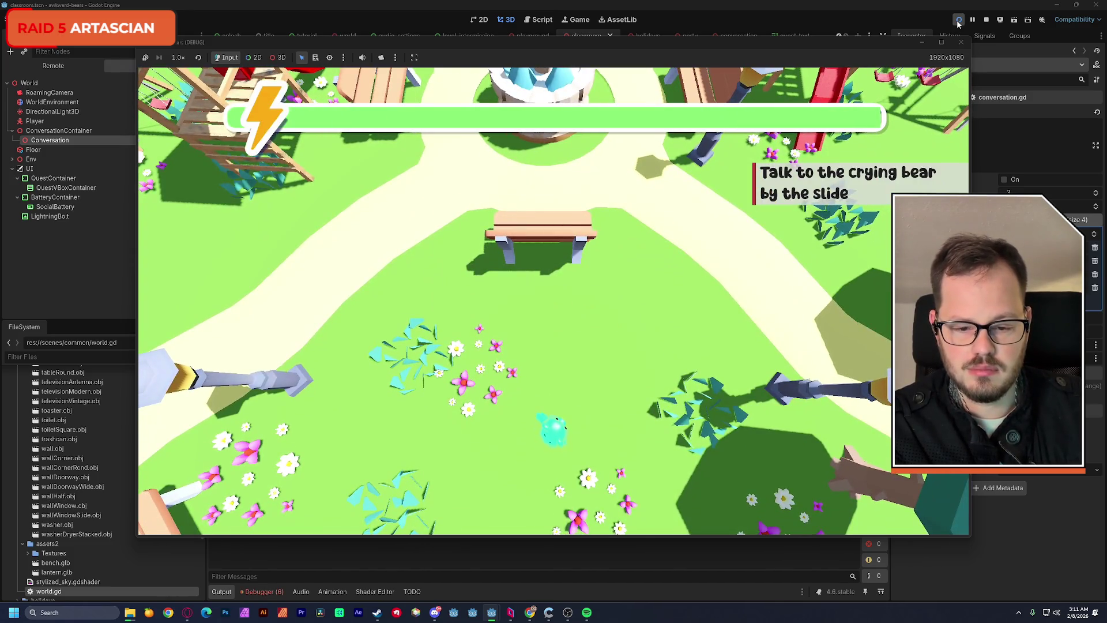
Step: Walk the bear around the fountain, tree-lined path, slide and benches to test the collisions
key(a)
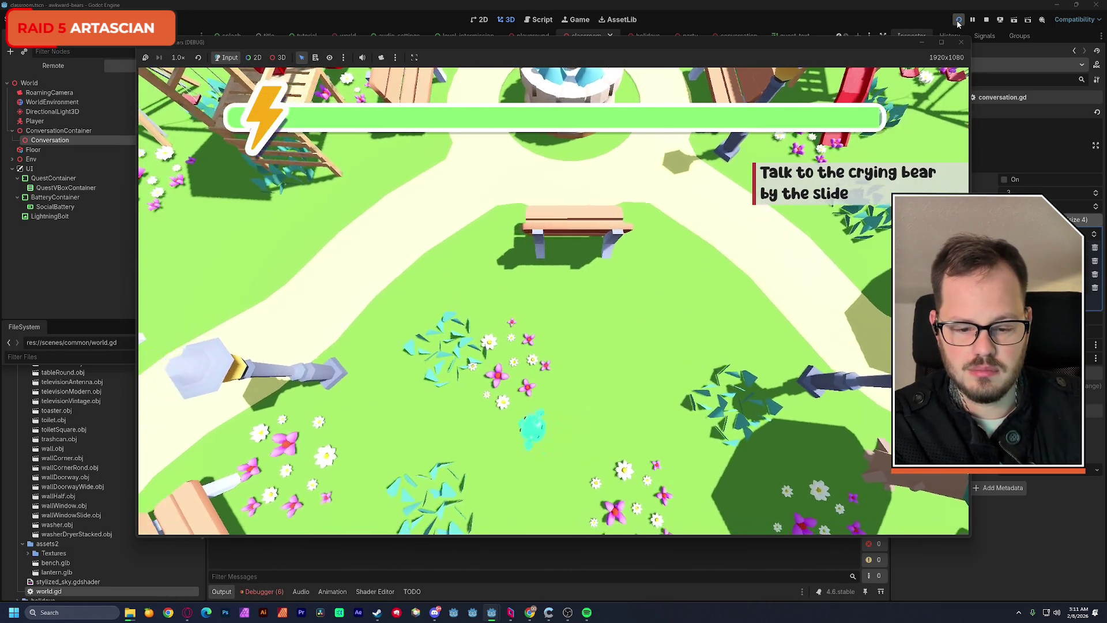
key(w)
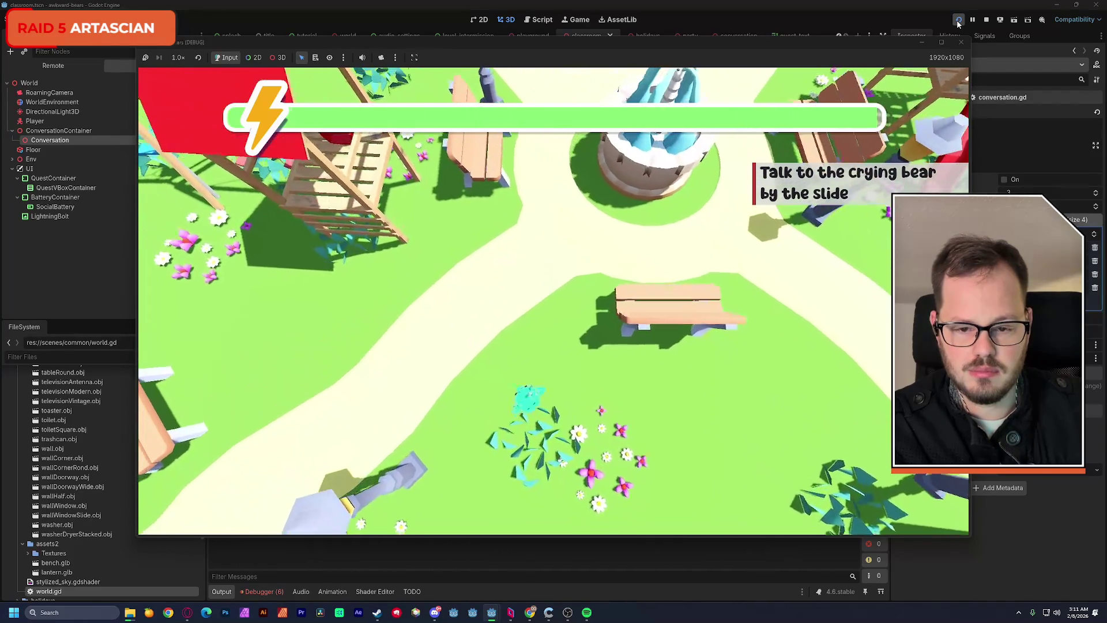
key(w)
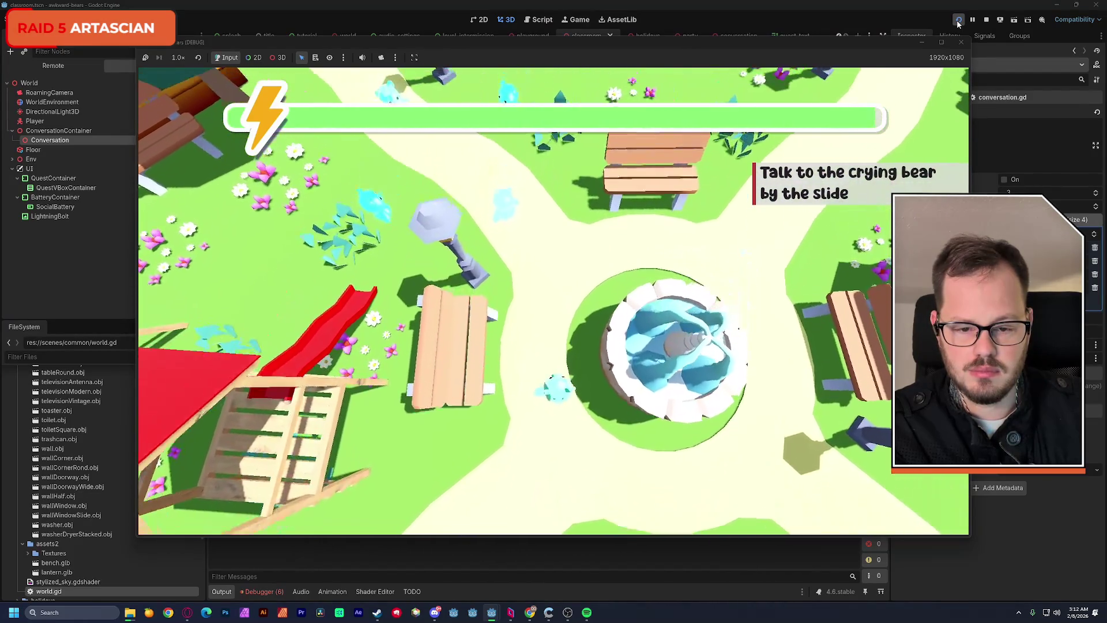
key(a)
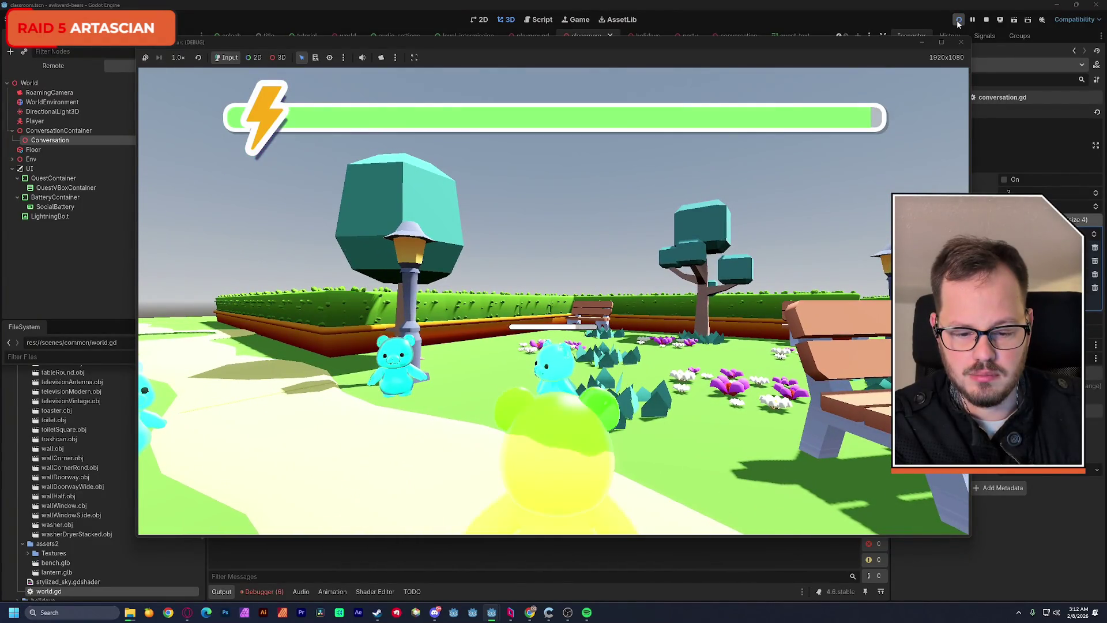
key(d)
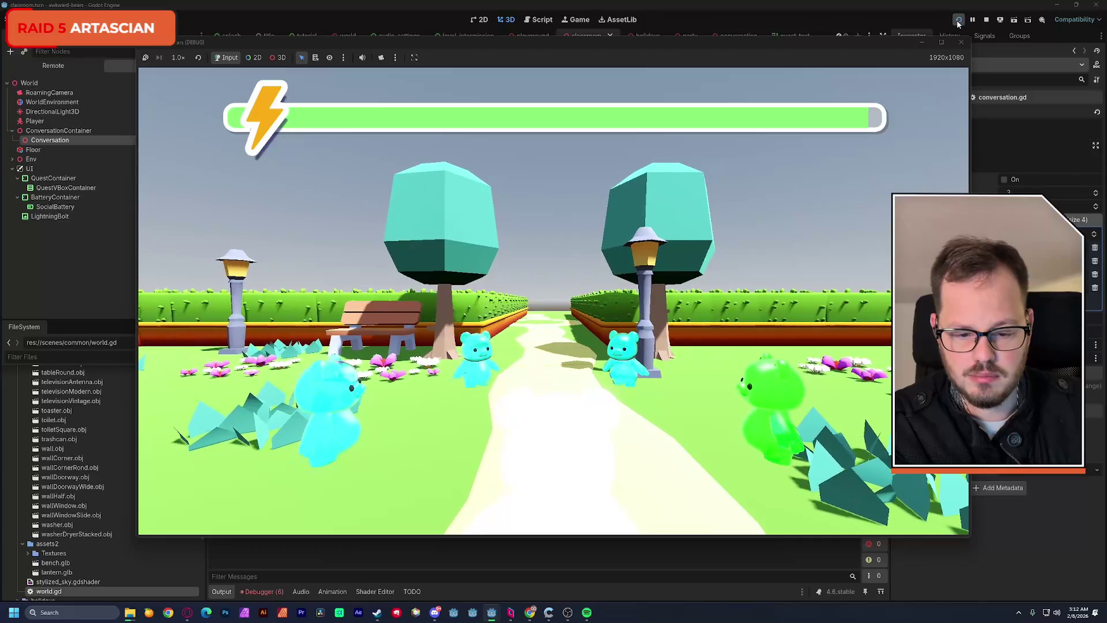
key(a)
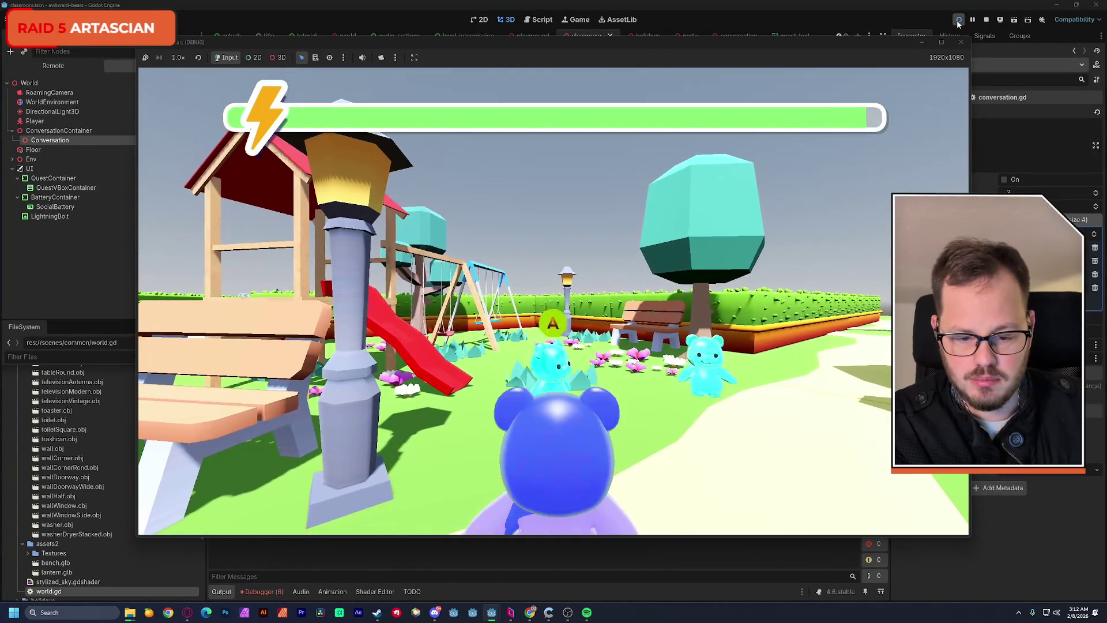
key(a)
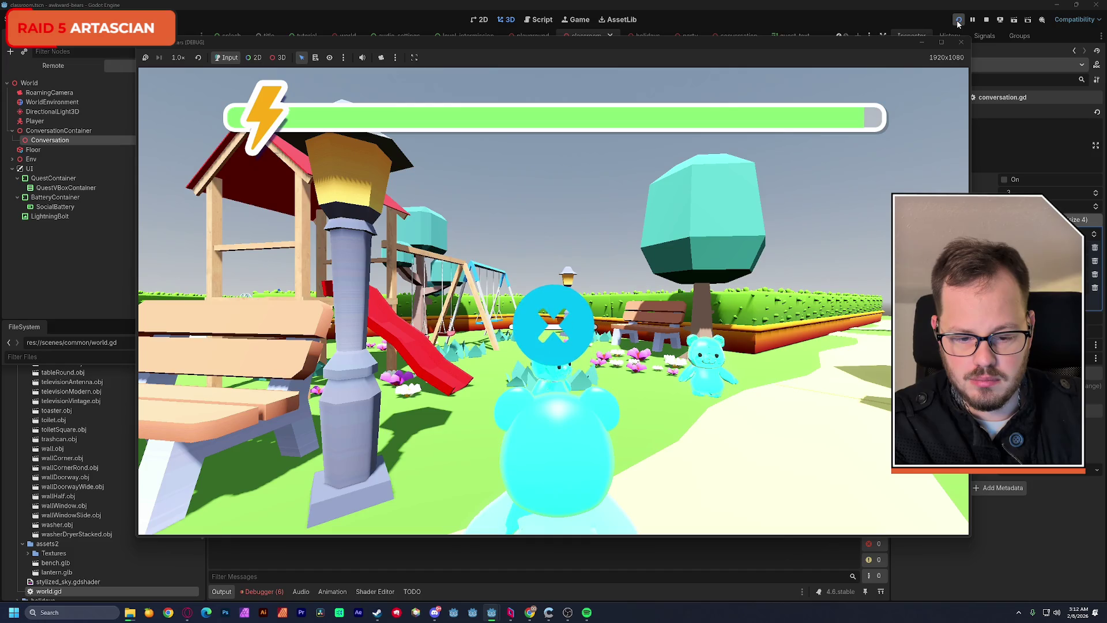
key(d)
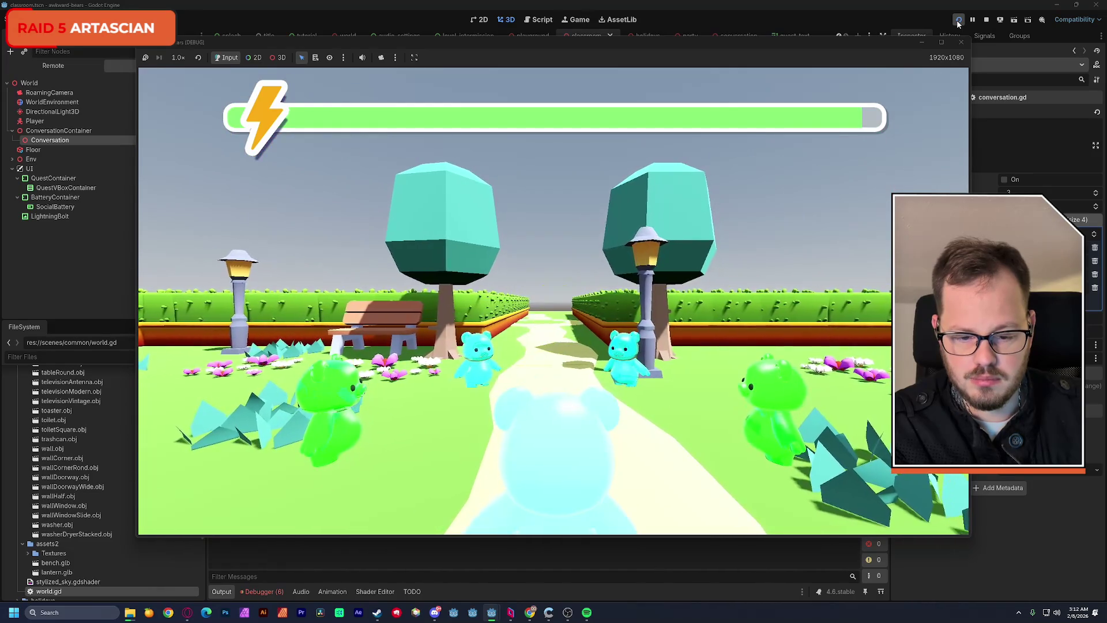
key(a)
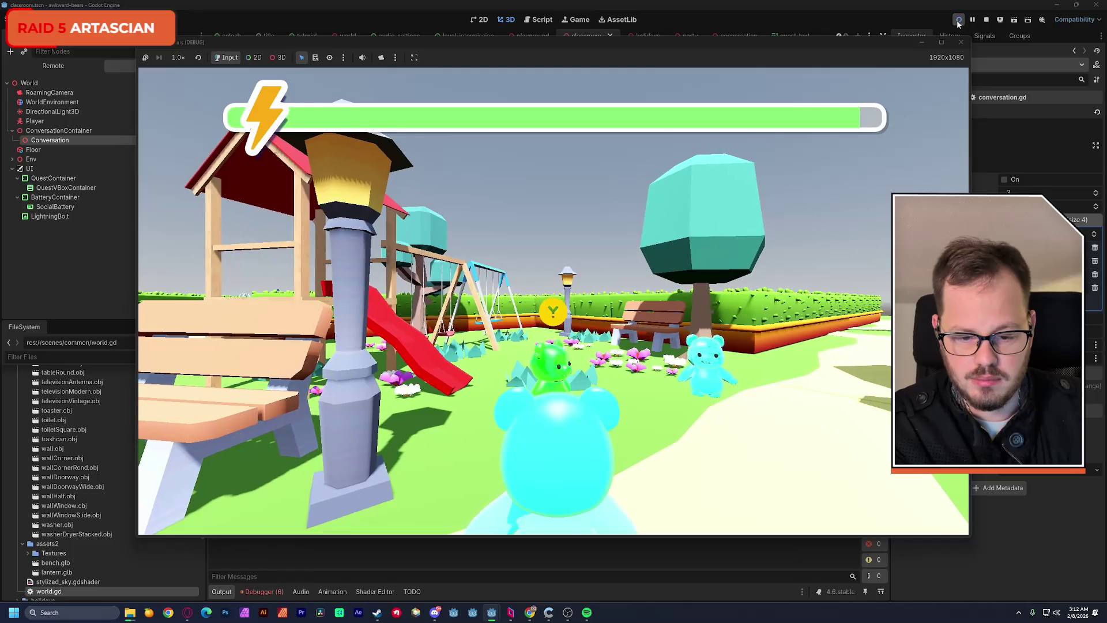
key(d)
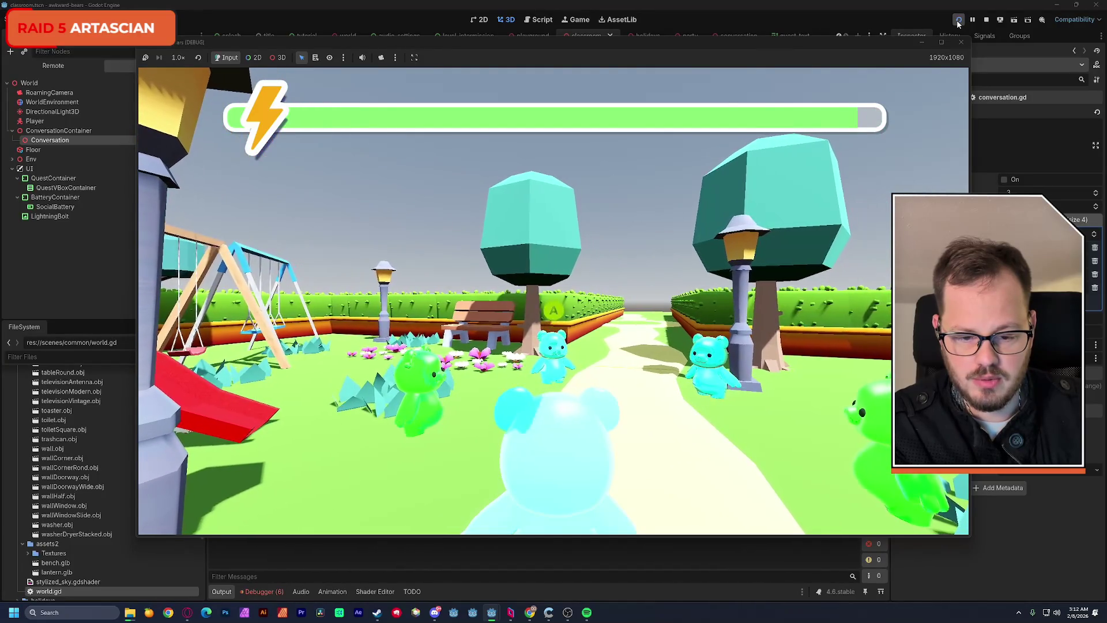
key(d)
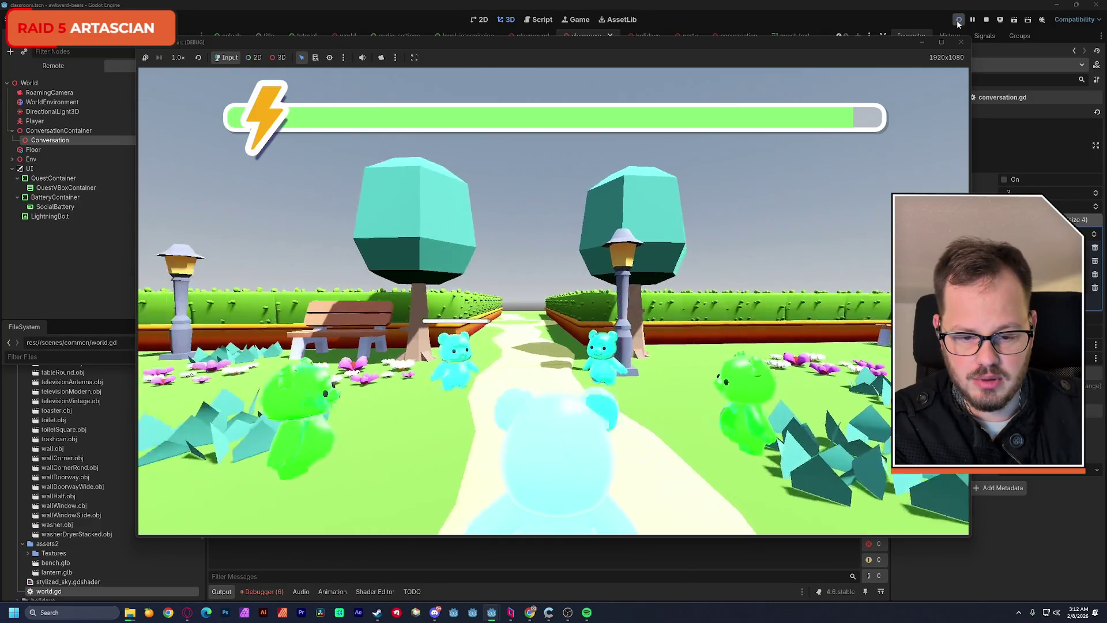
key(a)
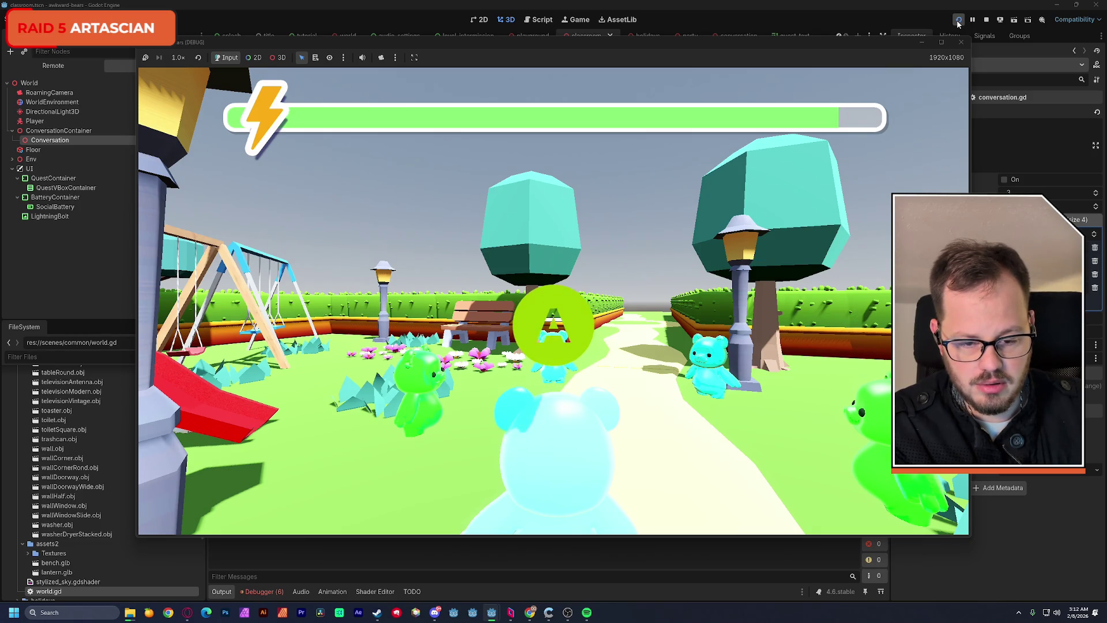
key(d)
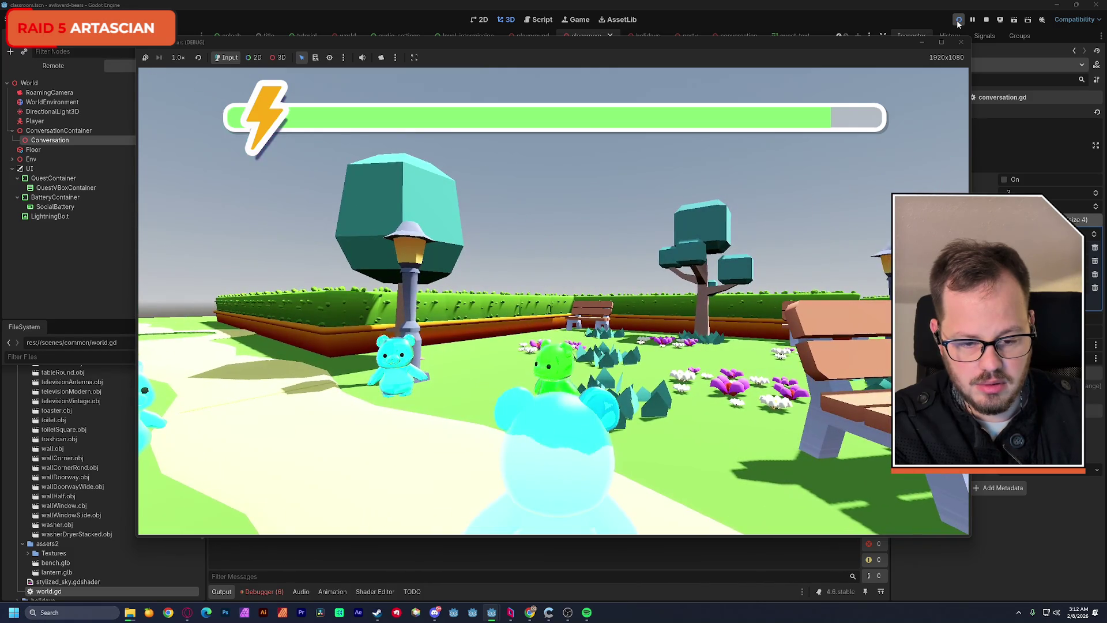
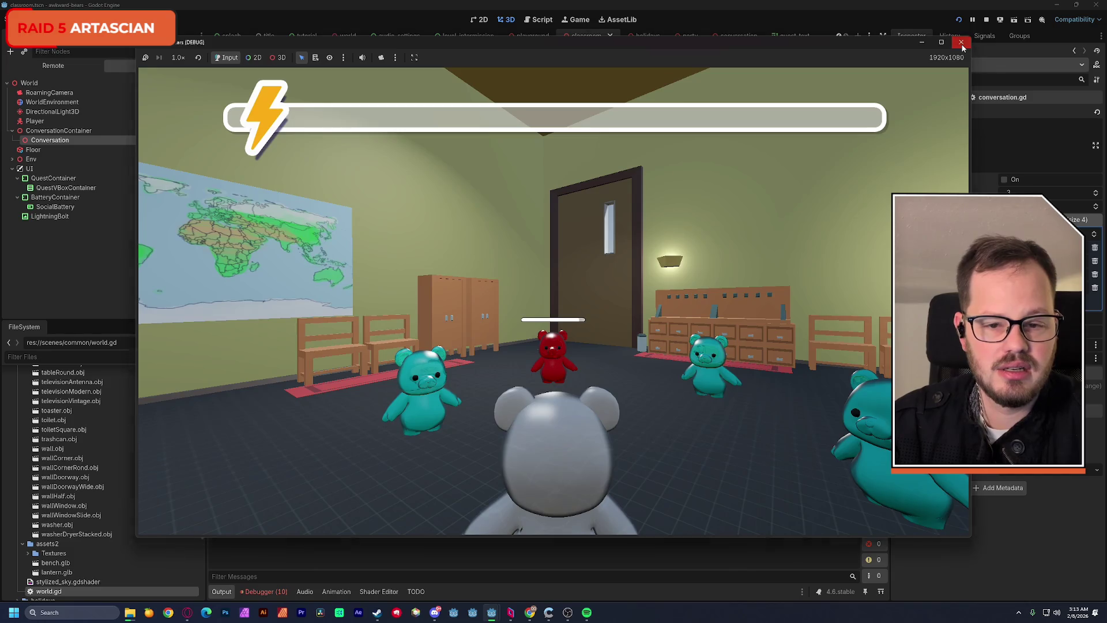
Step: Stop the game, open social_battery.gd, select battery_empty and show the debugger errors
click(961, 43)
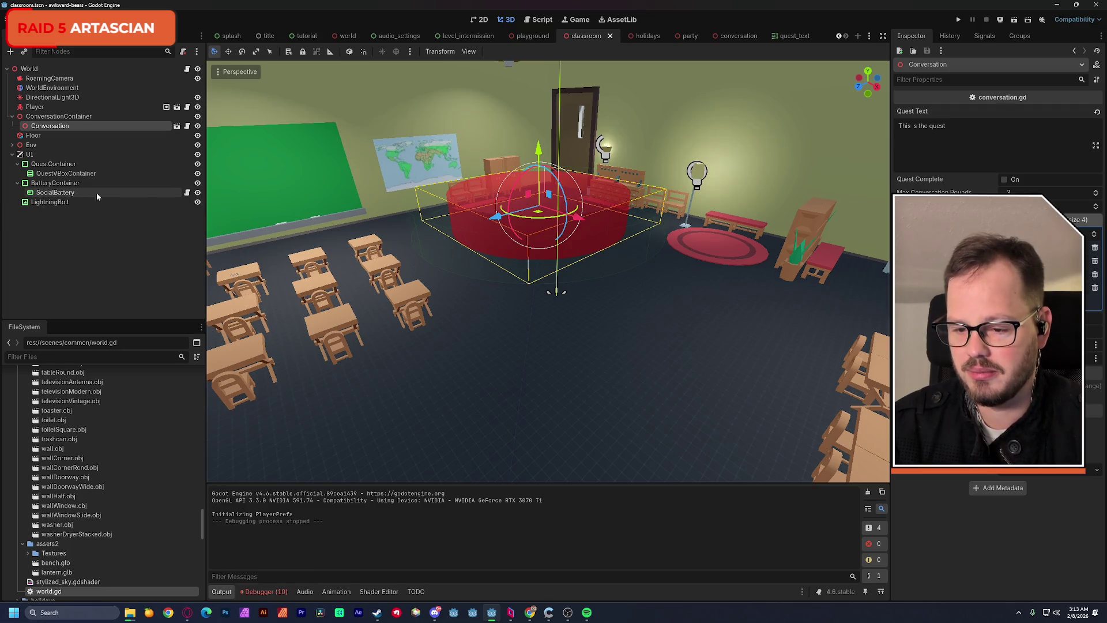
click(187, 192)
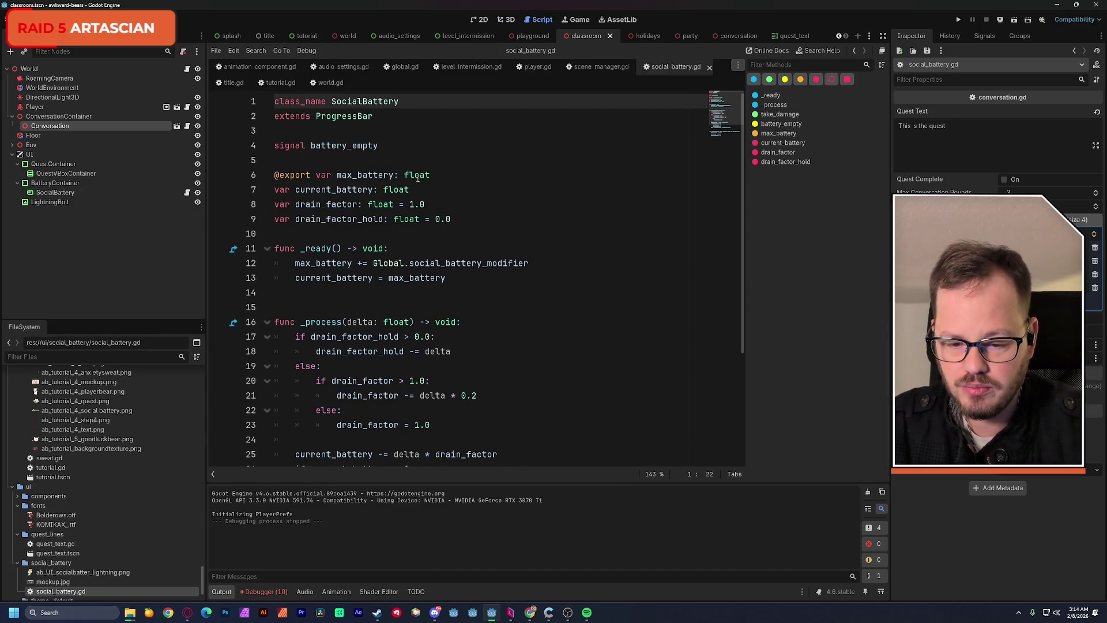
mouse_move(417, 177)
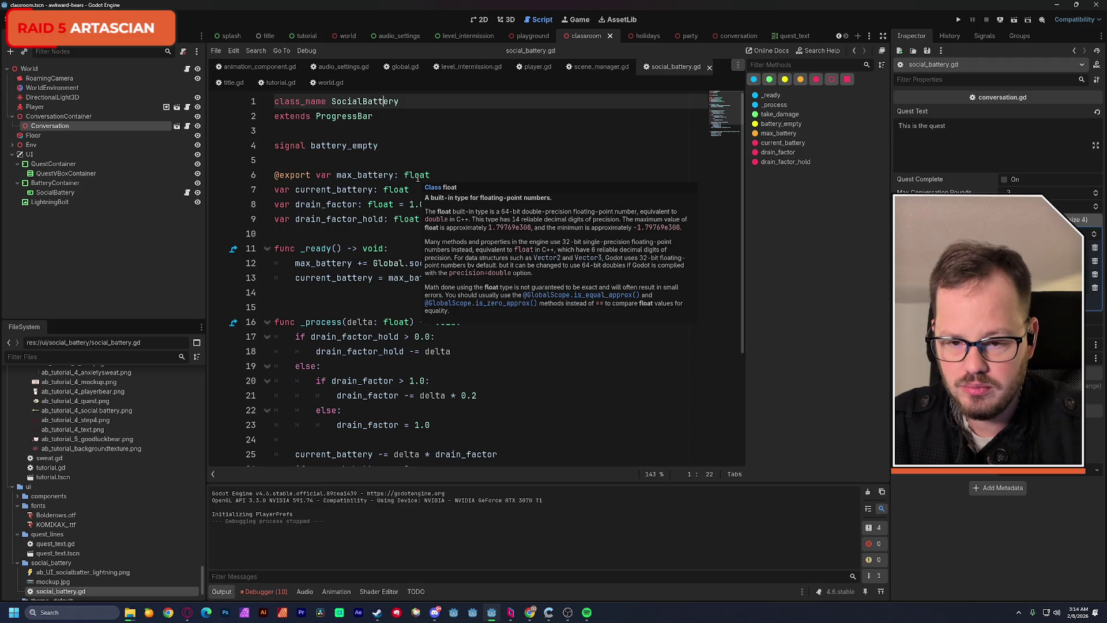
double_click(365, 145)
click(268, 592)
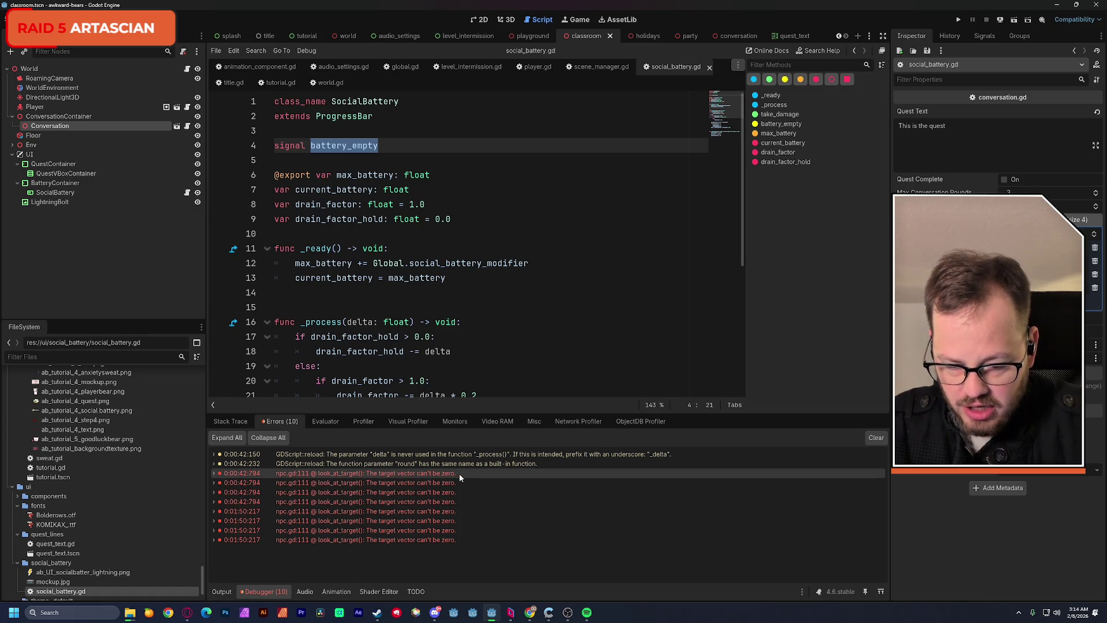
Step: Find where battery_empty is emitted, then reselect the signal's declaration
mouse_move(459, 472)
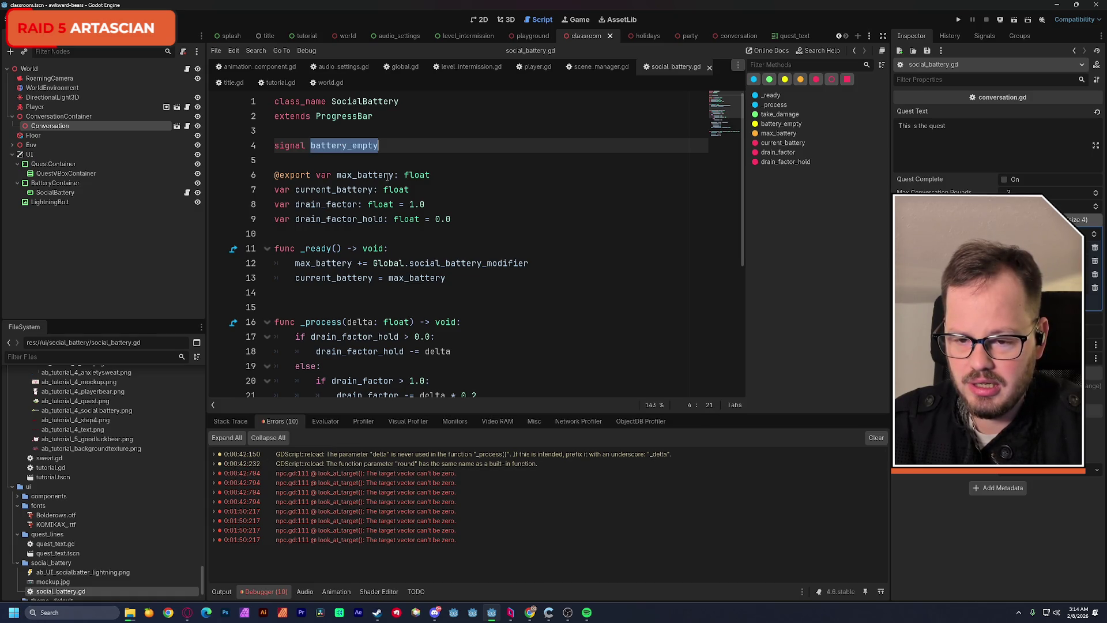
scroll(429, 228, down, 5)
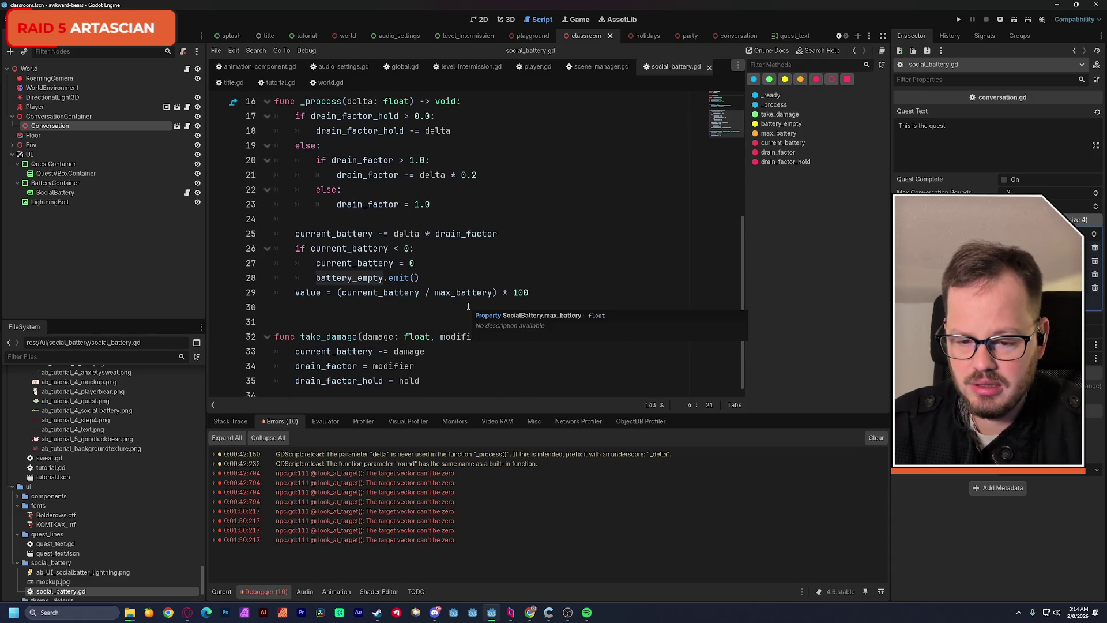
double_click(358, 279)
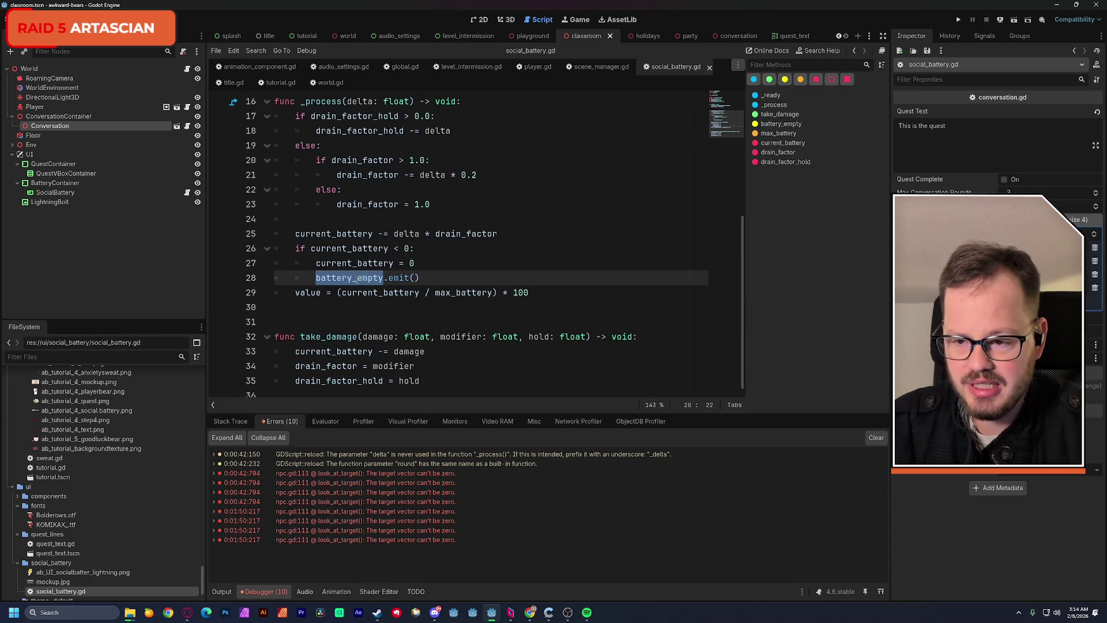
scroll(358, 279, up, 5)
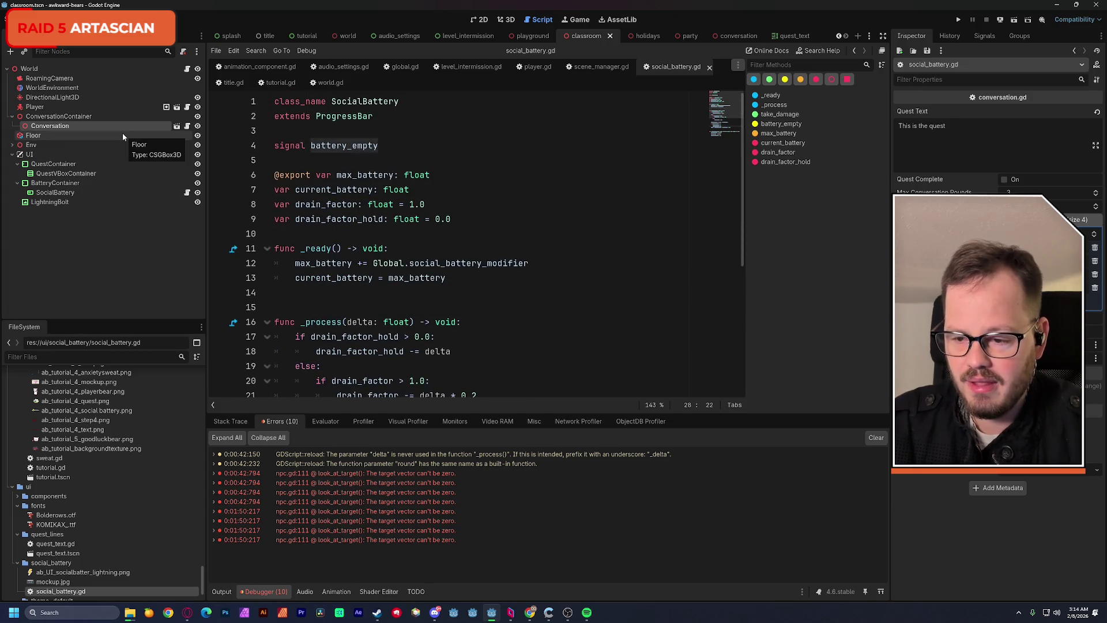
click(79, 195)
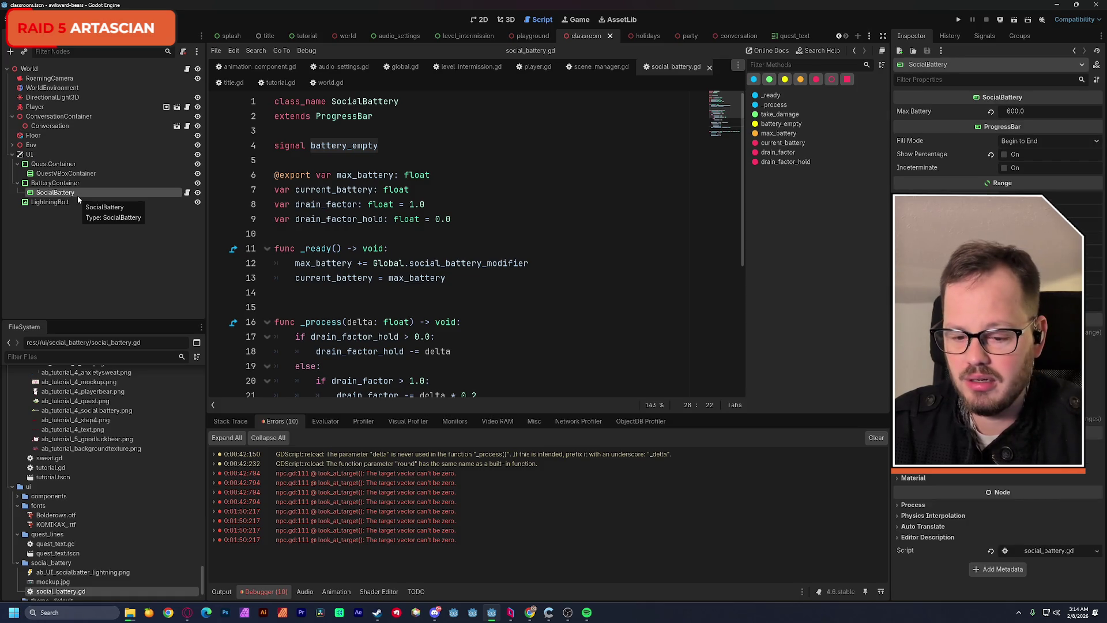
double_click(344, 145)
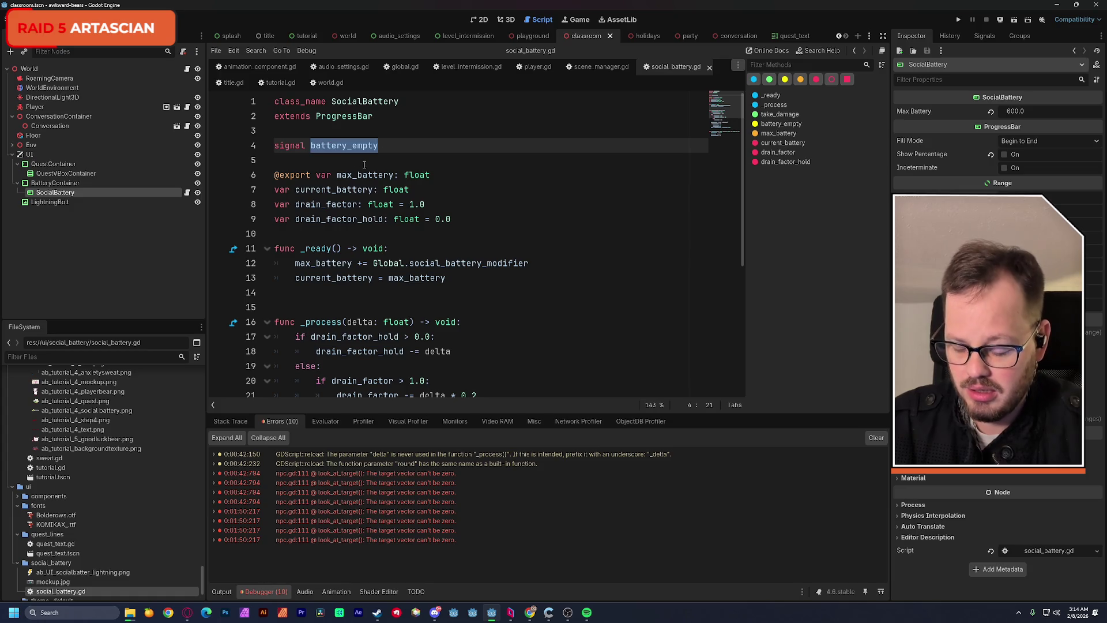
Step: Search the project for battery_empty with Find in Files and open the declaration match
key(ctrl+shift+f)
key(Return)
click(341, 478)
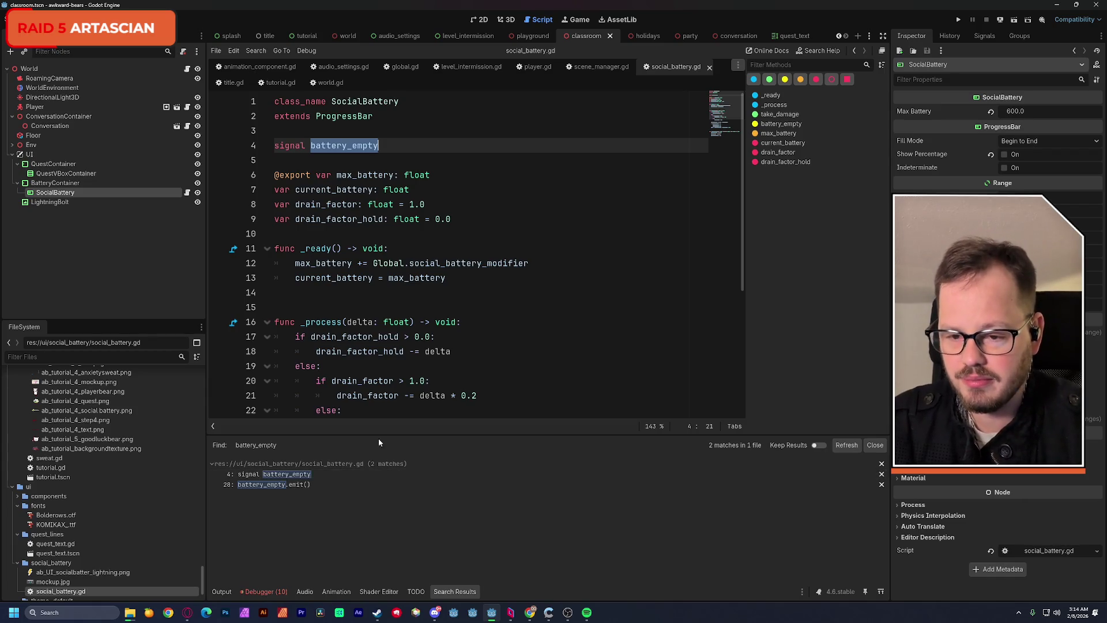
Step: Open world.gd from the World node and add blank lines above the loop in _ready
click(176, 72)
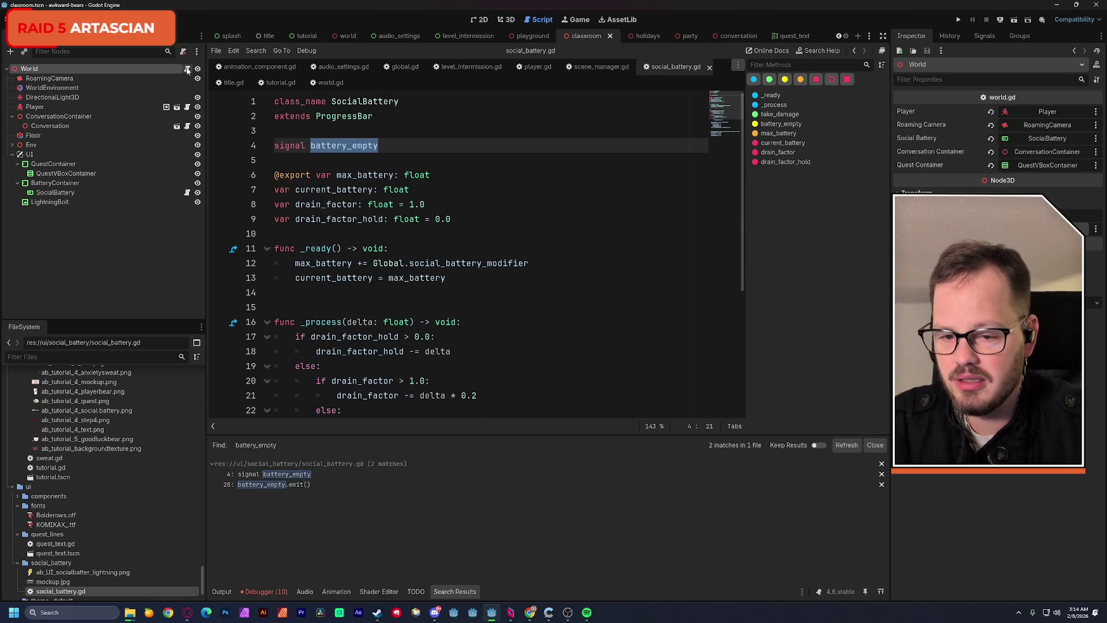
click(186, 68)
click(729, 98)
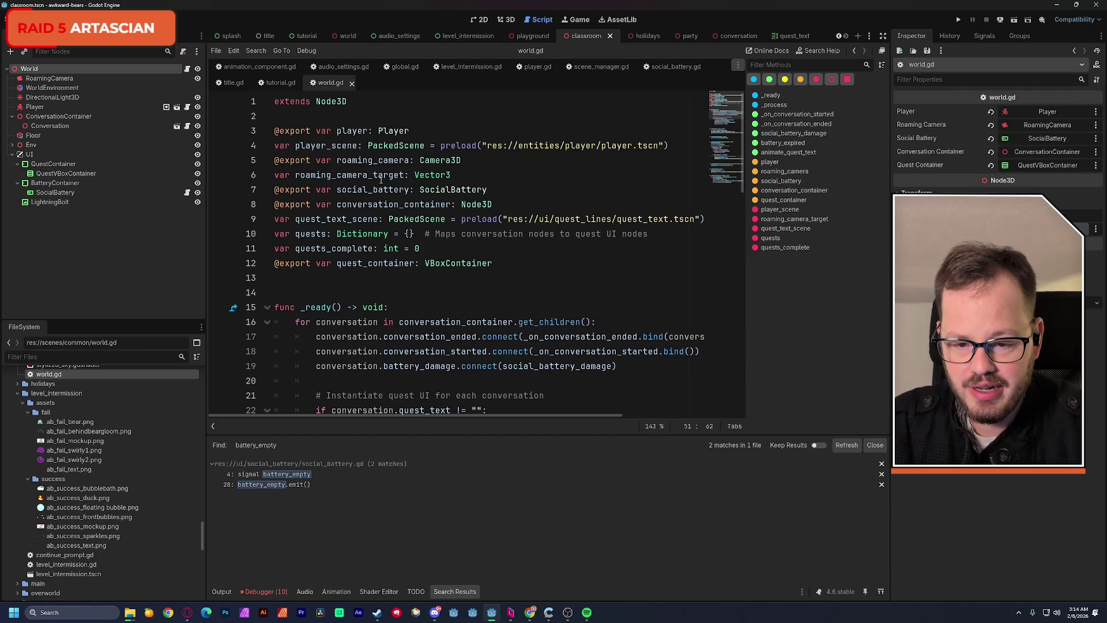
double_click(389, 189)
scroll(429, 192, down, 3)
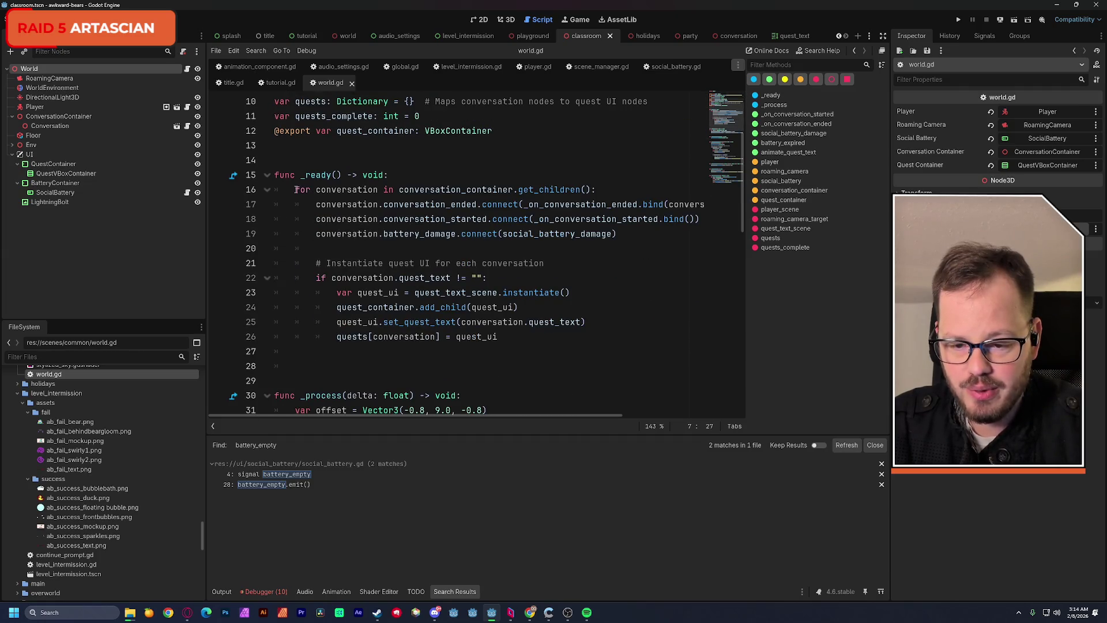
click(296, 189)
mouse_move(554, 231)
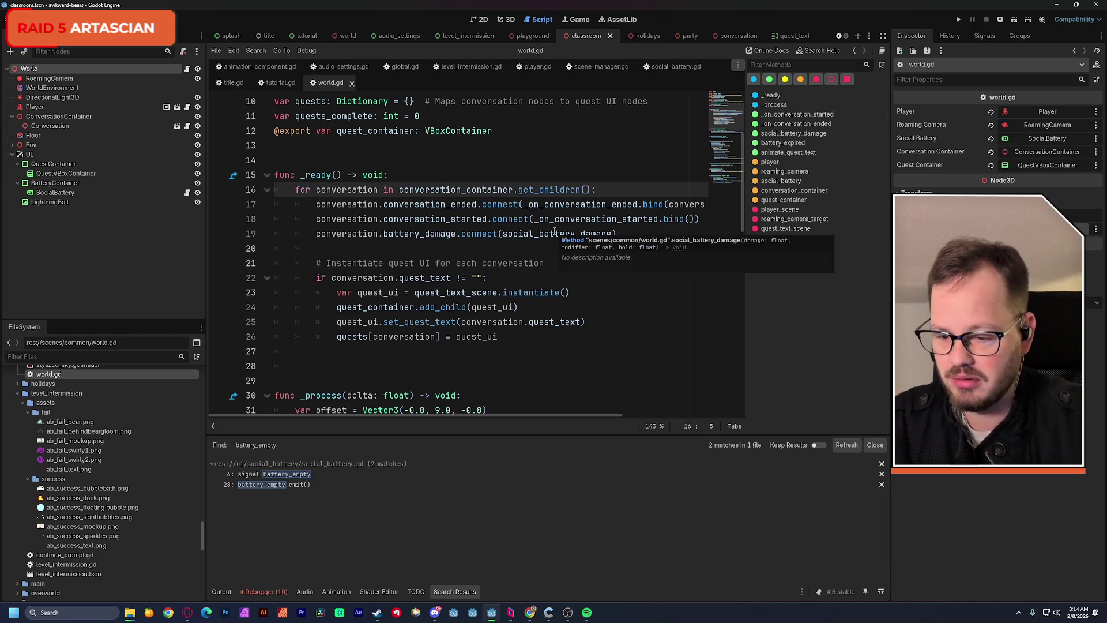
key(Return)
key(Return)
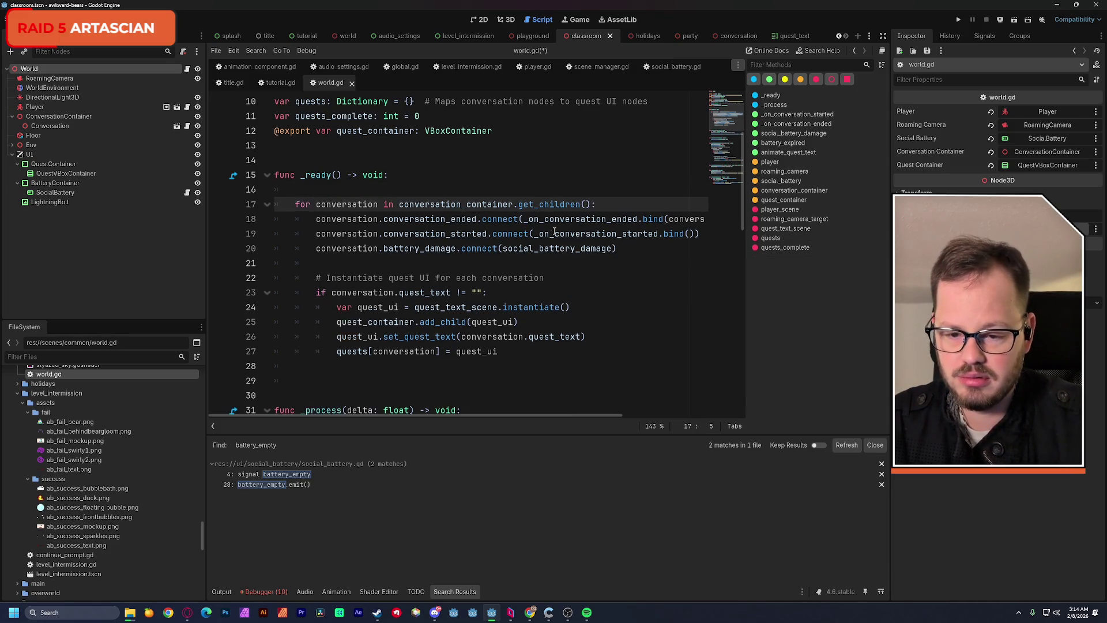
key(Up)
key(Up)
scroll(469, 203, up, 3)
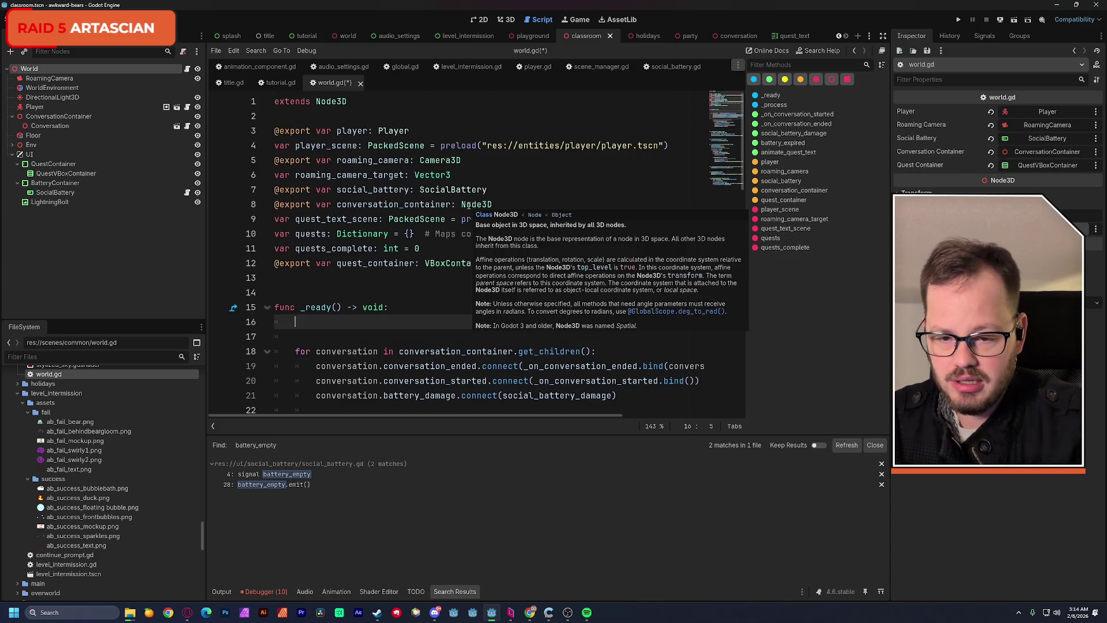
Step: Type social_battery.battery_empty.connect() using autocomplete suggestions
text(c)
key(BackSpace)
text(soci)
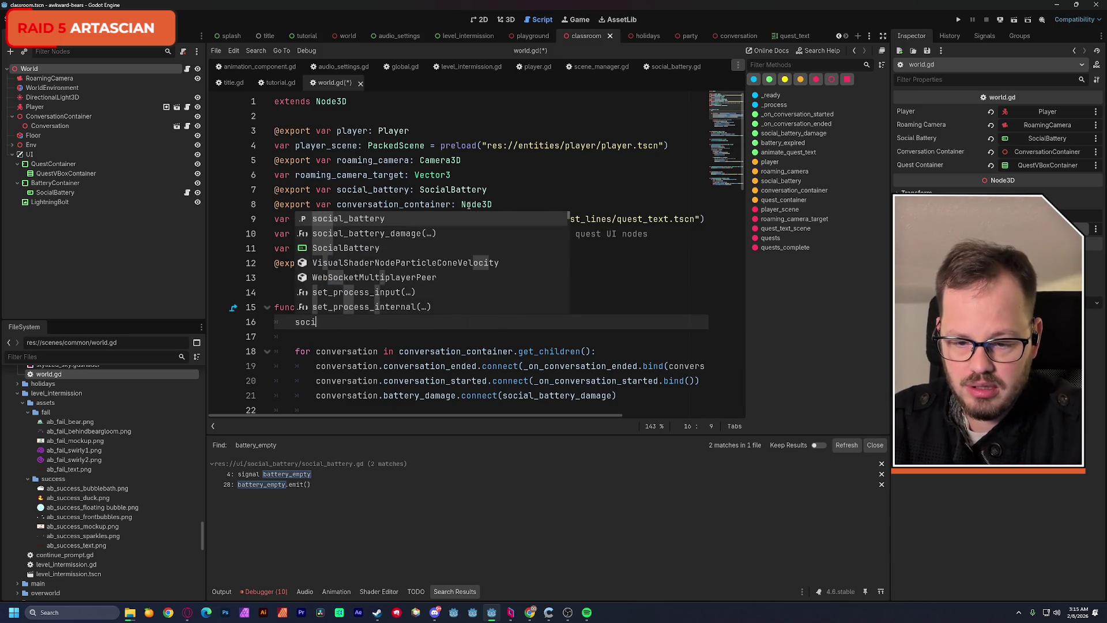
key(Return)
text(.)
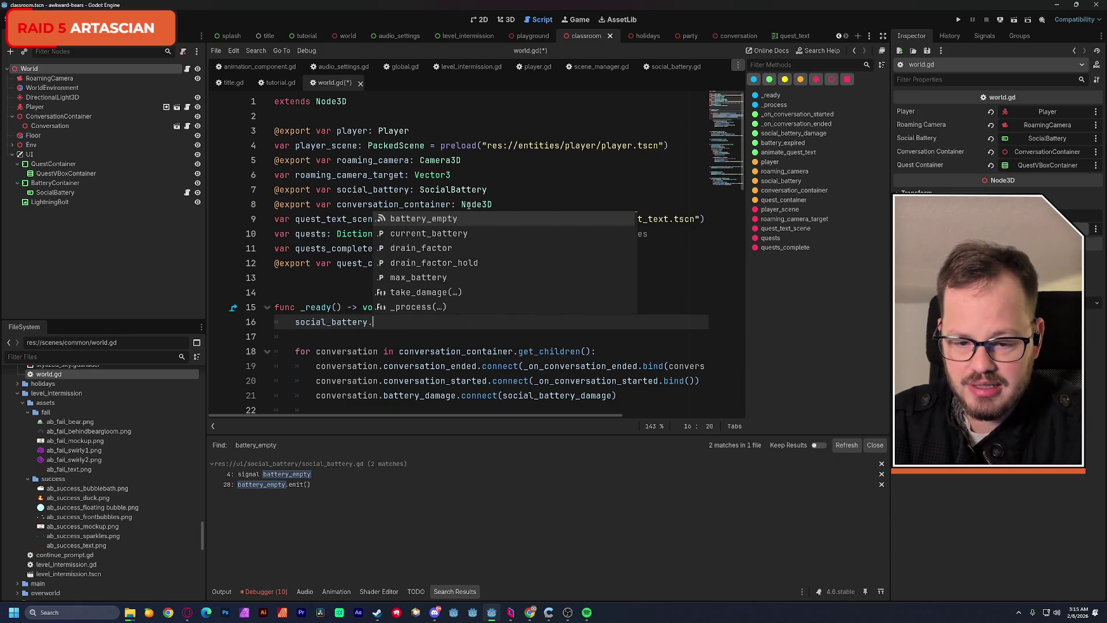
key(Return)
text(.con)
key(Return)
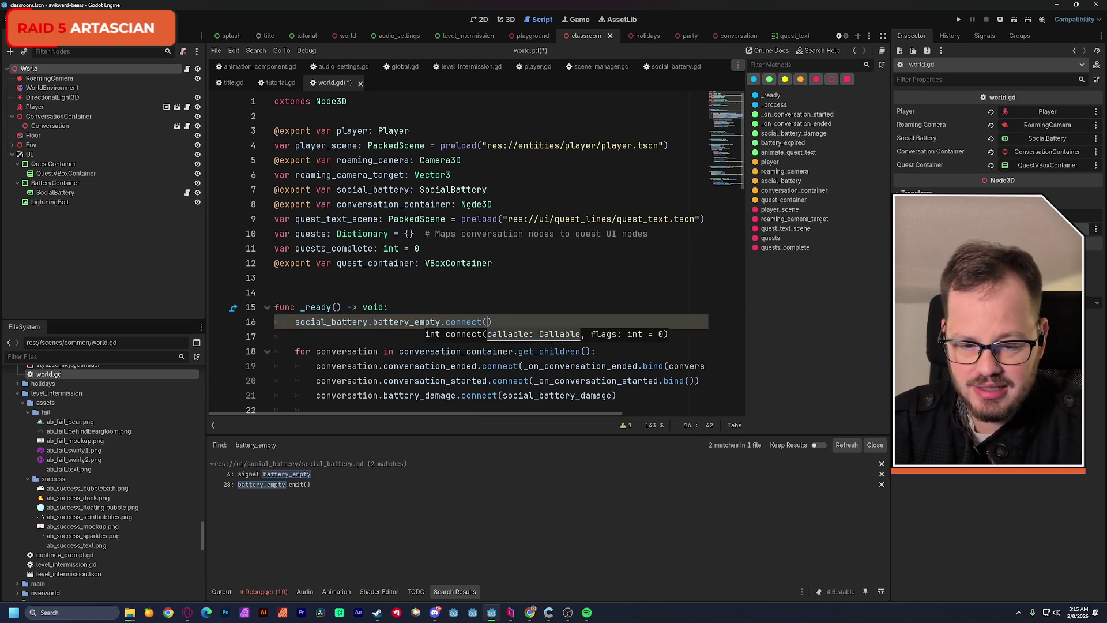
Step: Pass battery_expired into the connect call, save world.gd and check the debugger errors
scroll(605, 231, down, 1)
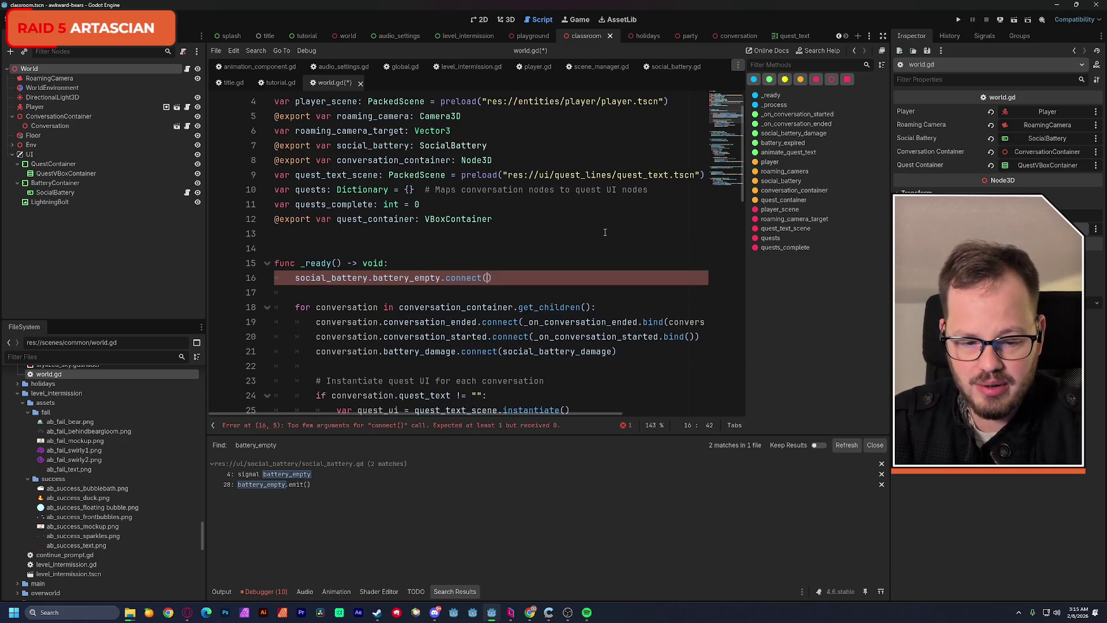
scroll(607, 236, down, 10)
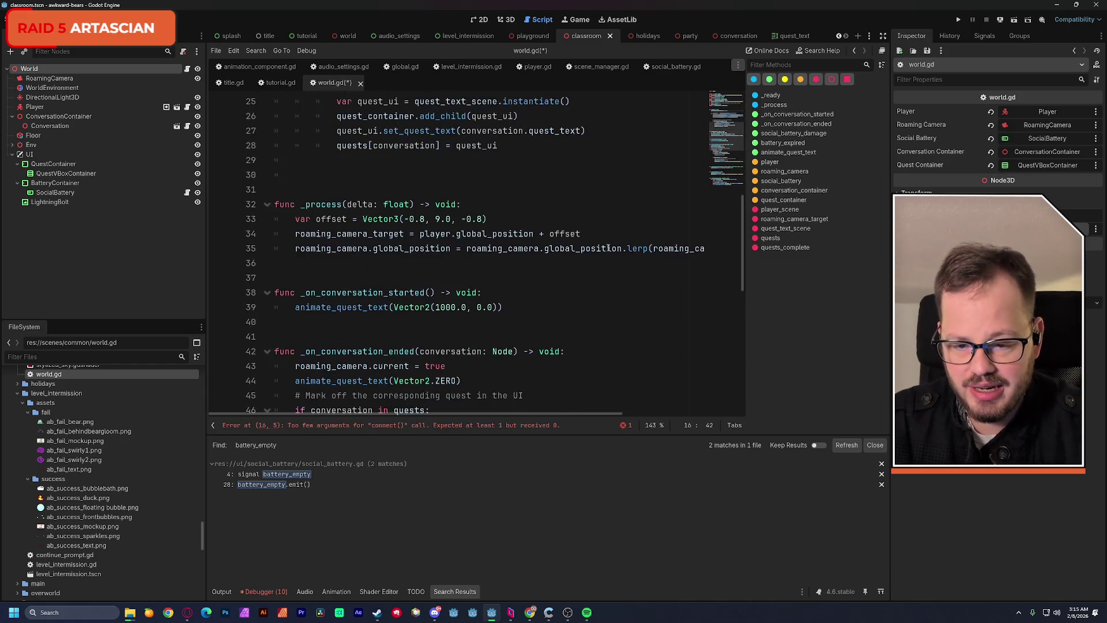
scroll(607, 247, down, 6)
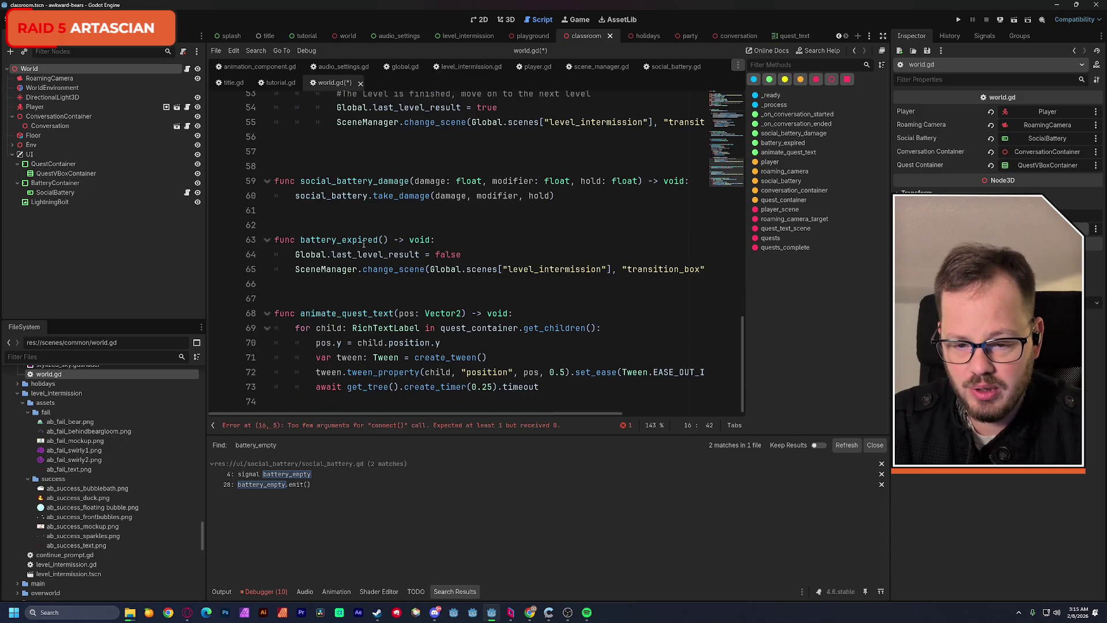
double_click(366, 240)
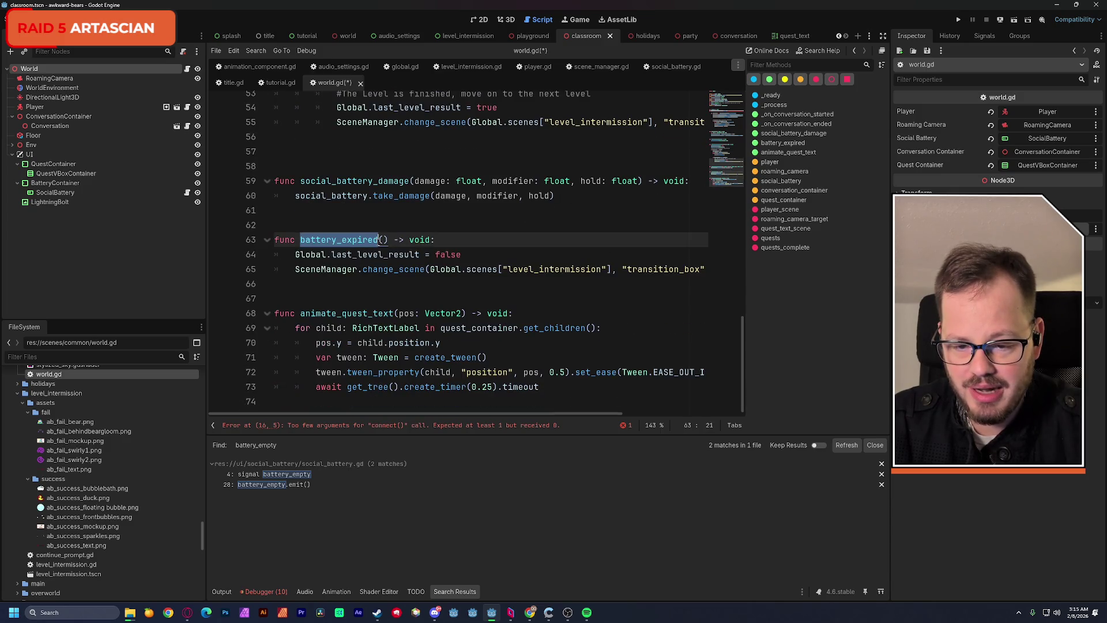
click(721, 142)
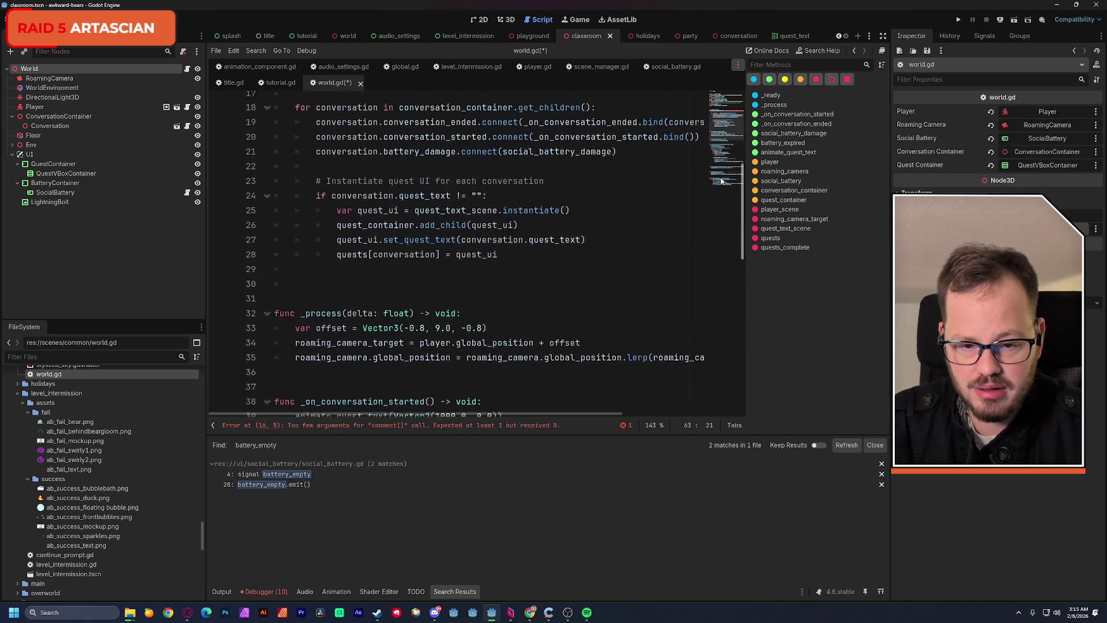
drag(721, 142, 718, 135)
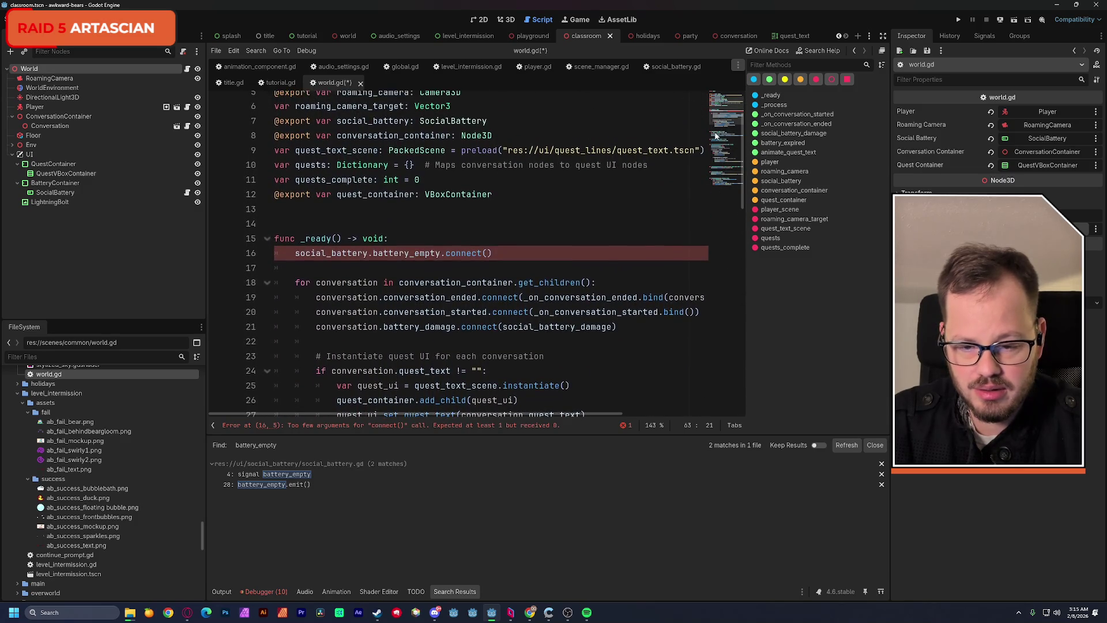
click(487, 253)
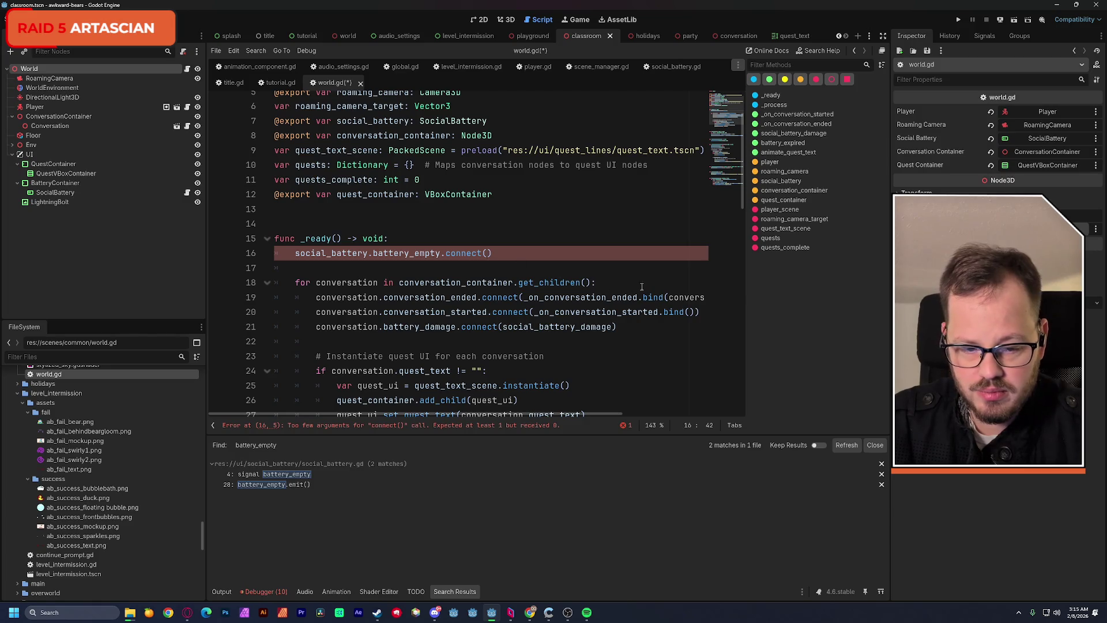
text(battery_expired)
scroll(461, 259, up, 1)
click(445, 234)
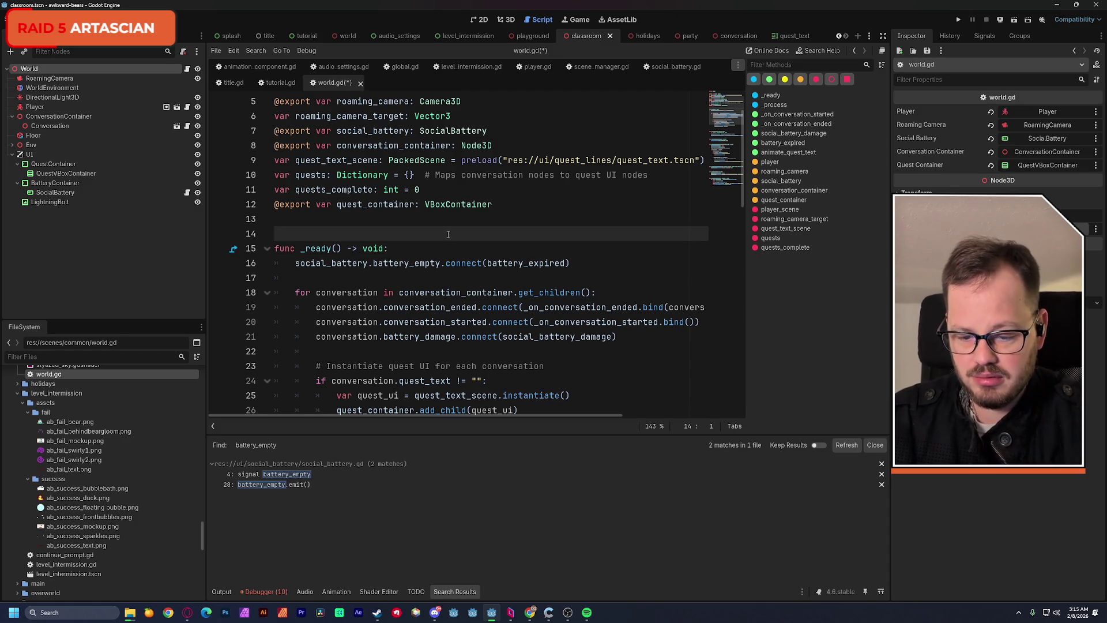
key(ctrl+s)
click(266, 592)
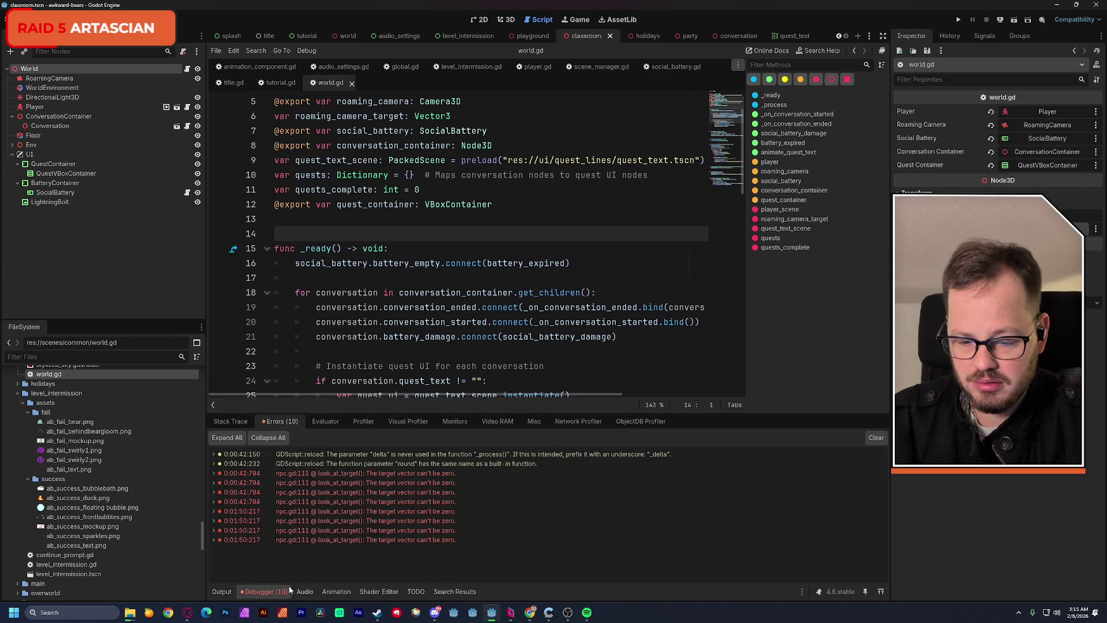
Step: Clear the debugger errors, briefly test-run the holidays scene, then switch to the 2D workspace
click(876, 438)
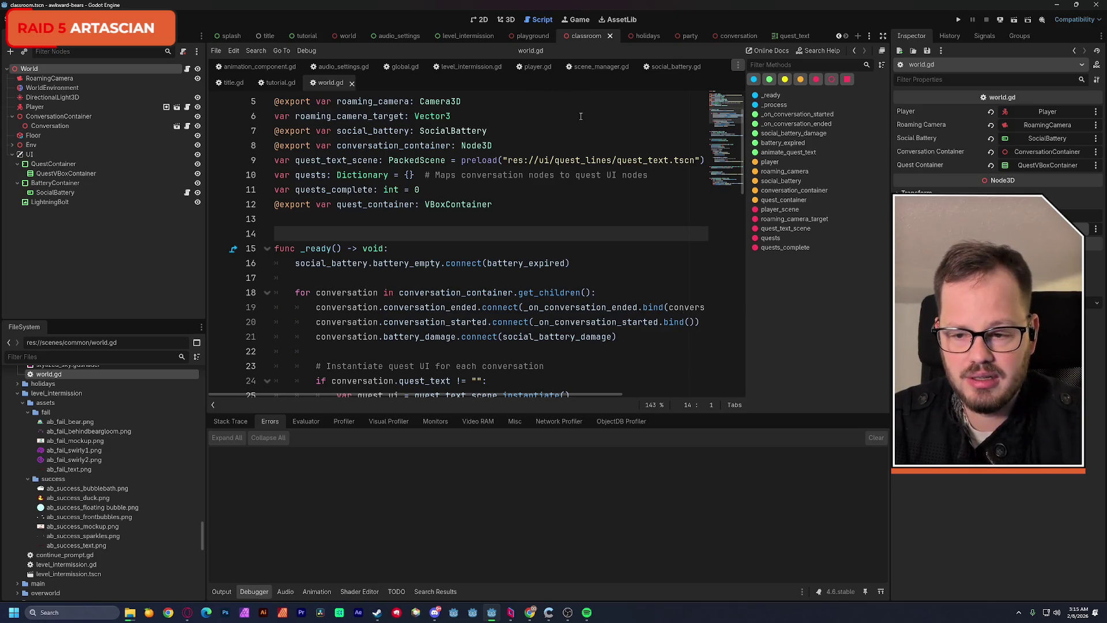
click(528, 36)
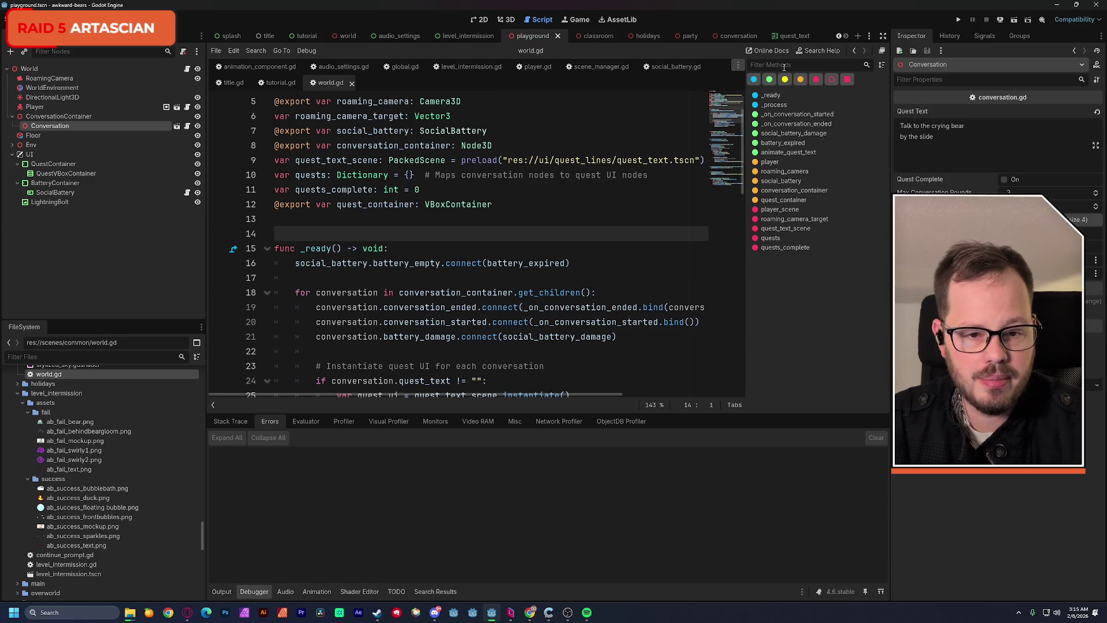
click(646, 36)
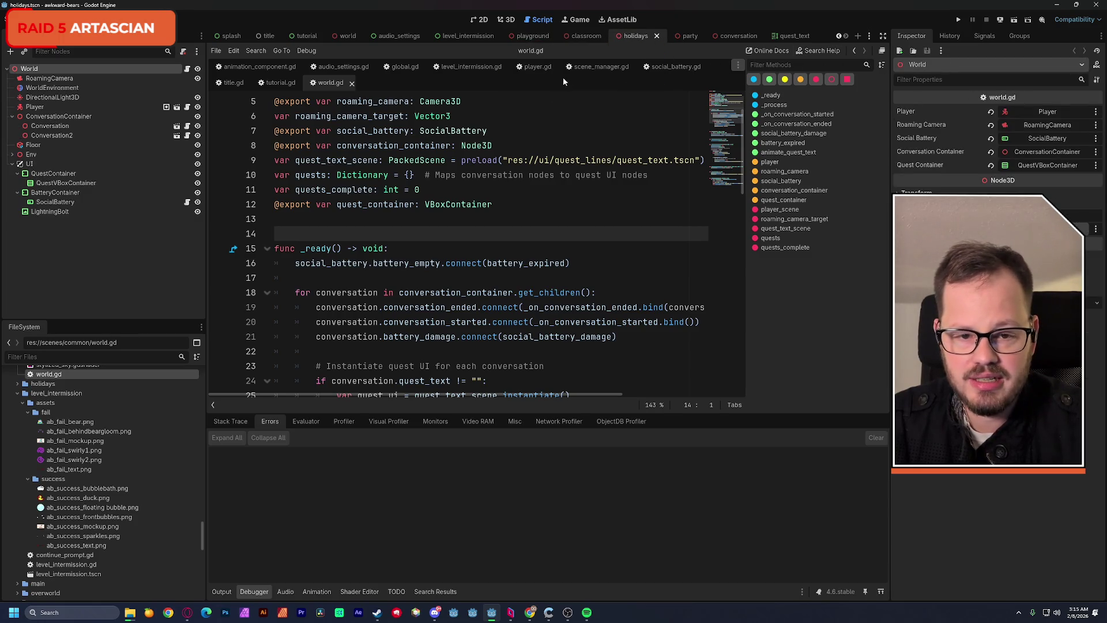
click(1014, 20)
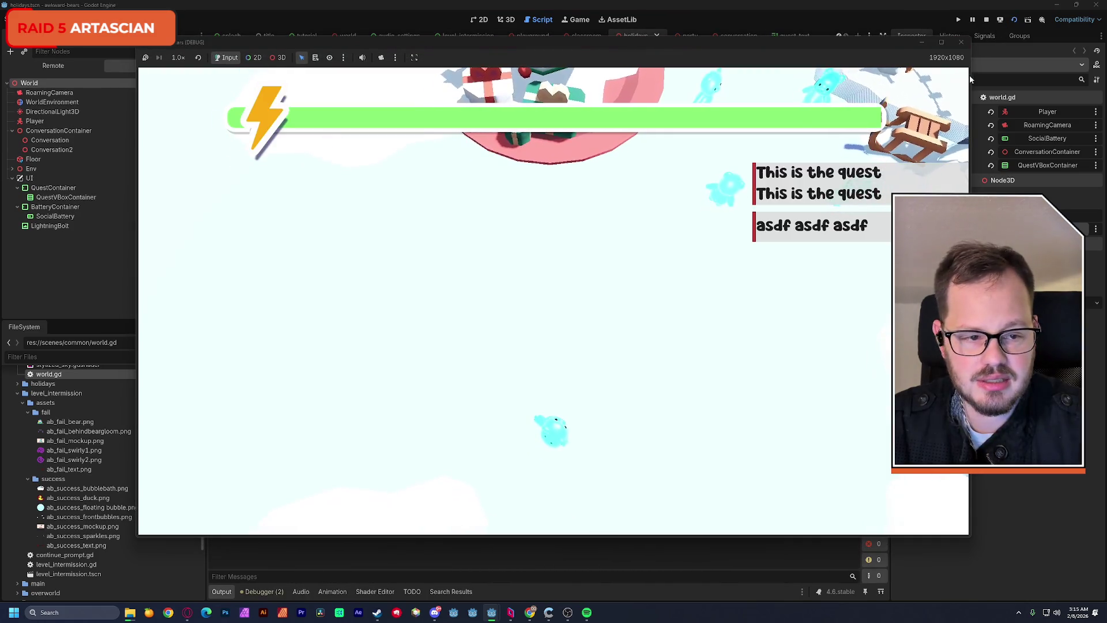
click(961, 42)
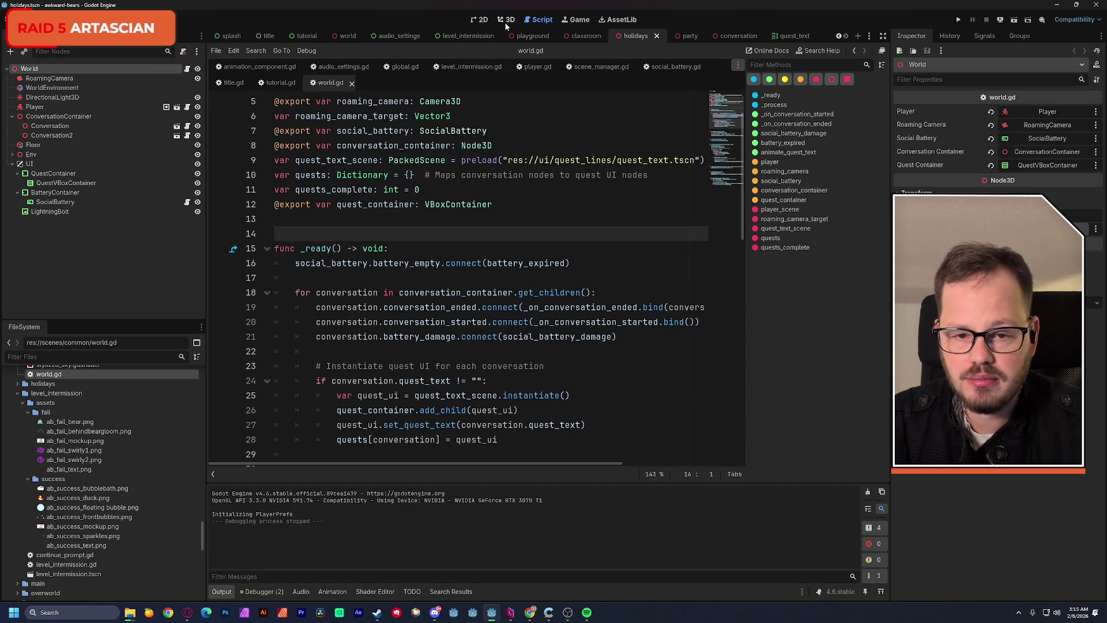
click(483, 19)
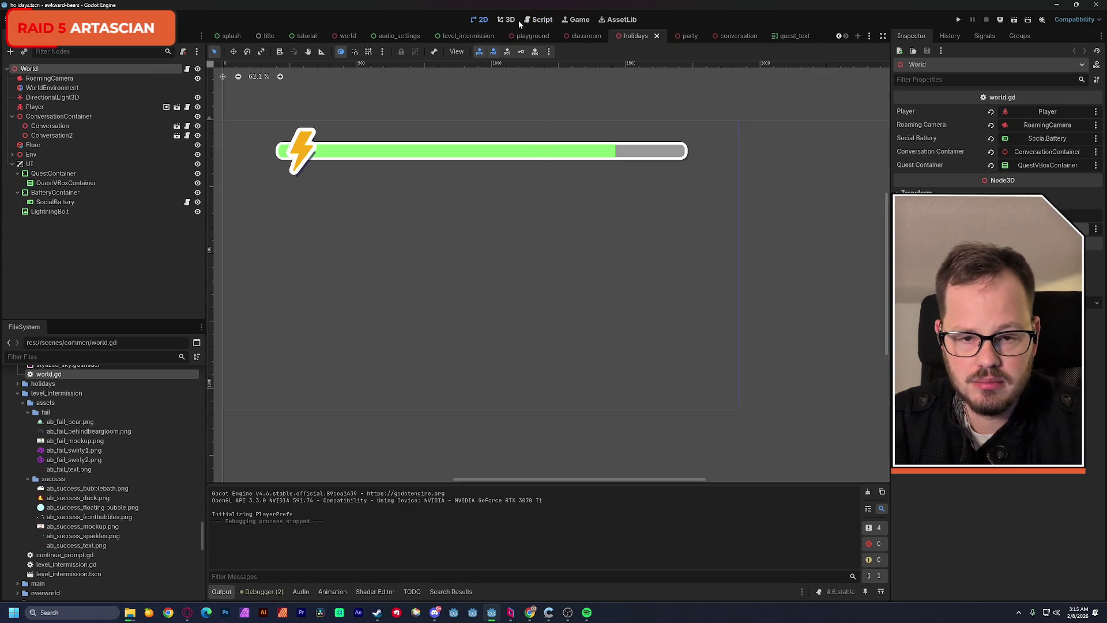
Step: Select QuestContainer in the holidays, classroom and playground scenes
click(509, 19)
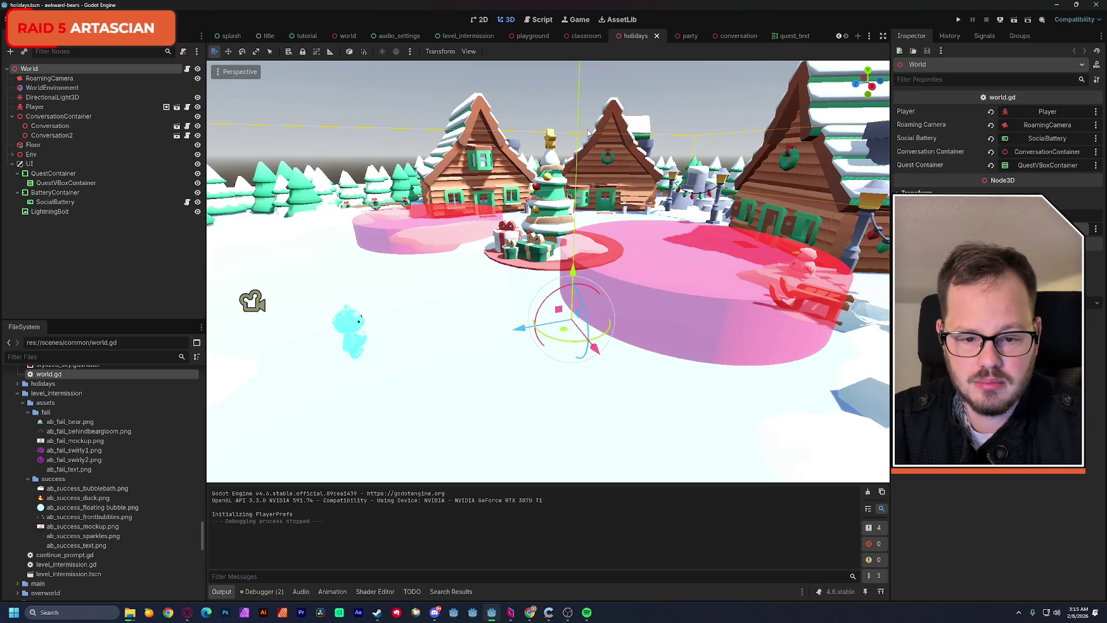
click(484, 22)
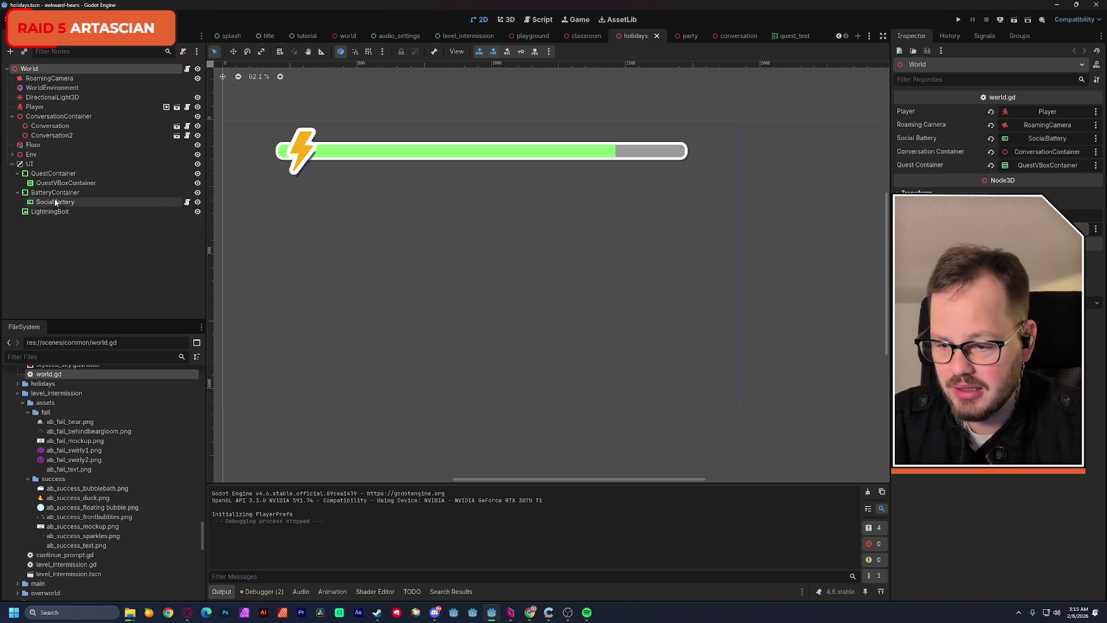
click(55, 175)
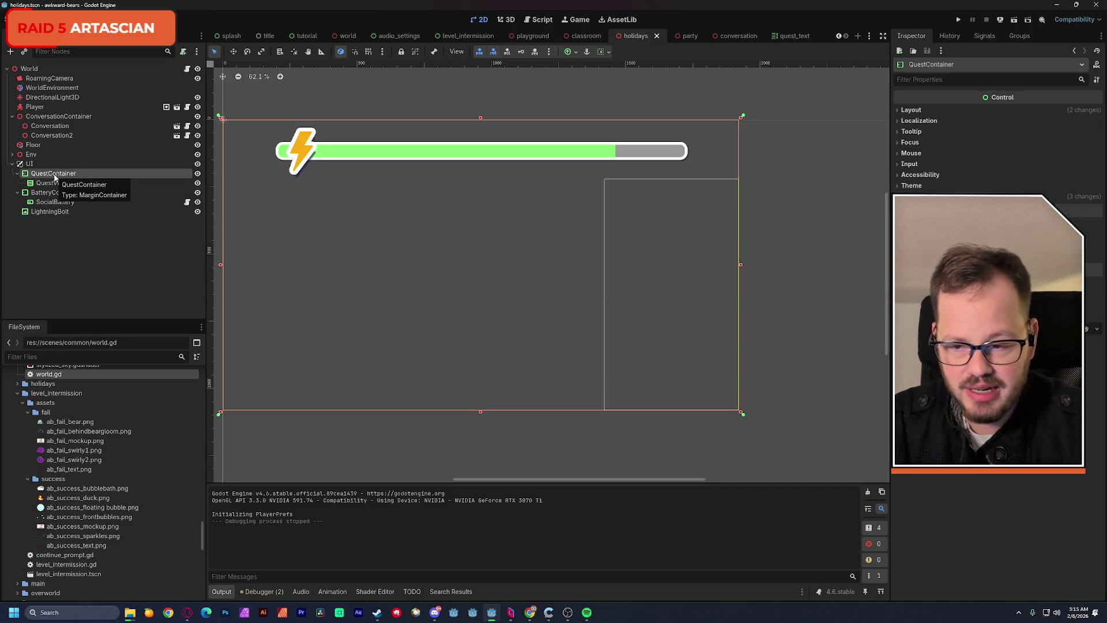
click(576, 38)
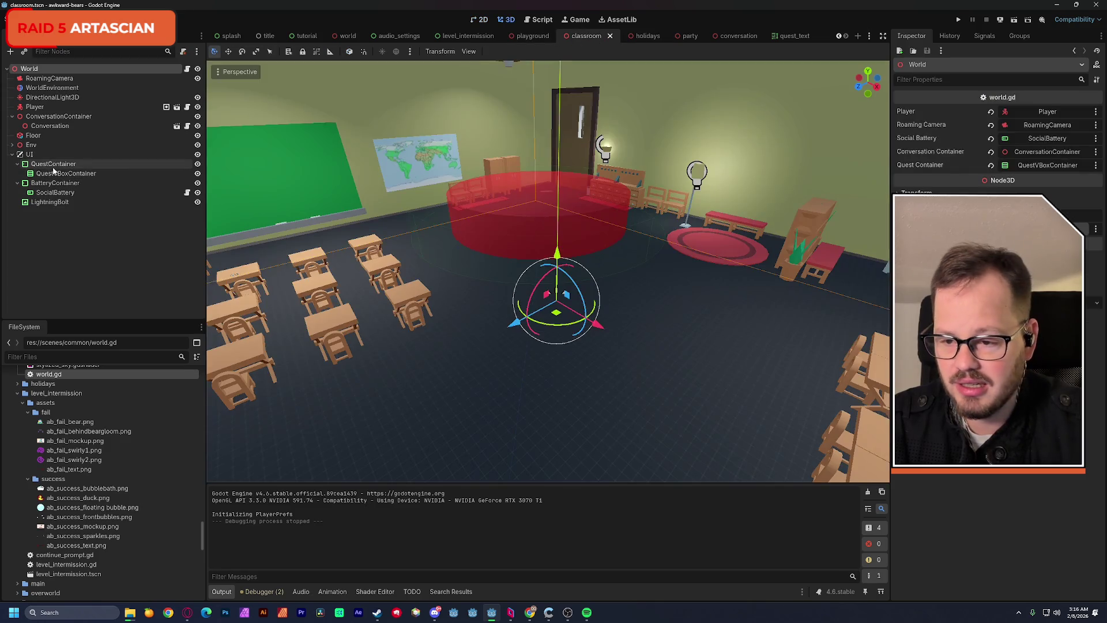
click(72, 164)
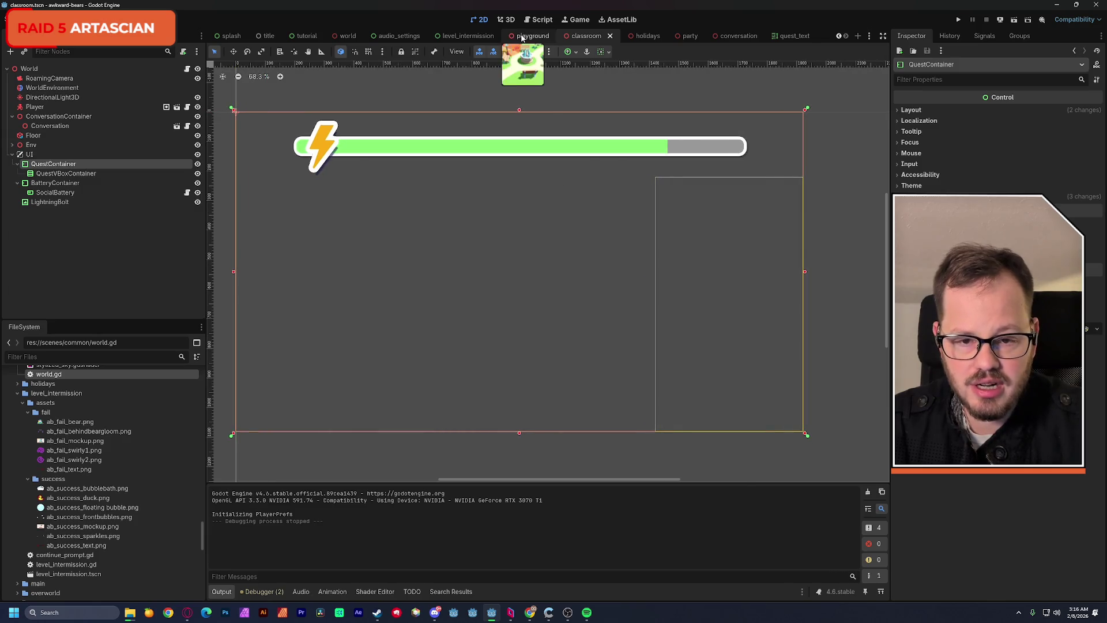
click(531, 36)
click(70, 163)
scroll(673, 203, right, 5)
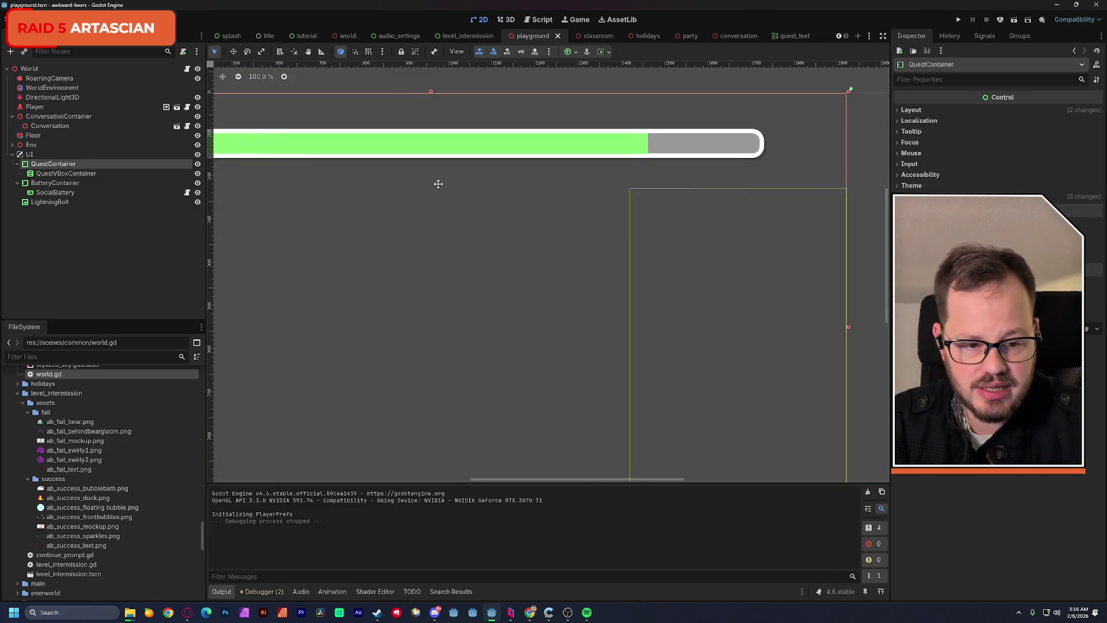
Step: In the party scene, collapse Env and inspect QuestContainer and SocialBattery
click(678, 36)
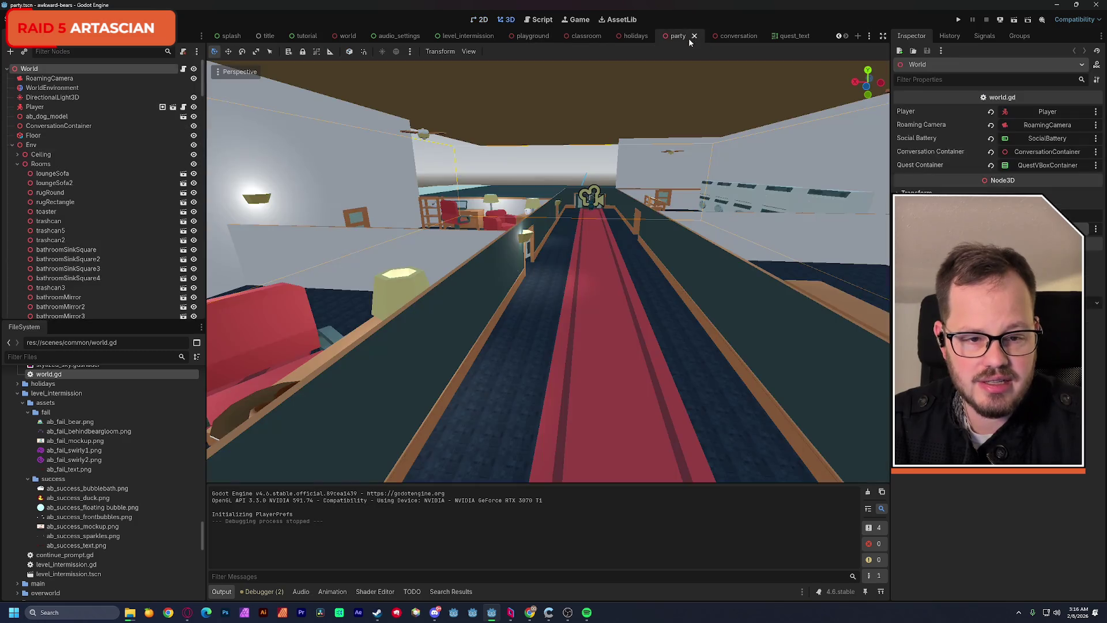
click(12, 145)
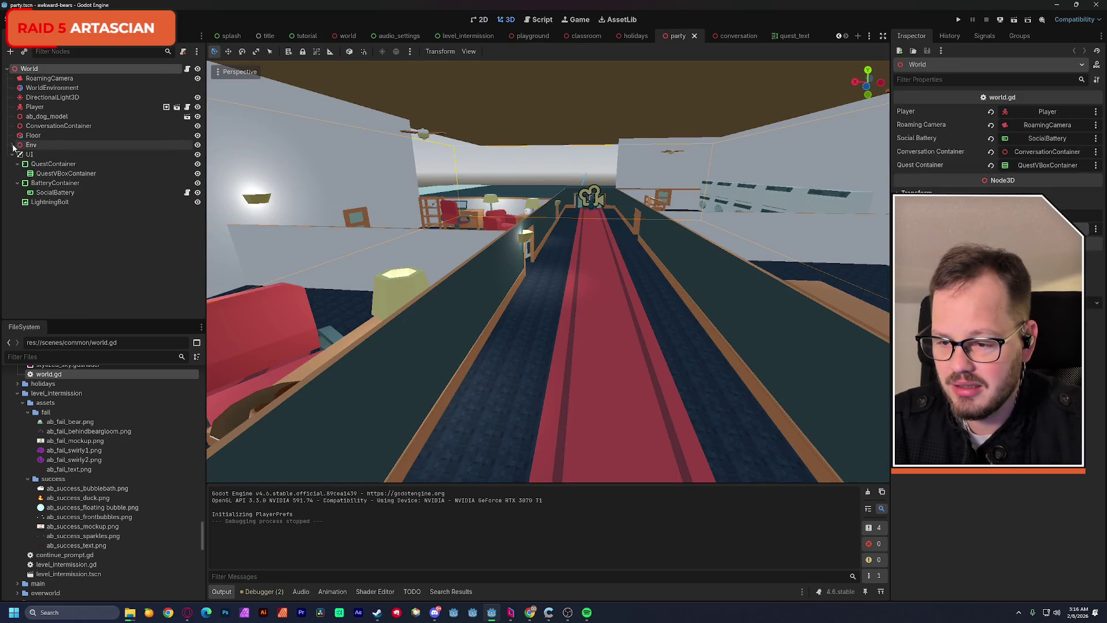
click(63, 166)
scroll(580, 219, down, 2)
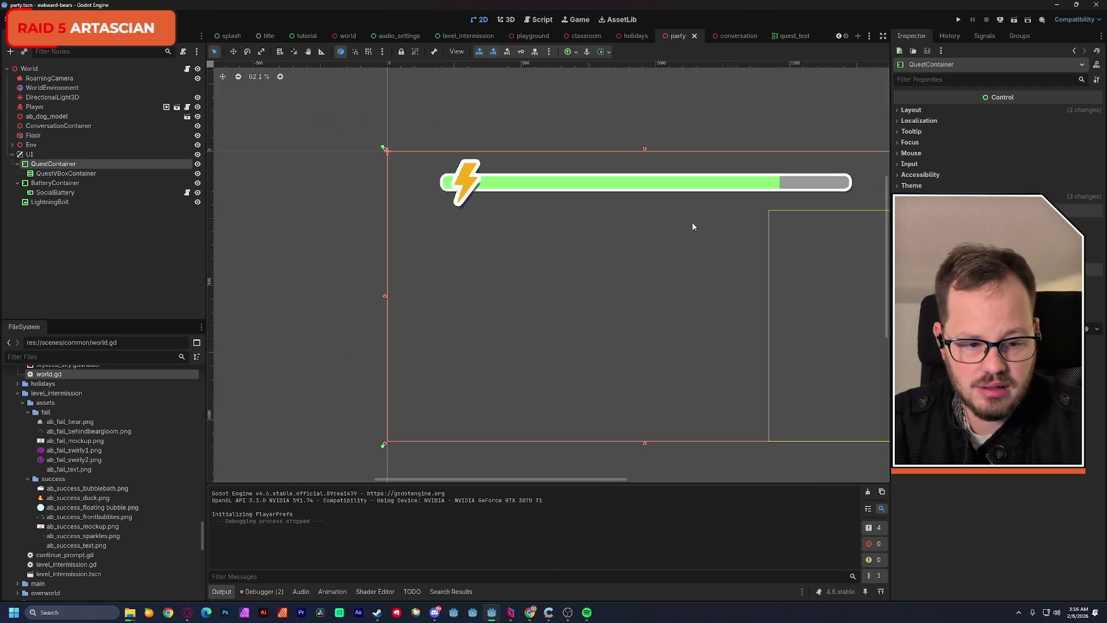
scroll(634, 213, right, 3)
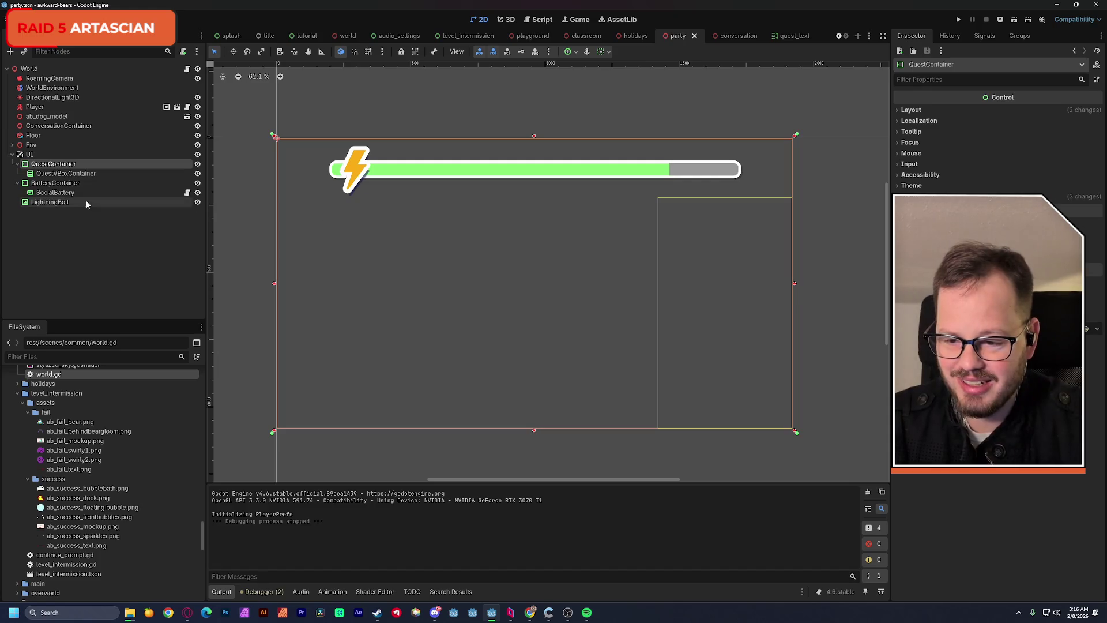
click(72, 195)
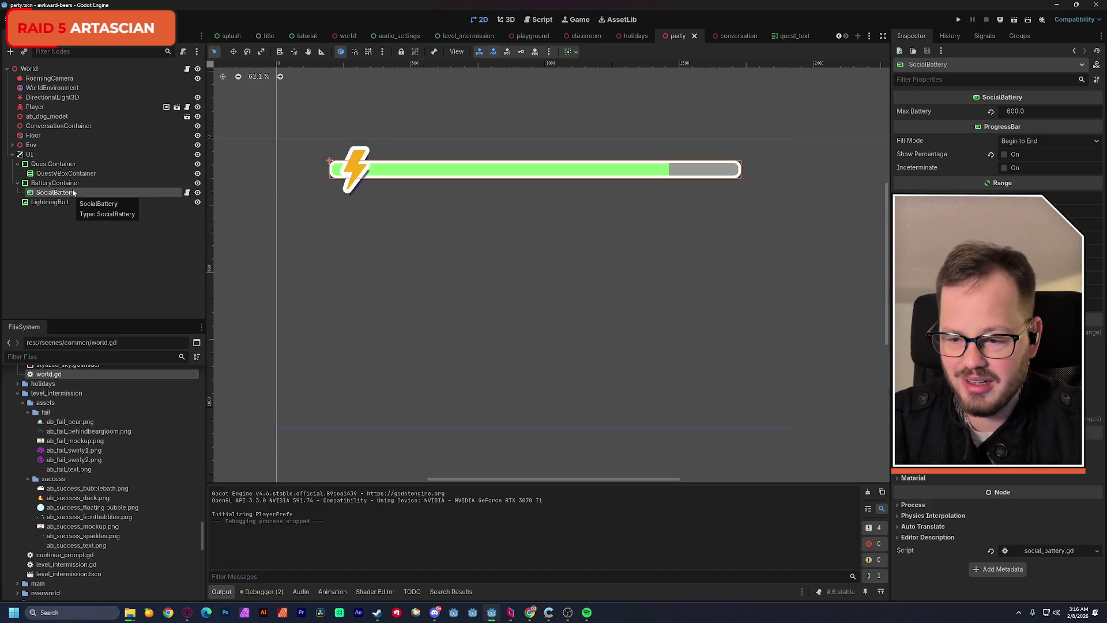
click(74, 175)
click(72, 164)
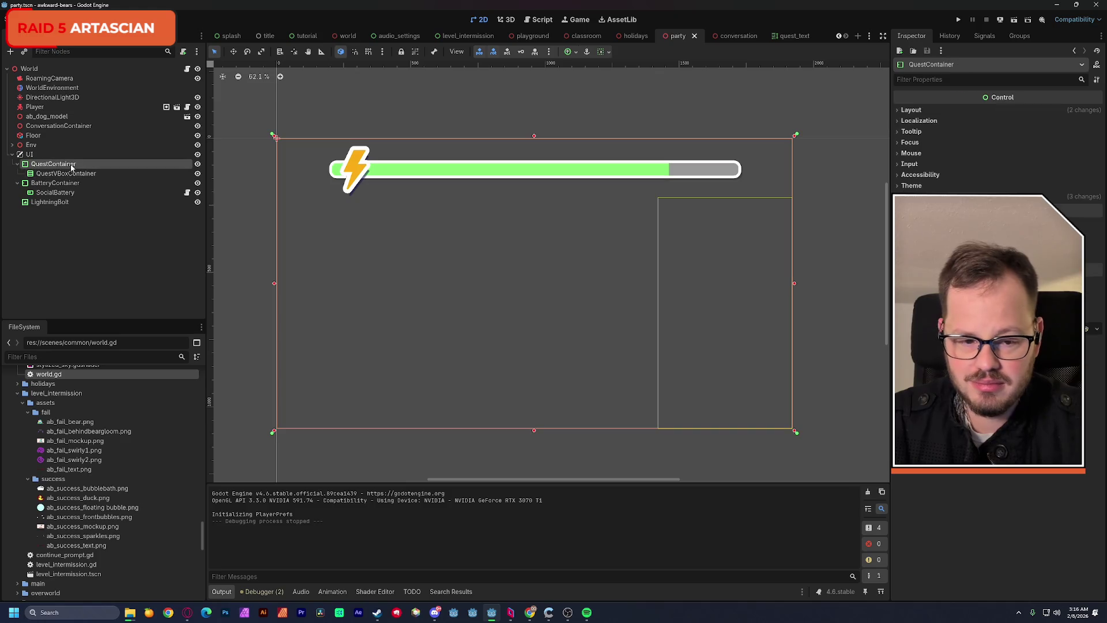
Step: Cycle back through holidays, classroom and playground, then open the quest_text scene
click(634, 36)
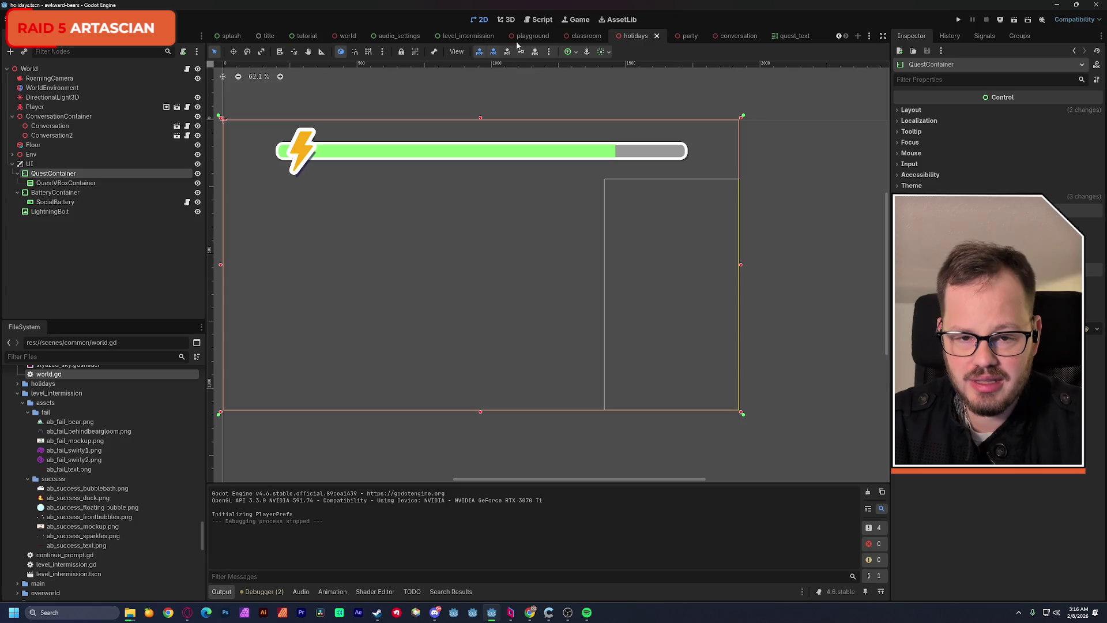
click(584, 38)
click(532, 35)
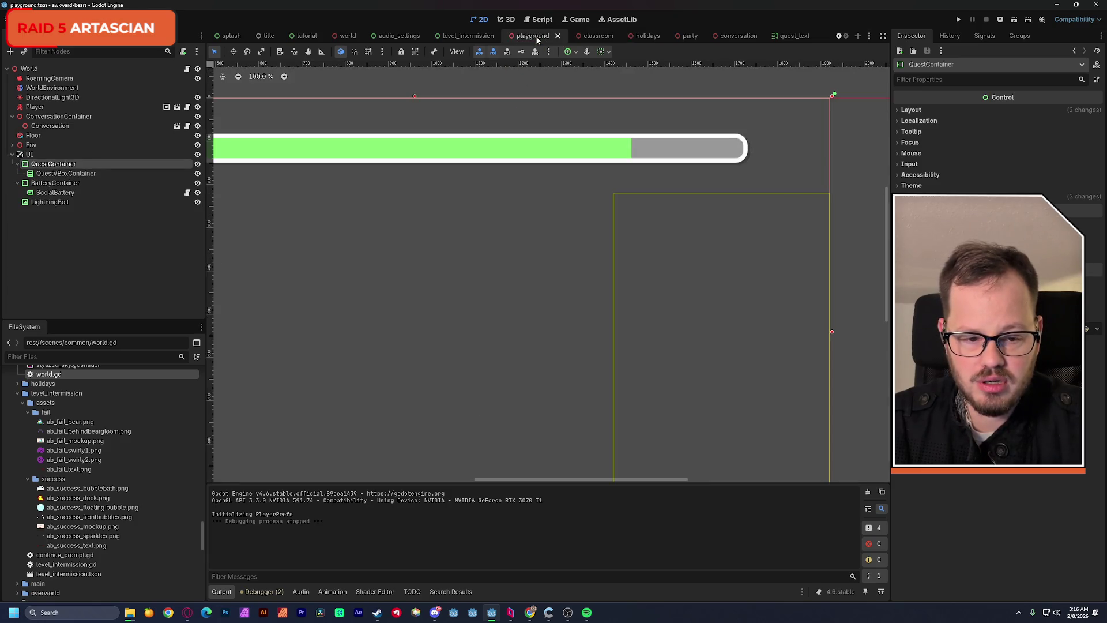
scroll(588, 214, down, 1)
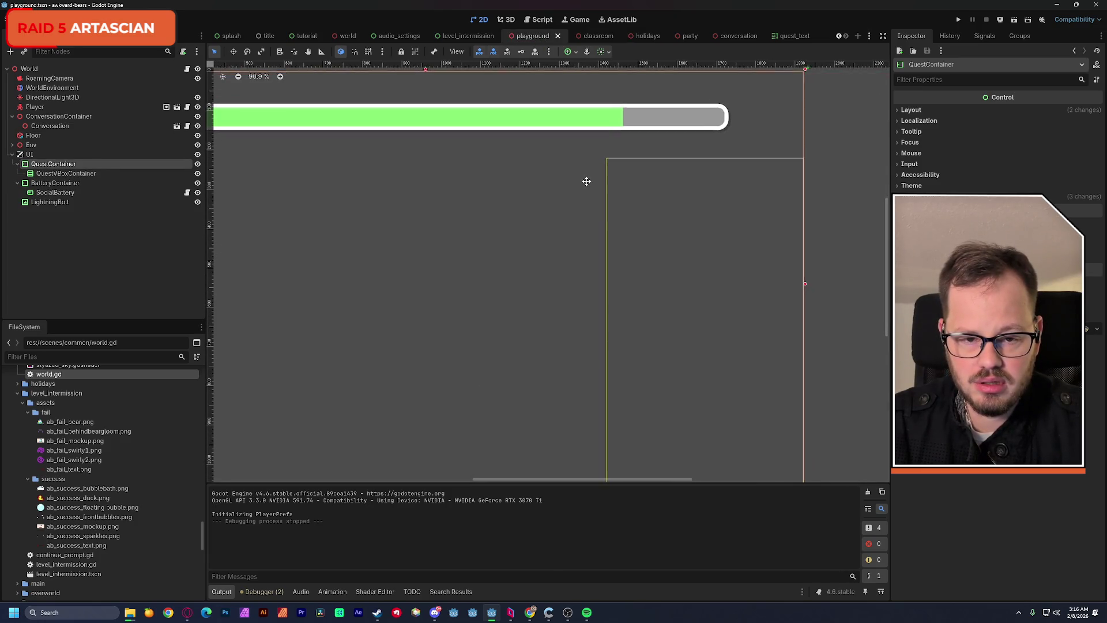
scroll(592, 178, down, 3)
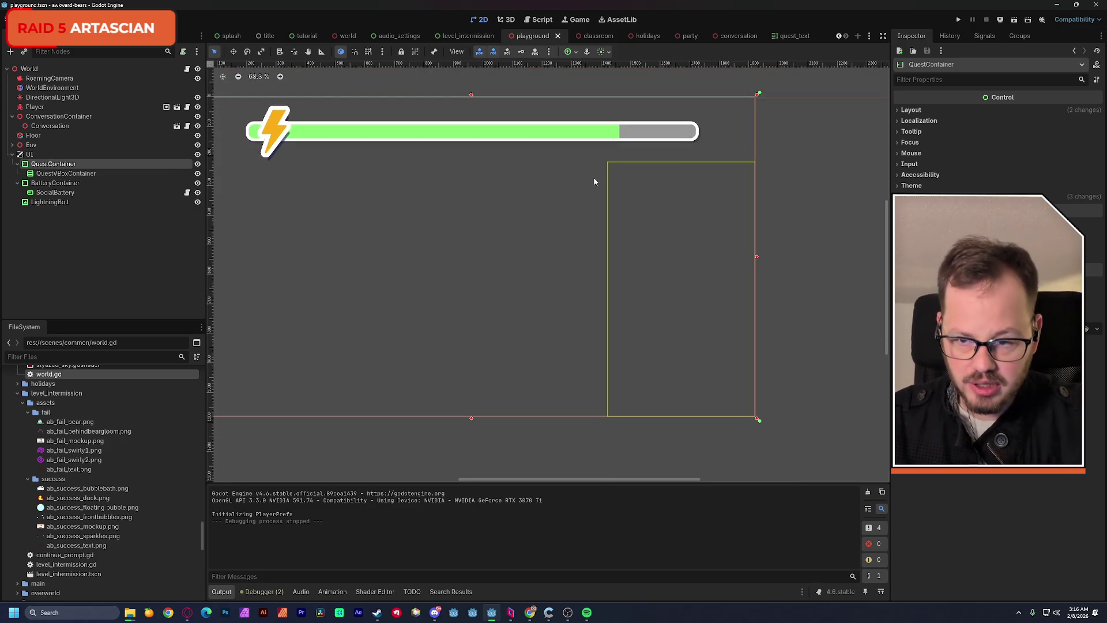
click(791, 35)
scroll(623, 211, down, 2)
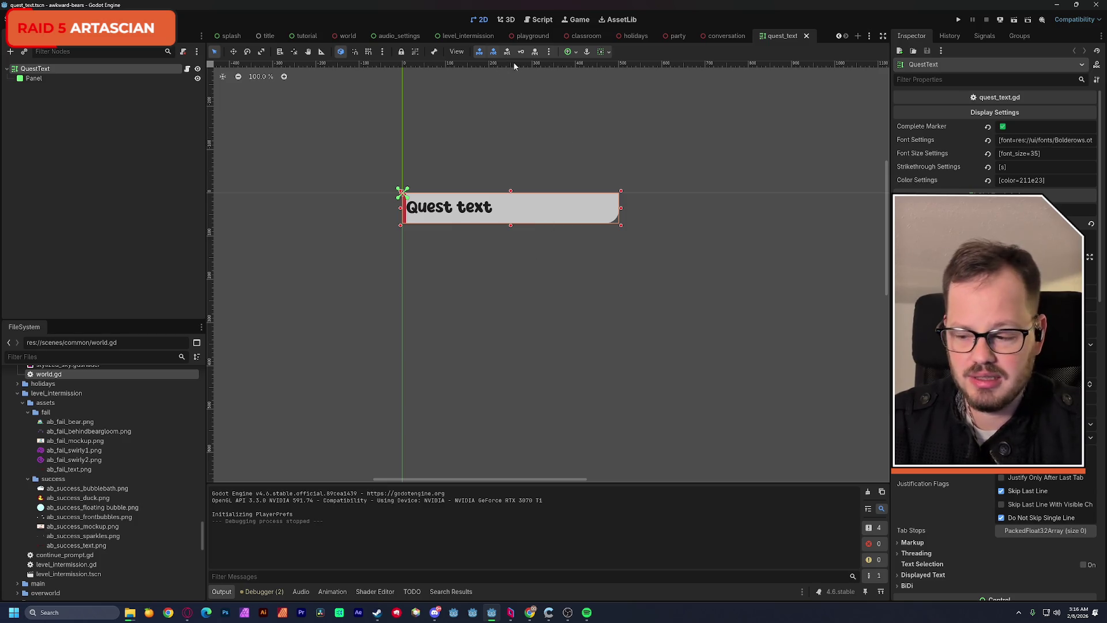
Step: Run the project from the top-right toolbar to start the intro slides
click(959, 19)
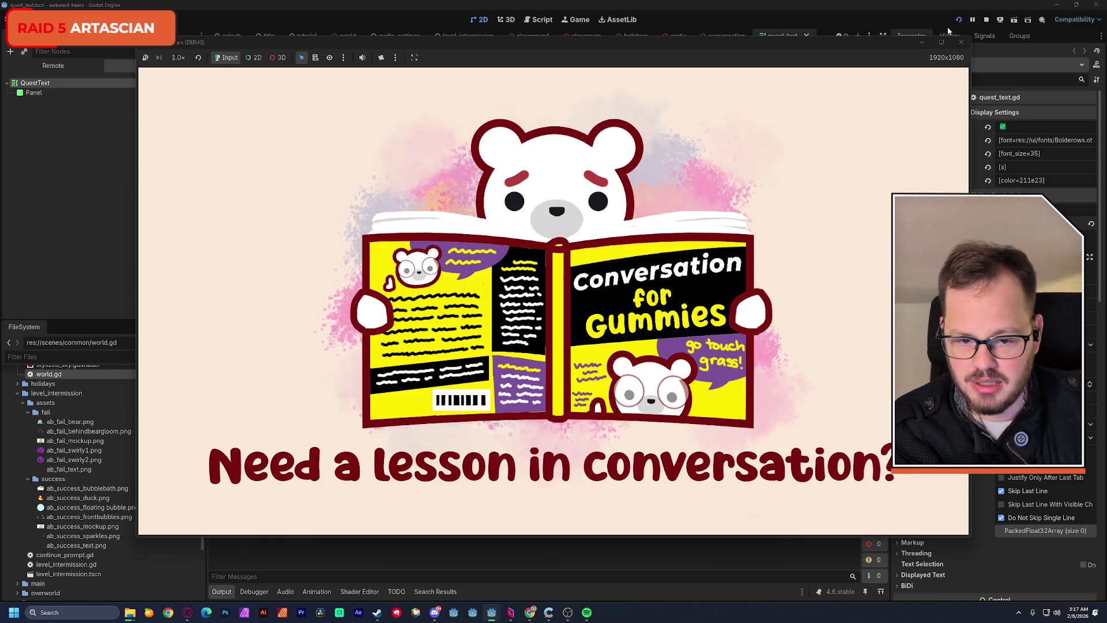
Step: Step through the tutorial with Space, L (match bear colour), B and A
key(space)
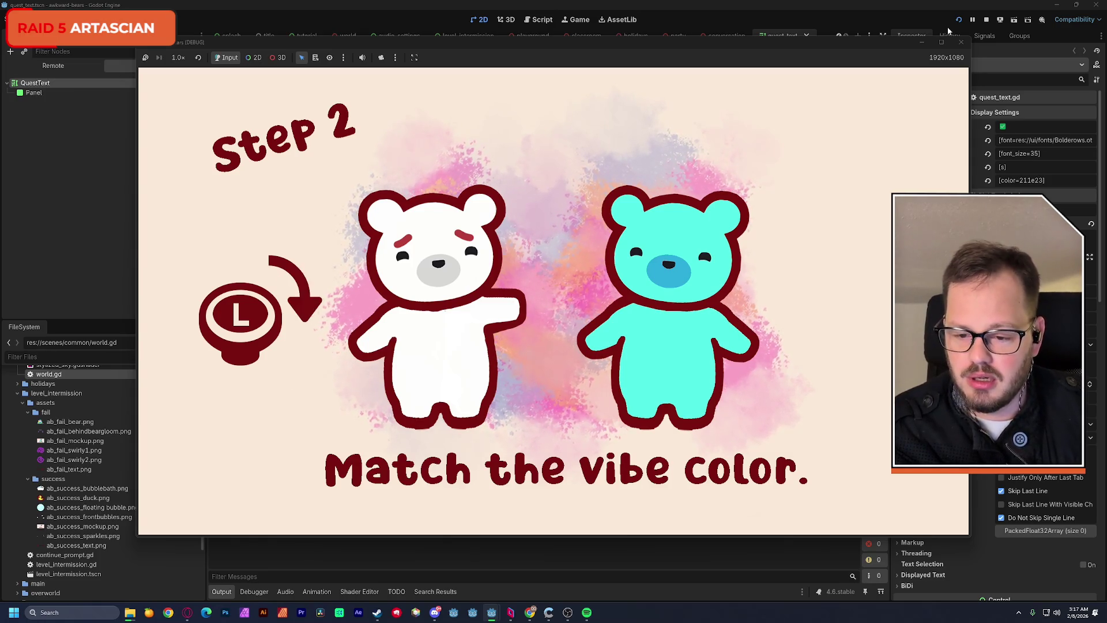
key(l)
key(l)
key(l)
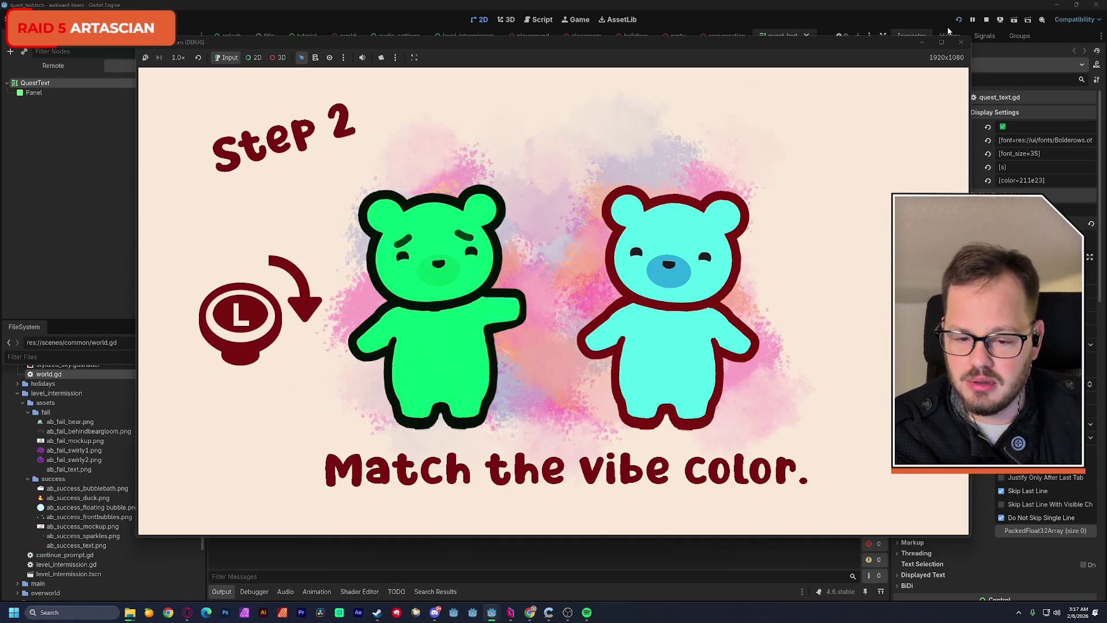
key(b)
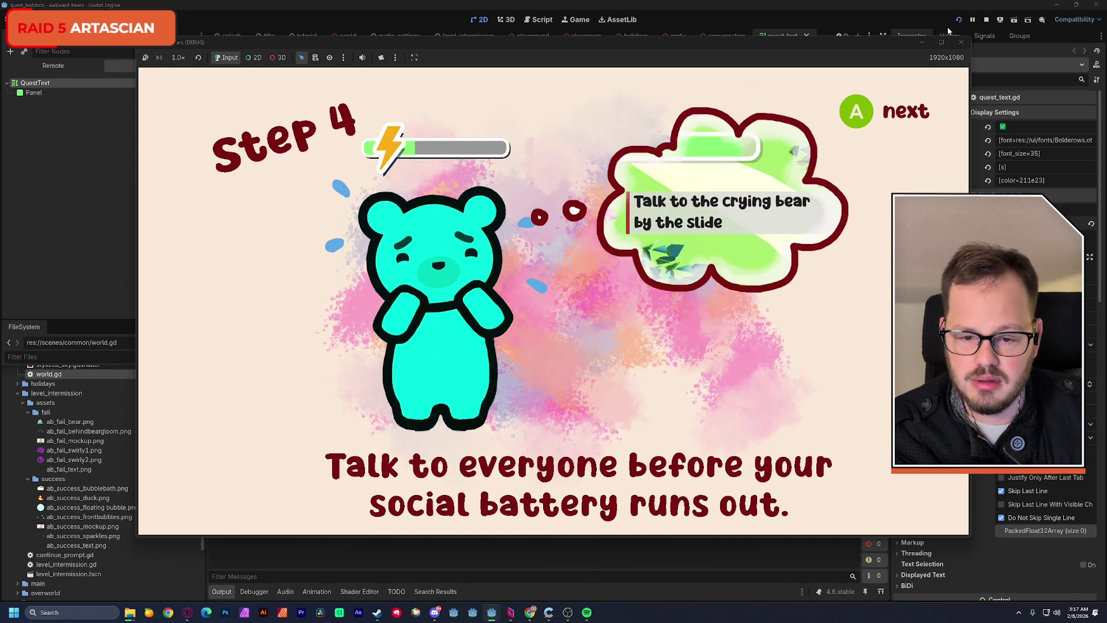
key(a)
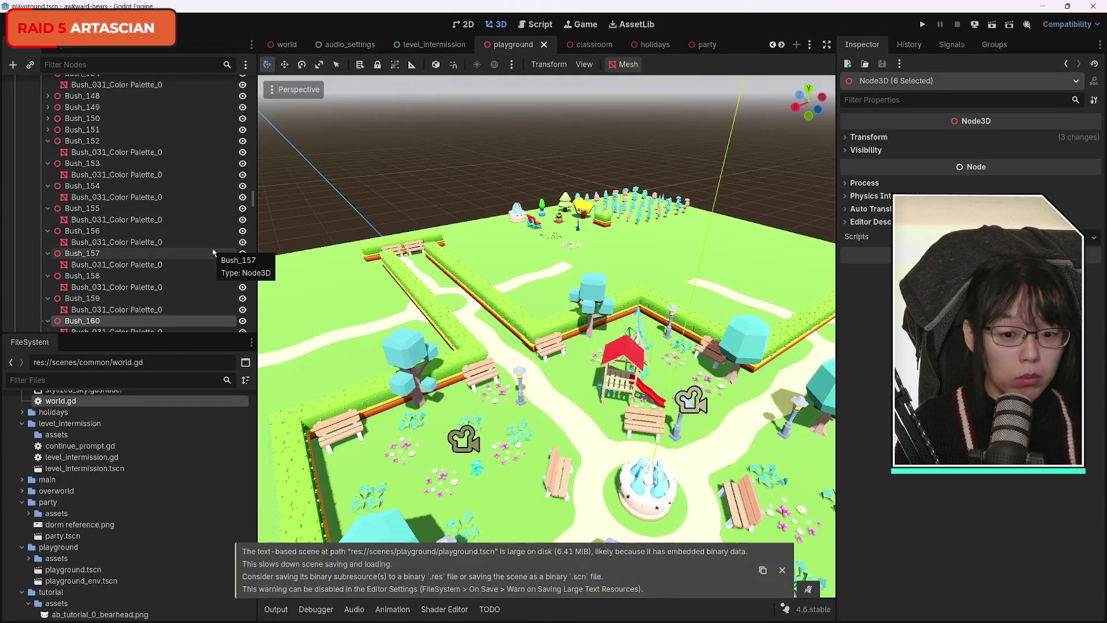
Step: Narrow the Scene dock, collapse Lamp_001, and dismiss lantern2's context menu
scroll(207, 248, up, 10)
drag(257, 193, 249, 179)
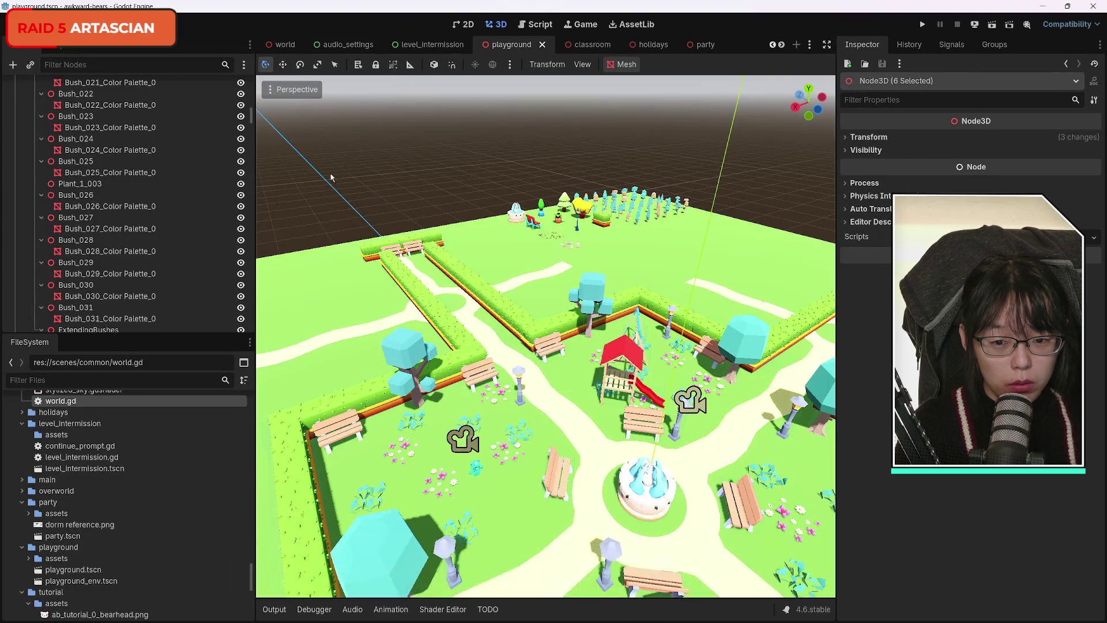
scroll(169, 232, up, 15)
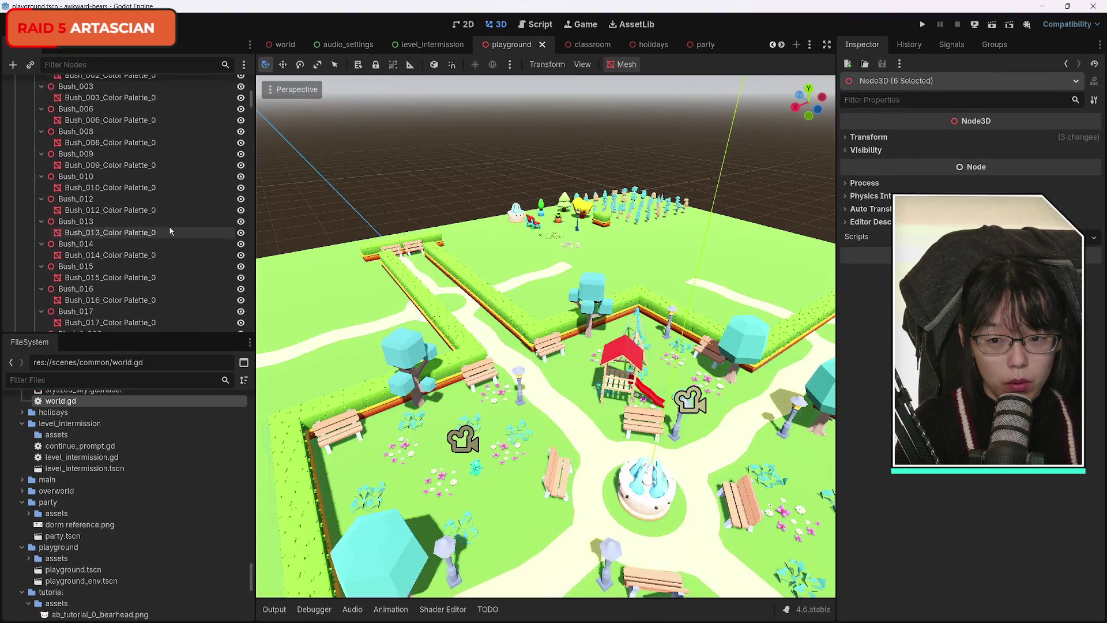
scroll(169, 232, up, 3)
click(41, 267)
right_click(162, 291)
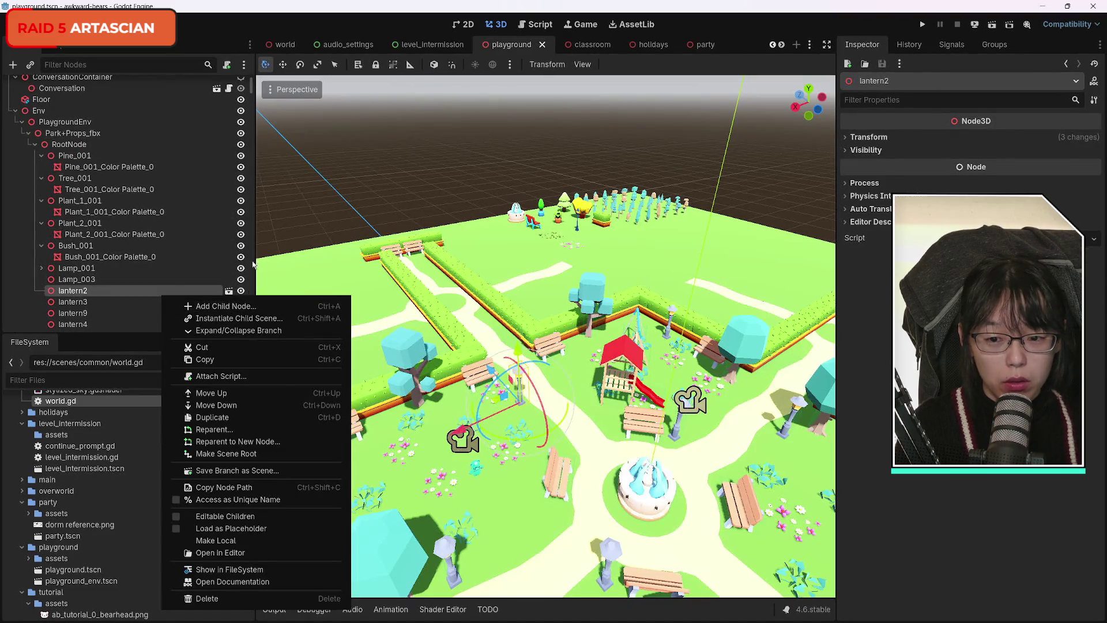
key(Escape)
Step: Test-run the playground scene, close the game, and open the Project menu
click(992, 24)
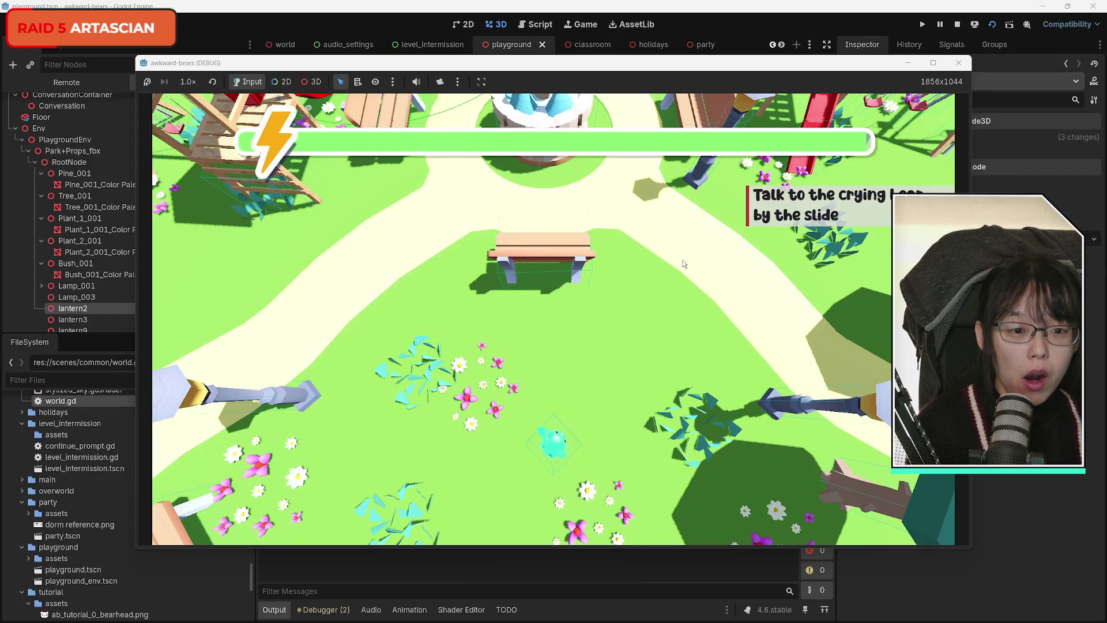
click(956, 65)
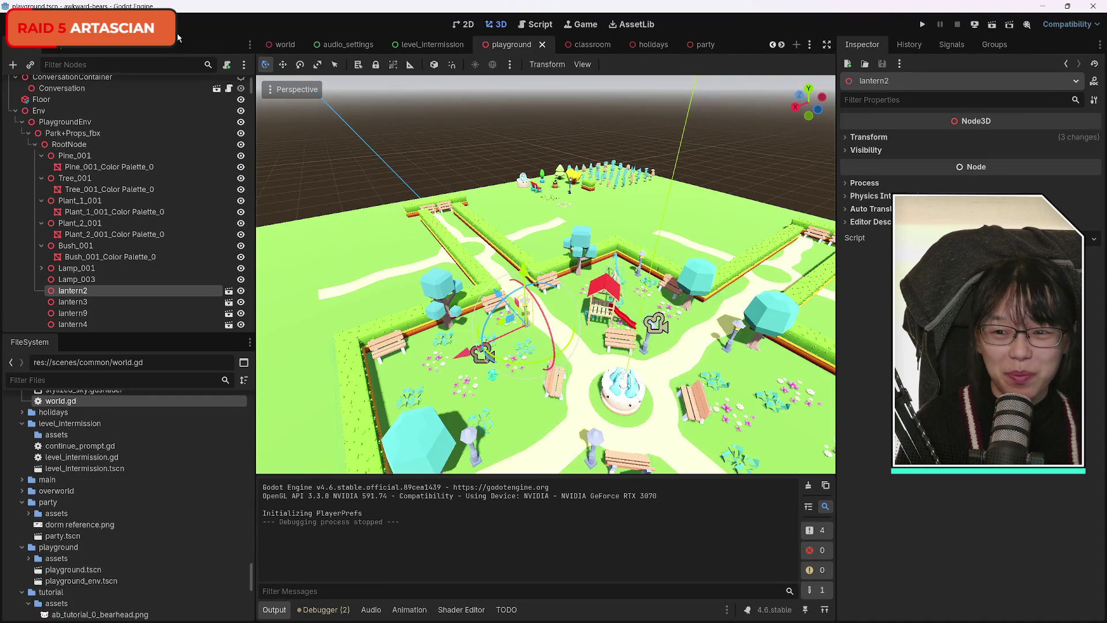
click(54, 24)
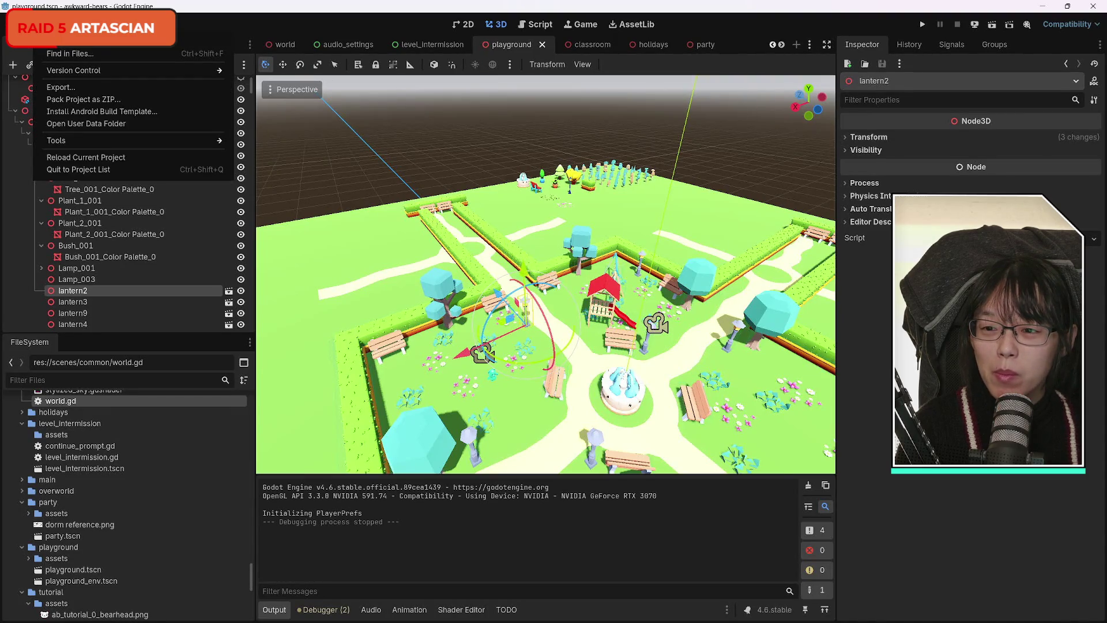
Step: In the Input Map, add physical Left to move_left and Right to move_right
click(65, 46)
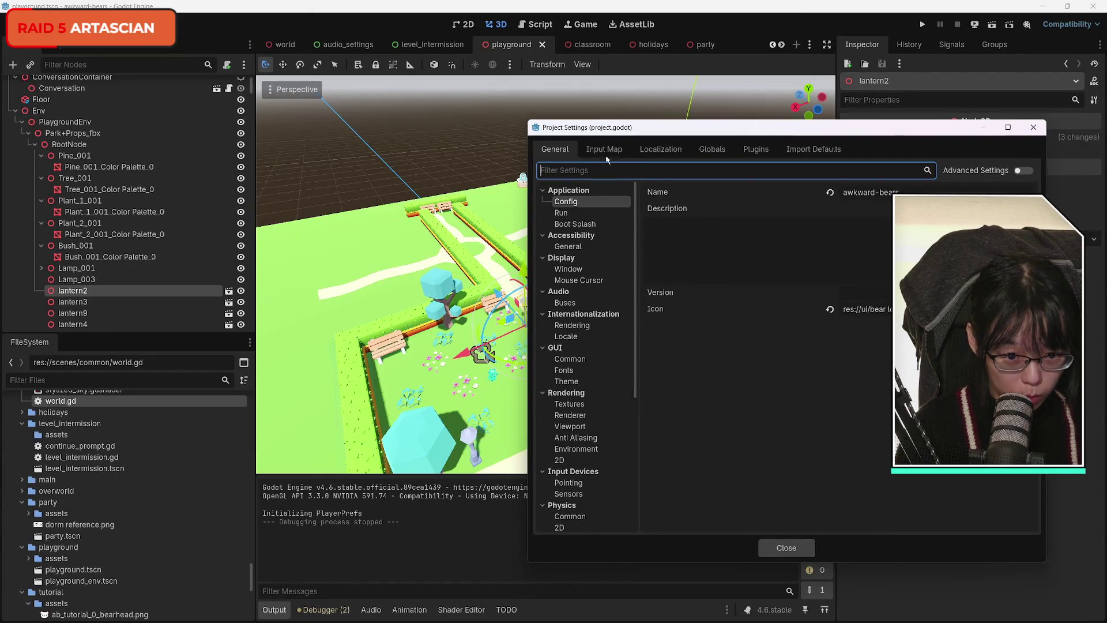
click(603, 150)
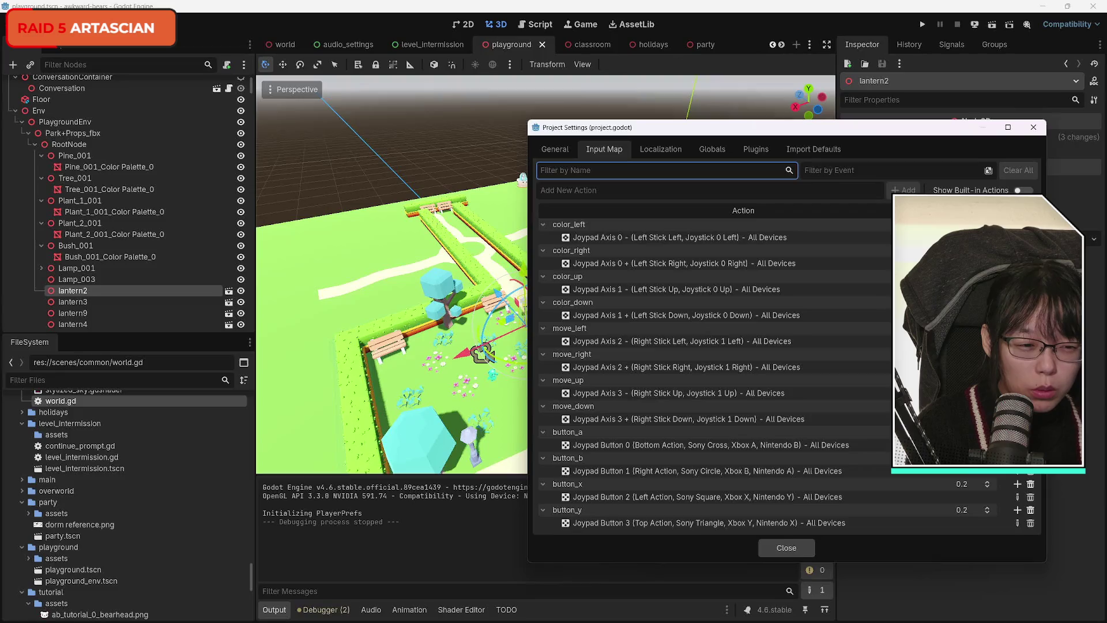
click(1017, 328)
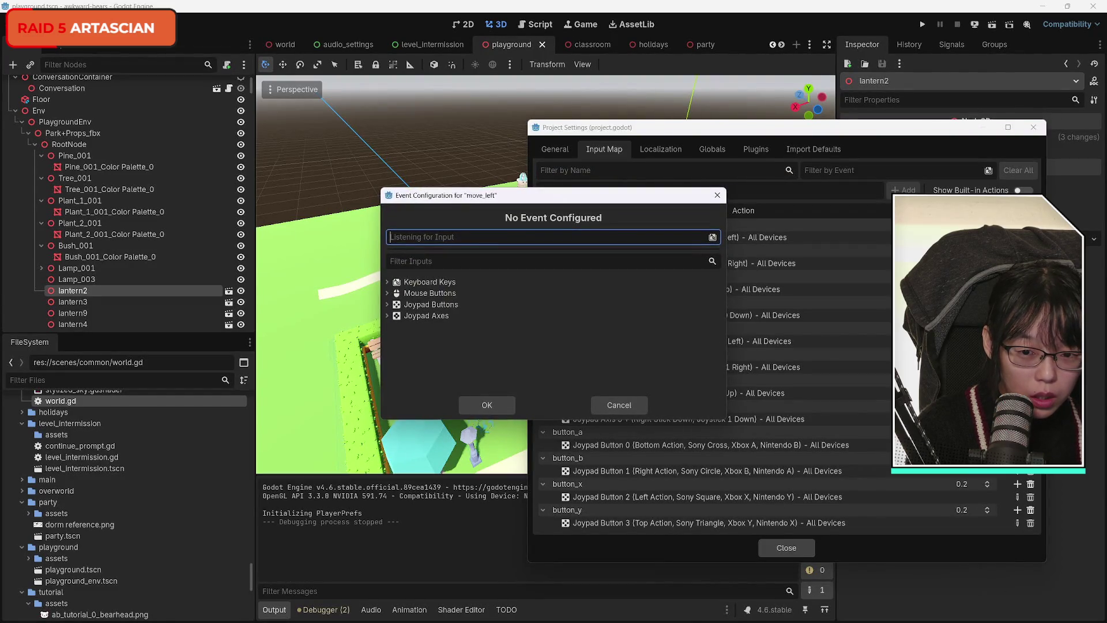
key(Left)
drag(629, 199, 429, 209)
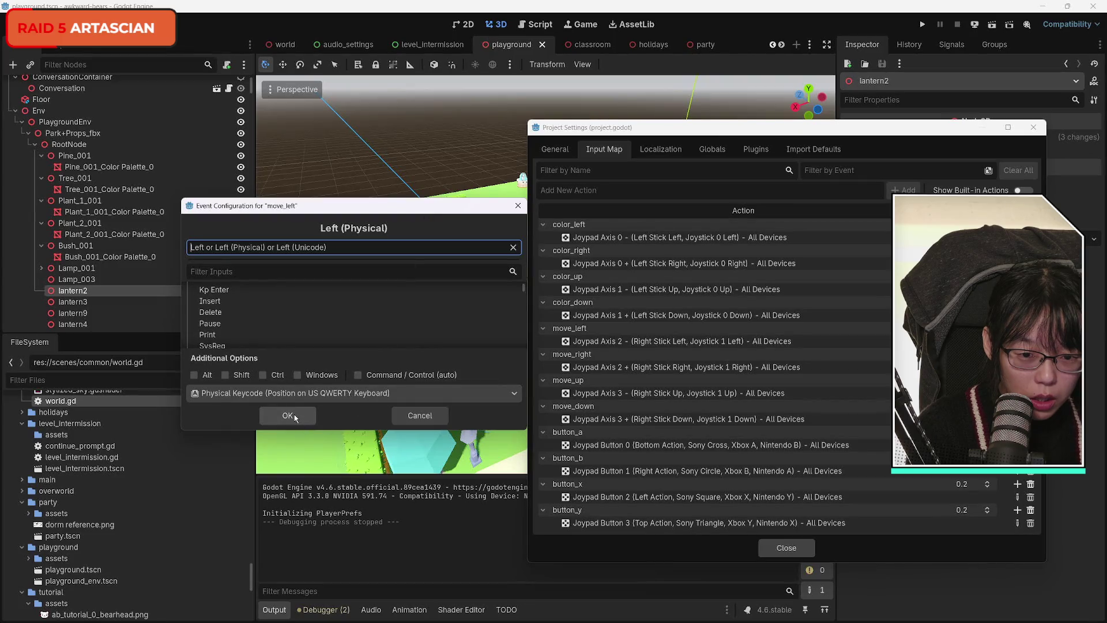
click(294, 416)
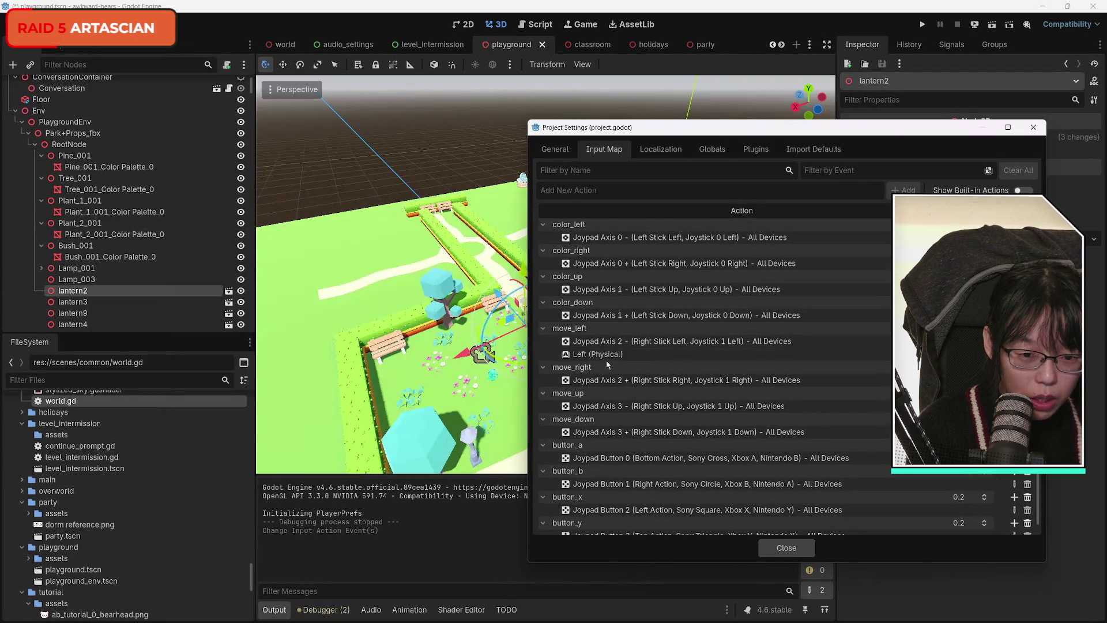
click(1014, 368)
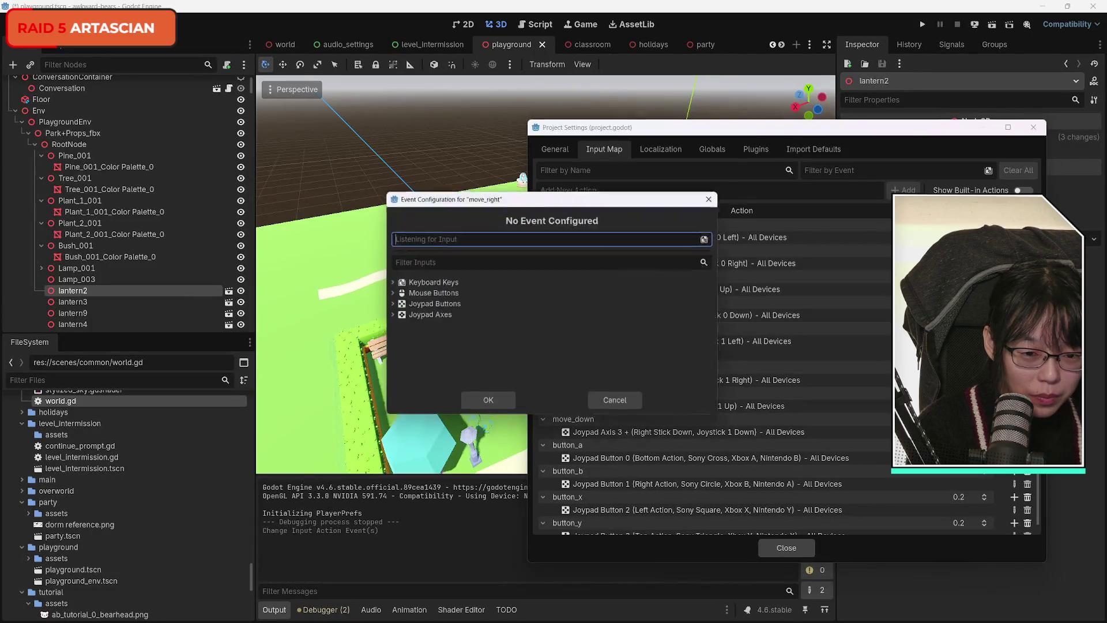
key(Right)
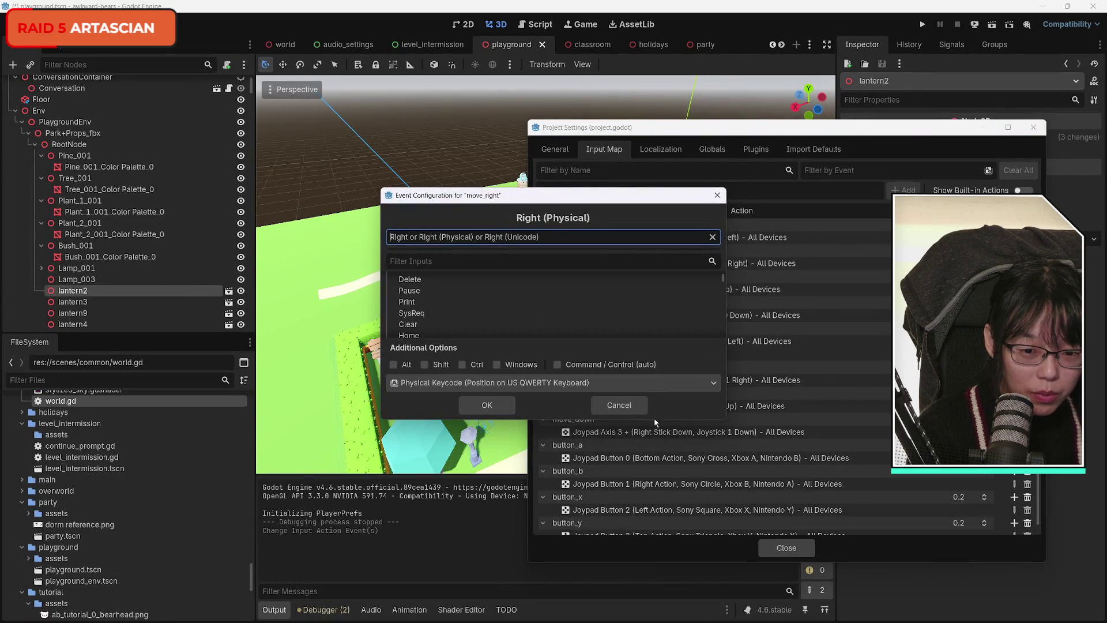
click(488, 405)
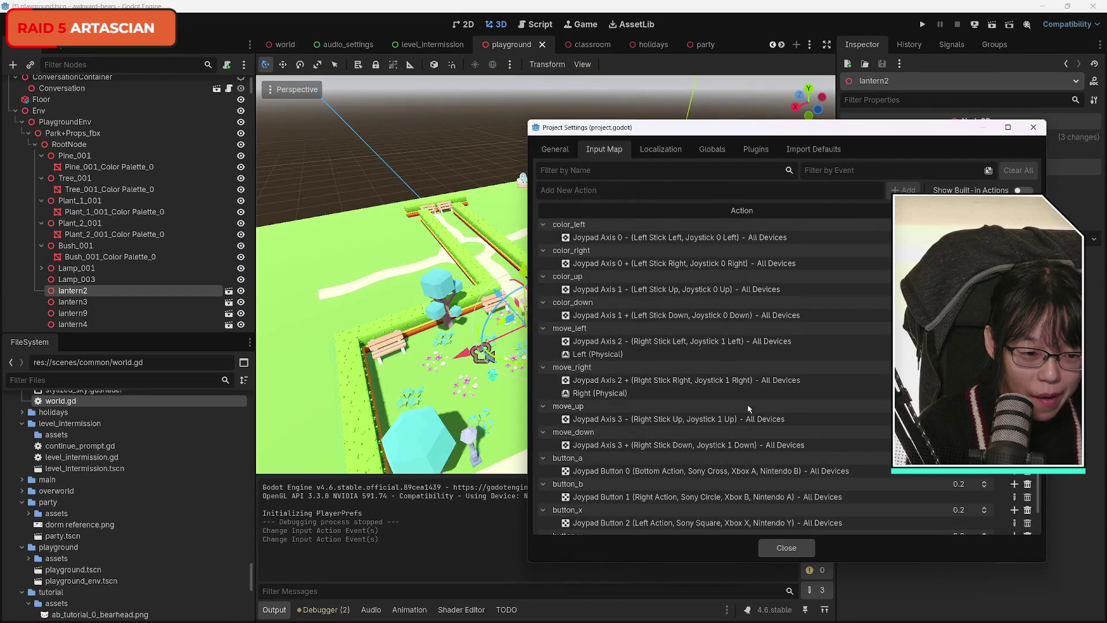
Step: Add physical Up to move_up and Down to move_down, close settings, and run the scene
click(1014, 406)
key(Up)
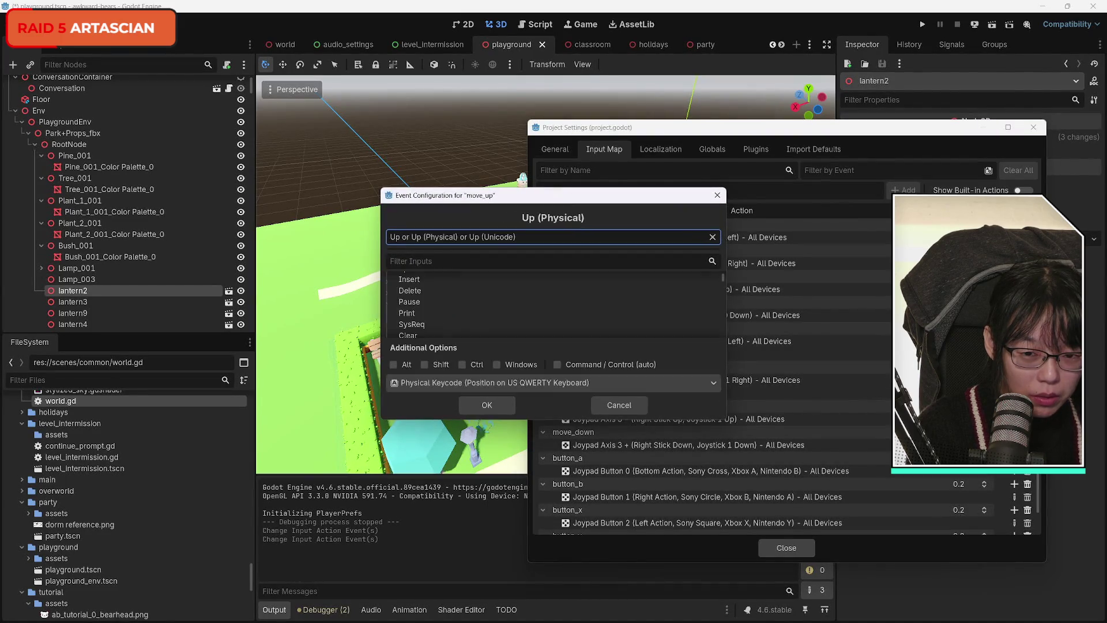
click(487, 406)
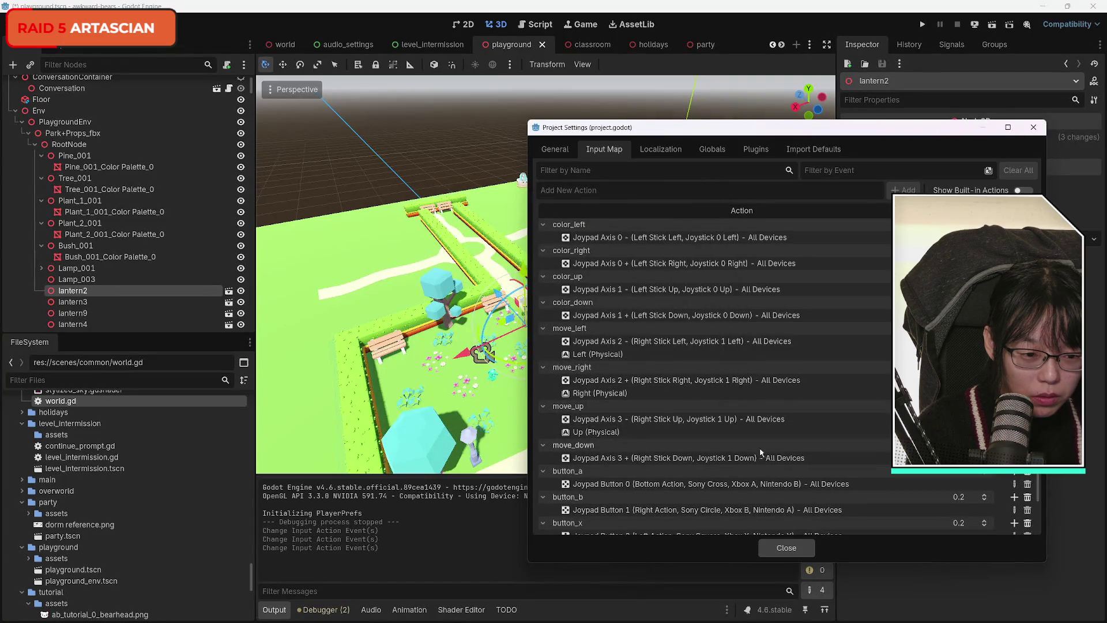
click(1014, 445)
key(Down)
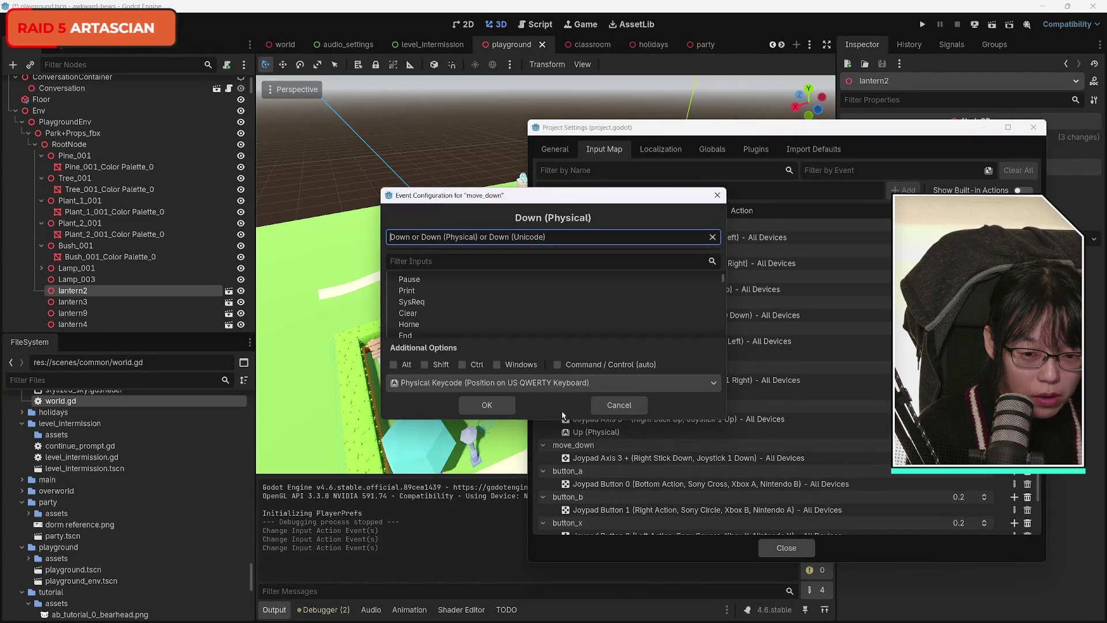
click(483, 406)
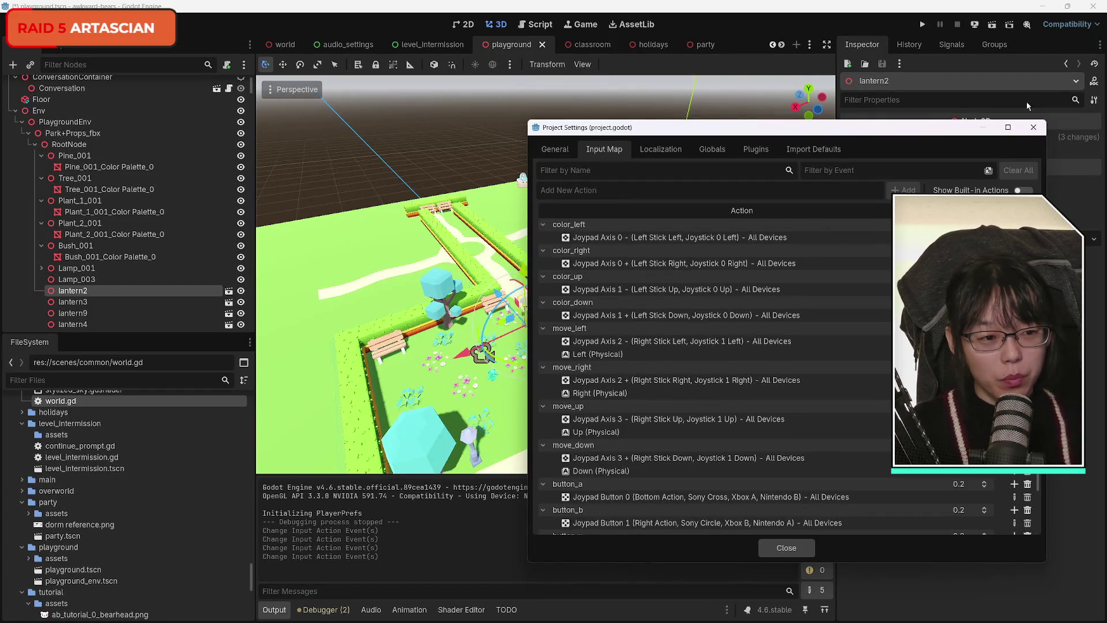
click(1033, 128)
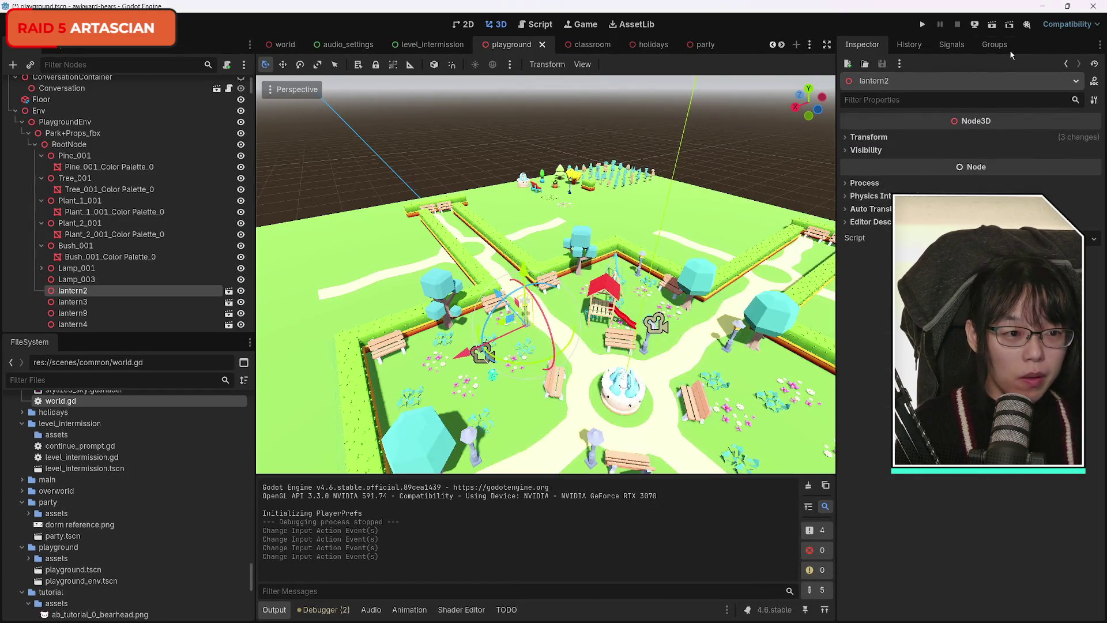
click(992, 27)
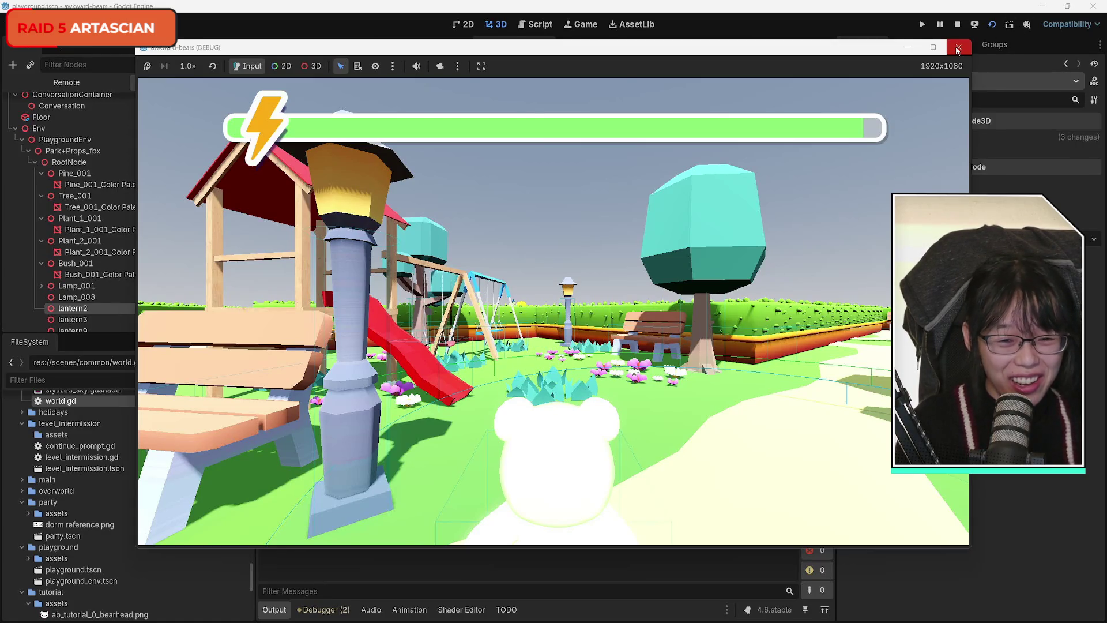
Step: Stop the test run and orbit the 3D view around the park
click(957, 50)
drag(718, 347, 594, 343)
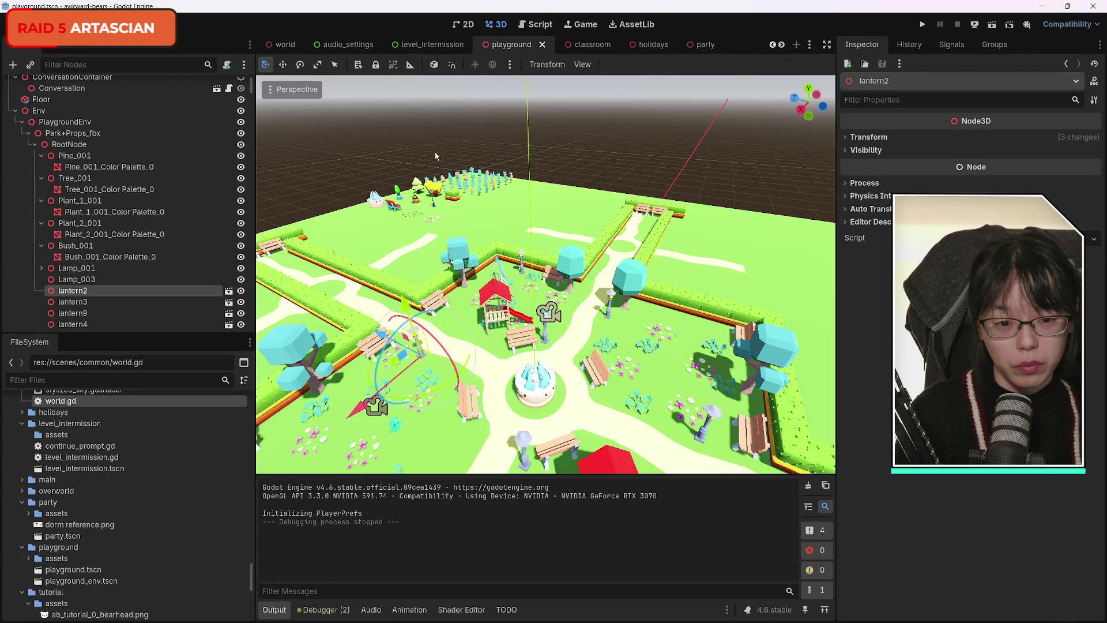
mouse_move(545, 274)
mouse_down()
mouse_move(444, 274)
mouse_move(544, 271)
mouse_up()
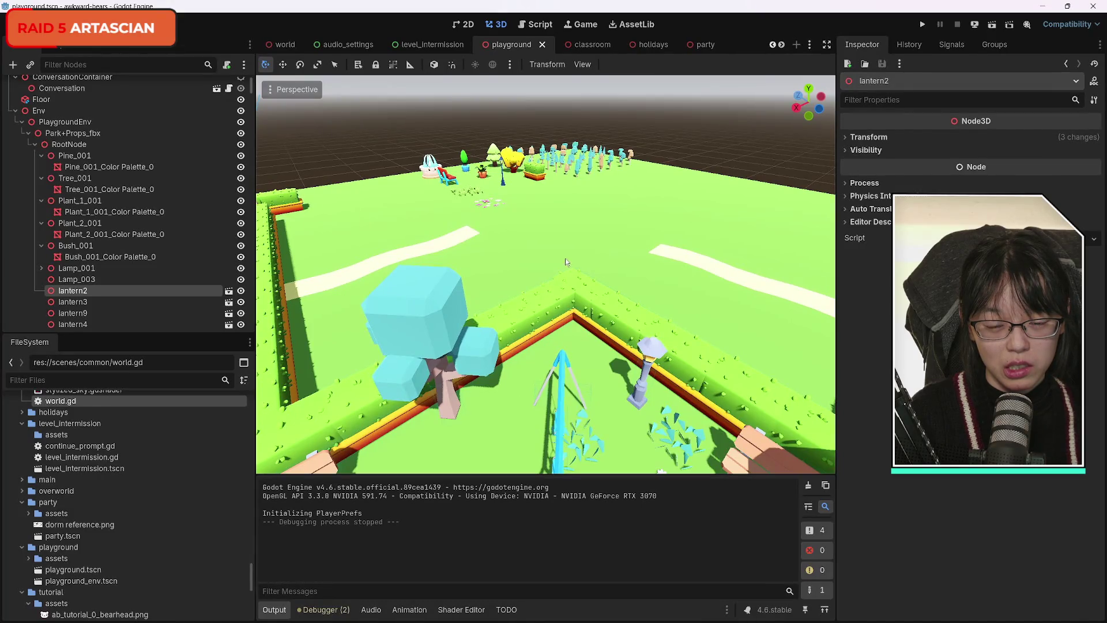
Step: Box-select the far-edge props, drag them down along Y below ground, and save the scene
mouse_move(400, 123)
mouse_down()
mouse_move(663, 152)
mouse_move(669, 210)
mouse_up()
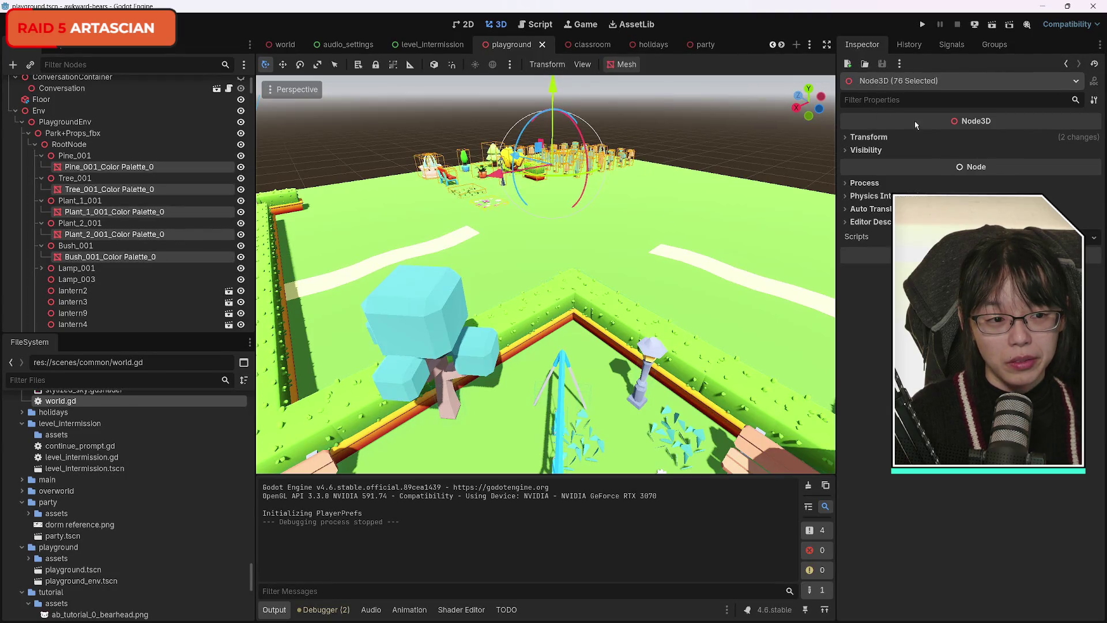
mouse_move(552, 85)
mouse_down()
mouse_move(538, 64)
mouse_move(551, 114)
mouse_move(545, 78)
mouse_up()
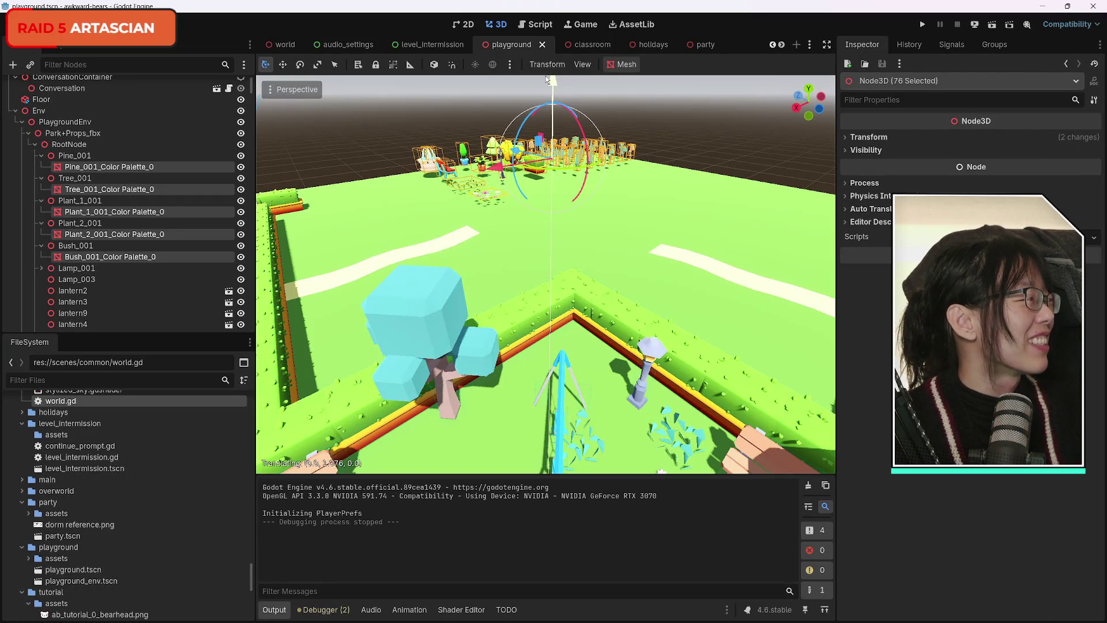
drag(546, 79, 550, 119)
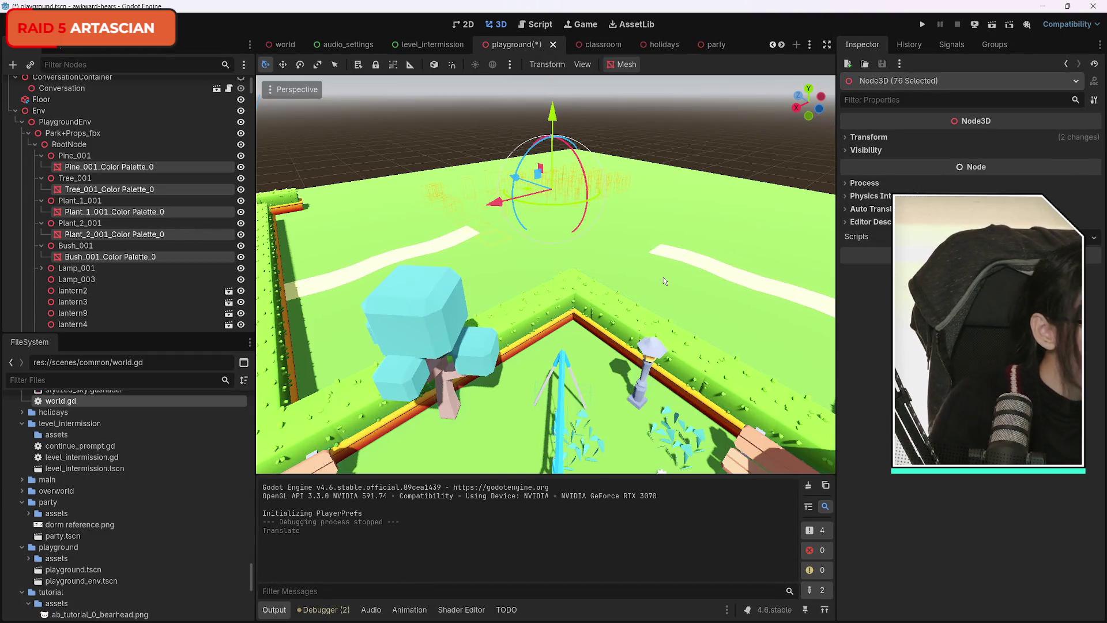
key(ctrl+s)
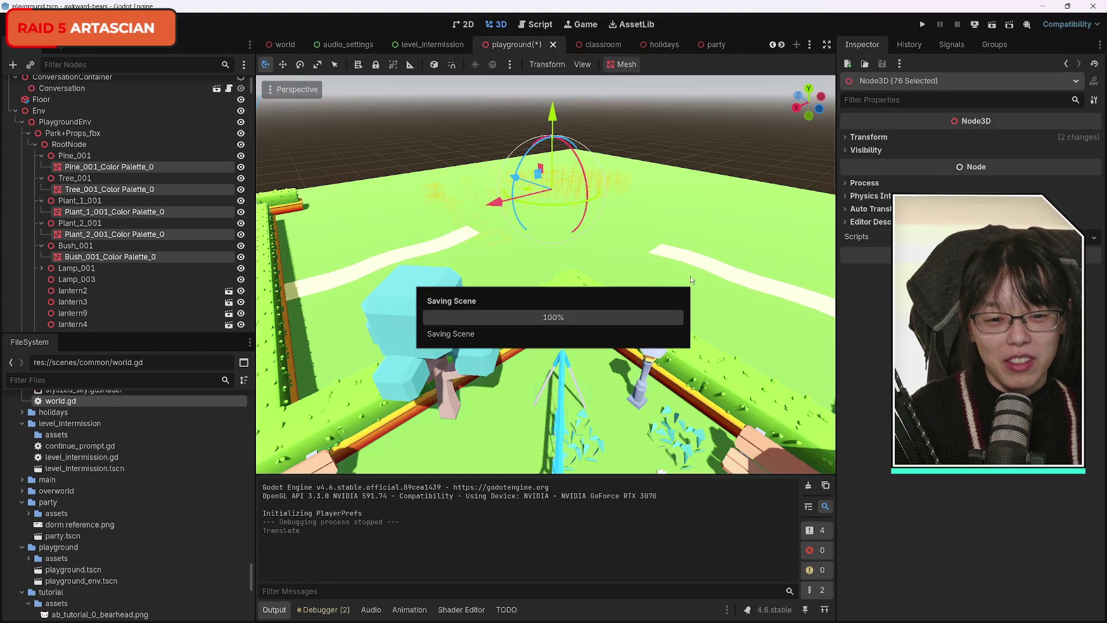
click(16, 111)
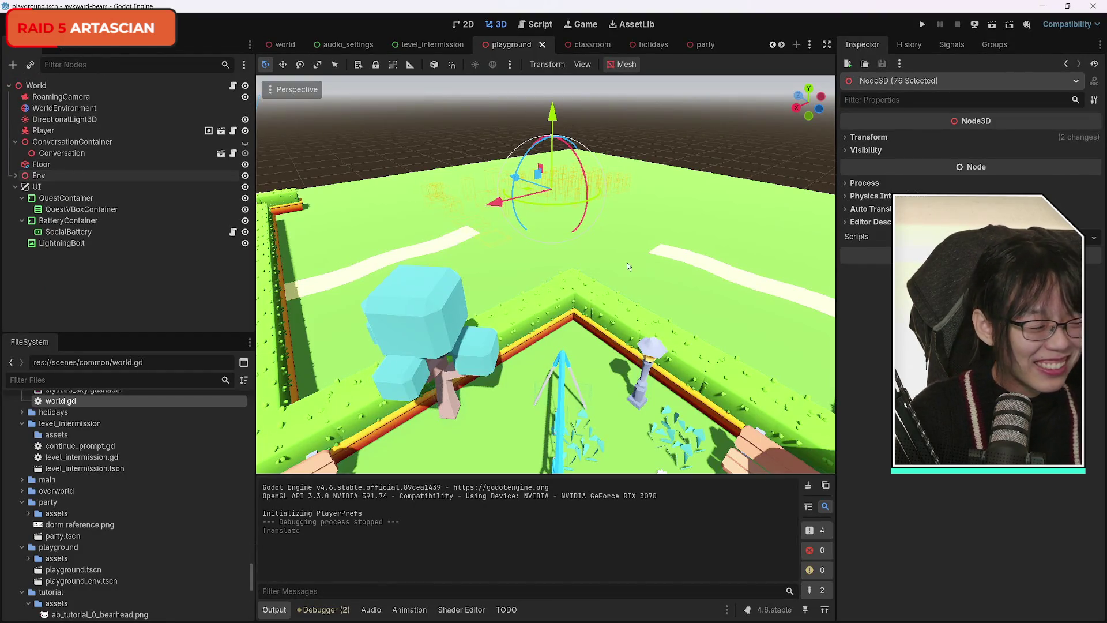
key(s)
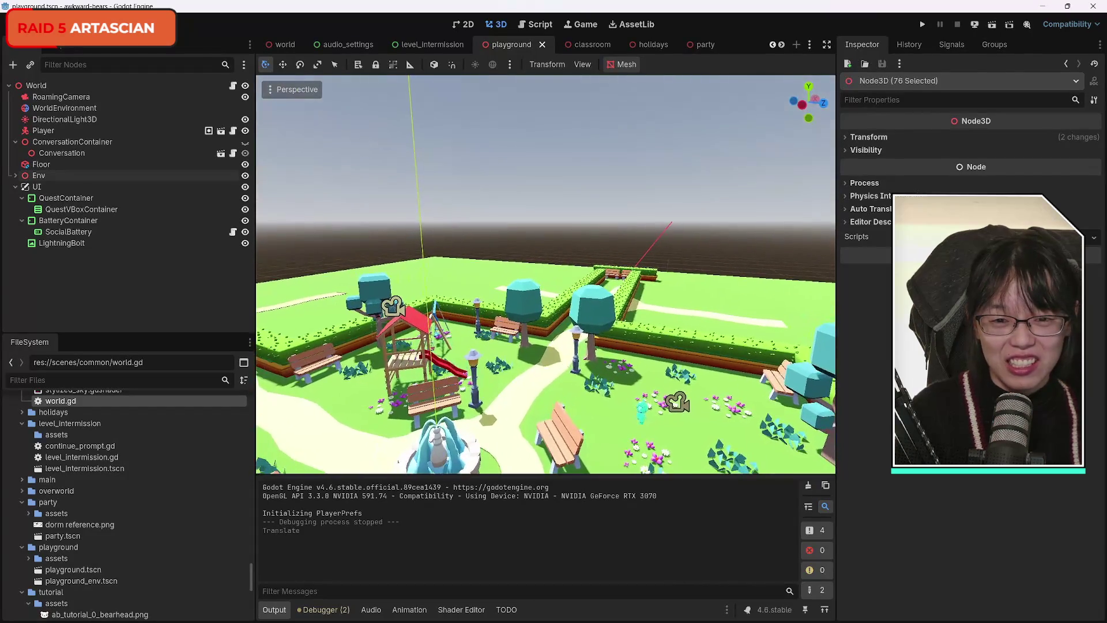
Step: Glance at the classroom scene's chalkboard wall, then return to the playground scene
click(592, 45)
key(s)
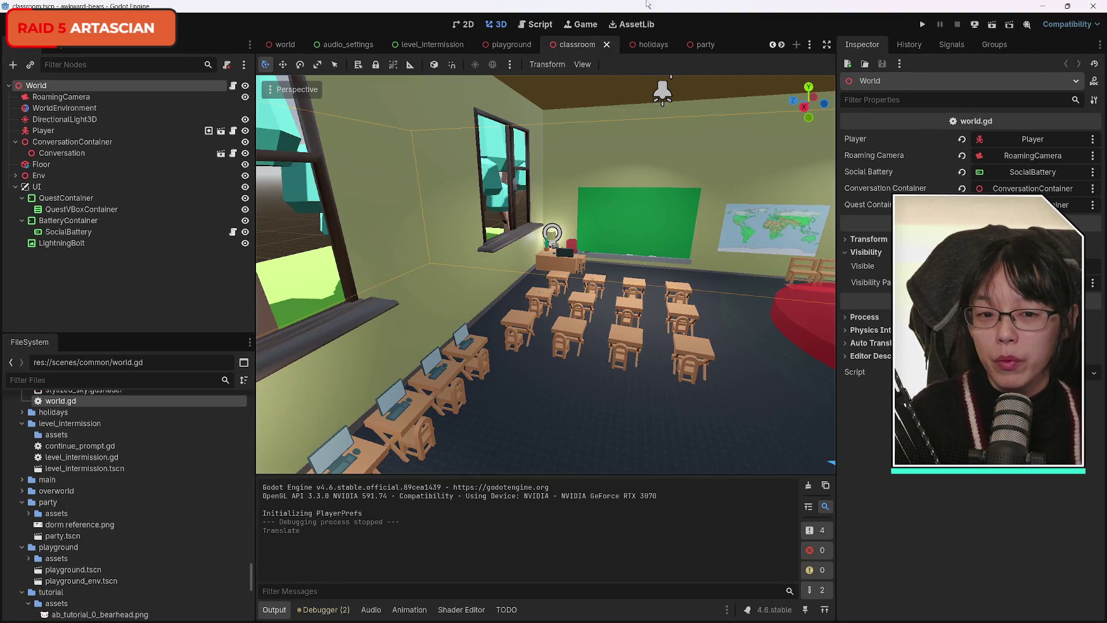
click(519, 48)
Step: Reparent the 14 bench nodes, bench2 through bench3, from Env into PlaygroundEnv
scroll(115, 212, up, 15)
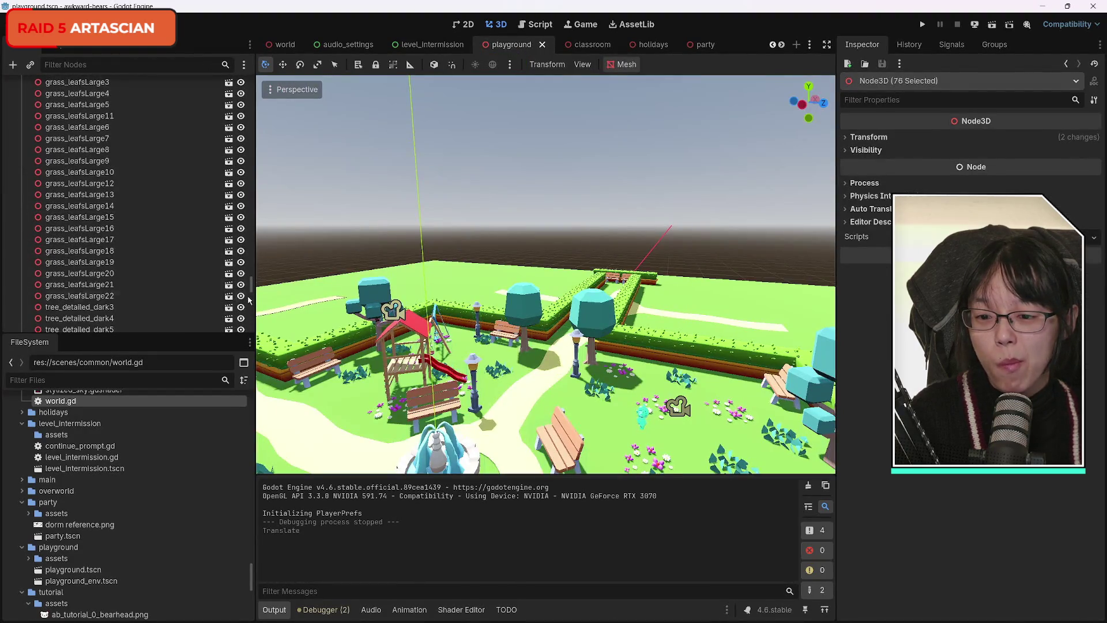
scroll(237, 117, up, 5)
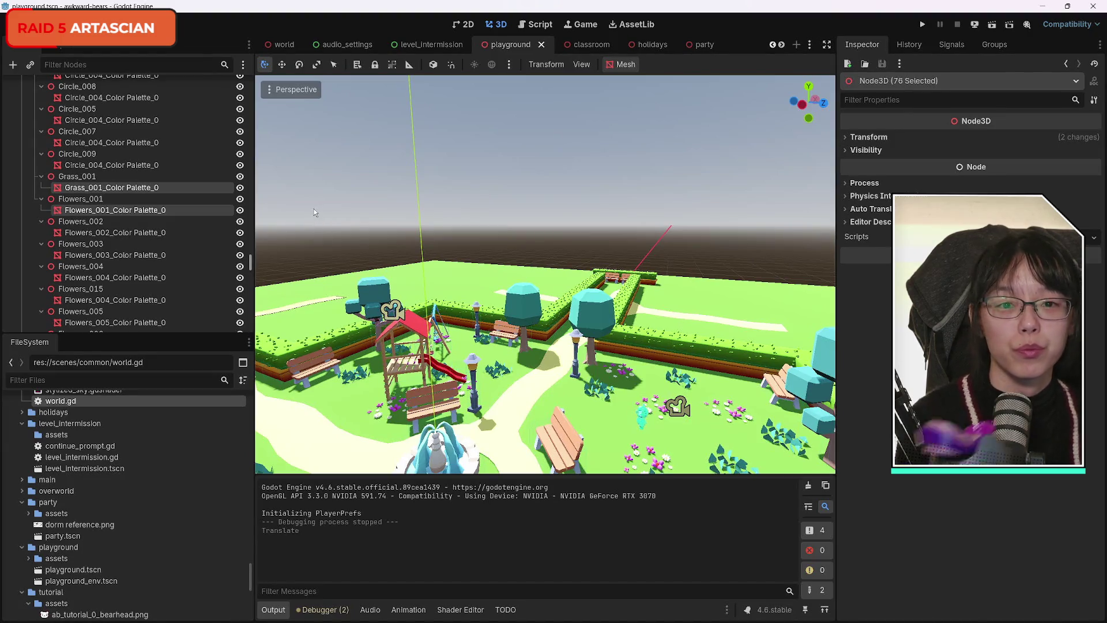
scroll(183, 209, up, 15)
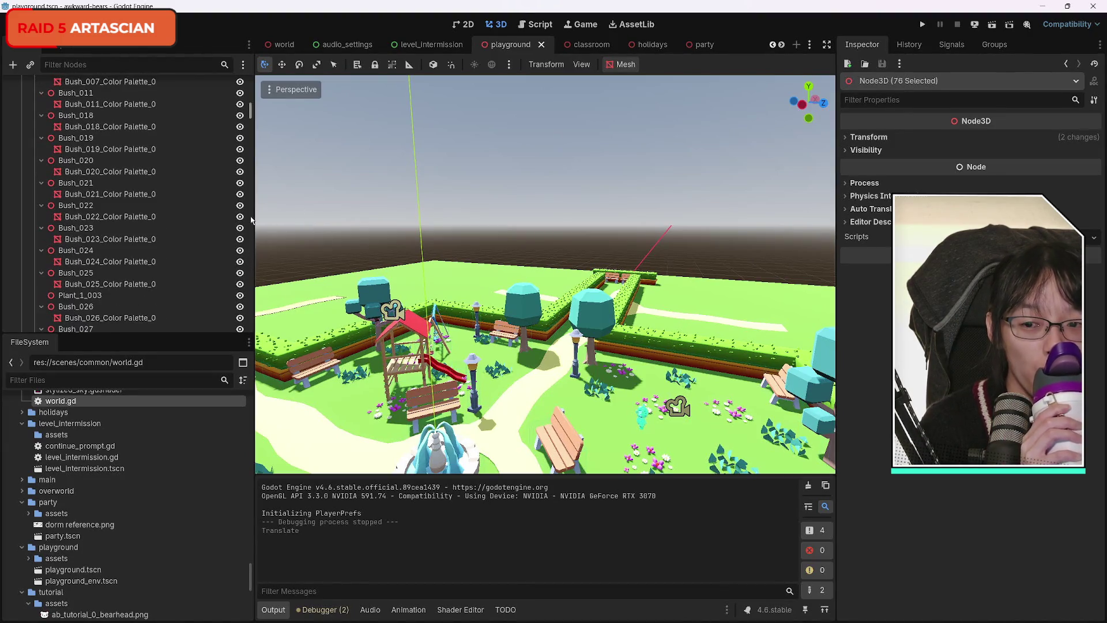
scroll(182, 209, up, 10)
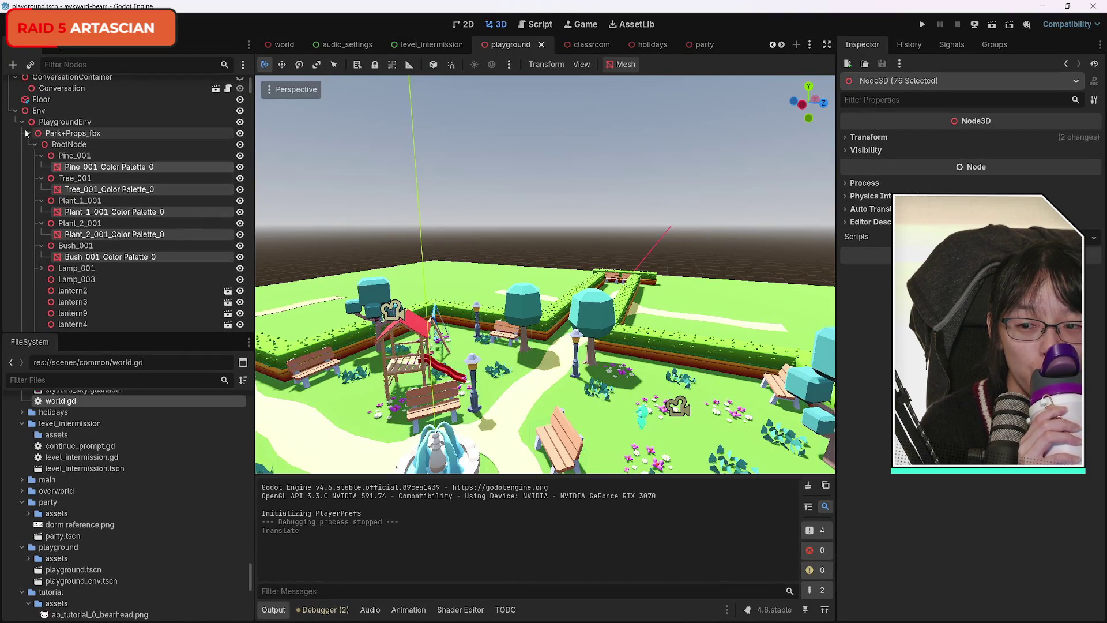
click(22, 122)
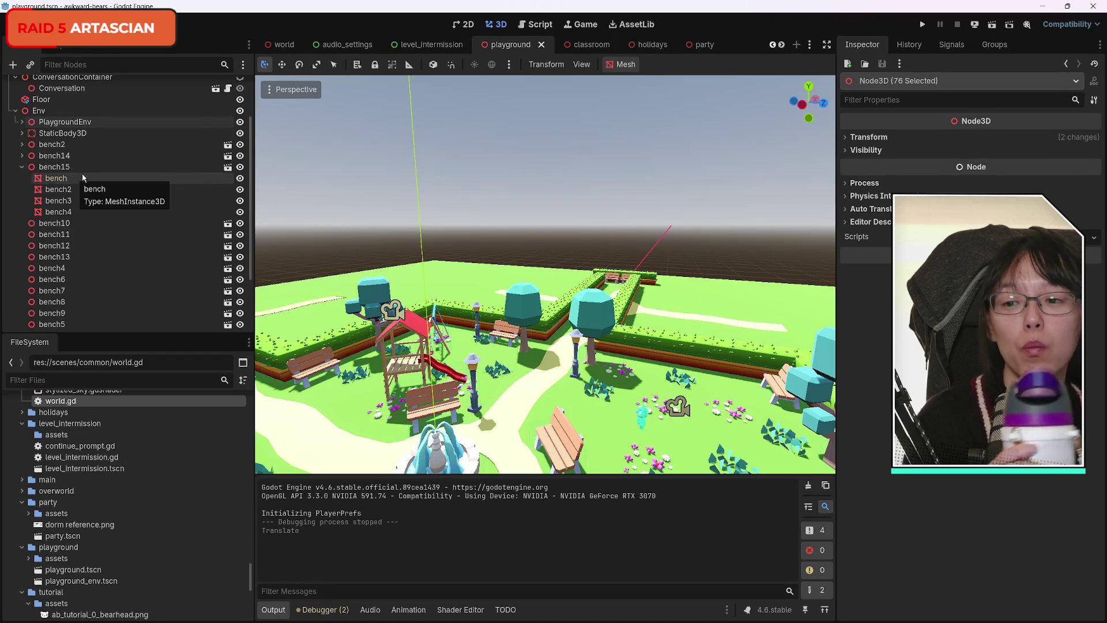
click(68, 144)
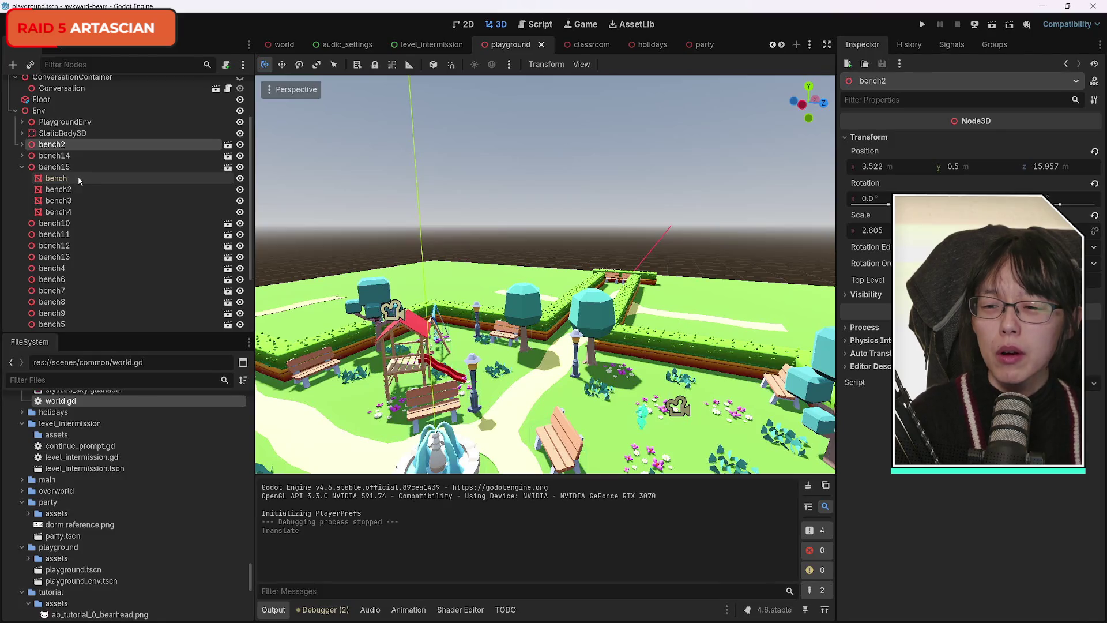
click(72, 178)
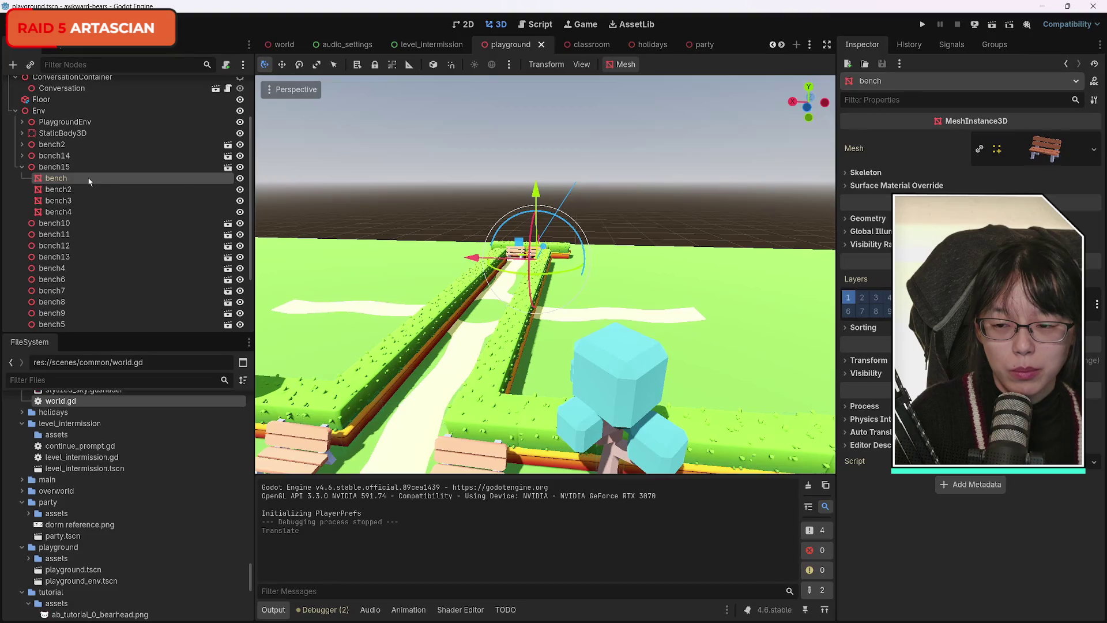
click(22, 166)
click(66, 146)
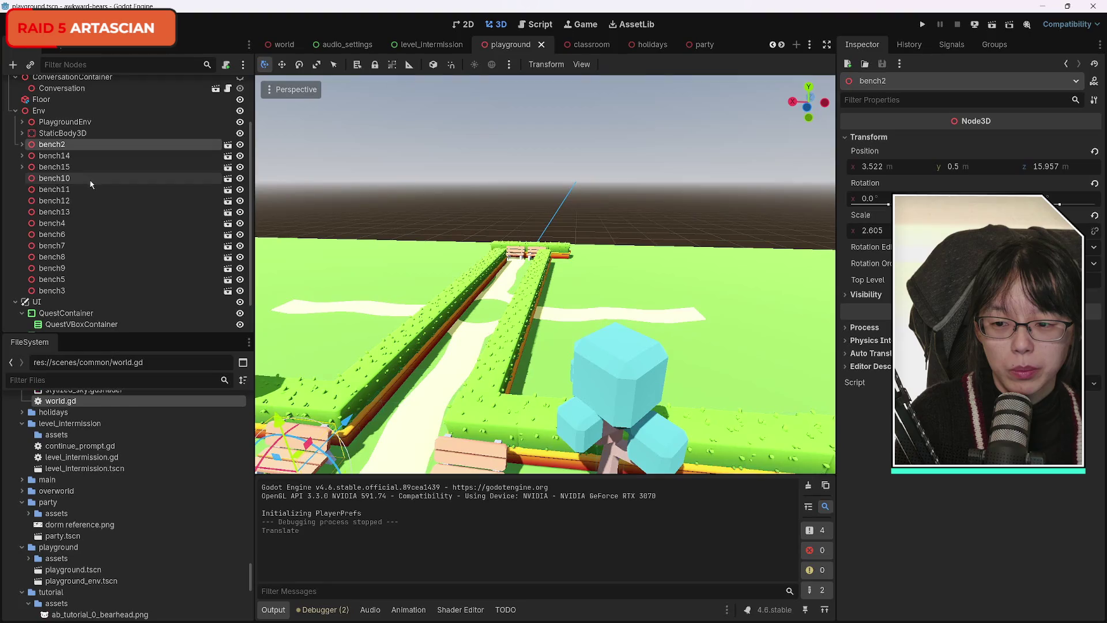
shift+click(64, 289)
drag(53, 149, 54, 124)
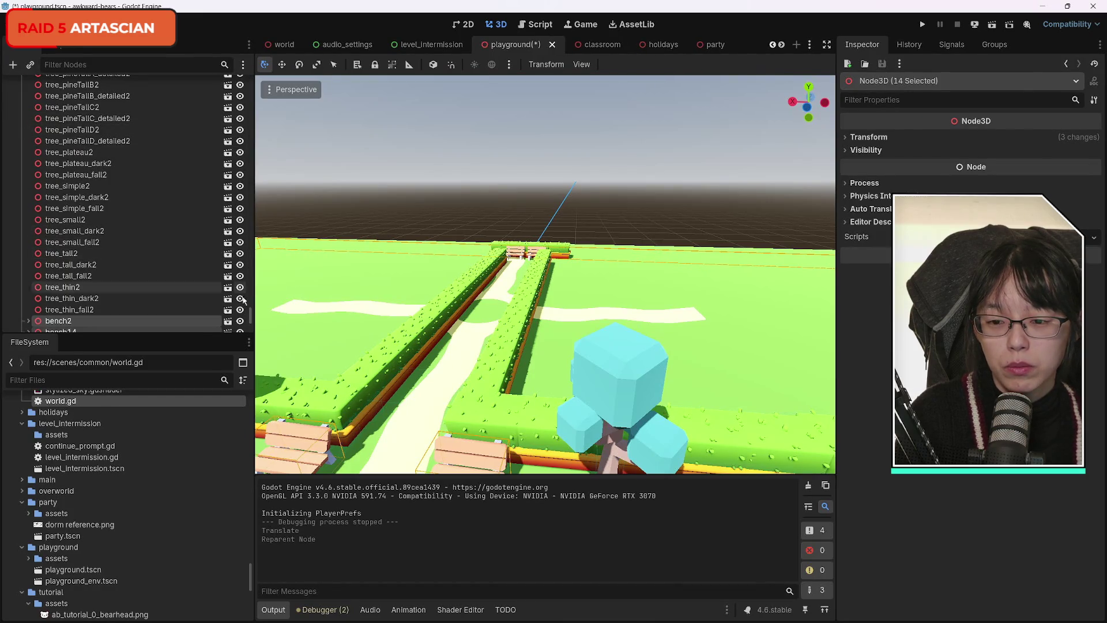
Step: Collapse PlaygroundEnv and expand StaticBody3D under Env to list its CollisionShape3D children
scroll(73, 162, up, 15)
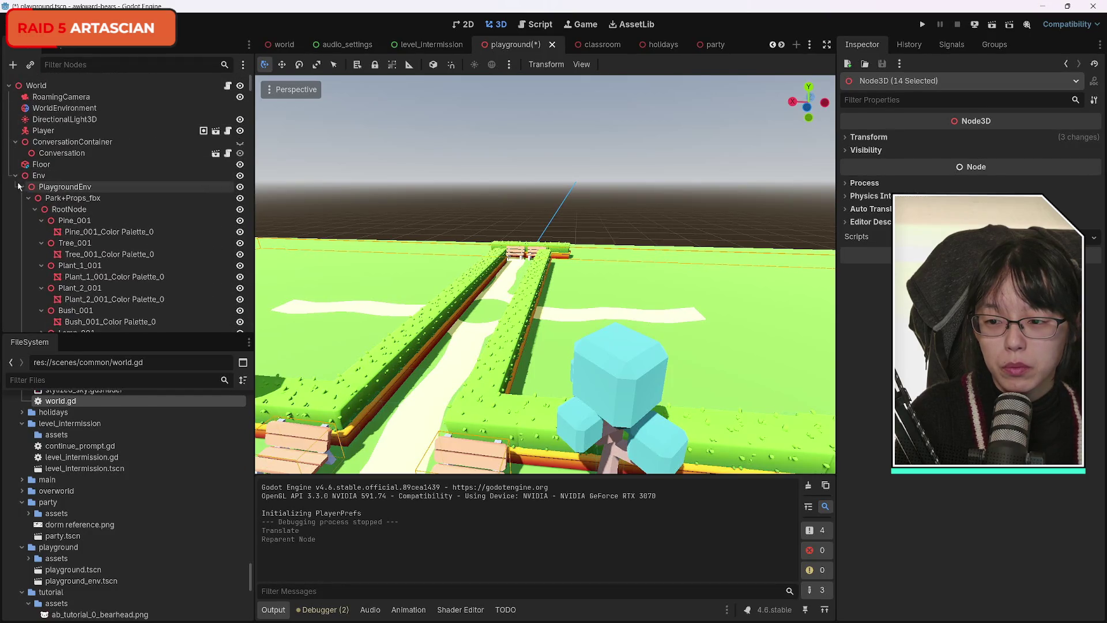
click(15, 175)
click(15, 176)
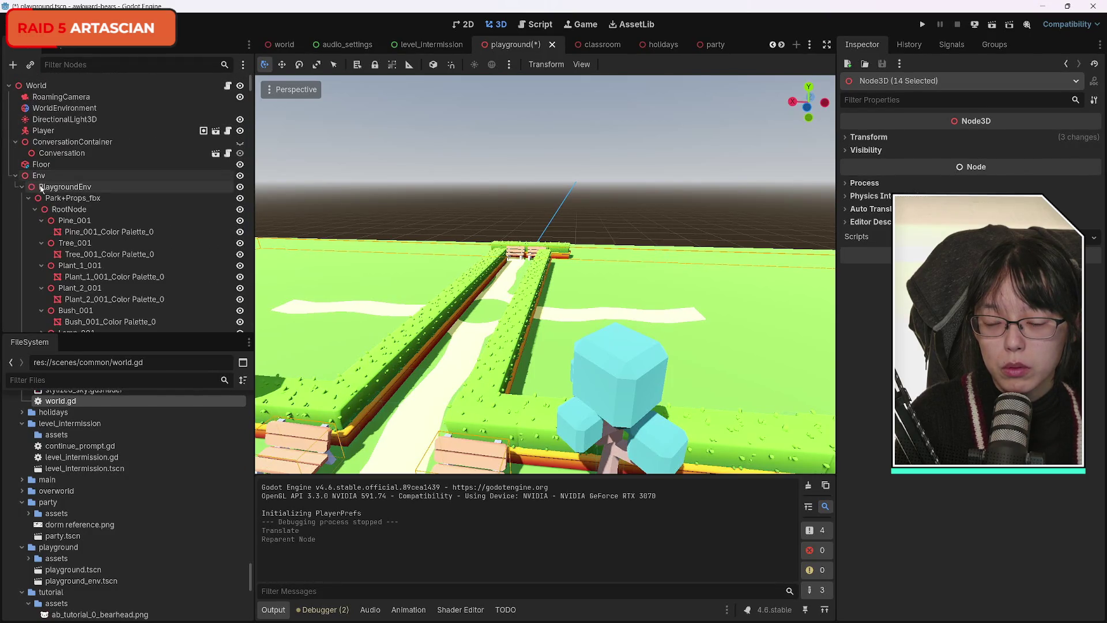
click(22, 187)
click(22, 198)
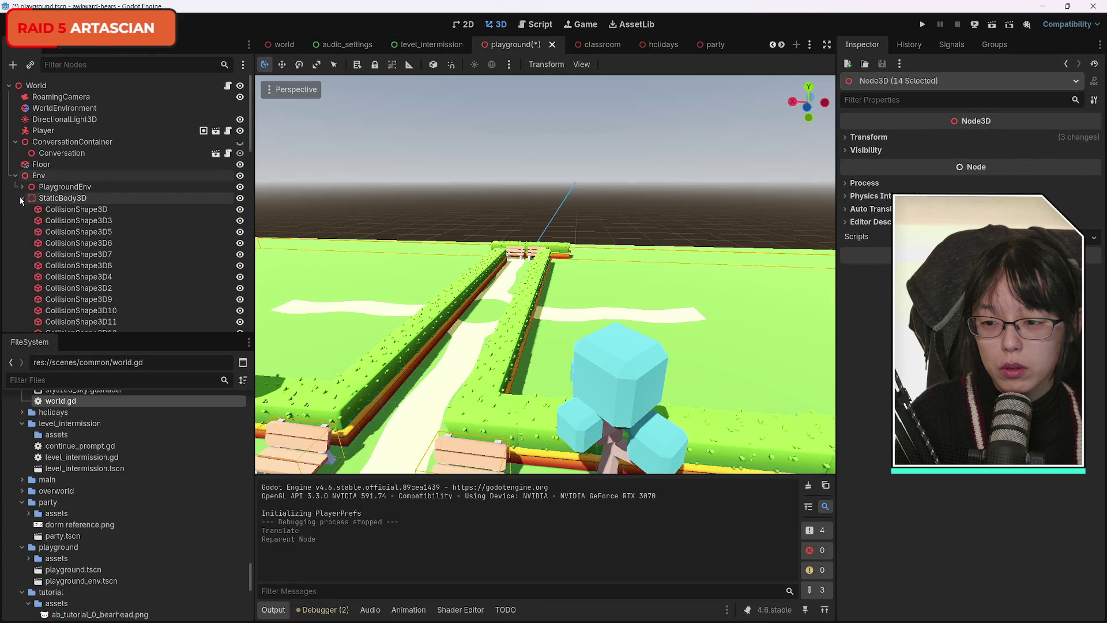
scroll(137, 247, down, 2)
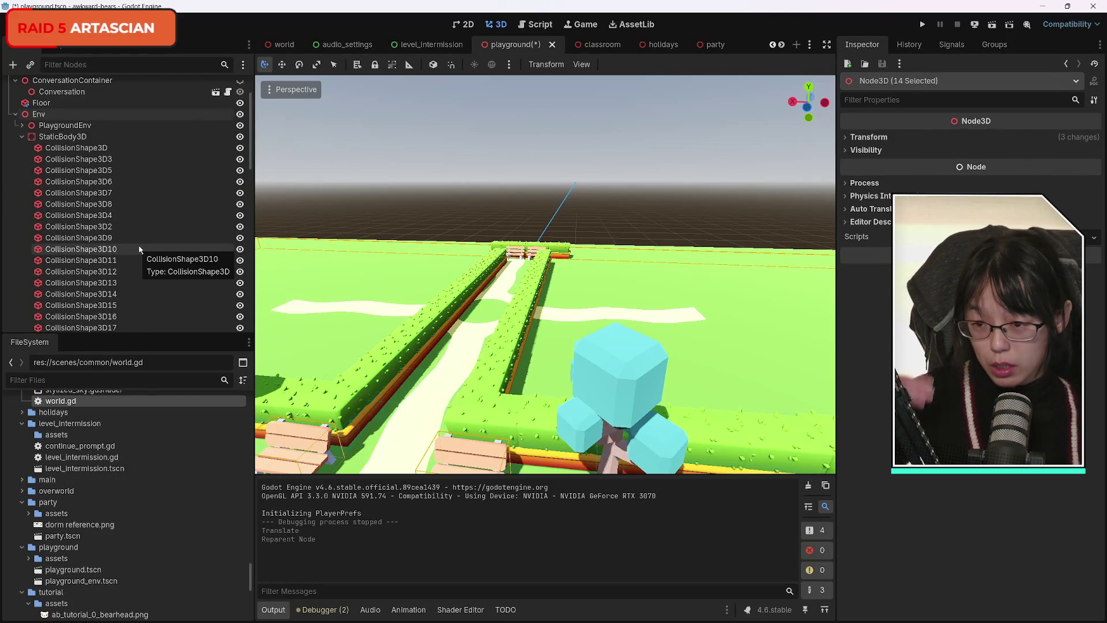
Step: In the classroom scene, create a StaticBody3D and place it under Env above 'classroom edited'
click(600, 44)
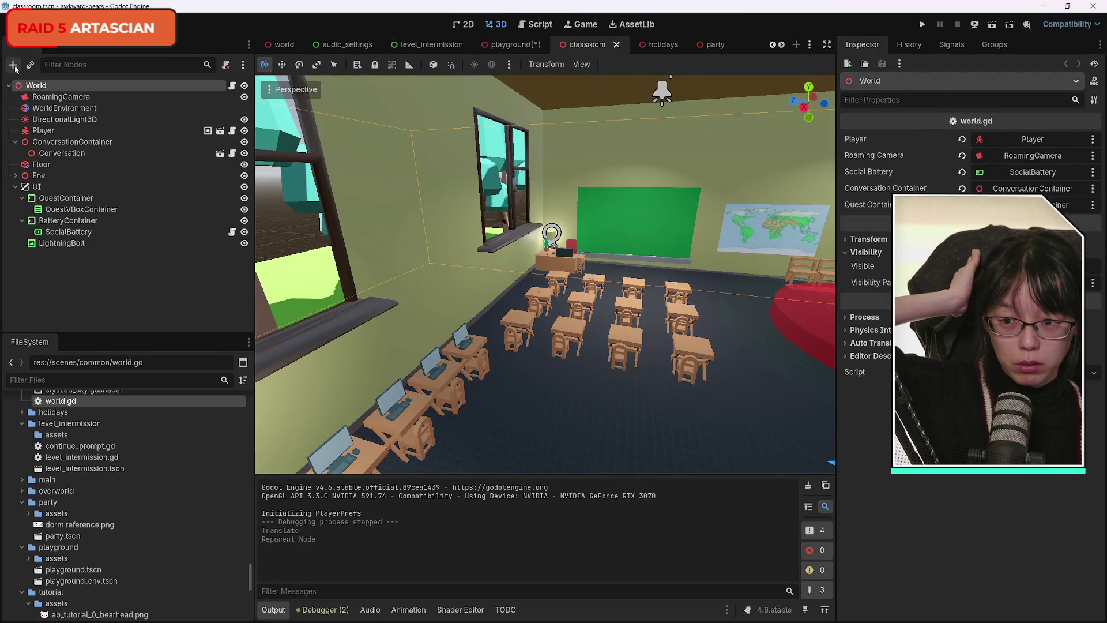
key(ctrl+a)
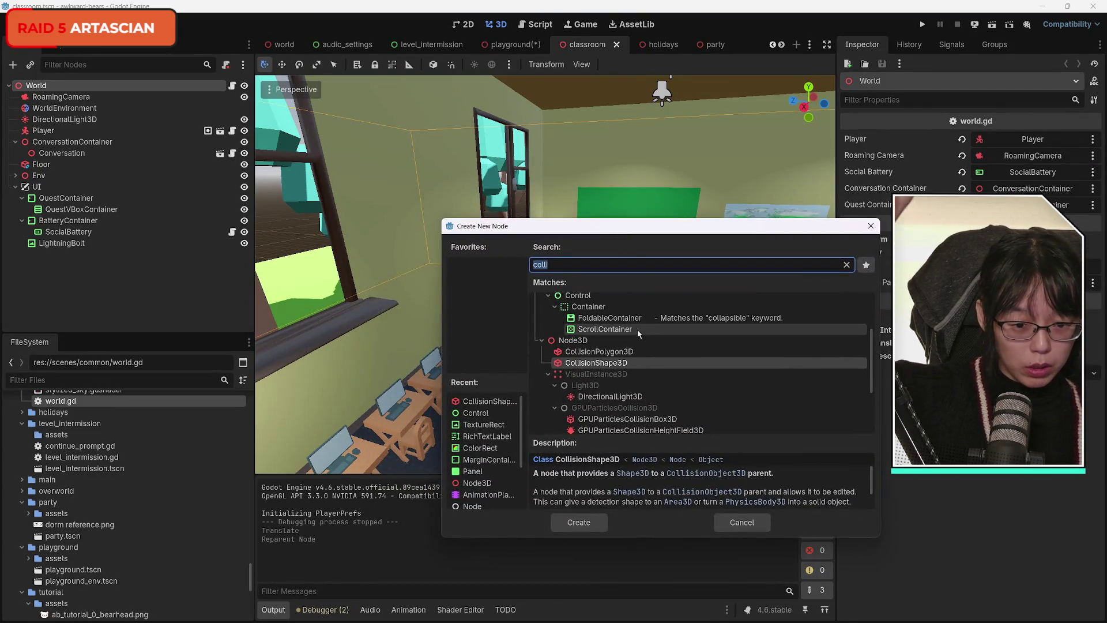
click(567, 259)
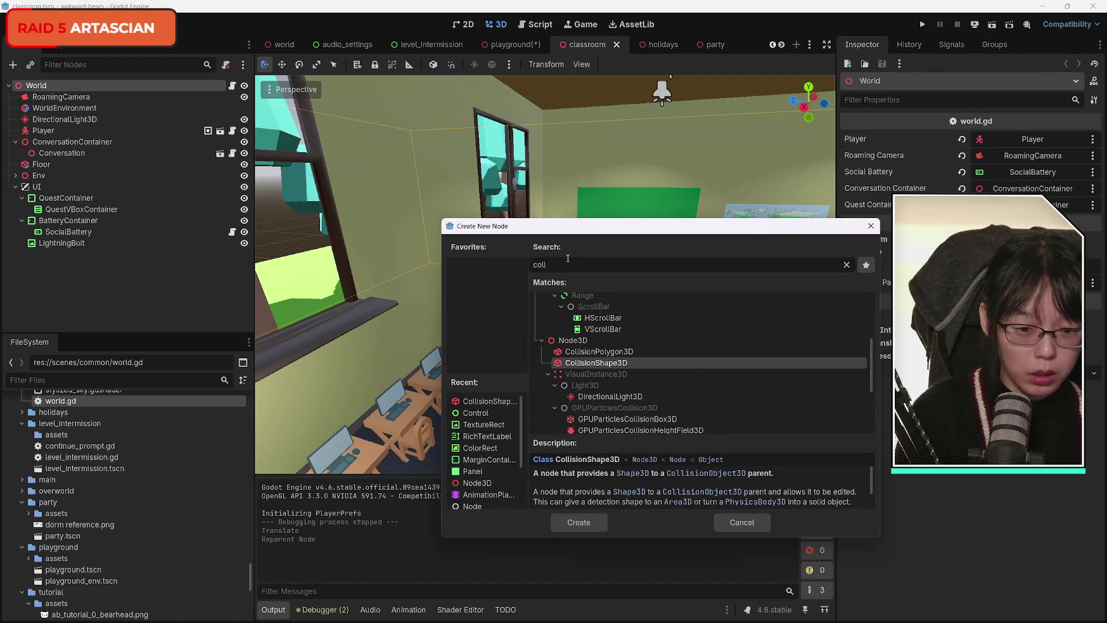
key(BackSpace)
key(BackSpace)
key(BackSpace)
text(stat)
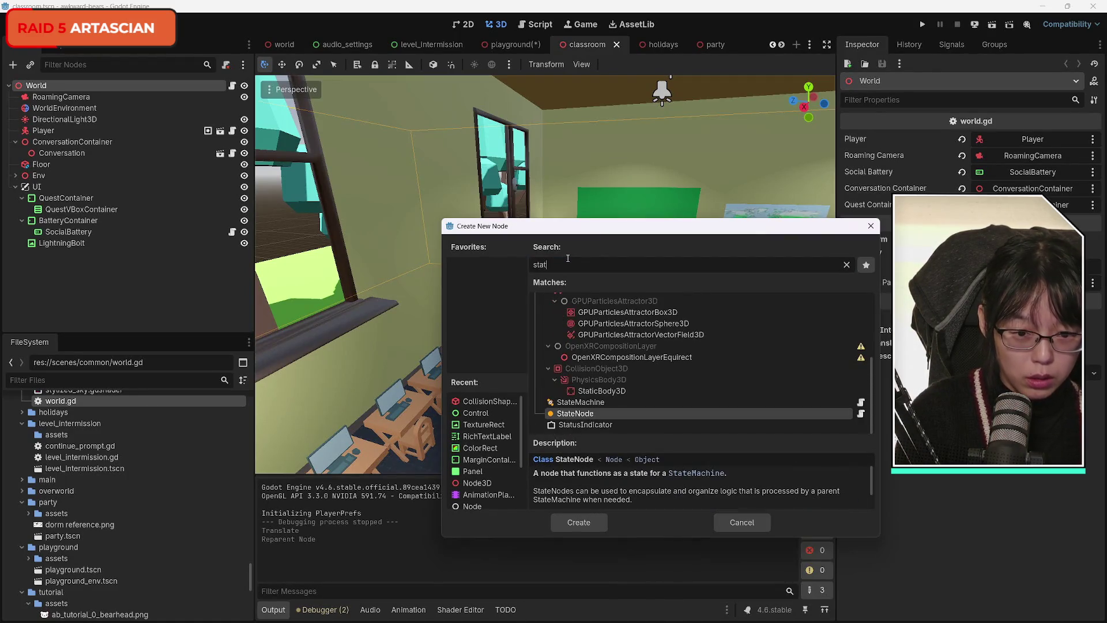
click(668, 390)
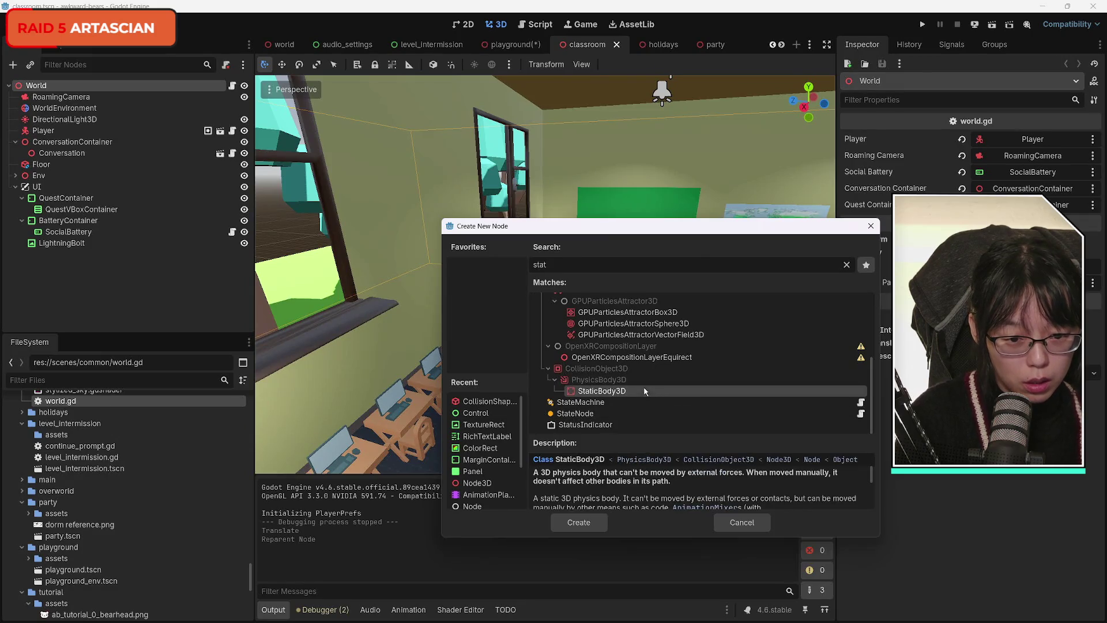
click(579, 522)
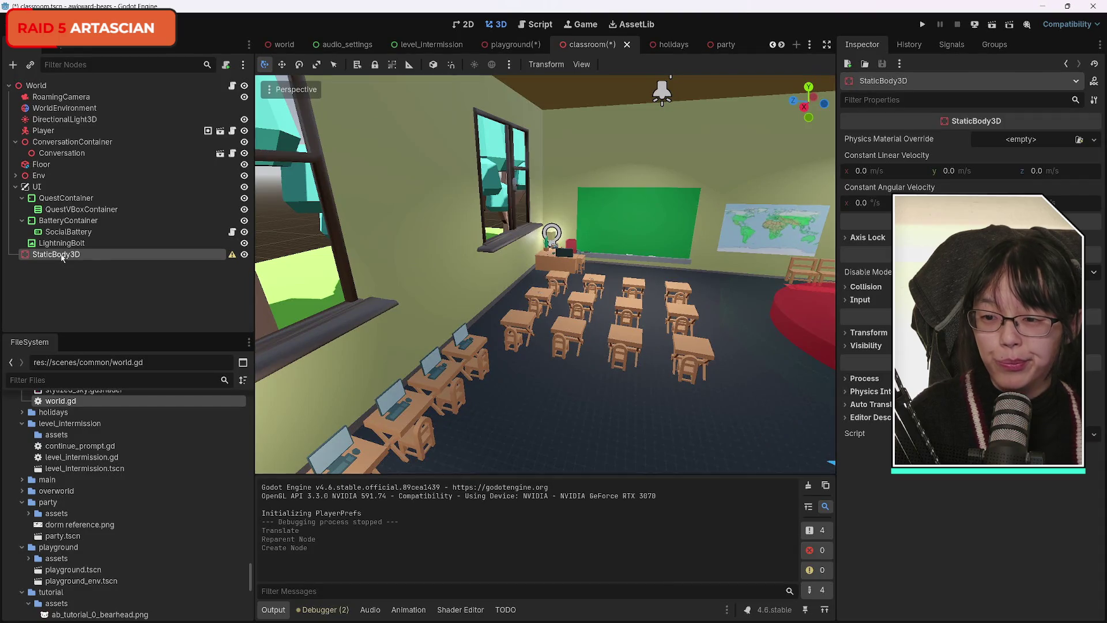
drag(62, 258, 74, 181)
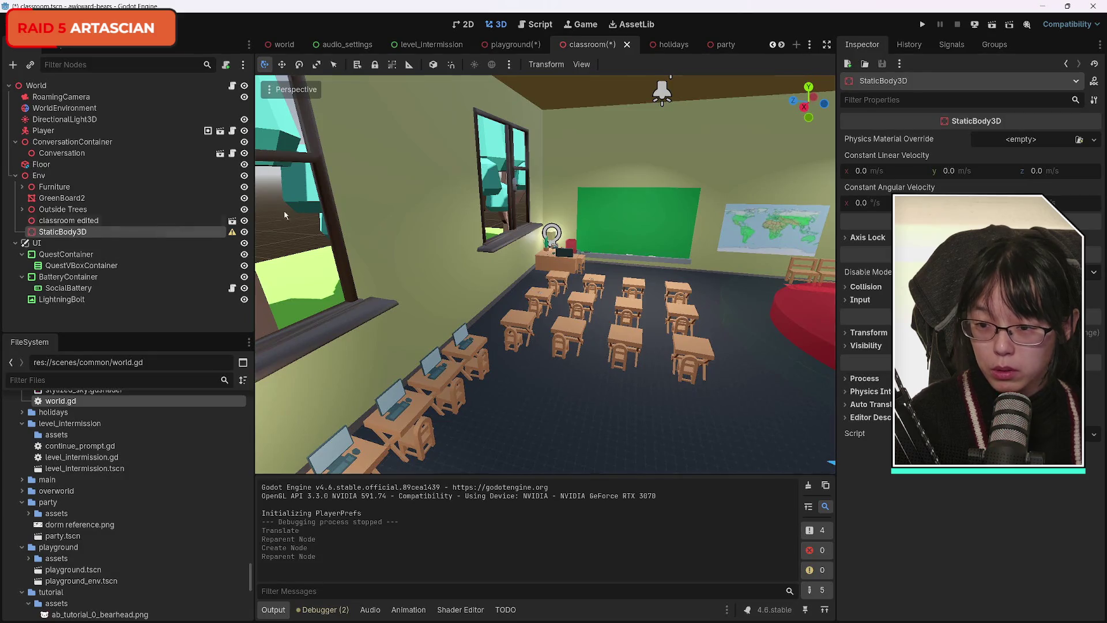
drag(75, 237, 71, 220)
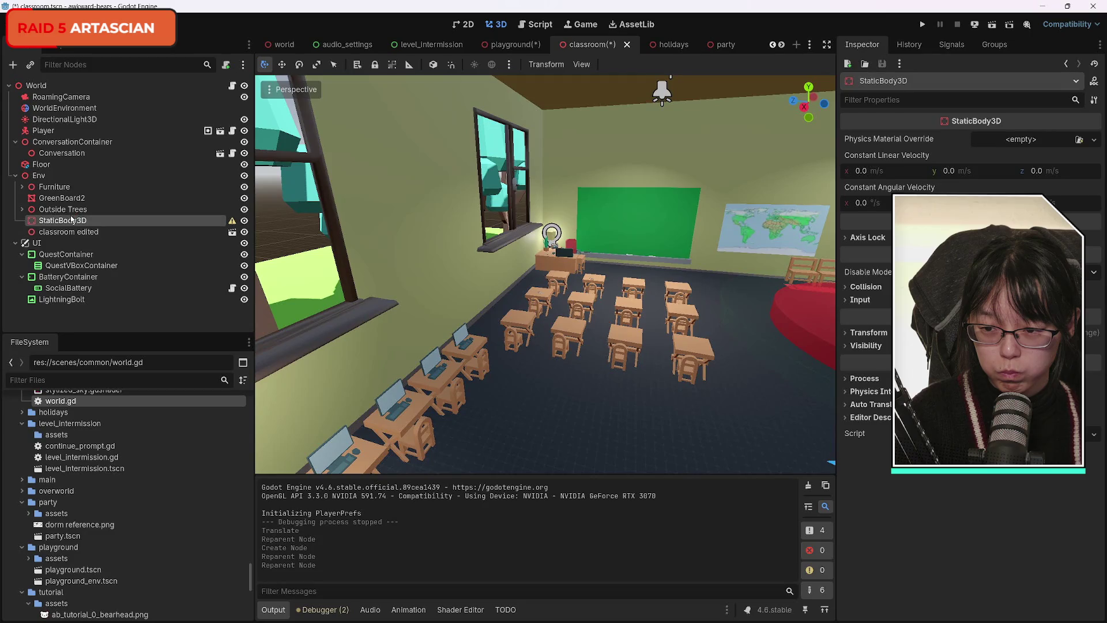
Step: Add a CollisionShape3D under StaticBody3D and set its Shape to a new BoxShape3D
click(13, 65)
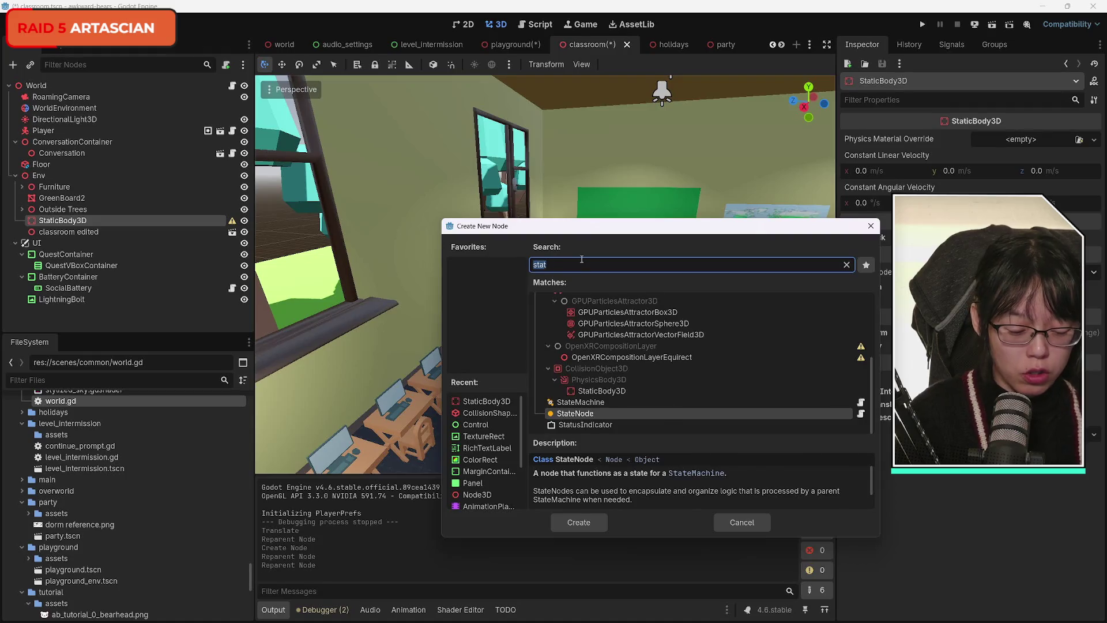
text(coll)
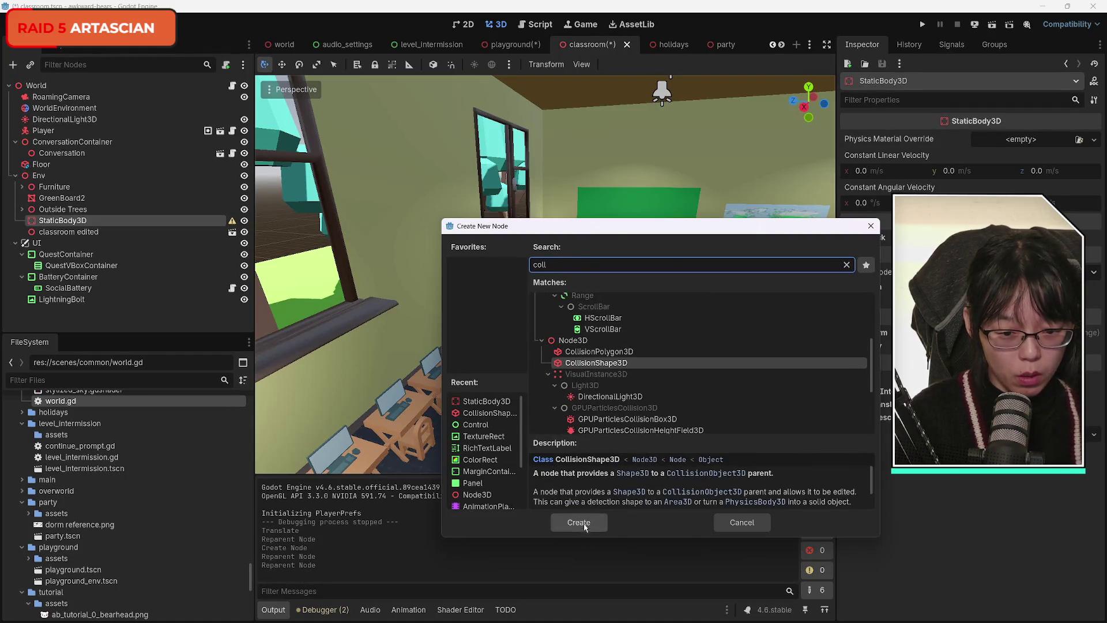
click(579, 522)
mouse_move(569, 404)
mouse_down()
mouse_move(395, 407)
mouse_move(554, 383)
mouse_move(571, 404)
mouse_move(581, 370)
mouse_move(539, 325)
mouse_move(519, 323)
mouse_up()
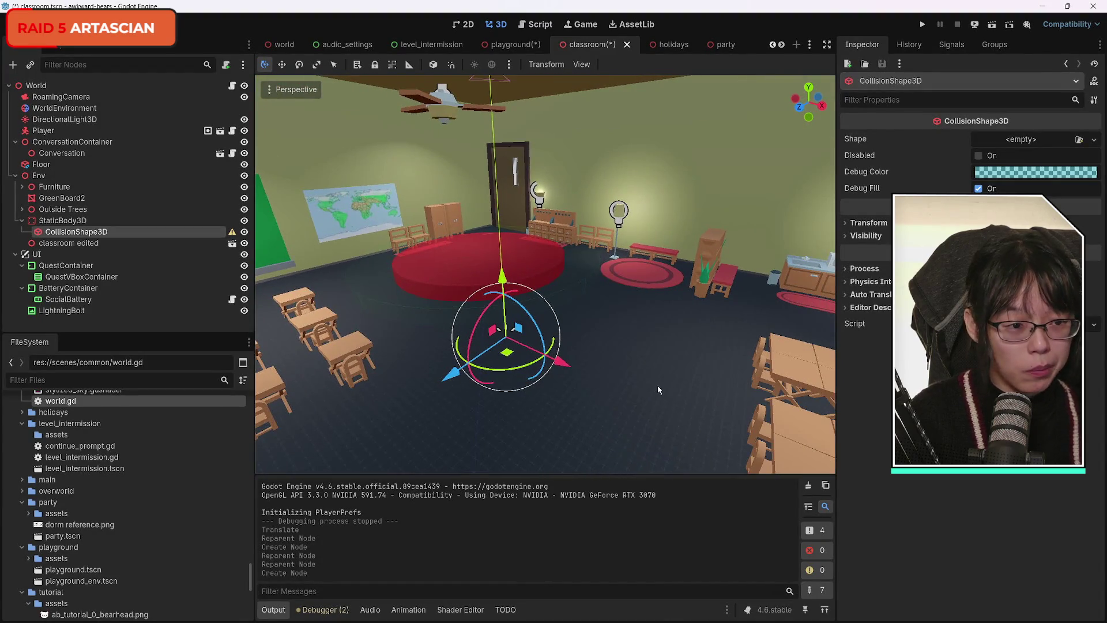
click(1094, 141)
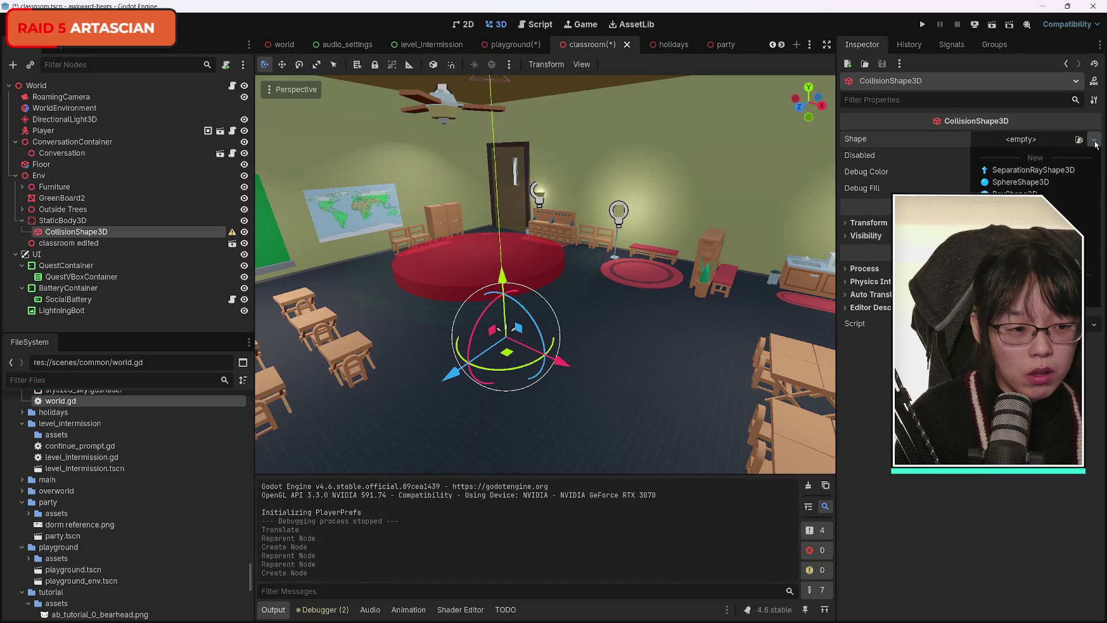
click(1049, 195)
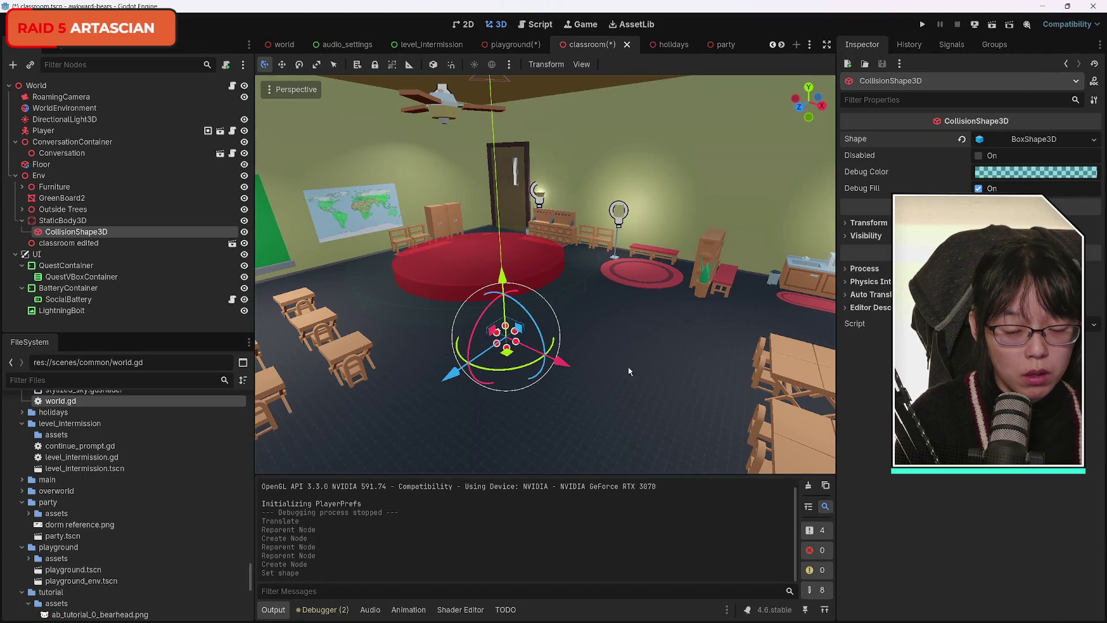
Step: Move the collision box over one of the classroom desks
drag(576, 403, 380, 403)
drag(704, 339, 627, 342)
mouse_move(531, 345)
mouse_down()
mouse_move(402, 361)
mouse_move(376, 378)
mouse_up()
mouse_move(592, 412)
mouse_down()
mouse_move(490, 413)
mouse_move(504, 392)
mouse_up()
drag(371, 339, 495, 323)
drag(522, 392, 516, 344)
drag(450, 290, 456, 294)
drag(517, 345, 518, 353)
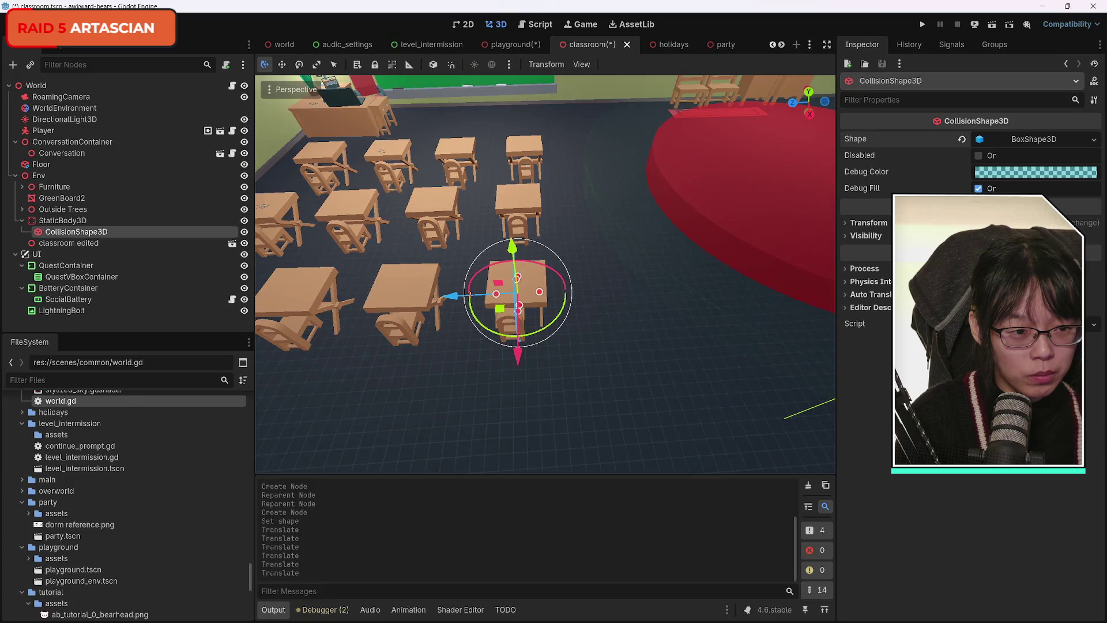
Step: Resize the box to 1.94 × 1.0 × 1.46 m and settle it onto the desk
click(982, 143)
drag(877, 178, 899, 177)
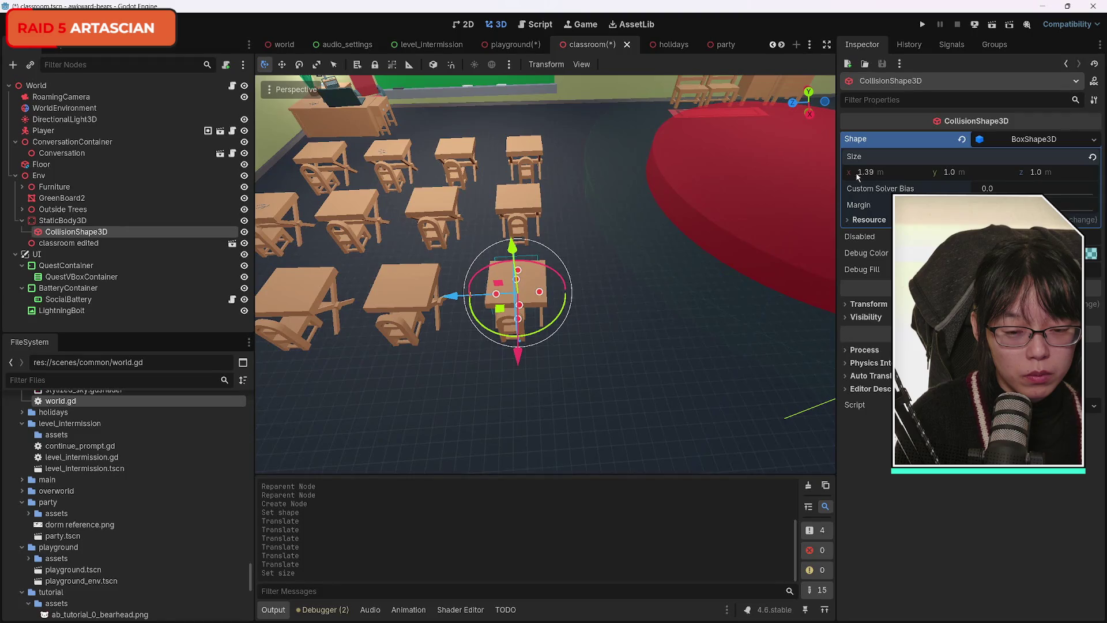
drag(510, 324, 513, 339)
drag(869, 175, 876, 176)
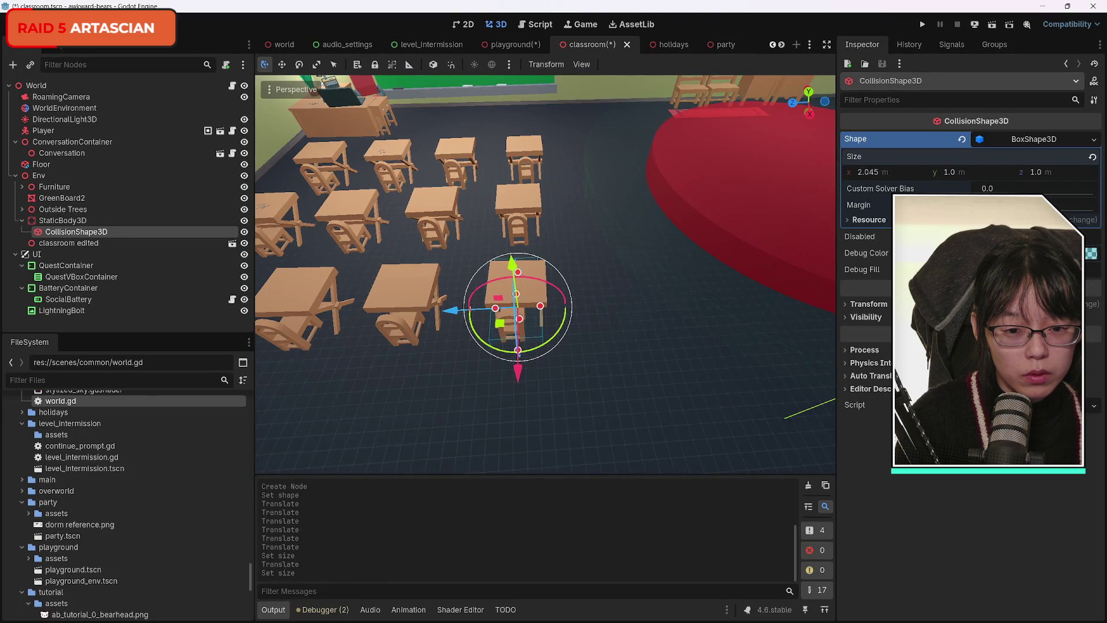
drag(518, 370, 526, 368)
drag(1040, 174, 1052, 174)
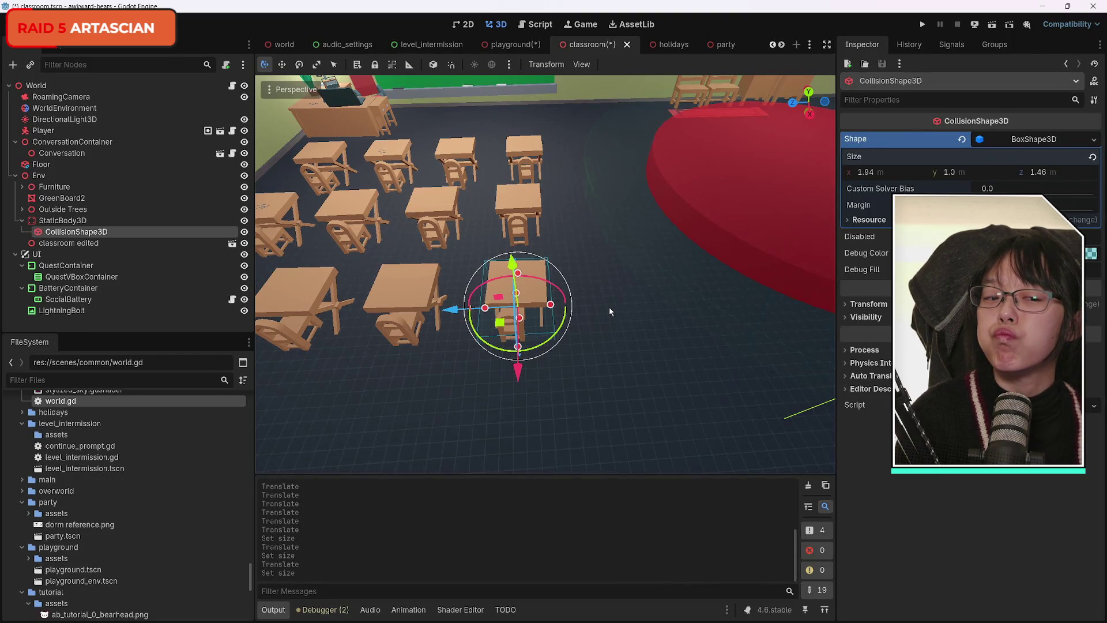
click(317, 306)
click(531, 341)
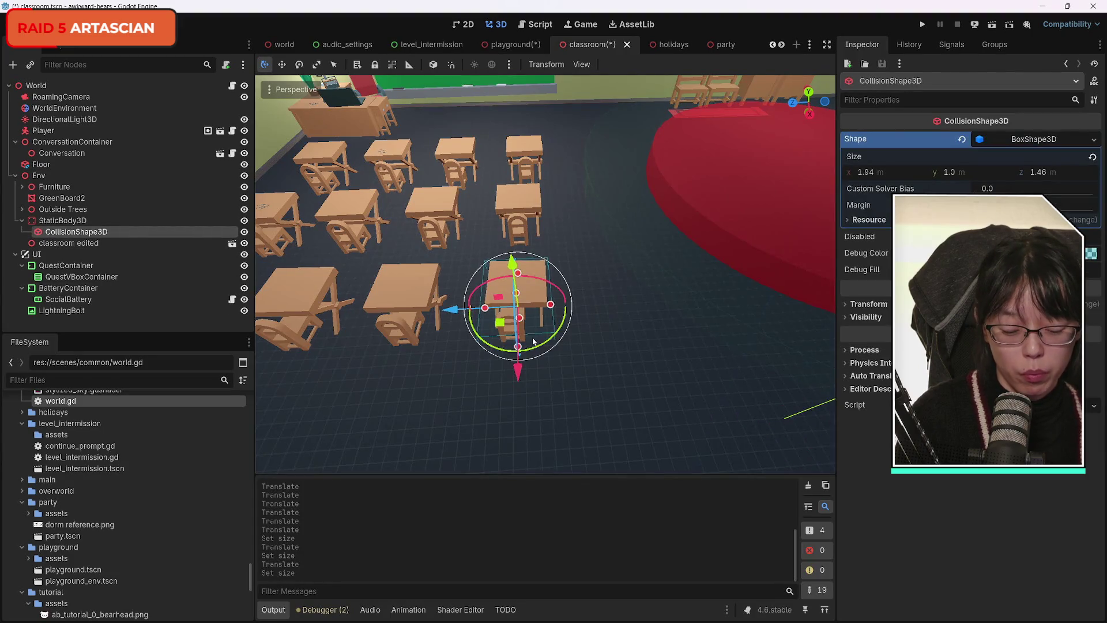
Step: Duplicate the desk collision box and move the copy onto the neighbouring desk
key(ctrl+d)
mouse_move(517, 359)
mouse_down()
mouse_move(519, 230)
mouse_move(455, 242)
mouse_move(621, 323)
mouse_up()
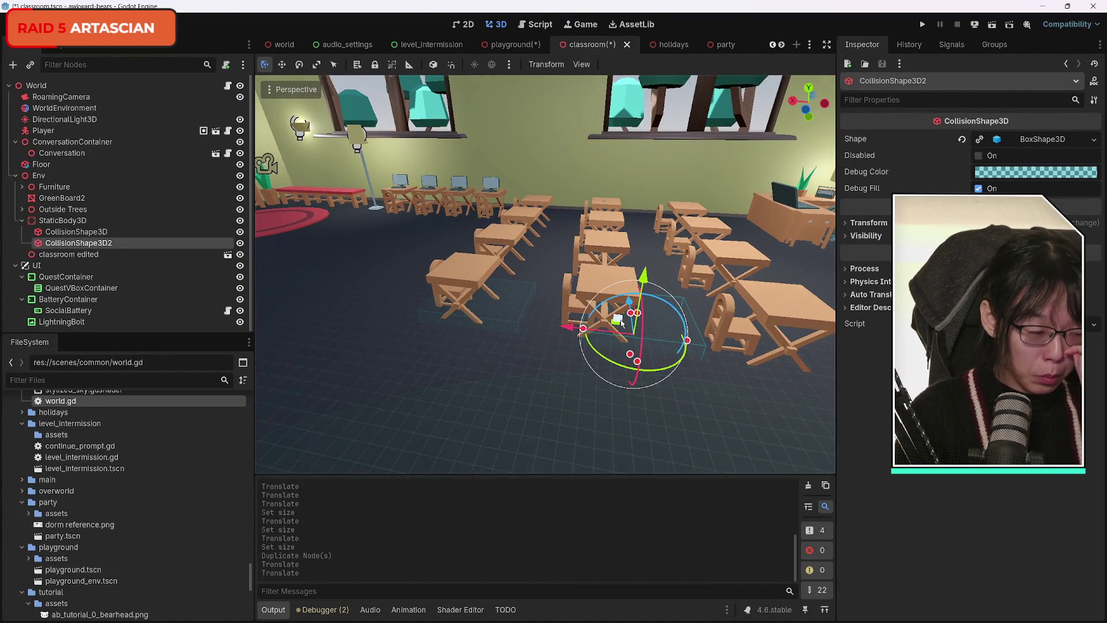
drag(582, 324, 541, 323)
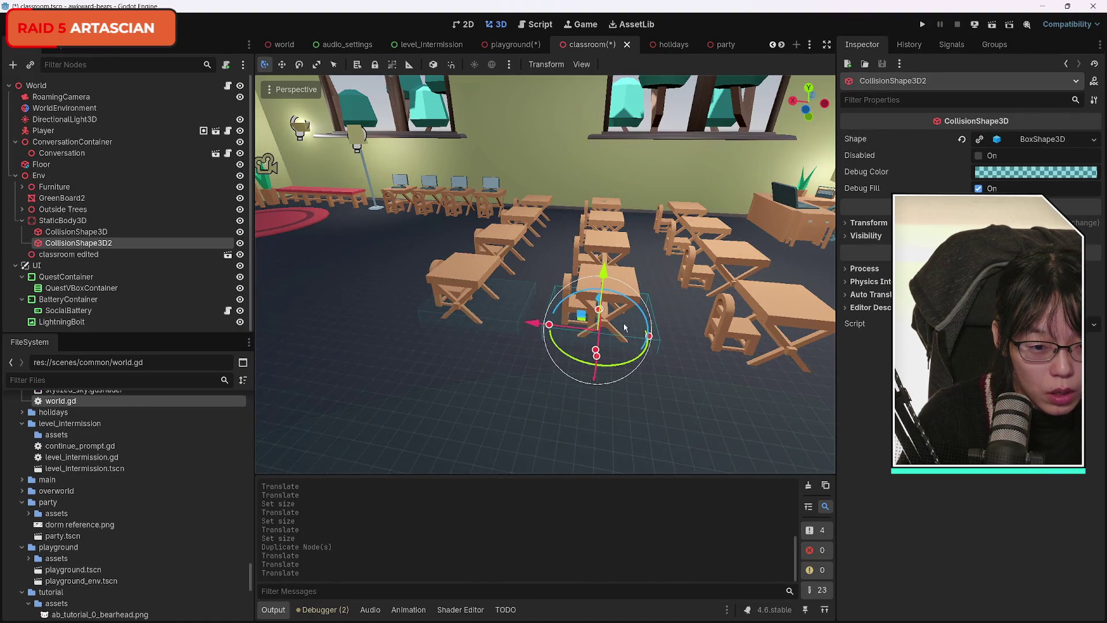
drag(607, 274, 592, 243)
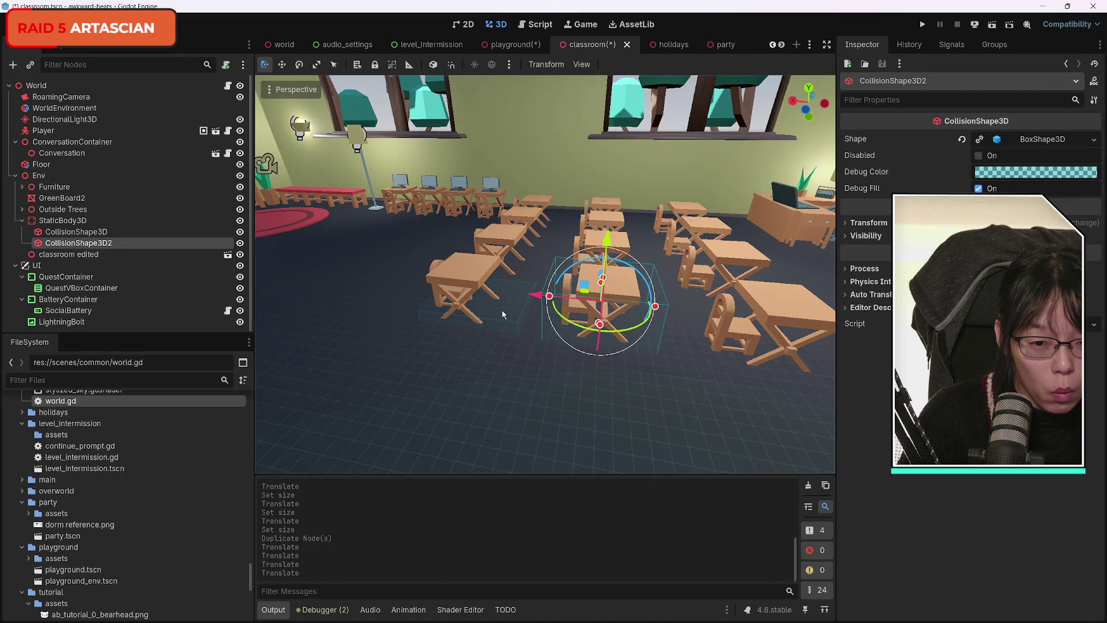
Step: Reposition the first box and narrow its width to 1.39 m
click(76, 232)
drag(474, 257, 464, 220)
scroll(473, 323, up, 3)
key(a)
drag(449, 313, 434, 312)
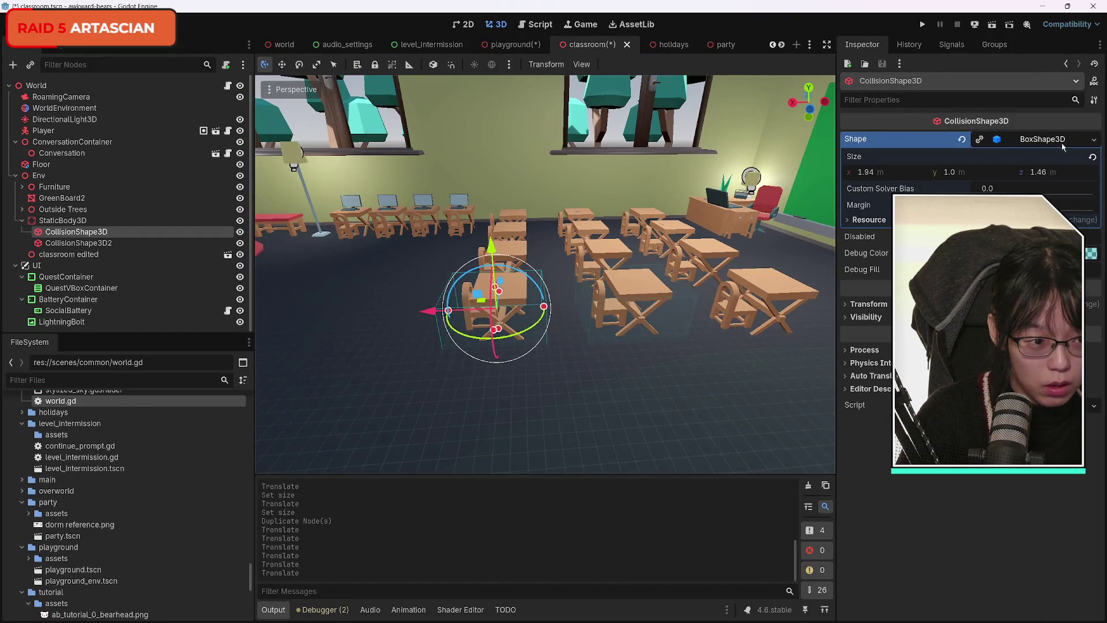
drag(1037, 174, 1021, 174)
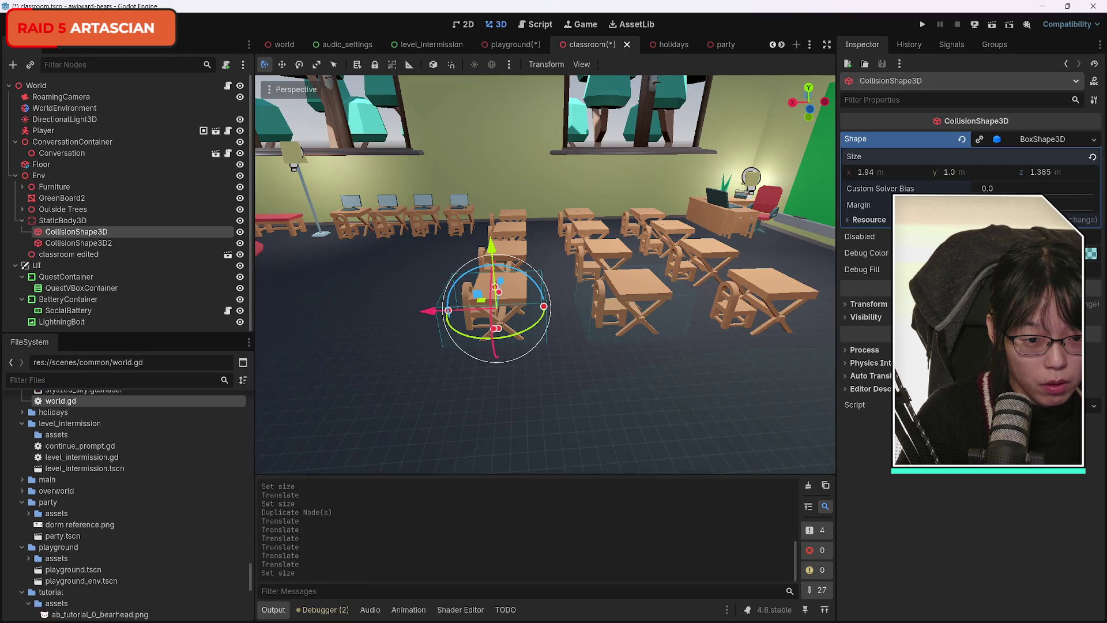
key(ctrl+z)
drag(871, 172, 848, 171)
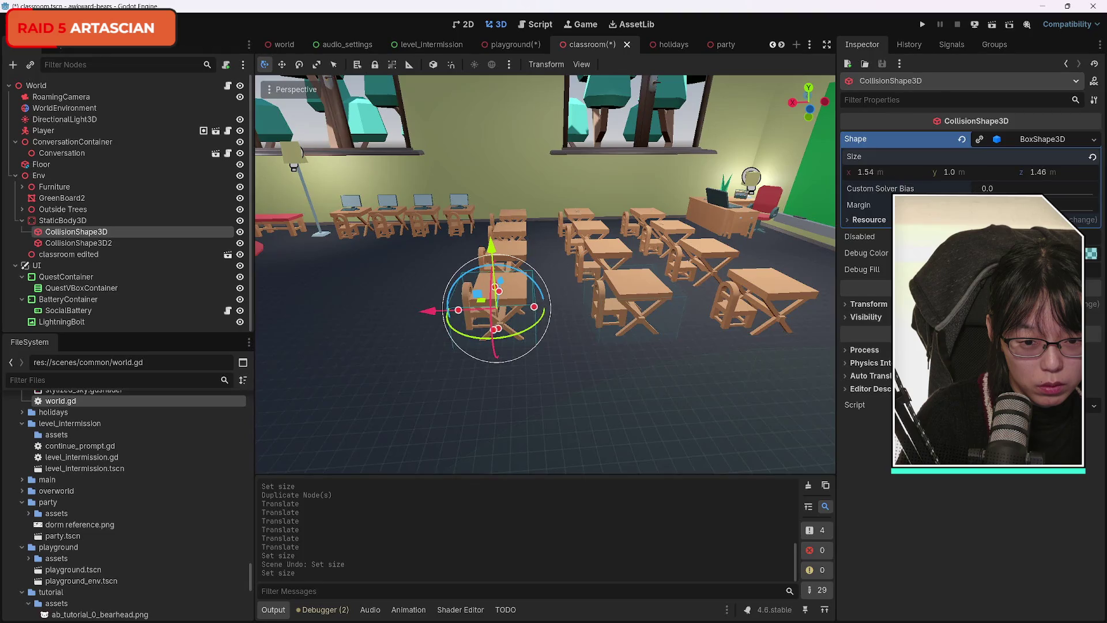
drag(756, 323, 720, 323)
key(a)
drag(874, 176, 864, 176)
drag(672, 343, 732, 334)
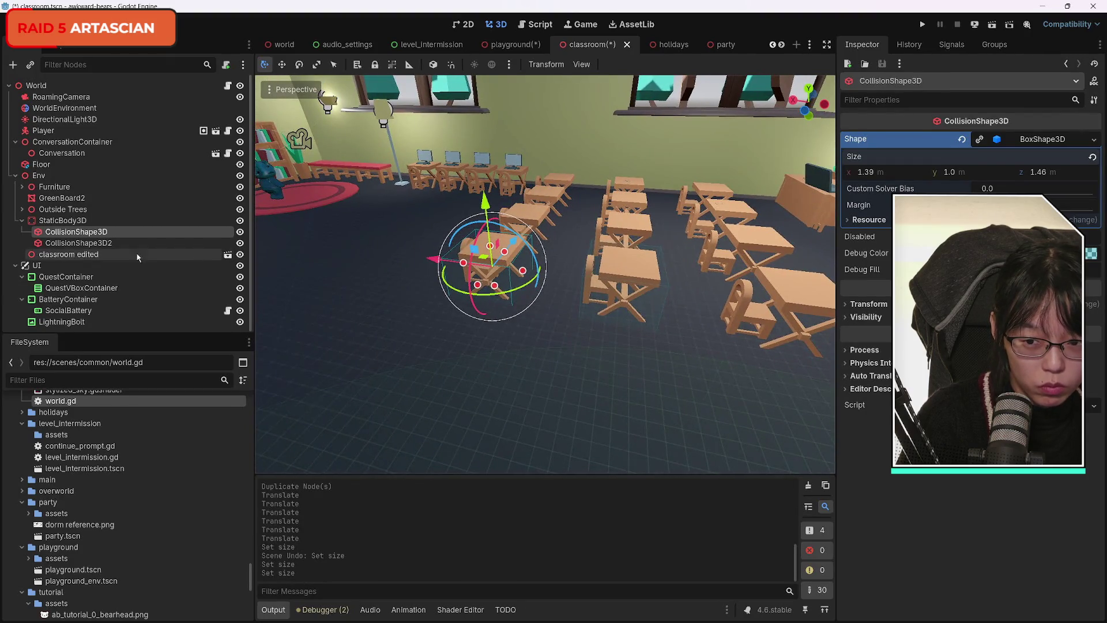
Step: Nudge the second desk box into place and duplicate it
click(79, 243)
drag(557, 274, 555, 275)
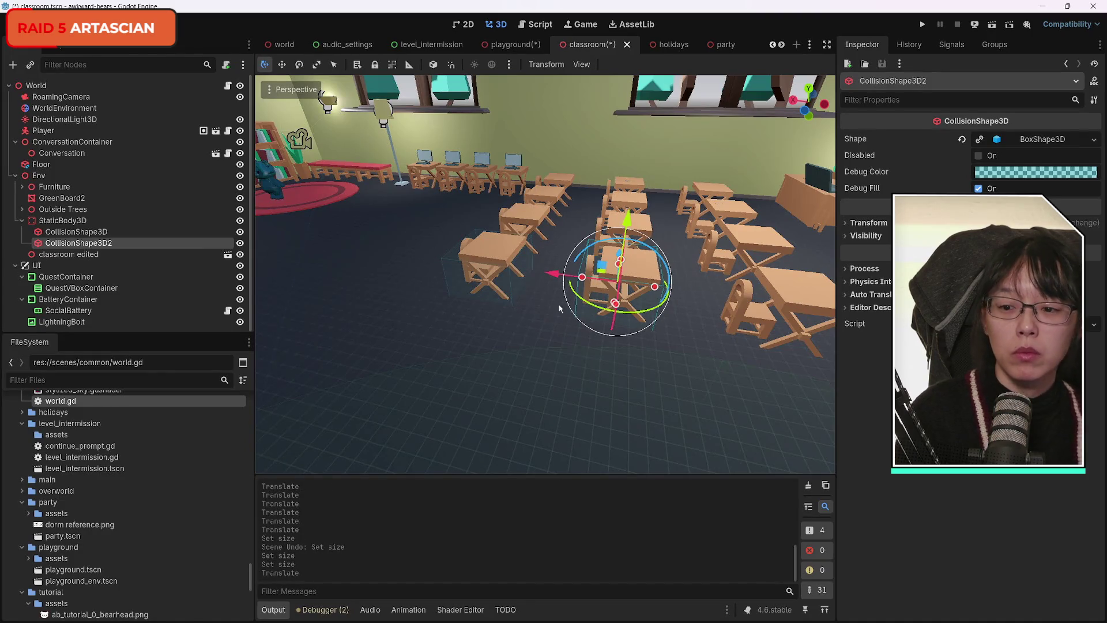
click(144, 231)
click(169, 245)
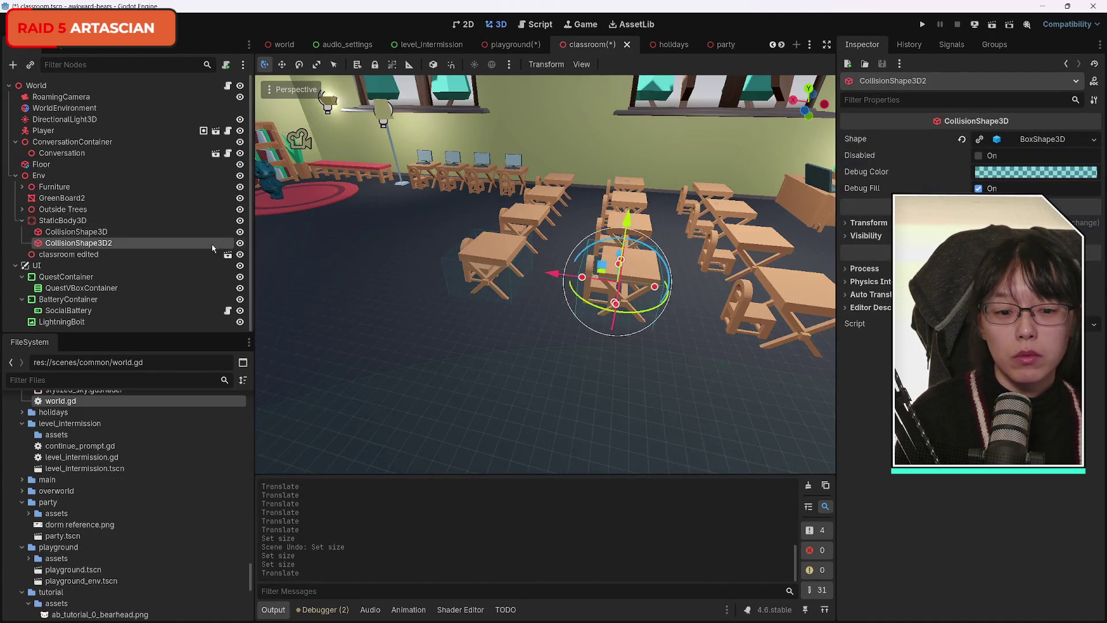
key(ctrl+d)
Step: Move the third collision box over its desk
drag(554, 275, 701, 305)
key(w)
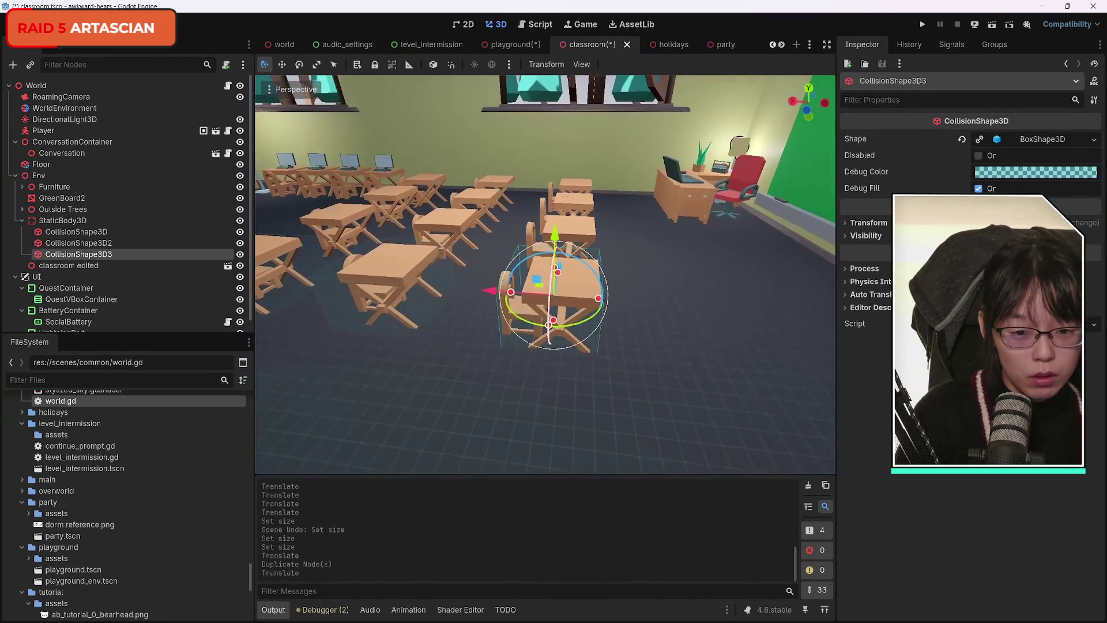
key(s)
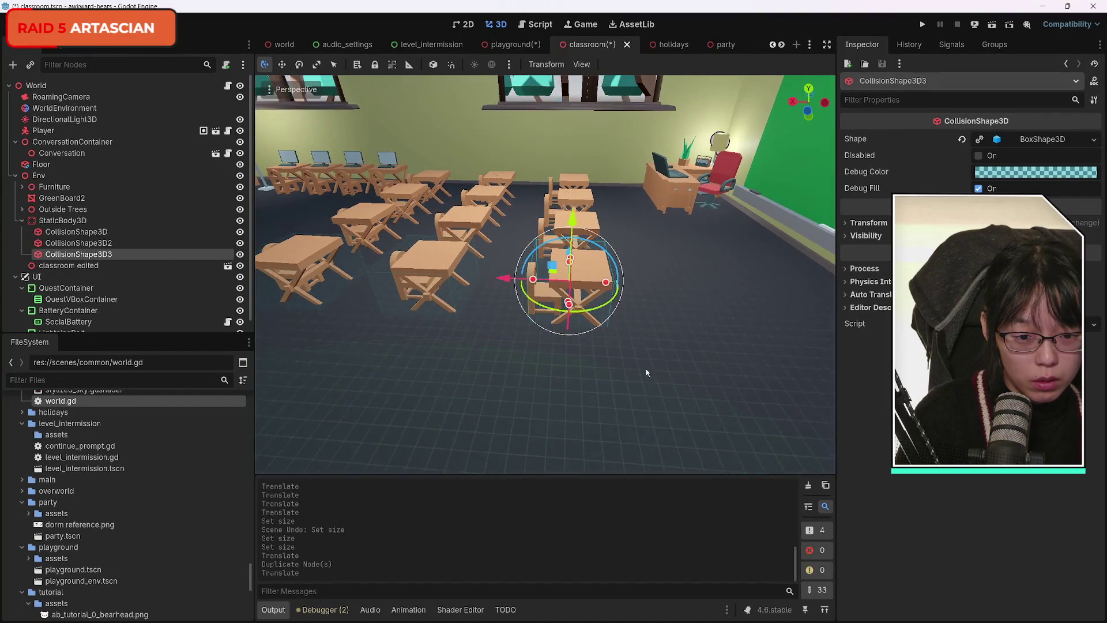
drag(506, 282, 505, 281)
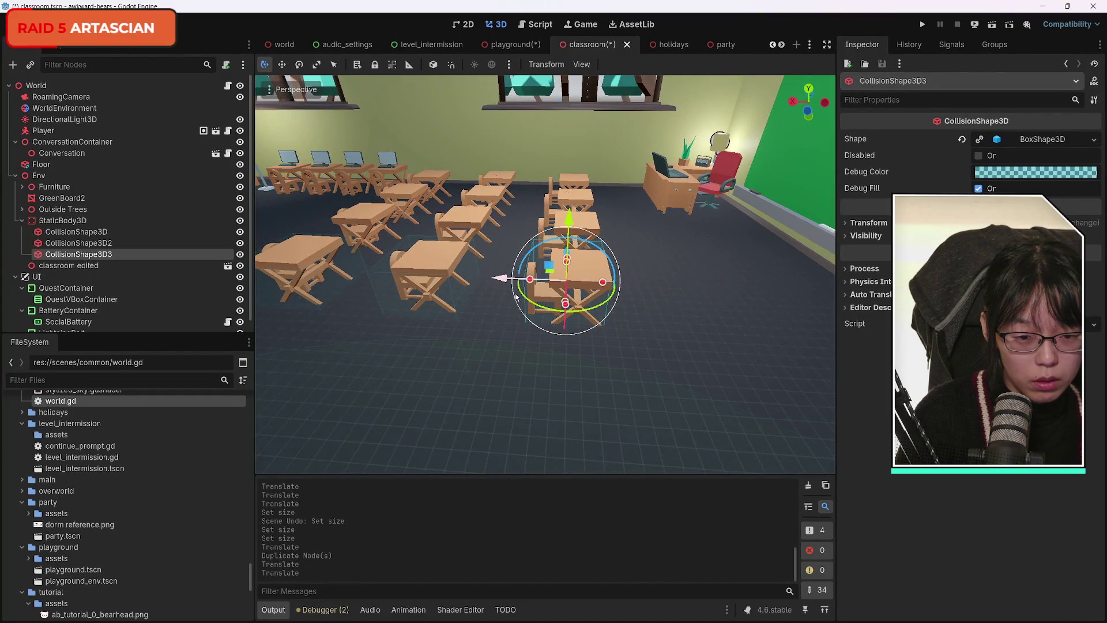
key(s)
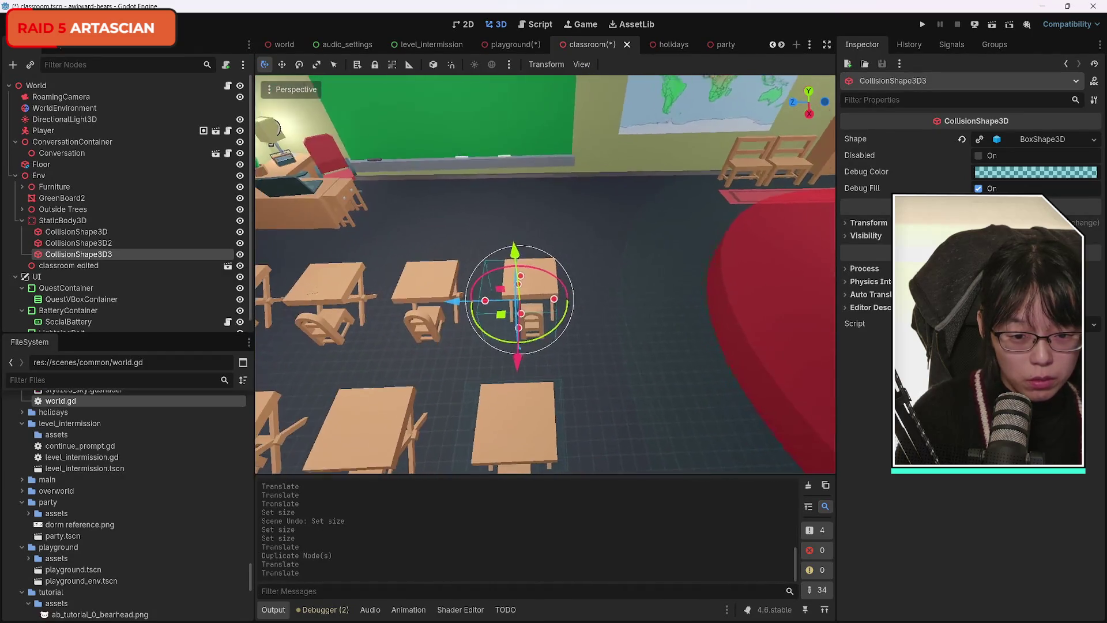
drag(464, 276, 473, 275)
drag(535, 329, 535, 331)
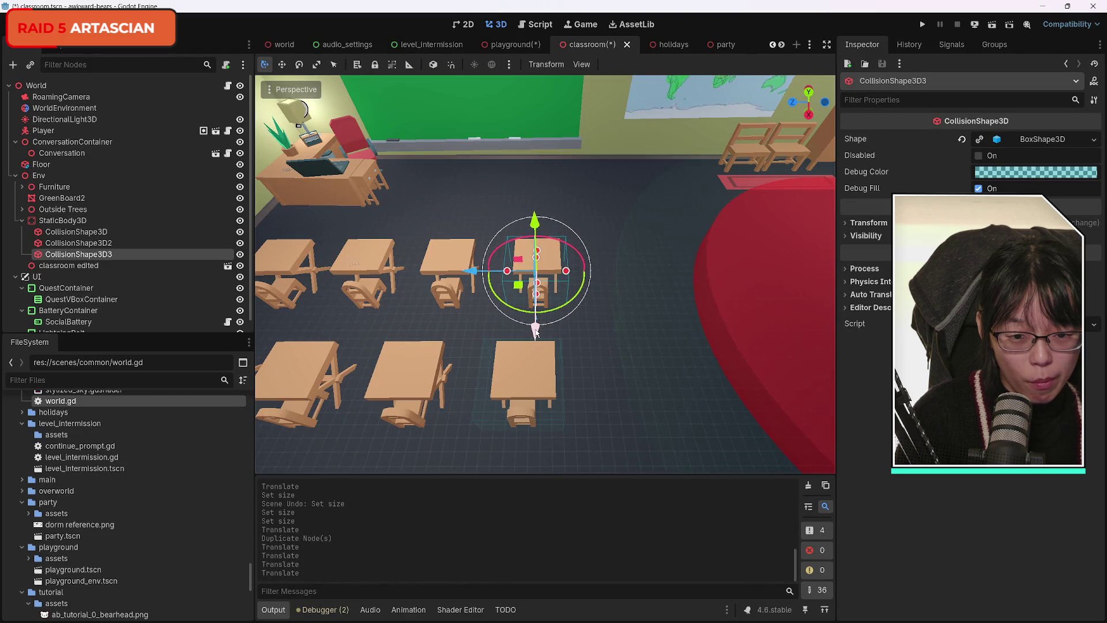
key(s)
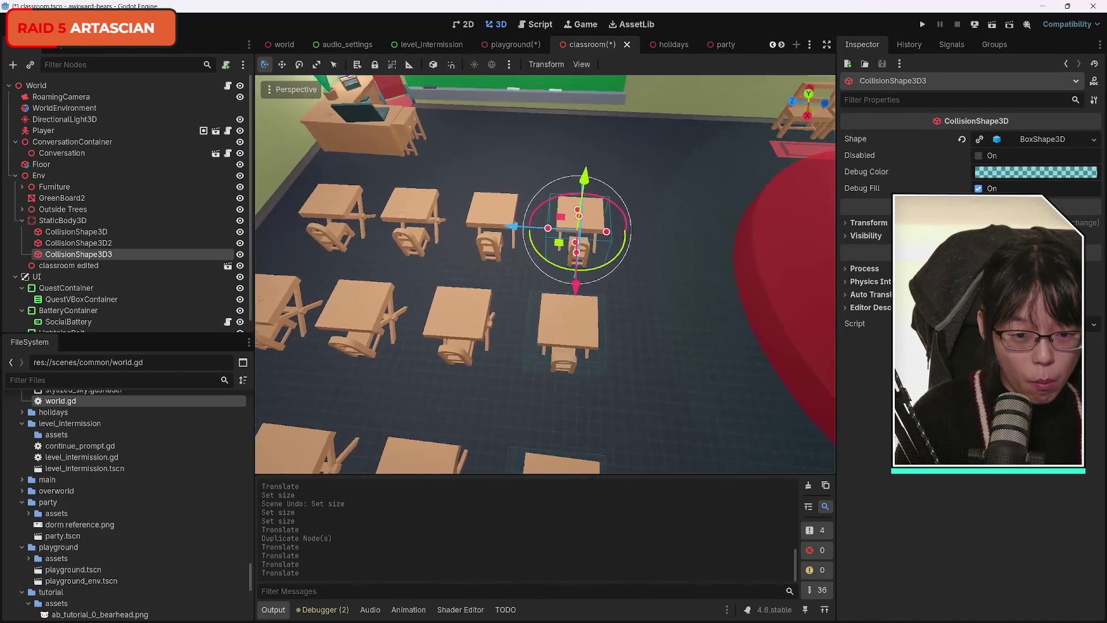
Step: Trim the box size to 1.39 × 1.0 × 1.185 m, realign the first two boxes, and select all three
click(932, 143)
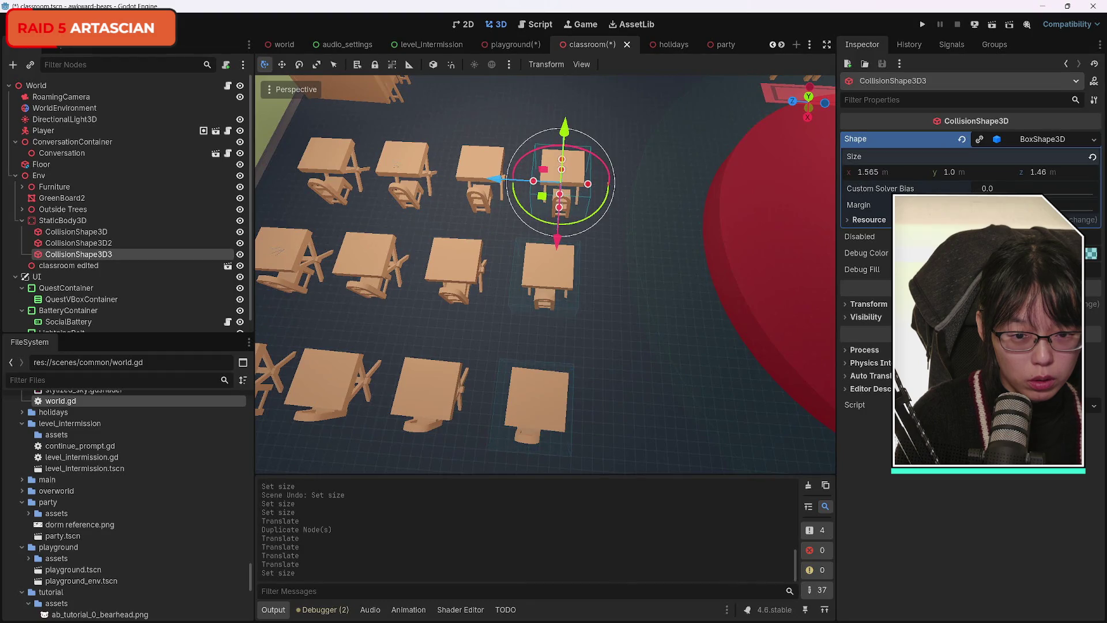
key(ctrl+z)
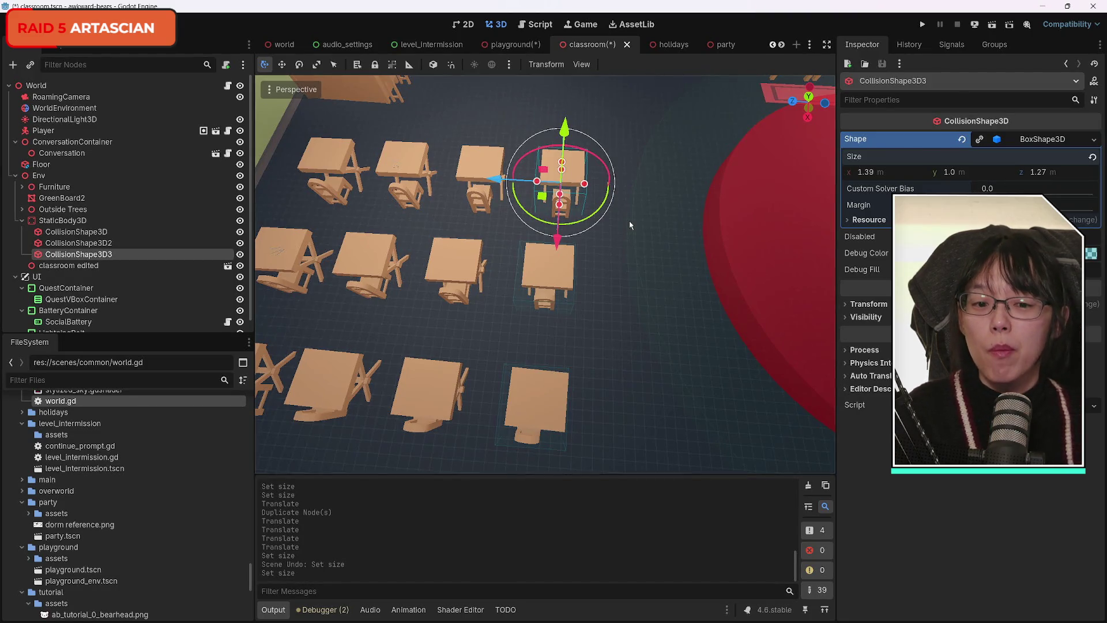
click(96, 243)
drag(491, 276, 489, 278)
click(110, 232)
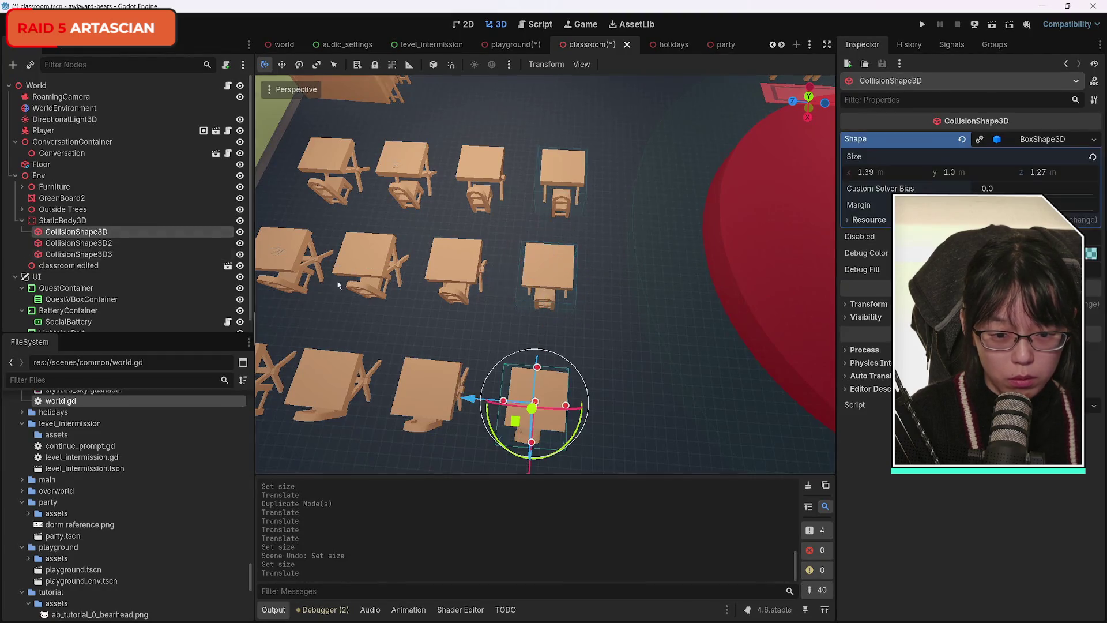
drag(472, 400, 475, 402)
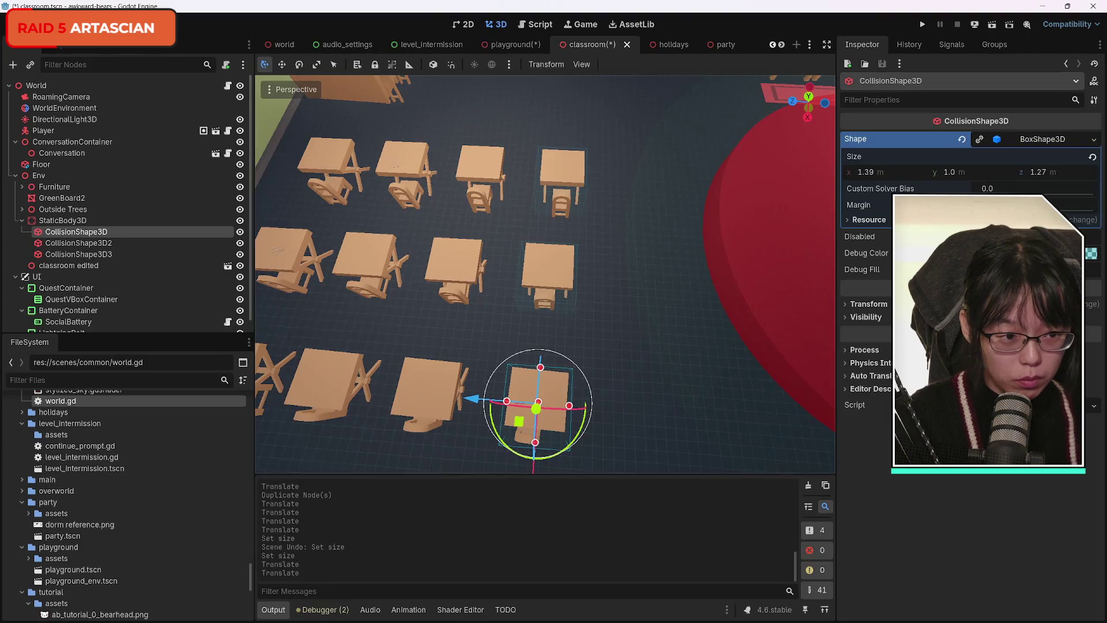
drag(1062, 172, 1056, 172)
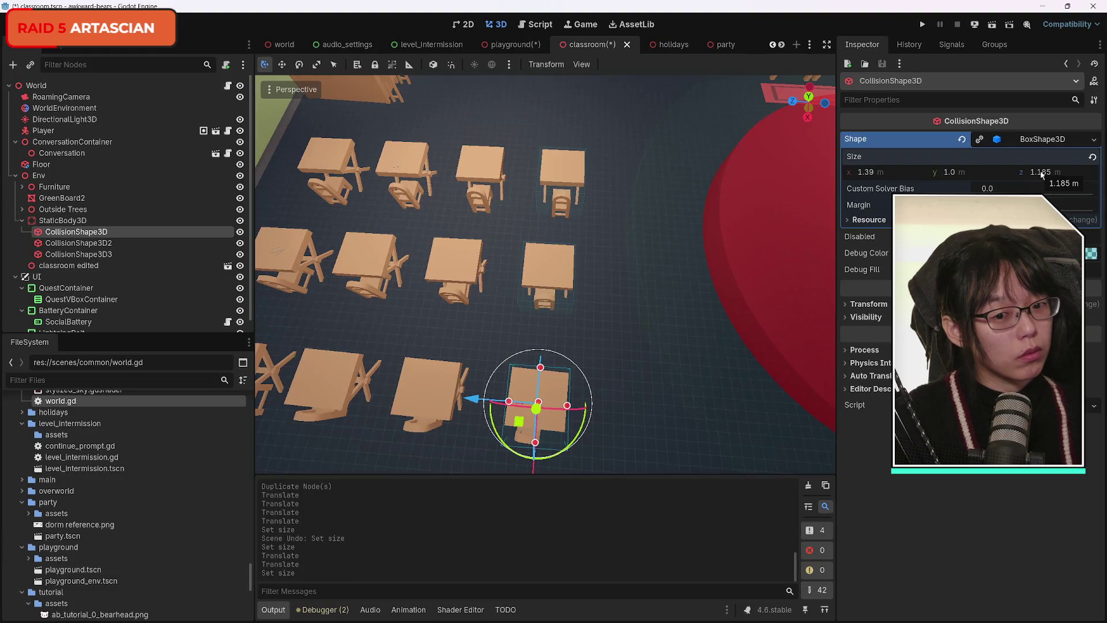
shift+click(87, 255)
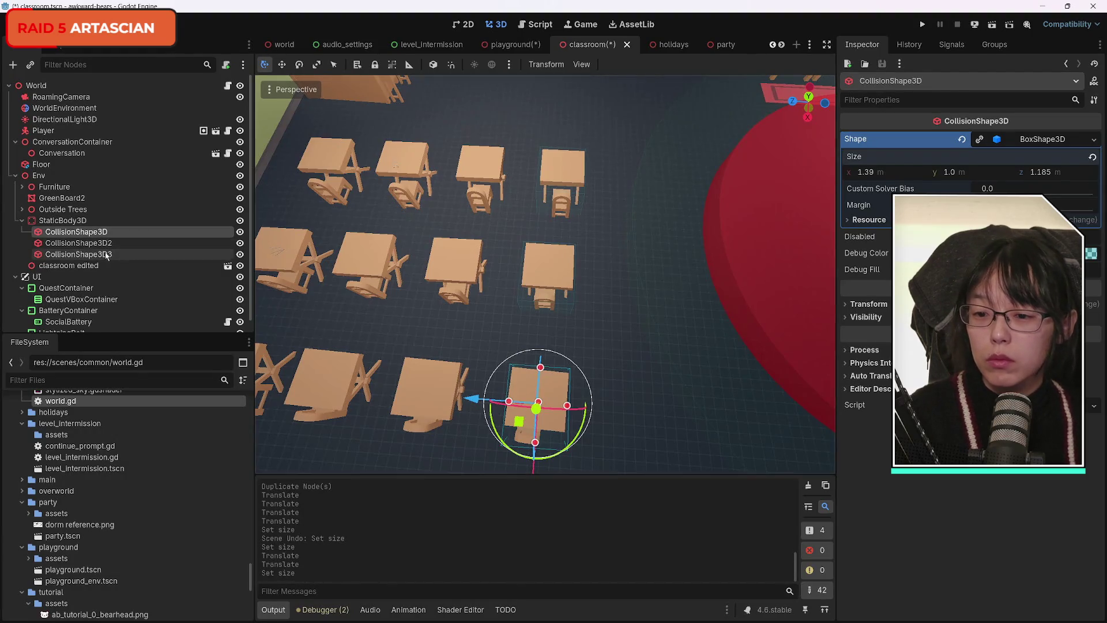
click(87, 233)
Step: Duplicate the three desk boxes onto the next desk row and line them up
click(87, 221)
click(90, 232)
shift+click(98, 255)
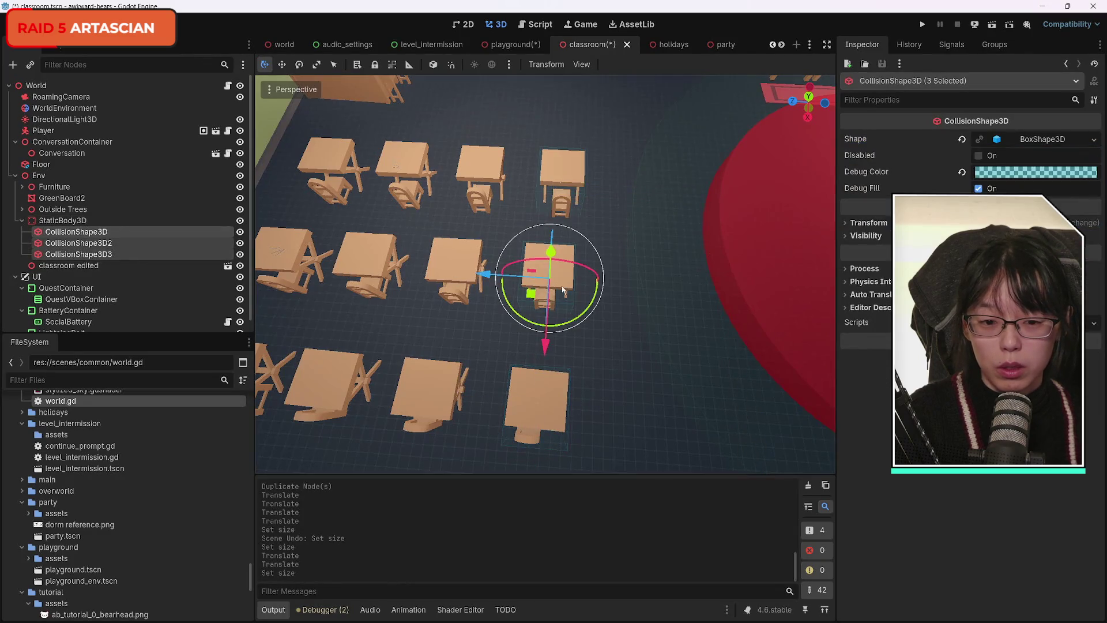
key(ctrl+d)
drag(483, 275, 397, 268)
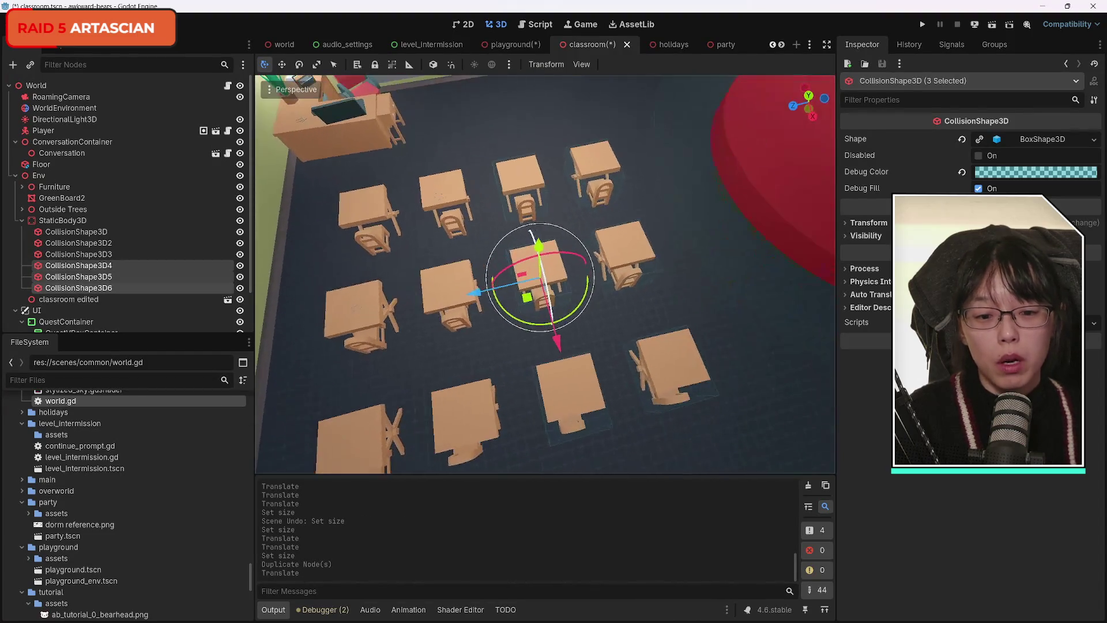
key(a)
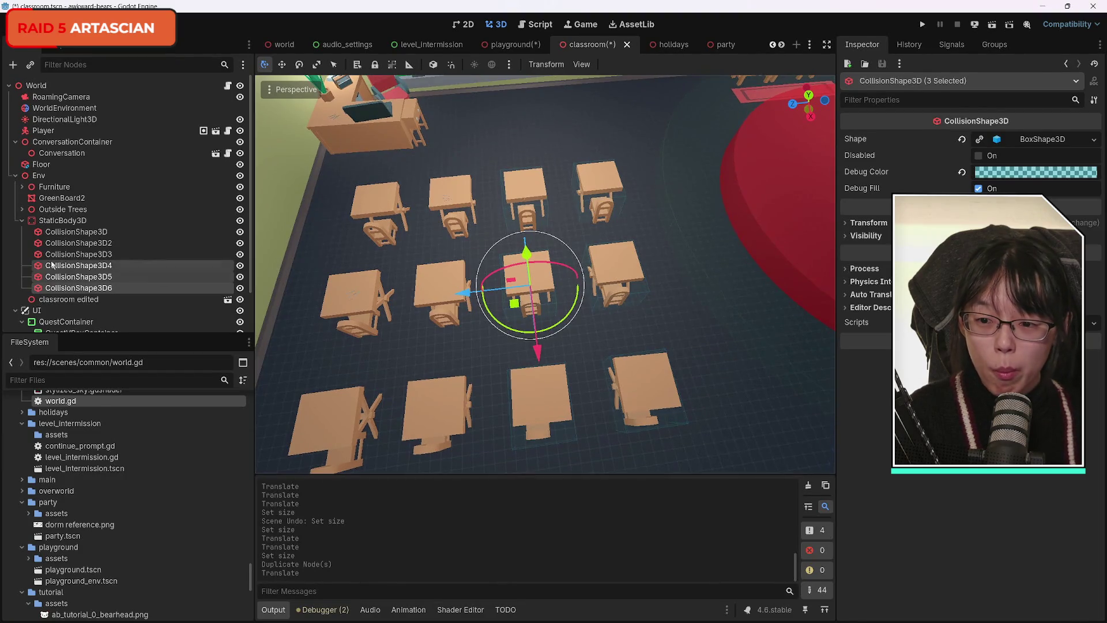
click(96, 288)
drag(457, 205, 460, 204)
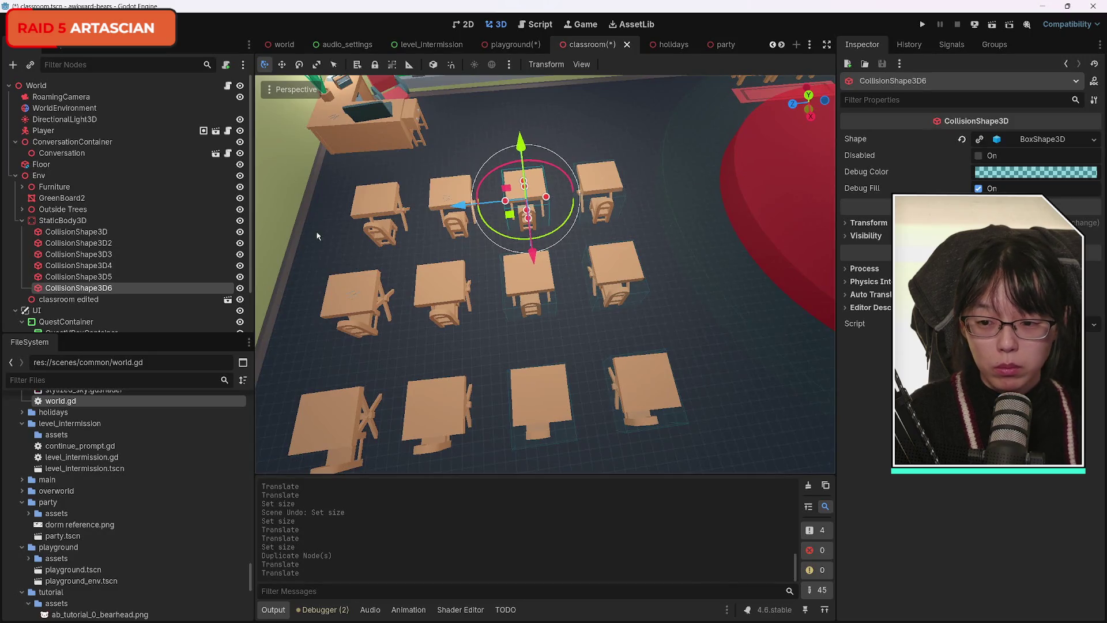
shift+click(115, 265)
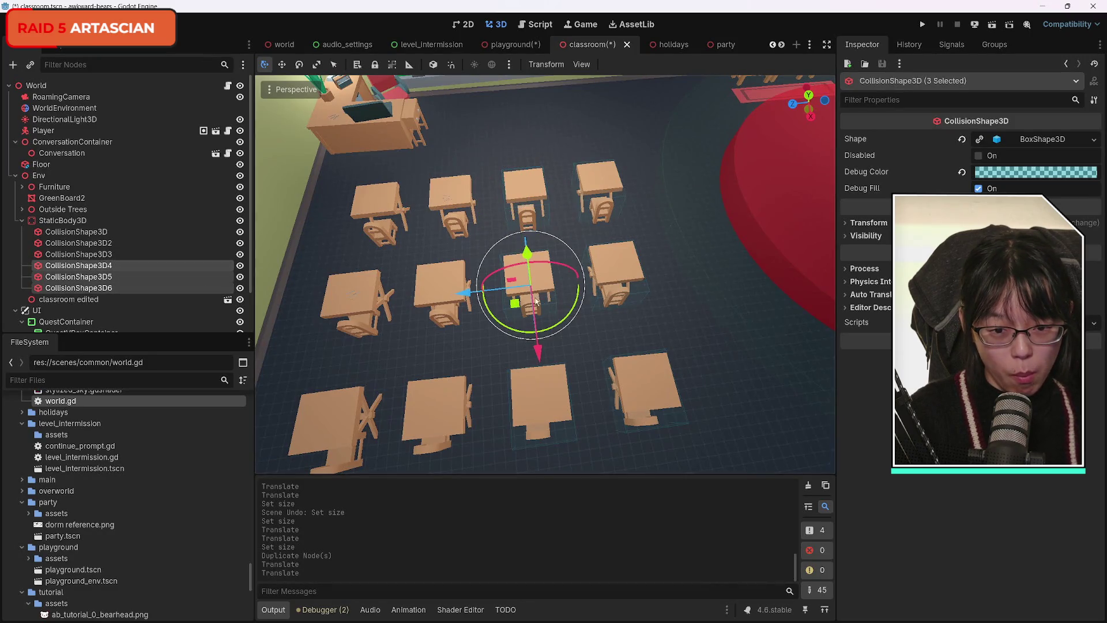
Step: Copy the boxes onto two more desk rows and save the classroom scene
key(ctrl+d)
drag(540, 300, 484, 343)
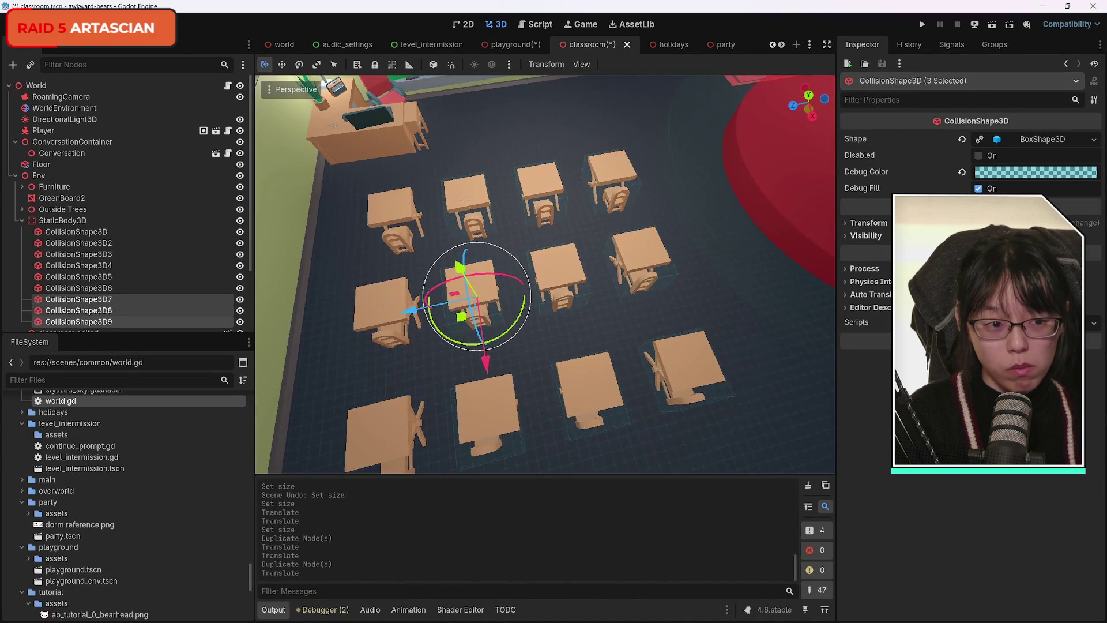
mouse_move(485, 365)
mouse_down()
mouse_move(444, 331)
mouse_move(454, 345)
mouse_up()
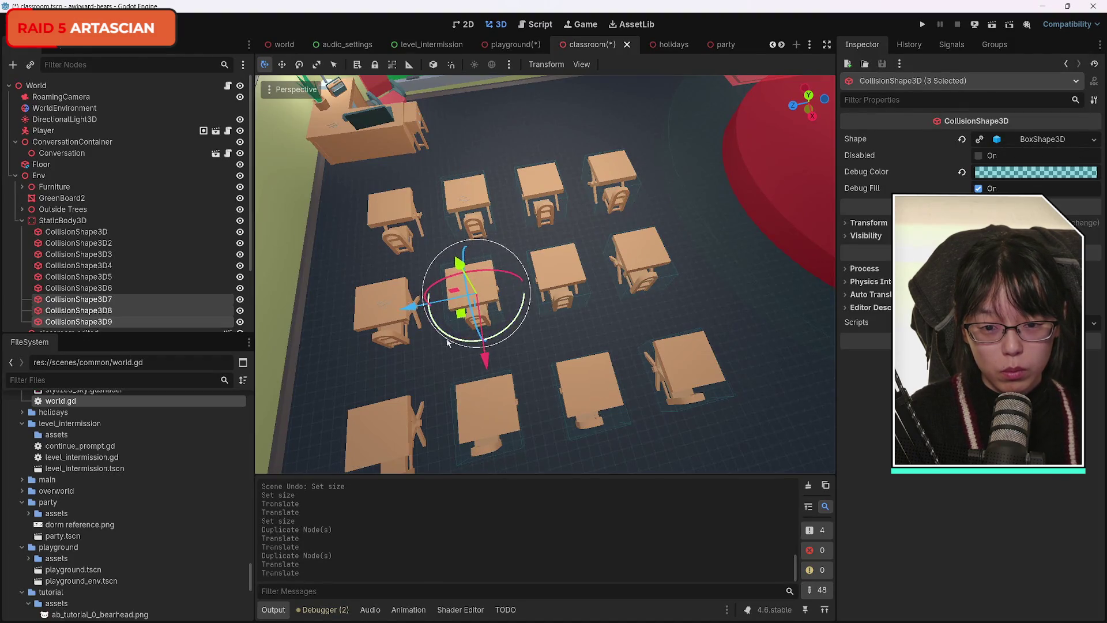
drag(415, 310, 320, 315)
key(ctrl+d)
drag(470, 347, 512, 327)
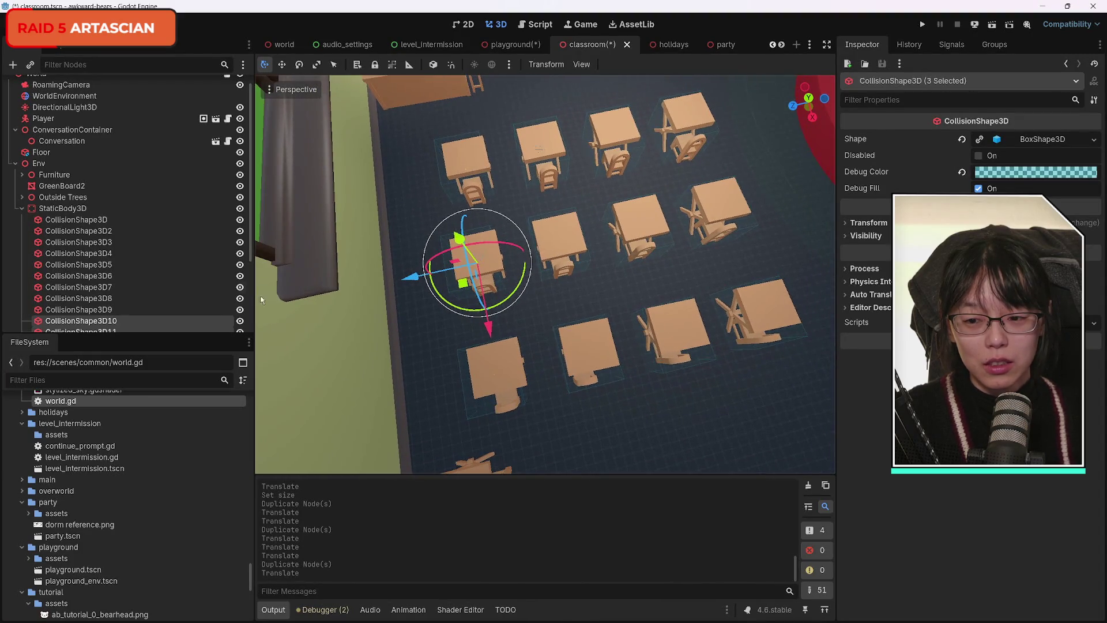
drag(411, 277, 422, 277)
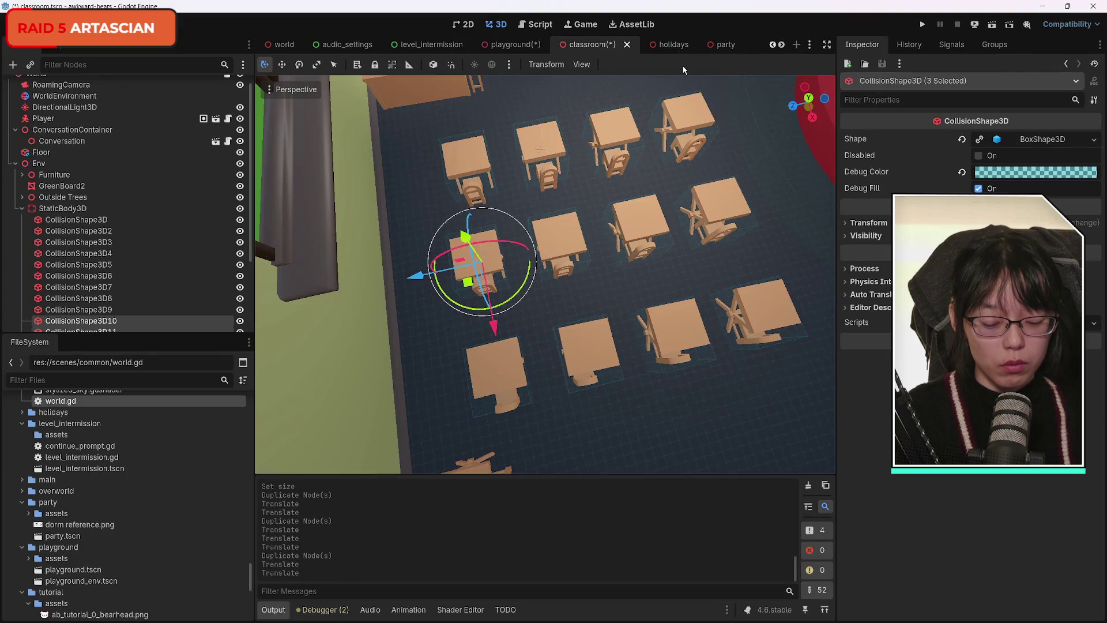
key(ctrl+s)
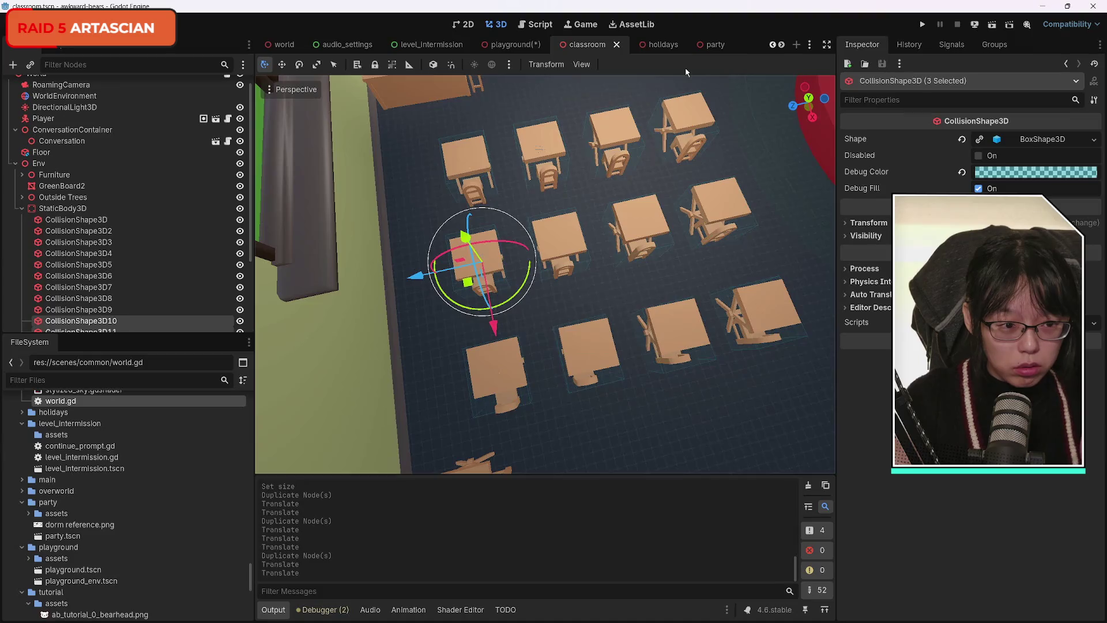
mouse_move(700, 383)
mouse_down()
mouse_move(536, 346)
mouse_move(640, 357)
mouse_move(314, 311)
mouse_move(727, 429)
mouse_up()
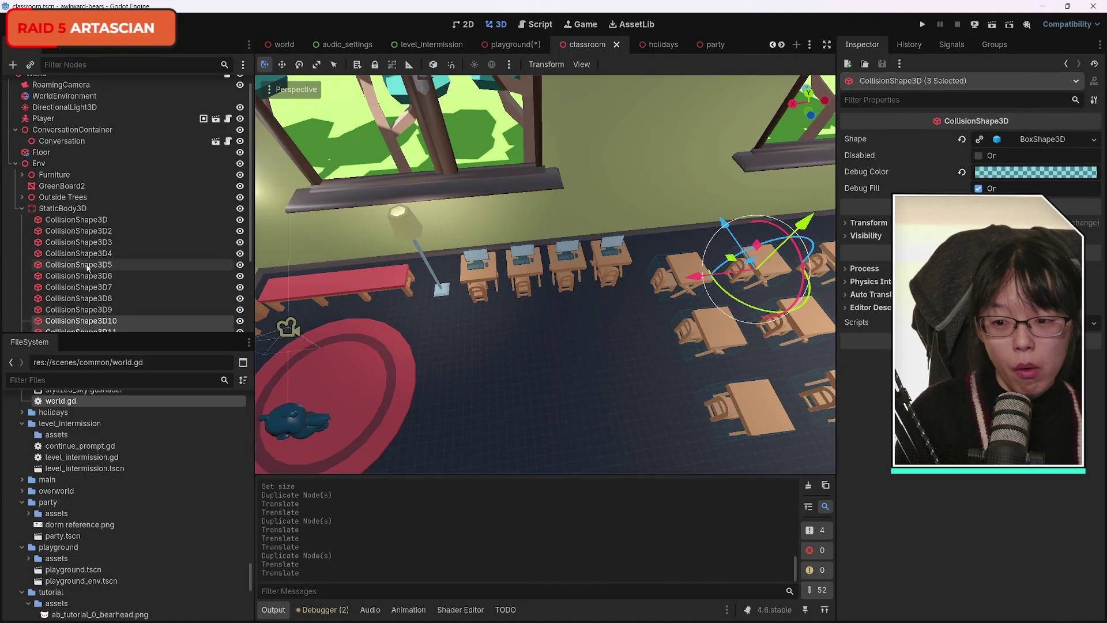
Step: Give CollisionShape3D10 a unique shape, duplicate it uniquely, and move the copy onto the computer desks
scroll(116, 230, down, 3)
click(81, 242)
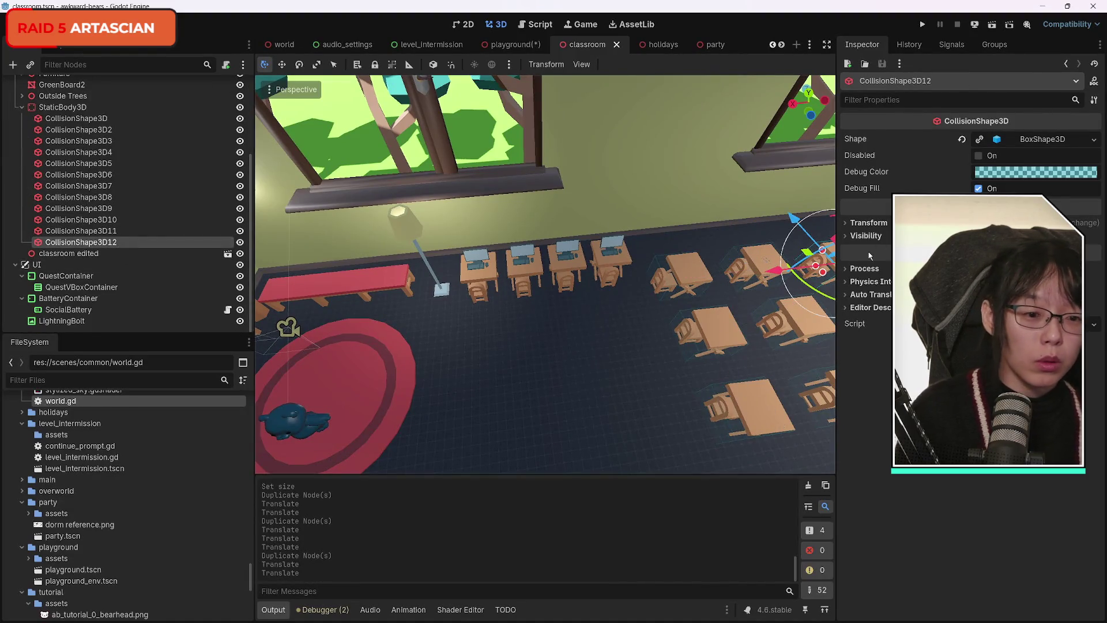
key(Up)
key(Up)
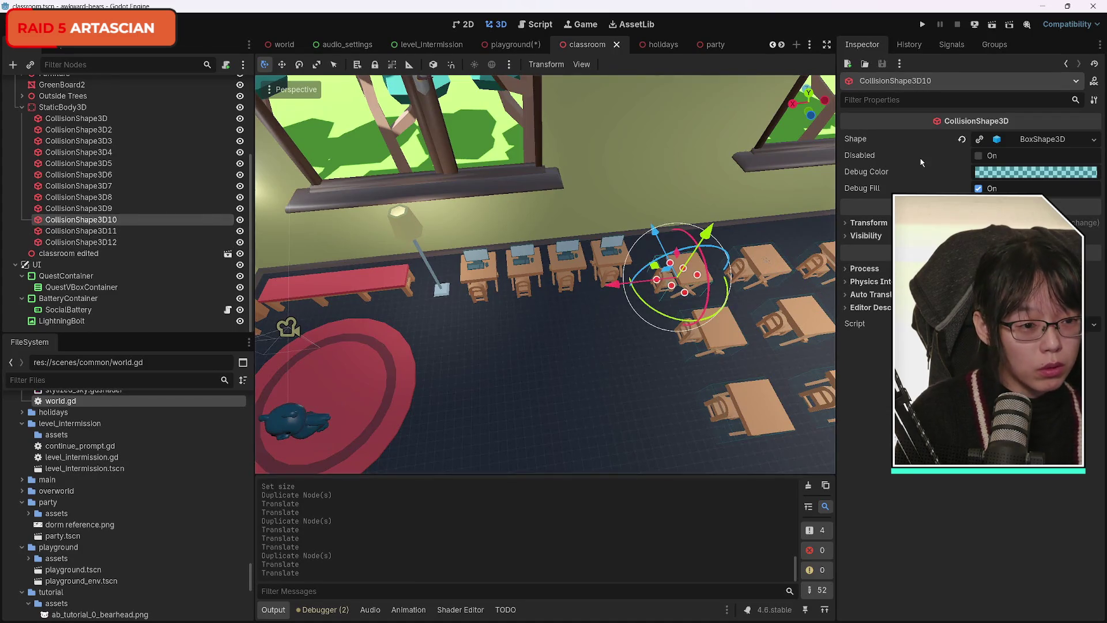
click(979, 140)
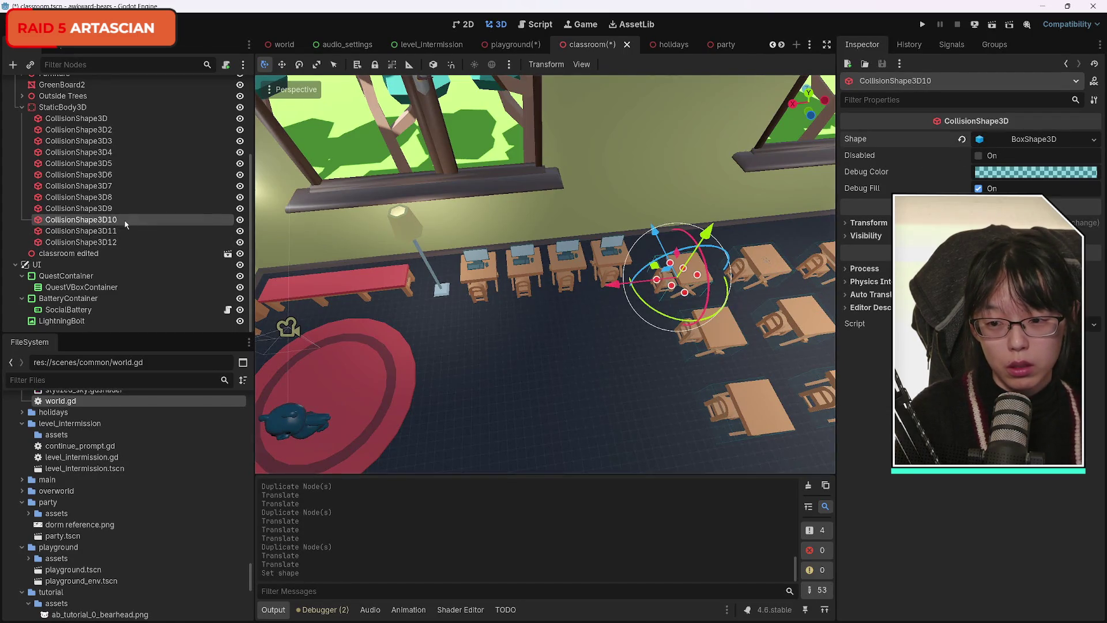
key(ctrl+d)
drag(124, 230, 117, 259)
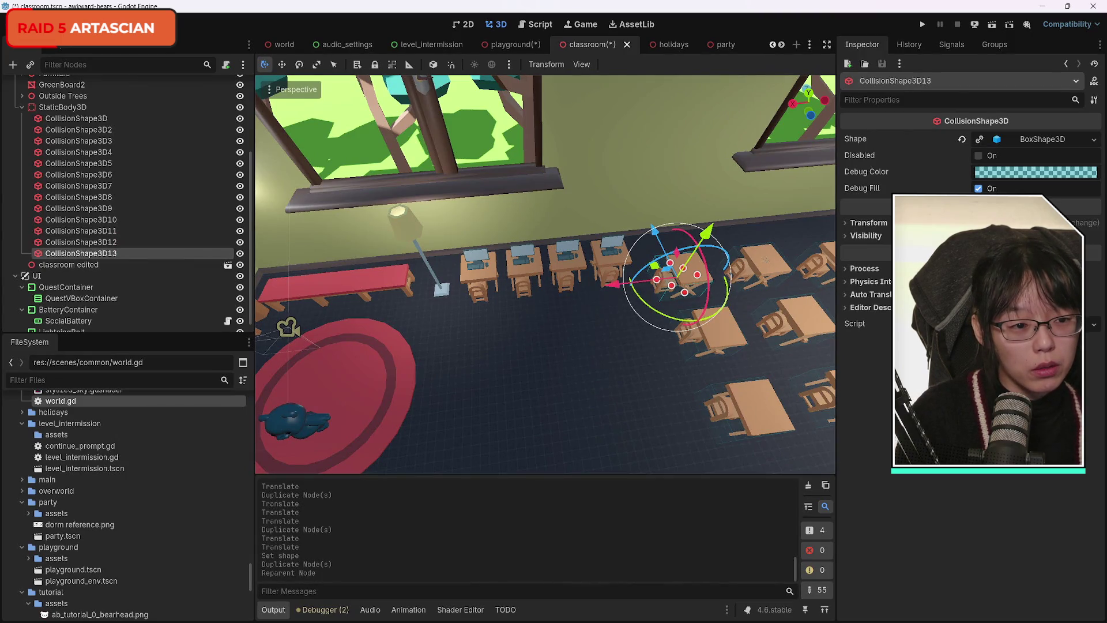
click(979, 139)
mouse_move(613, 283)
mouse_down()
mouse_move(478, 289)
mouse_move(480, 298)
mouse_up()
drag(756, 299, 752, 392)
mouse_move(606, 237)
mouse_down()
mouse_move(642, 241)
mouse_move(626, 238)
mouse_up()
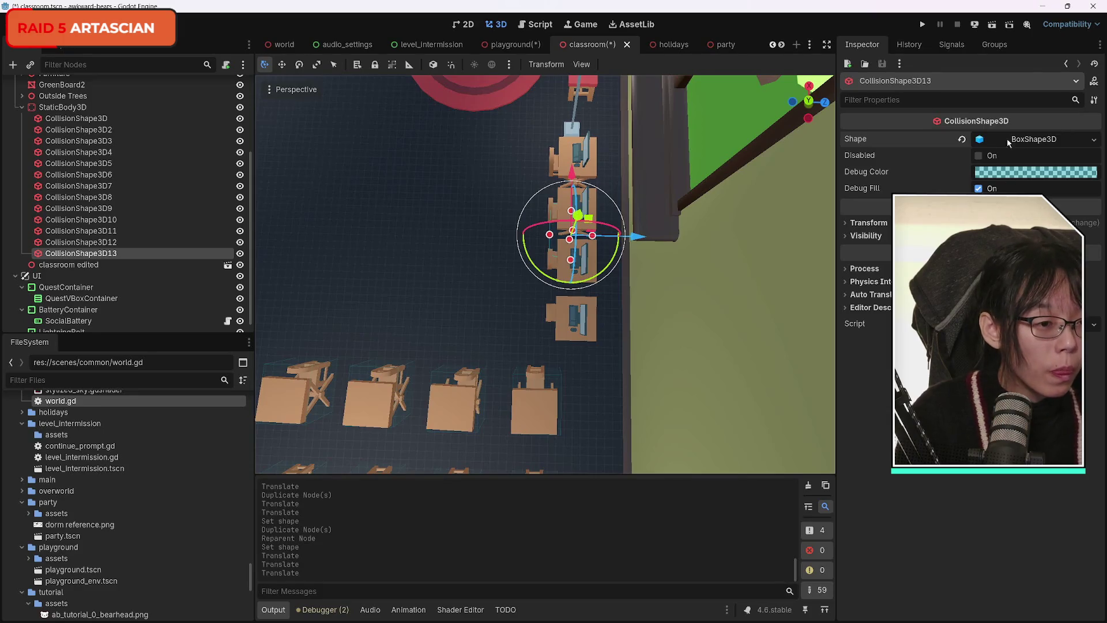
Step: Size the long box to 5.47 × 1.0 × 1.295 m and align it over the computer desks
click(980, 140)
mouse_move(871, 175)
mouse_down()
mouse_move(922, 175)
mouse_move(888, 172)
mouse_up()
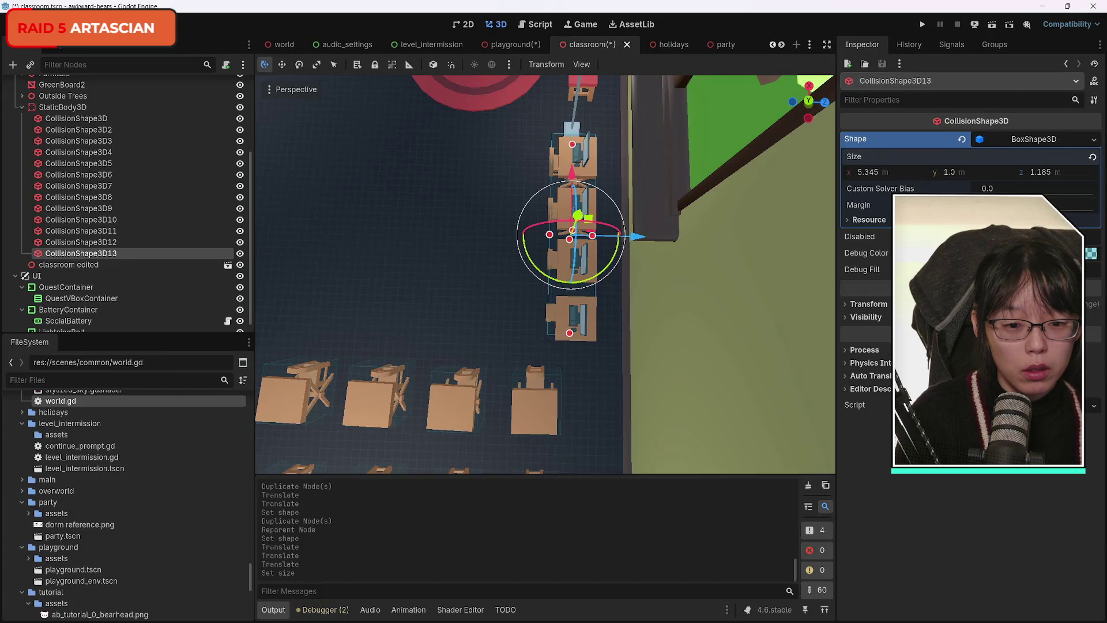
drag(571, 176, 571, 179)
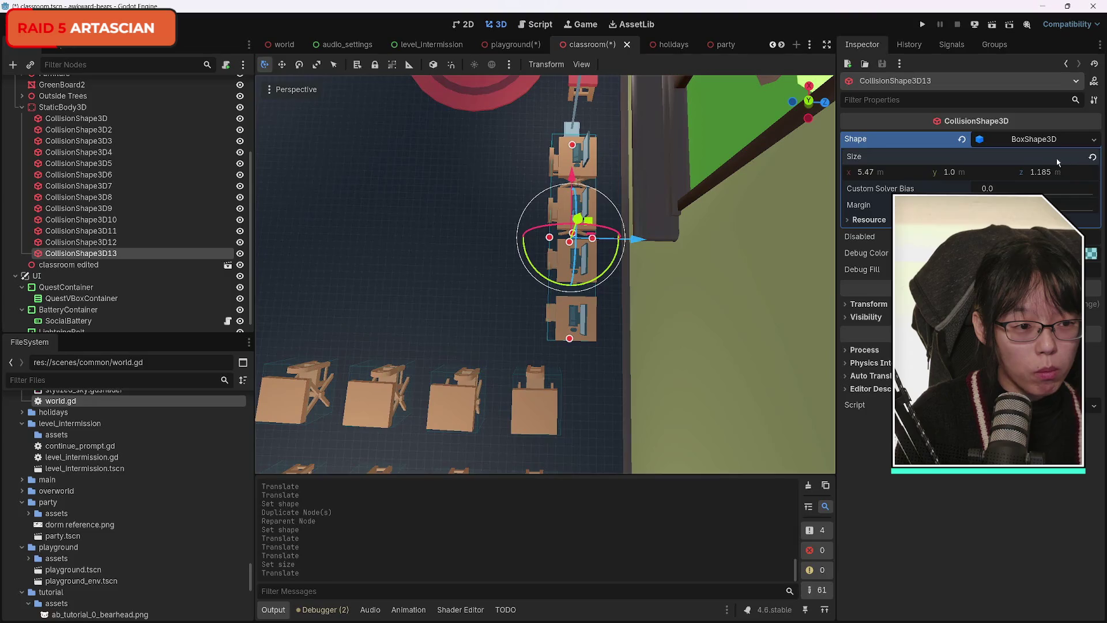
drag(1048, 176, 1061, 175)
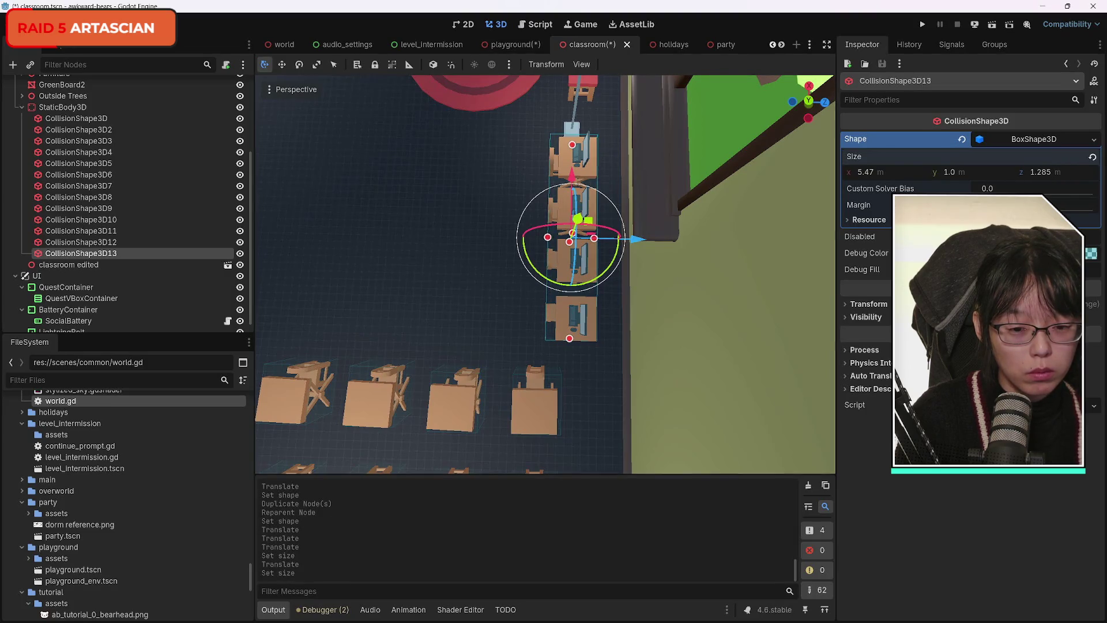
mouse_move(627, 354)
mouse_down()
mouse_move(548, 253)
mouse_move(520, 307)
mouse_move(481, 286)
mouse_up()
mouse_move(468, 341)
mouse_down()
mouse_move(439, 312)
mouse_move(254, 284)
mouse_up()
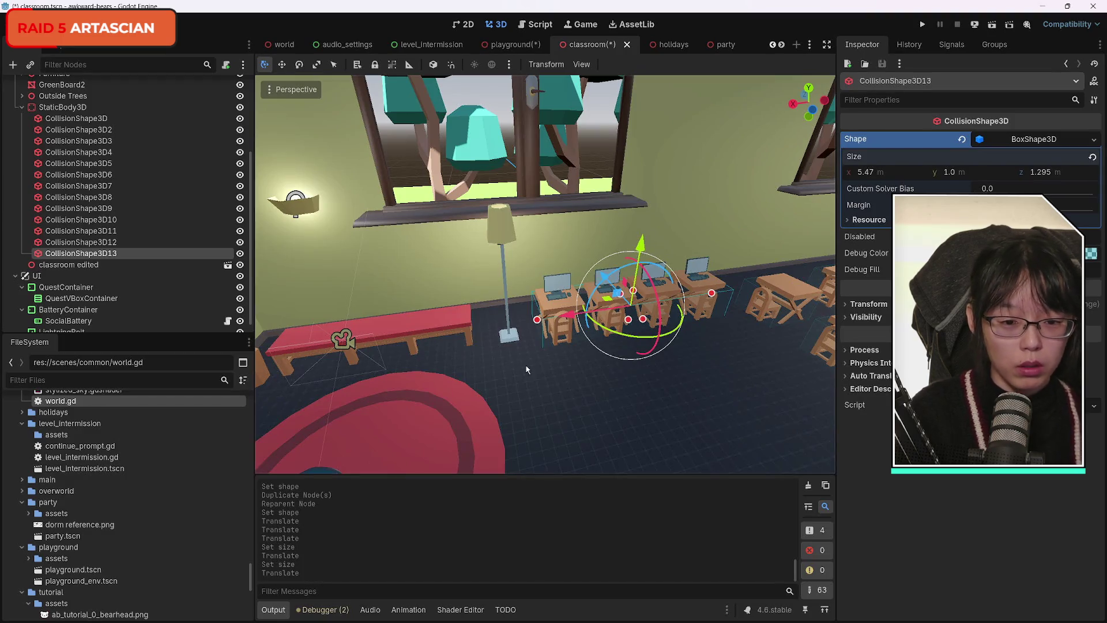
Step: Copy the long box with a unique shape onto the red-rug bench, then duplicate it as CollisionShape3D15
key(ctrl+d)
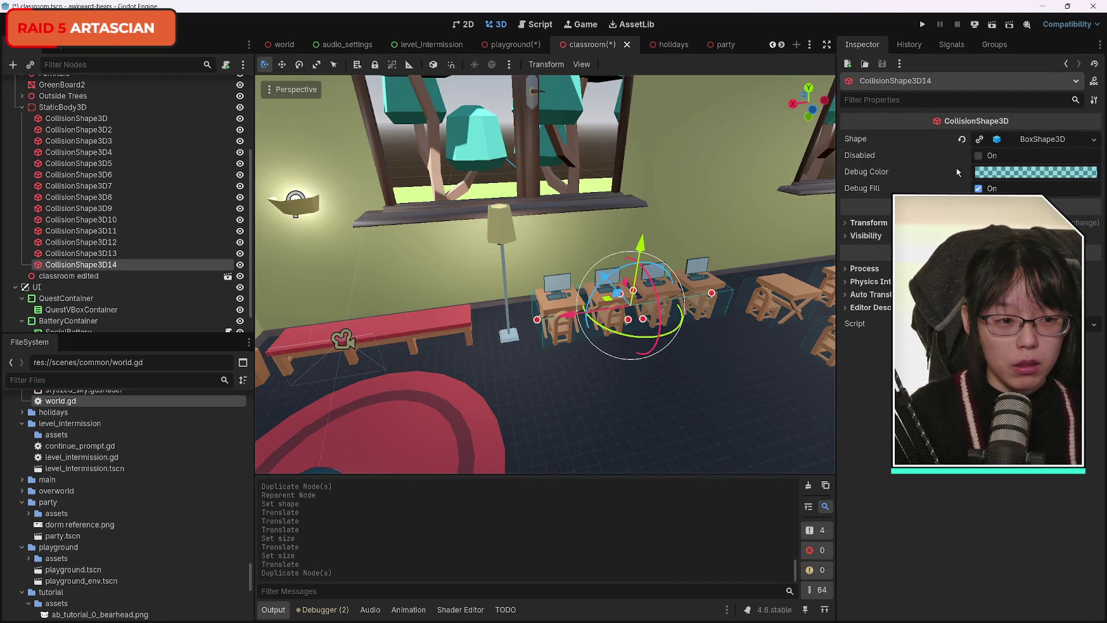
click(981, 140)
drag(573, 315, 252, 338)
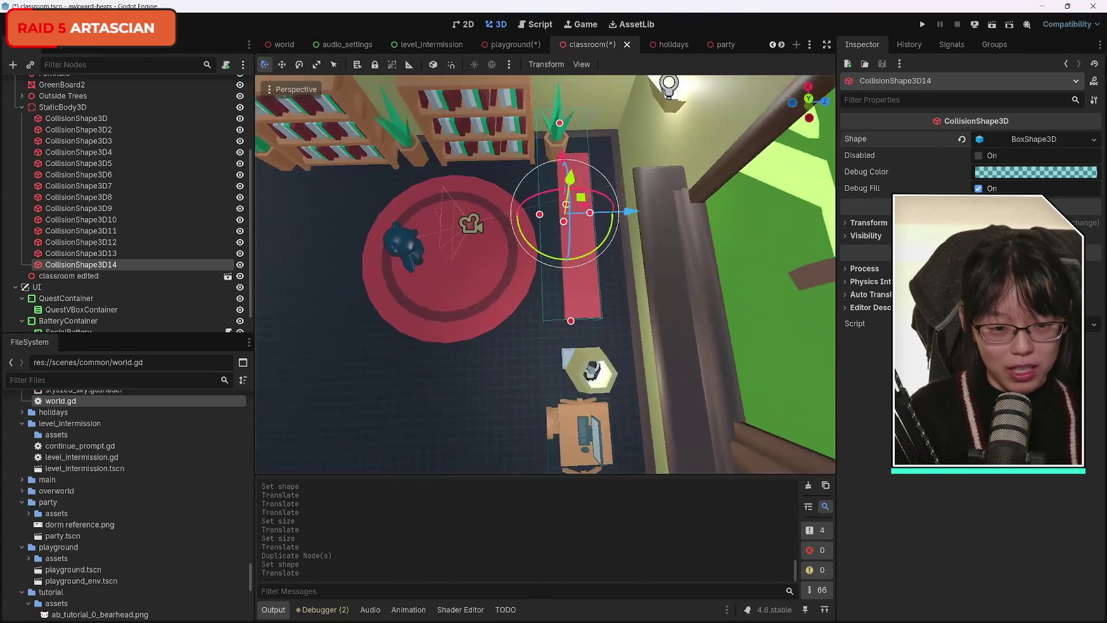
drag(590, 212, 611, 213)
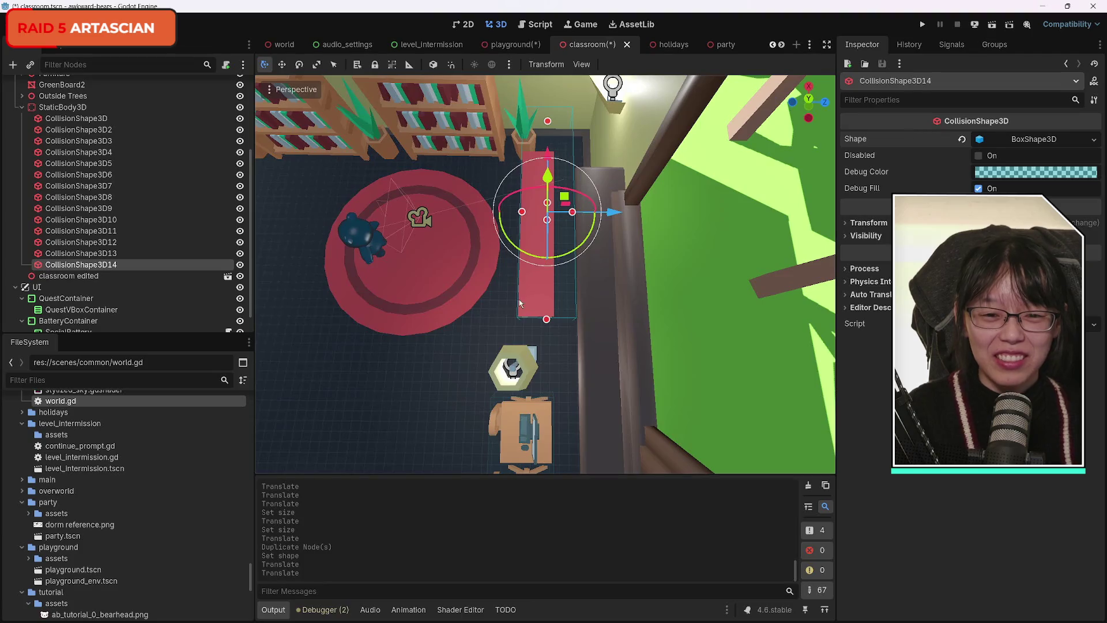
drag(469, 295, 469, 299)
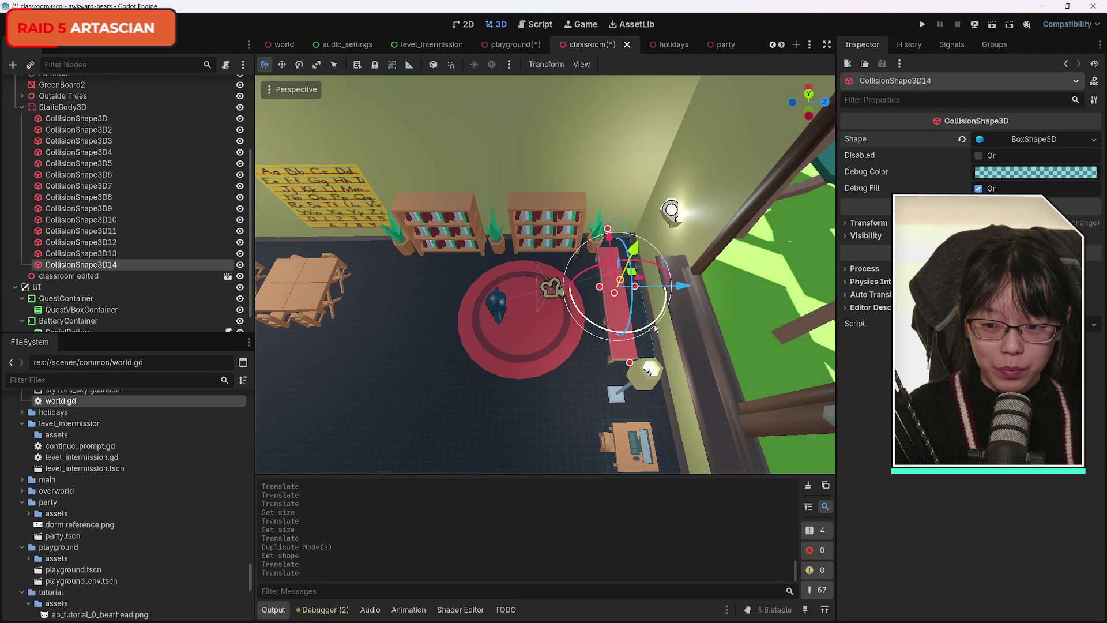
key(ctrl+d)
click(979, 139)
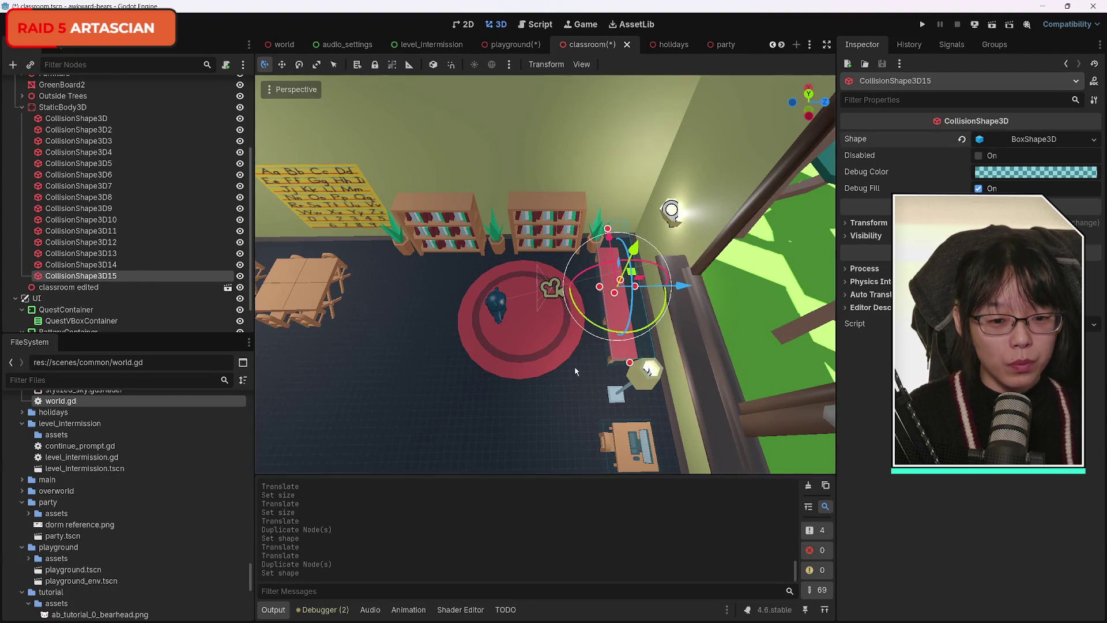
Step: Rotate the copied box about 97 degrees and move it up and over the bookshelves
mouse_move(660, 311)
mouse_down()
mouse_move(655, 329)
mouse_move(617, 317)
mouse_up()
drag(690, 290, 647, 292)
key(ctrl+z)
drag(577, 236, 577, 193)
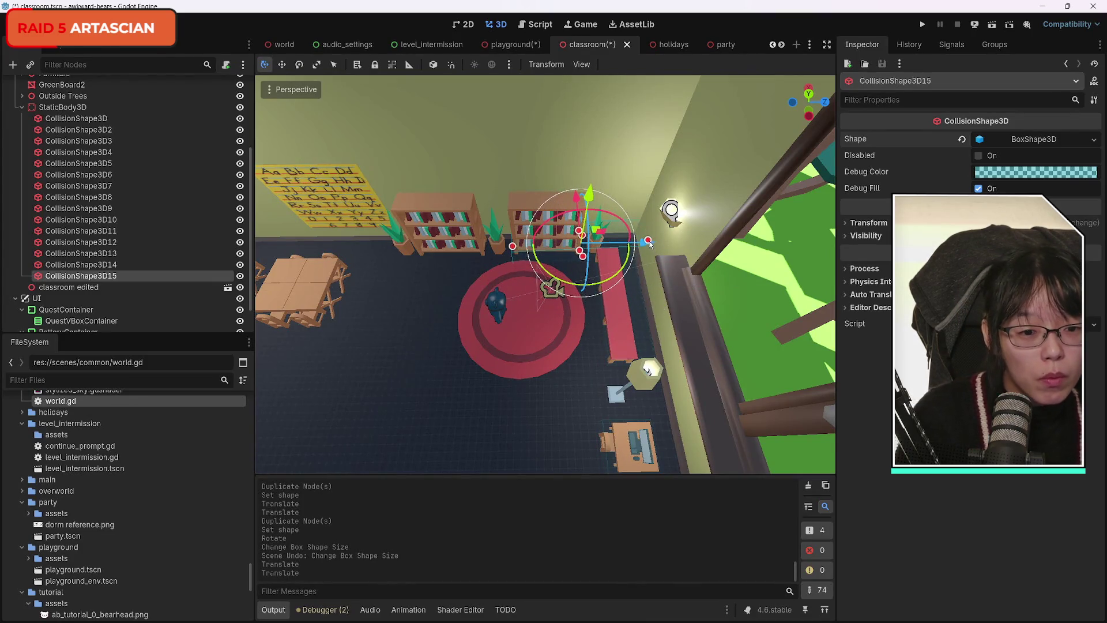
drag(643, 245, 601, 247)
scroll(545, 274, up, 5)
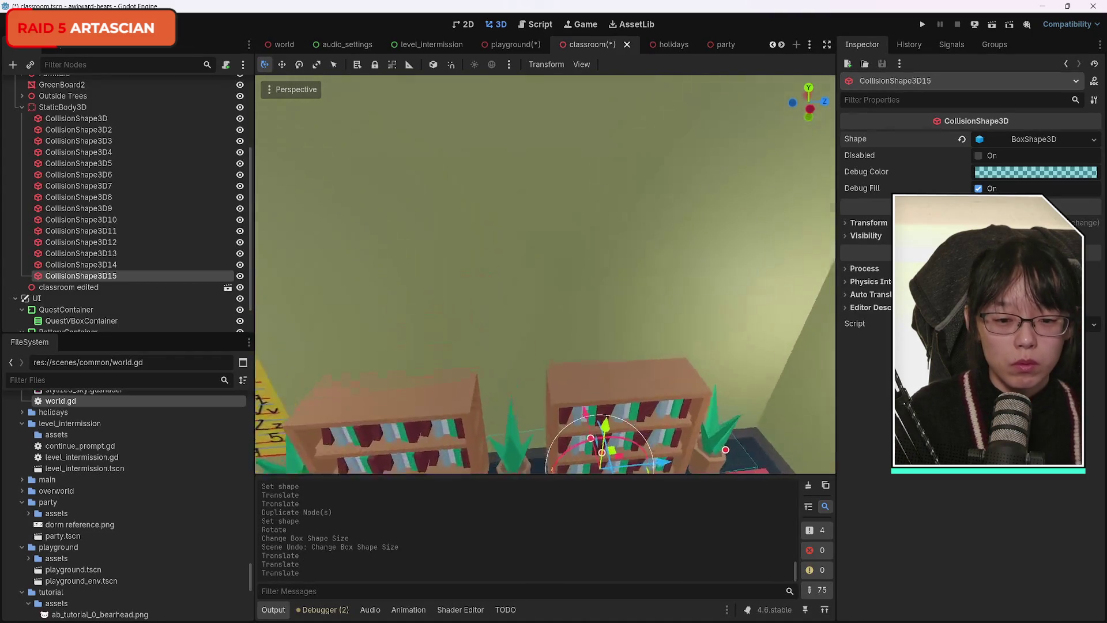
scroll(597, 217, down, 5)
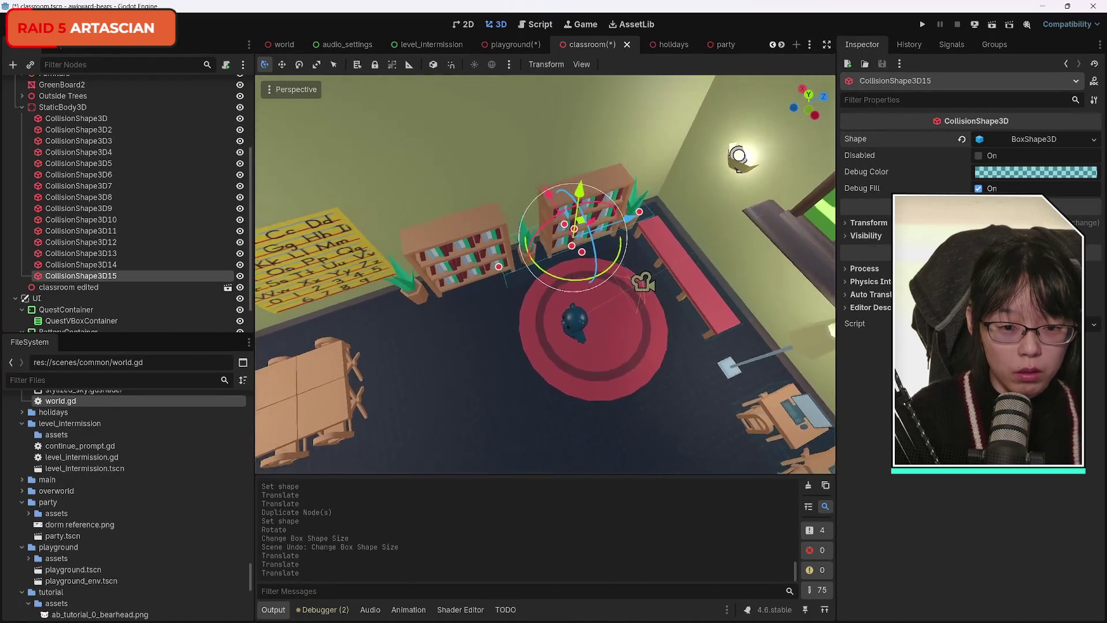
mouse_move(616, 257)
mouse_down()
mouse_move(600, 252)
mouse_move(623, 222)
mouse_up()
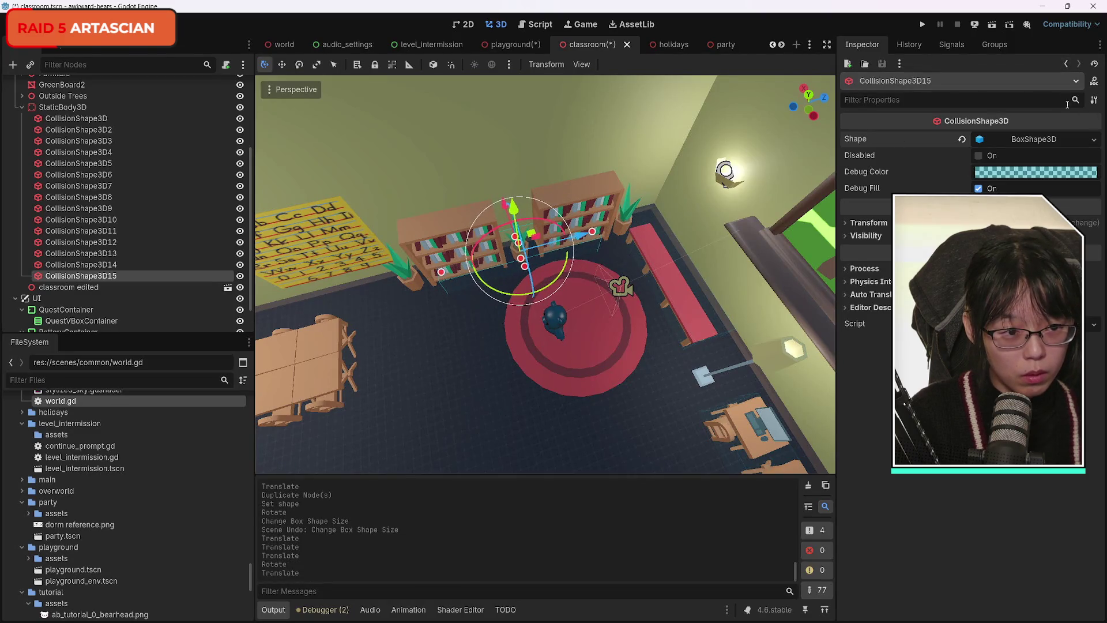
Step: Widen the box shape to 8.21 along X so it spans both bookshelves
click(979, 141)
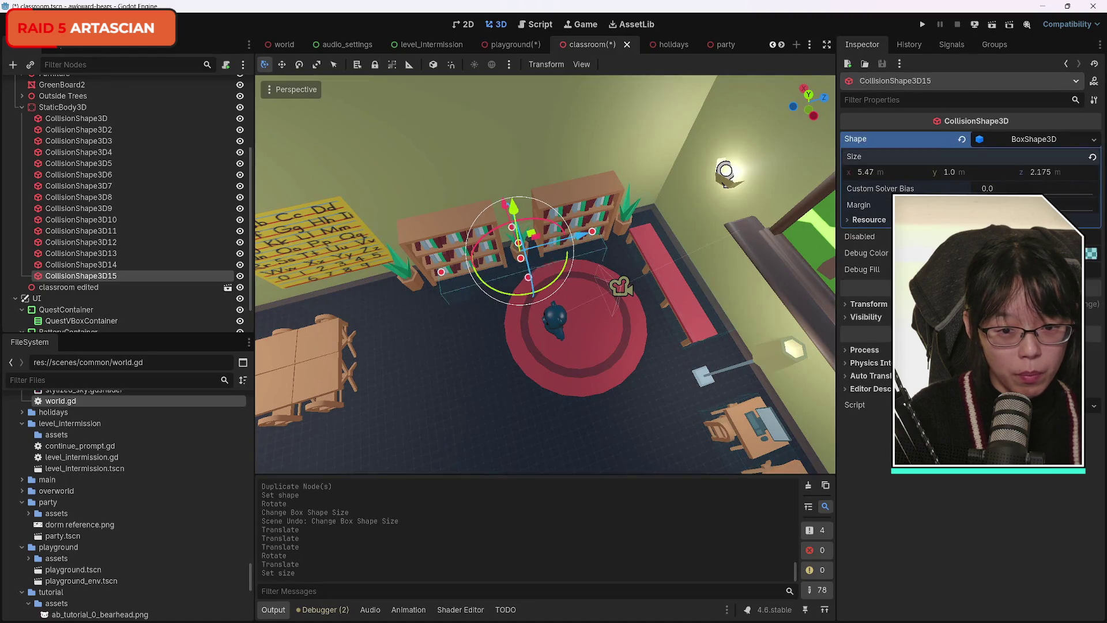
drag(872, 176, 928, 176)
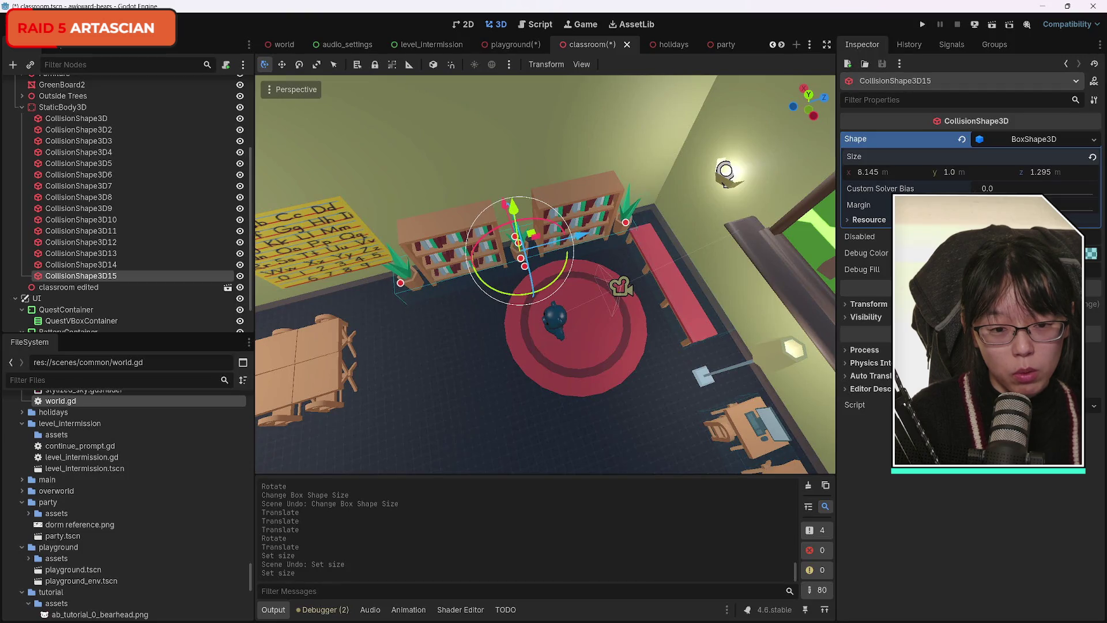
drag(581, 239, 588, 237)
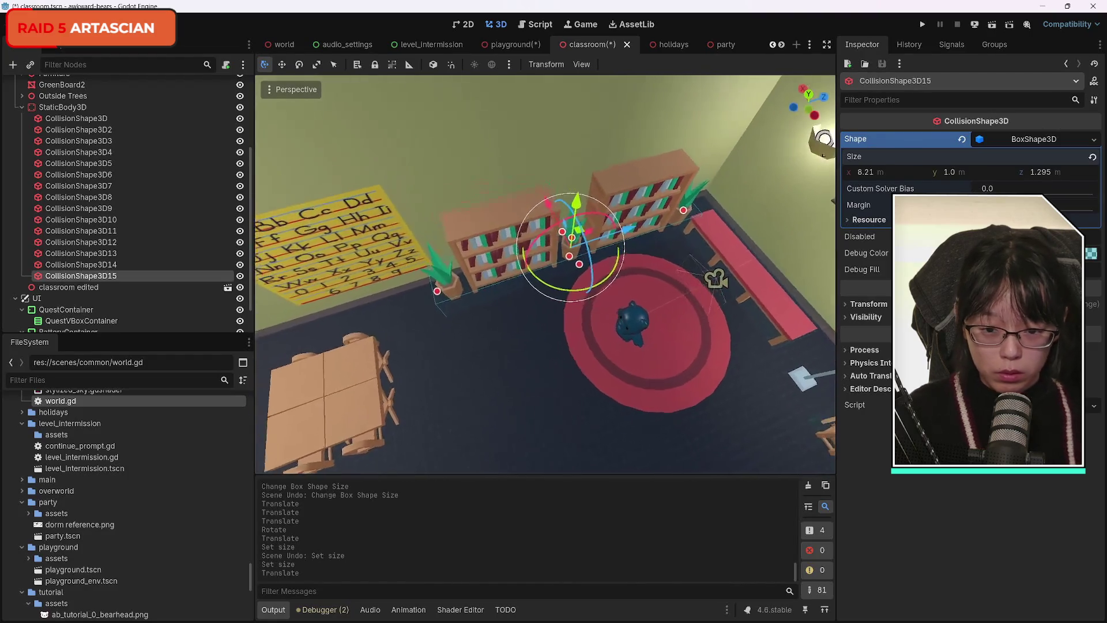
key(d)
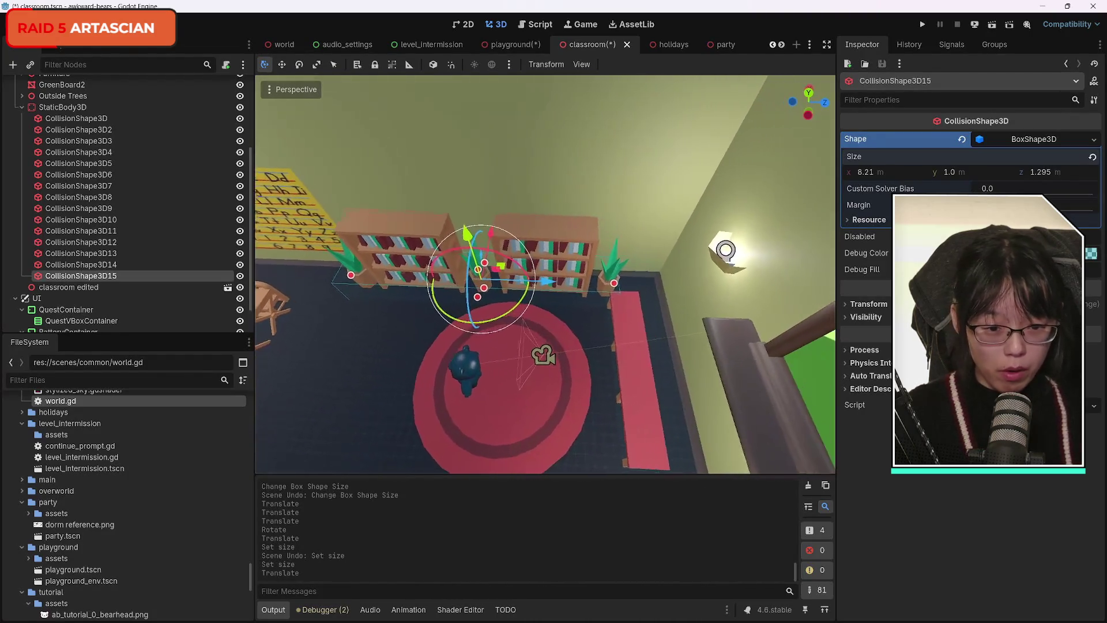
key(e)
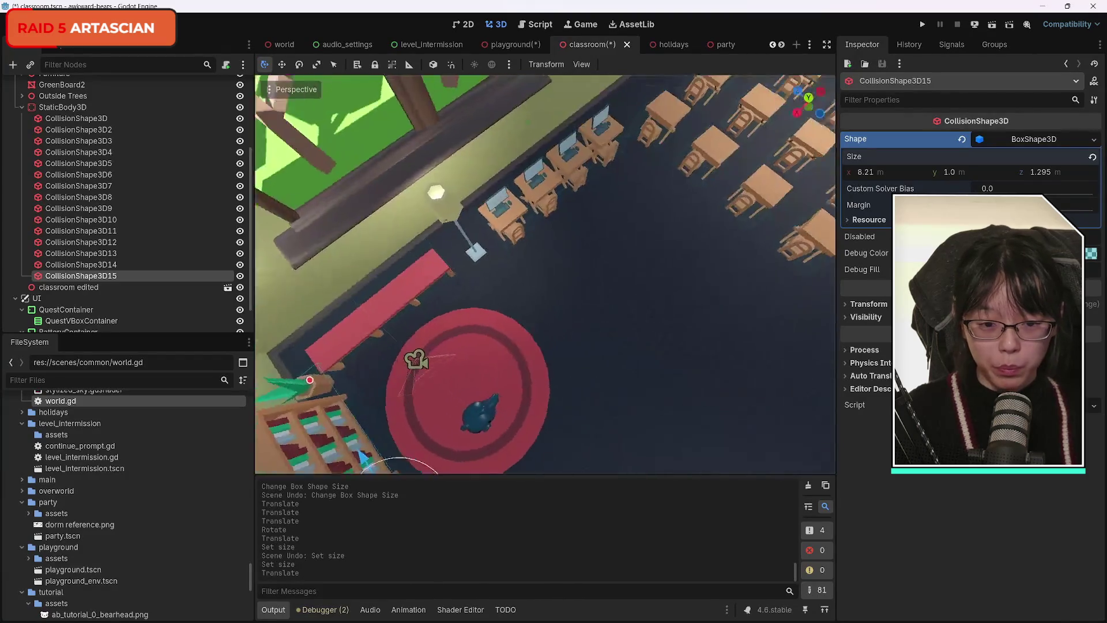
key(w)
key(s)
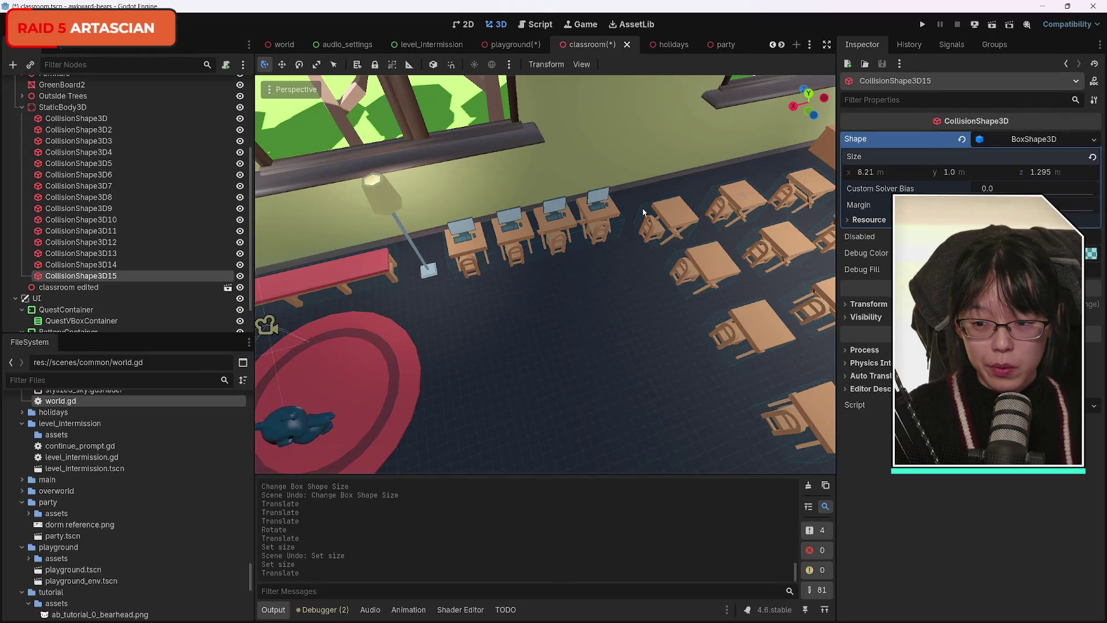
Step: Duplicate desk box CollisionShape3D10 as CollisionShape3D16 at the tree's end and move it to the lamp
click(78, 232)
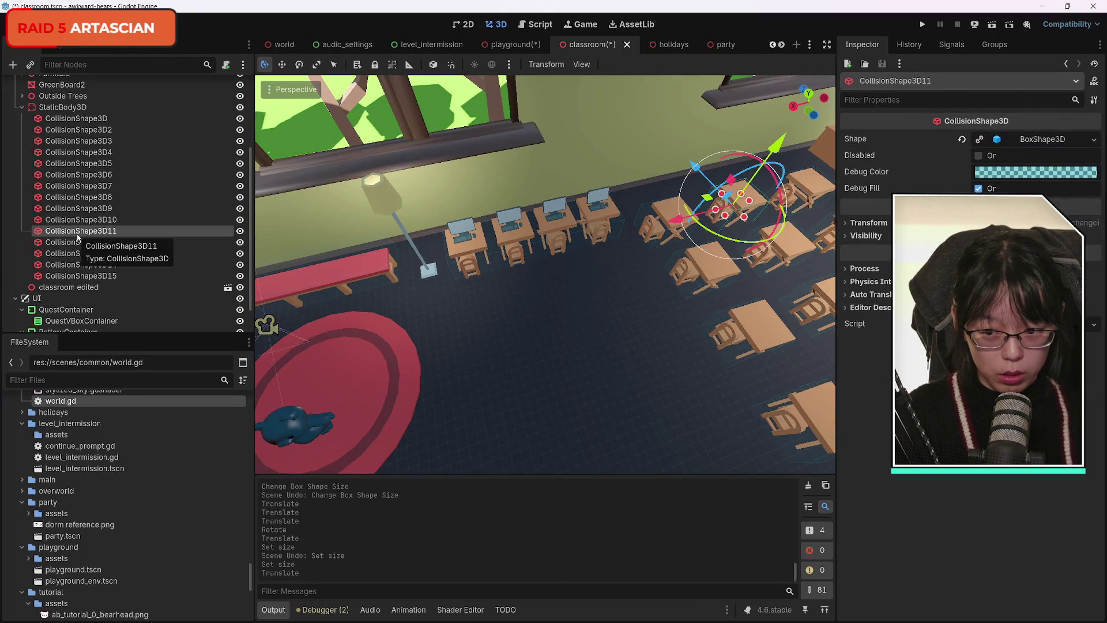
click(78, 243)
click(83, 223)
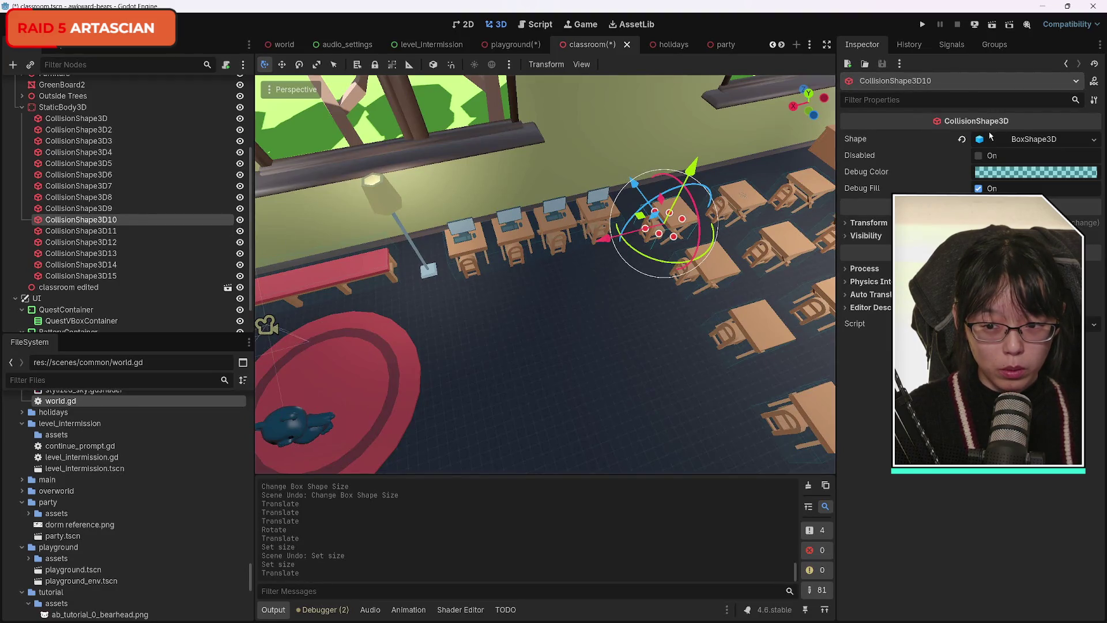
key(ctrl+d)
drag(115, 234, 116, 296)
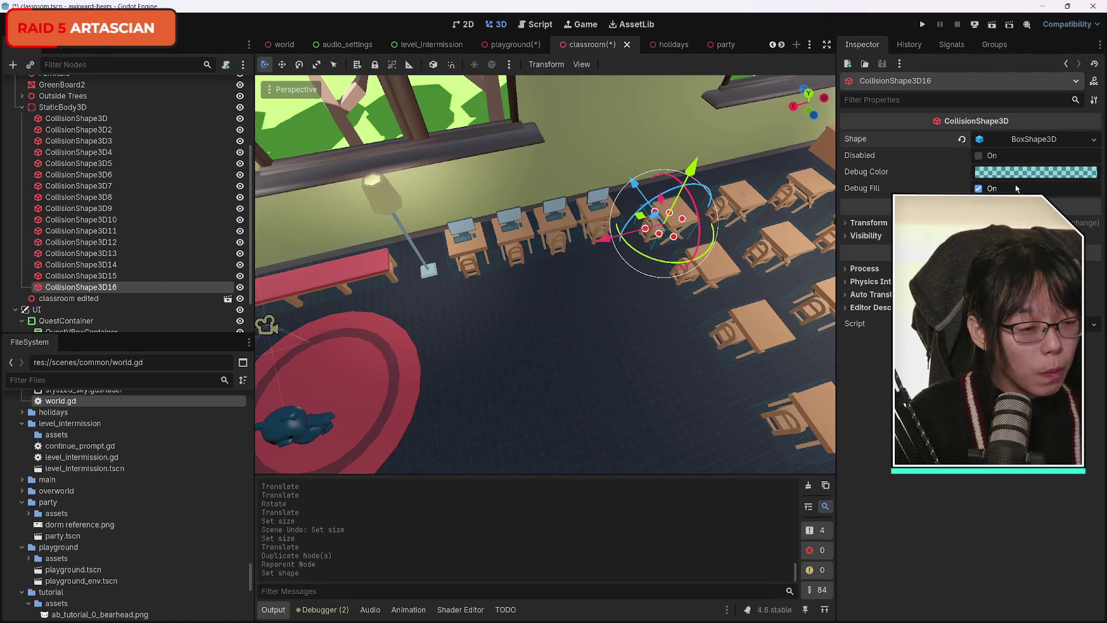
drag(602, 237, 346, 279)
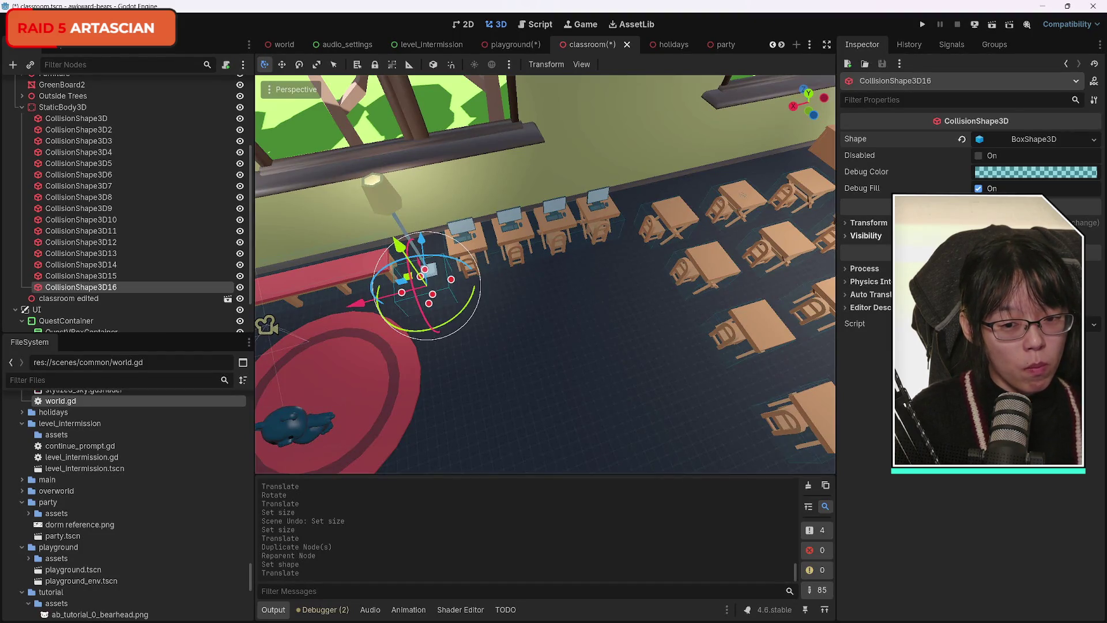
Step: Lift the lamp box, size it 0.56 × 1.0 × 0.53, then duplicate it as CollisionShape3D17
drag(411, 258, 395, 237)
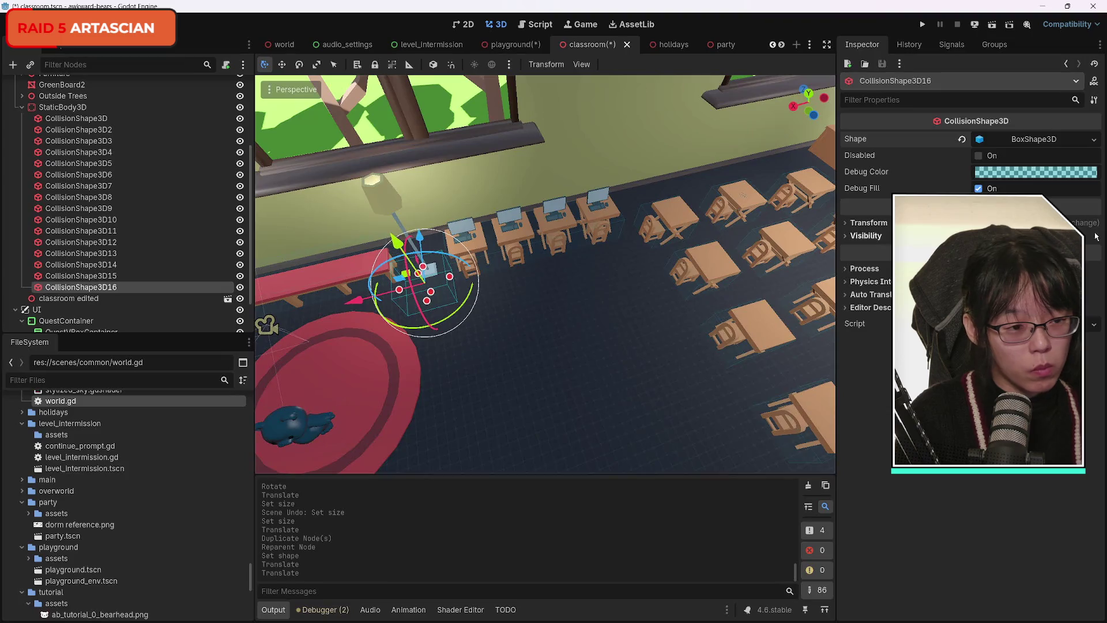
click(980, 143)
drag(949, 172, 949, 172)
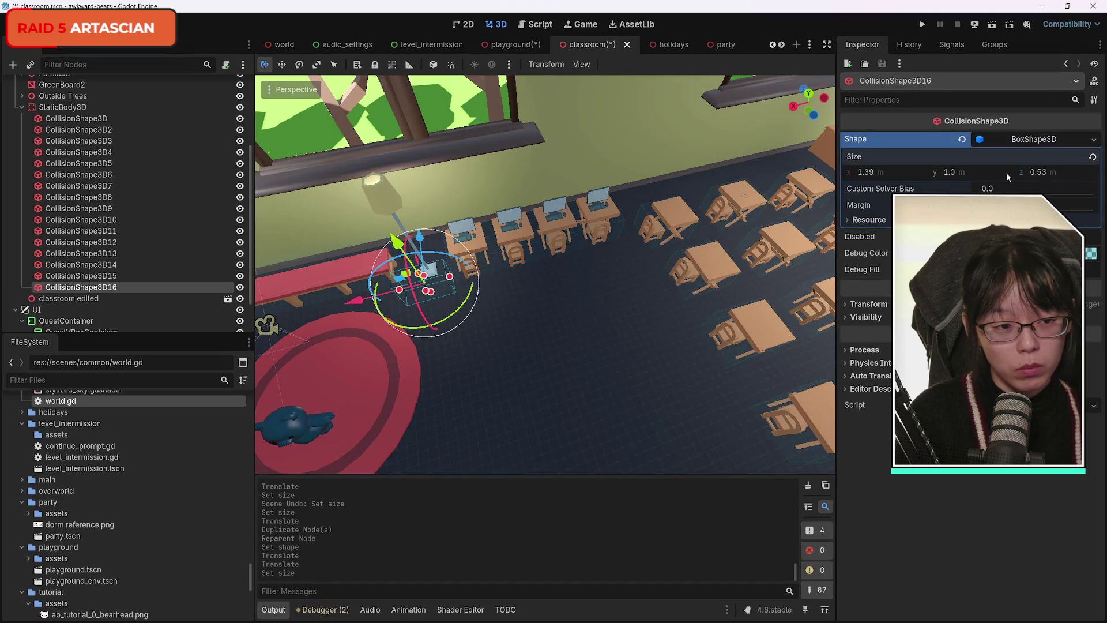
drag(873, 175, 848, 176)
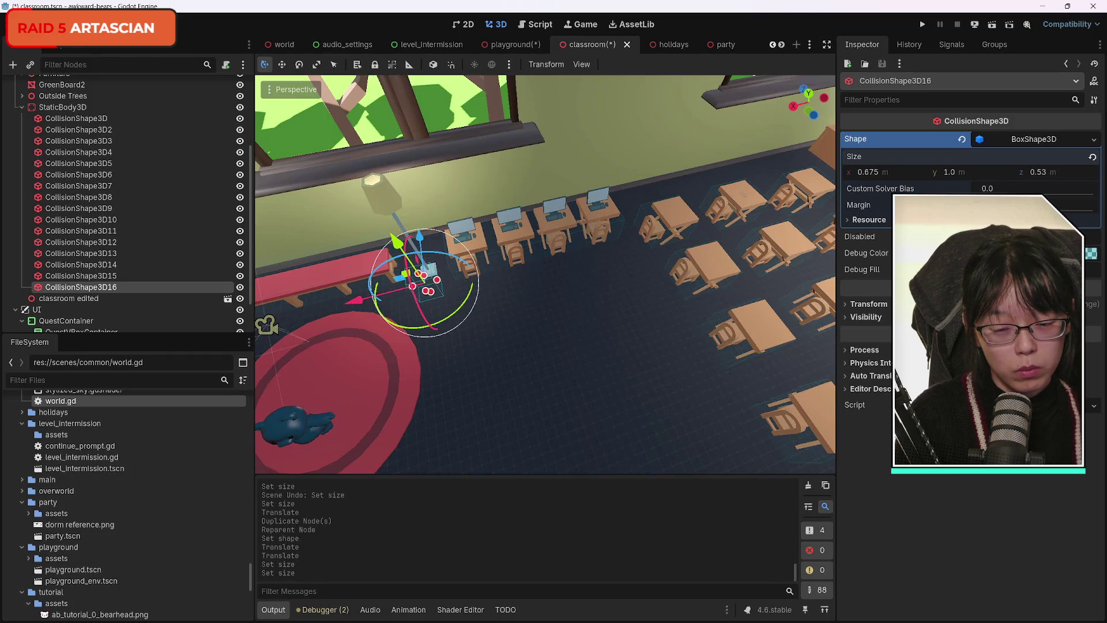
mouse_move(518, 284)
mouse_down()
mouse_move(542, 272)
mouse_move(594, 311)
mouse_move(630, 314)
mouse_up()
drag(550, 281, 463, 293)
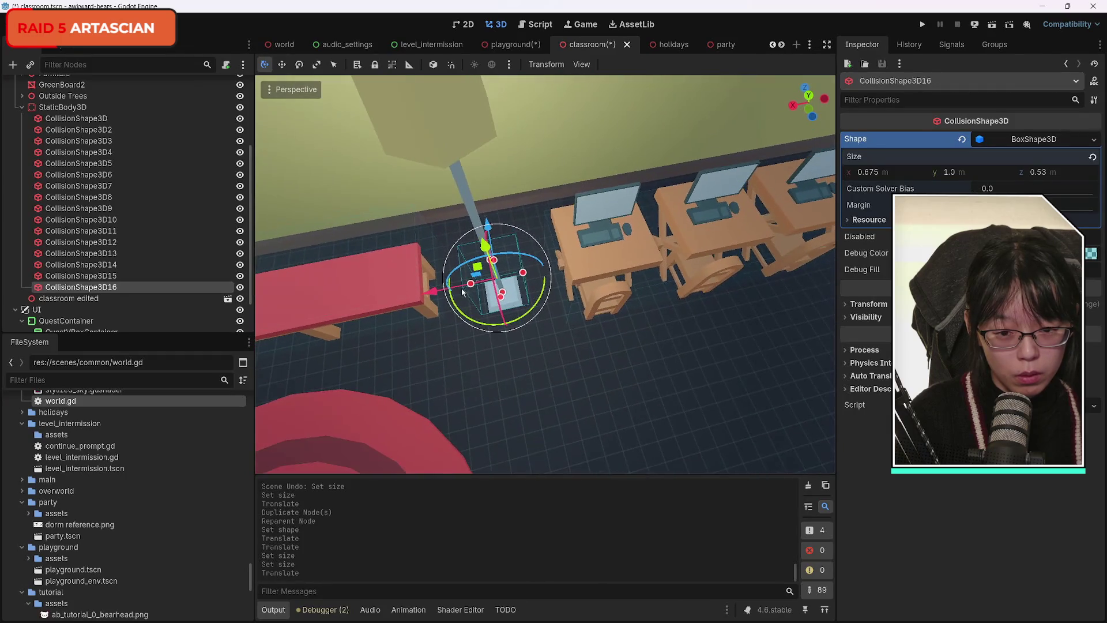
drag(1043, 176, 1026, 176)
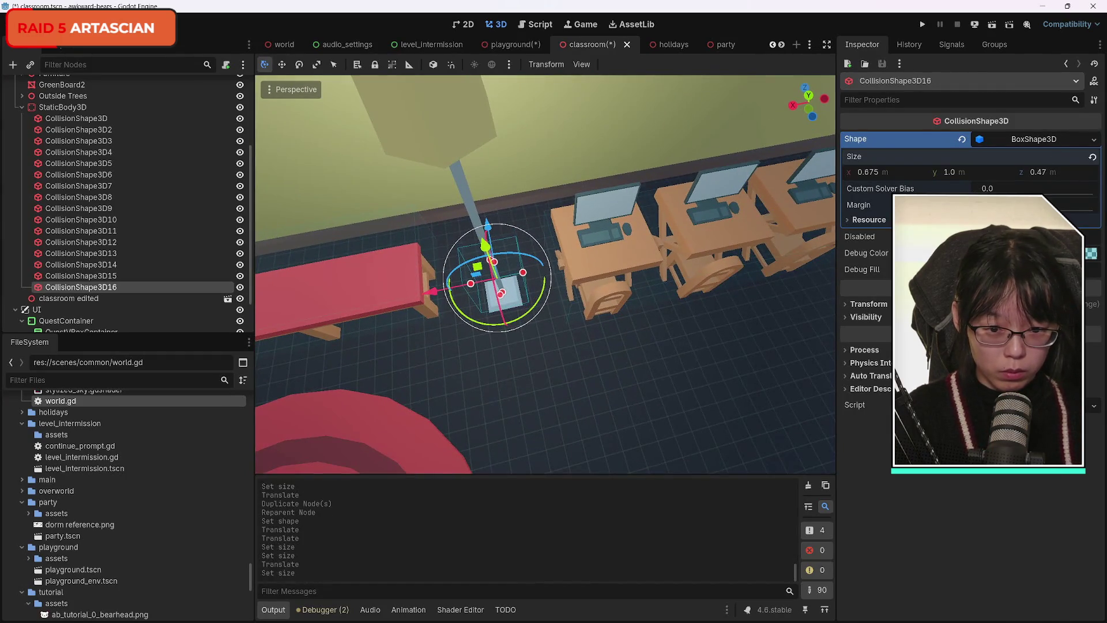
key(ctrl+z)
drag(872, 172, 856, 172)
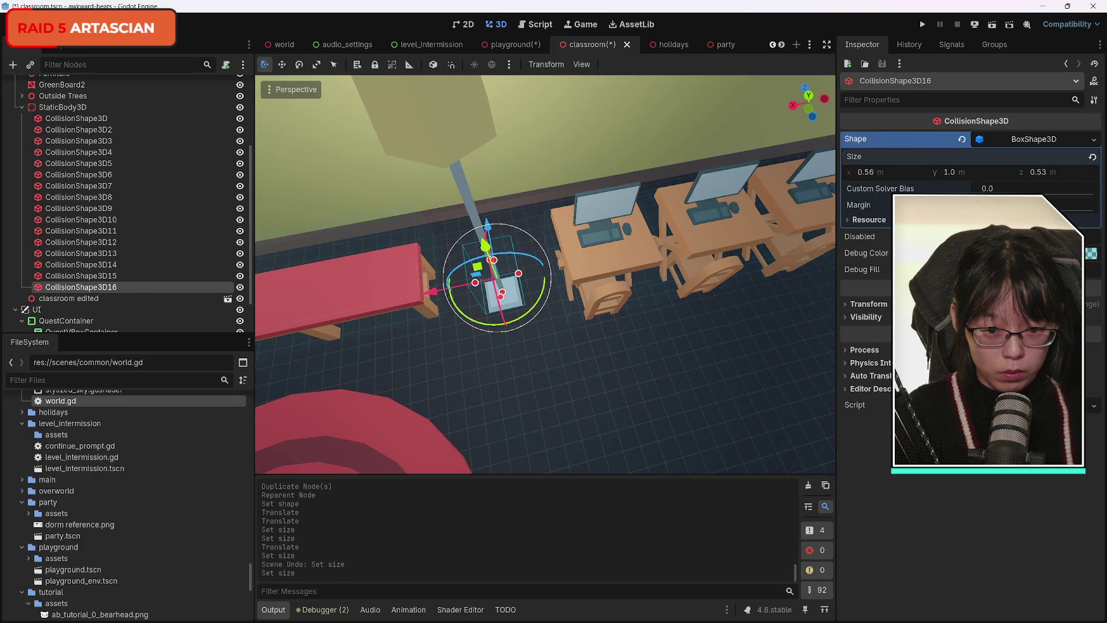
key(ctrl+d)
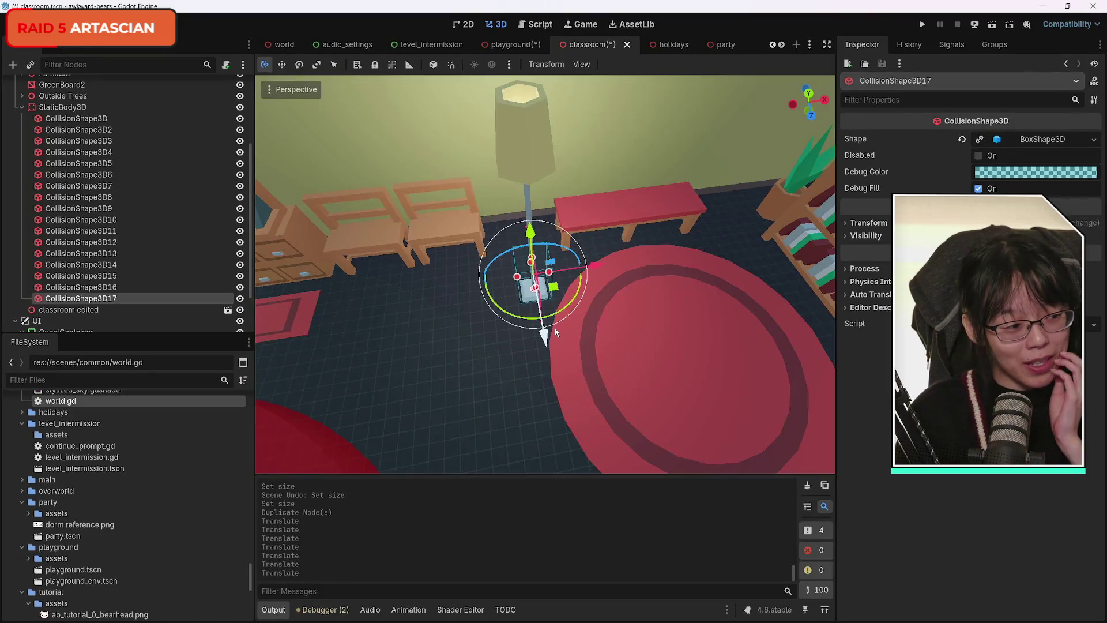
Step: Save the classroom scene and turn the view toward the door and cabinets
key(ctrl+s)
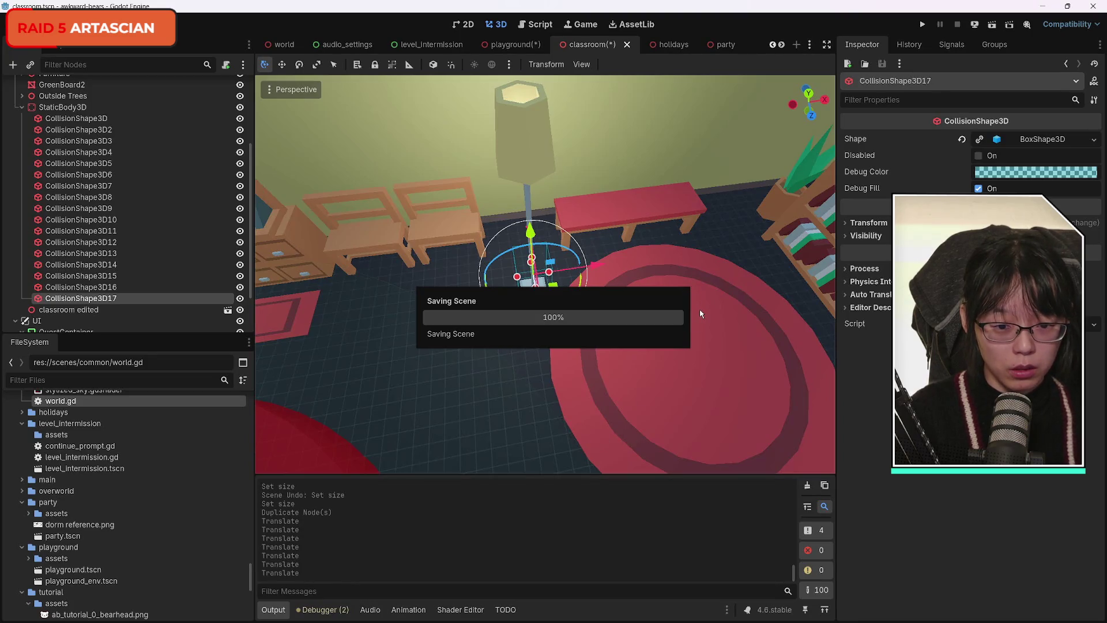
drag(700, 309, 265, 309)
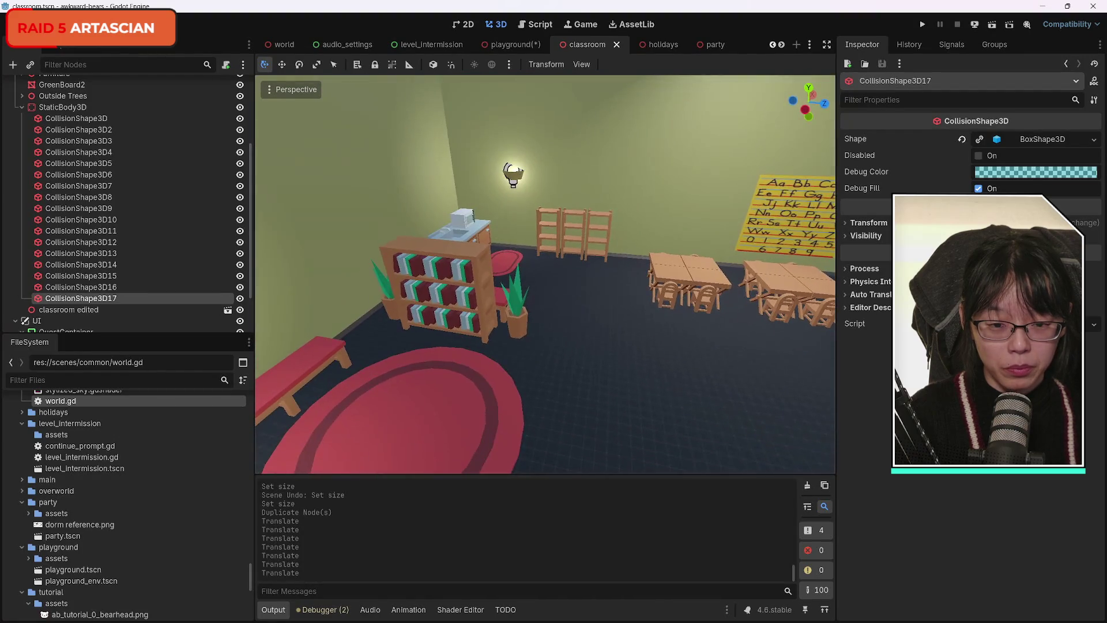
mouse_move(545, 273)
mouse_down()
mouse_move(429, 273)
mouse_move(542, 274)
mouse_up()
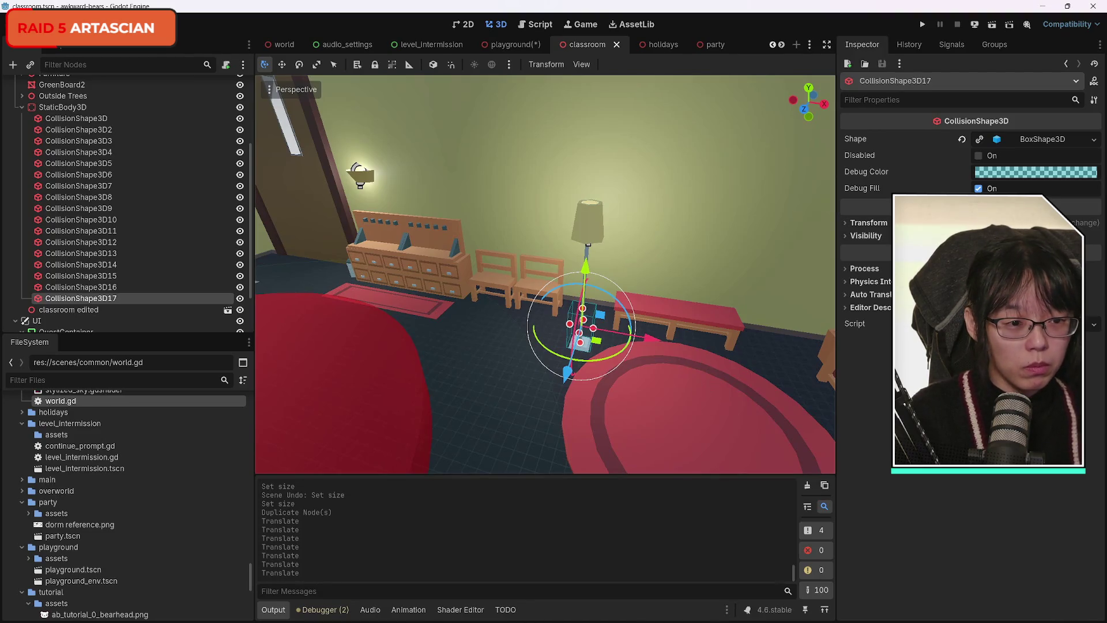
Step: Duplicate the box as CollisionShape3D18, slide it sideways, and widen it to 0.655
key(ctrl+d)
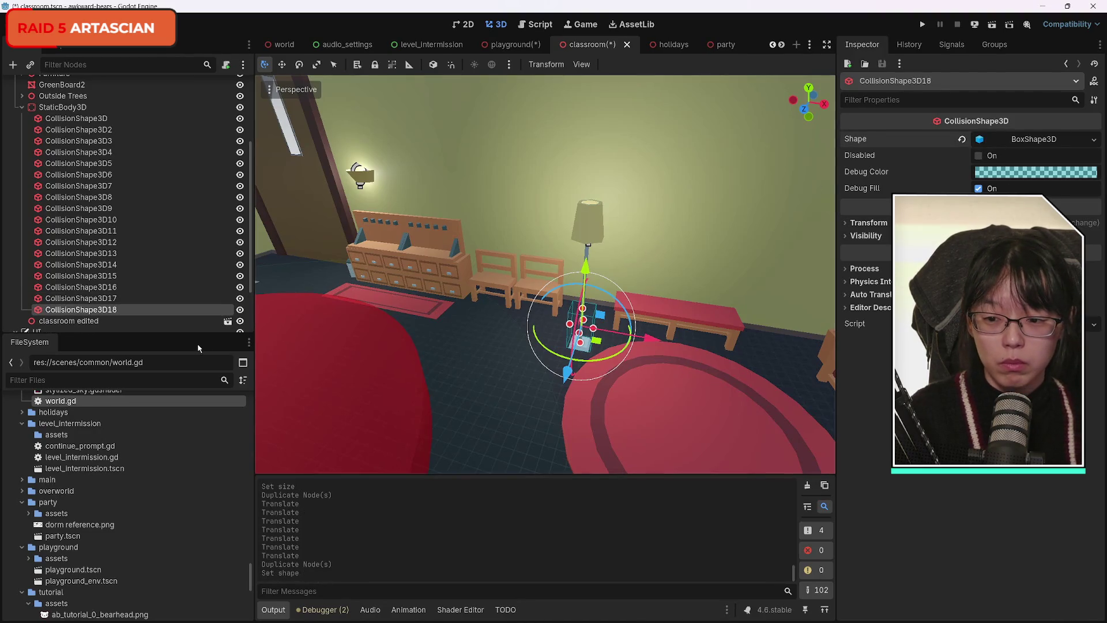
mouse_move(565, 374)
mouse_down()
mouse_move(594, 326)
mouse_move(670, 311)
mouse_move(623, 305)
mouse_up()
mouse_move(535, 341)
mouse_down()
mouse_move(535, 271)
mouse_move(513, 415)
mouse_move(461, 369)
mouse_move(484, 386)
mouse_move(506, 347)
mouse_move(553, 352)
mouse_up()
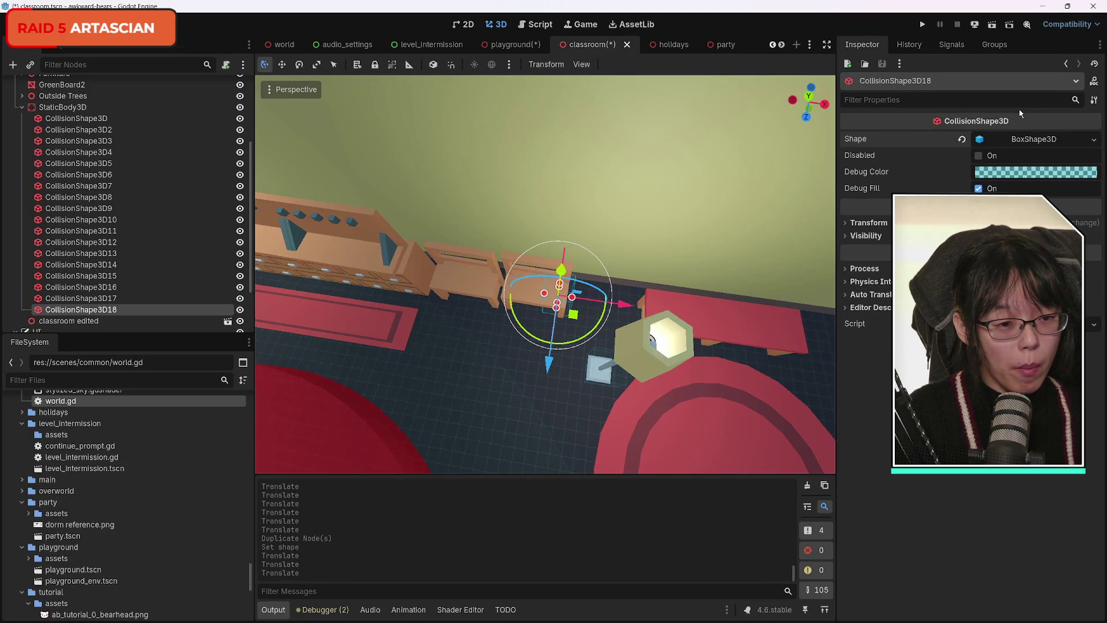
click(982, 141)
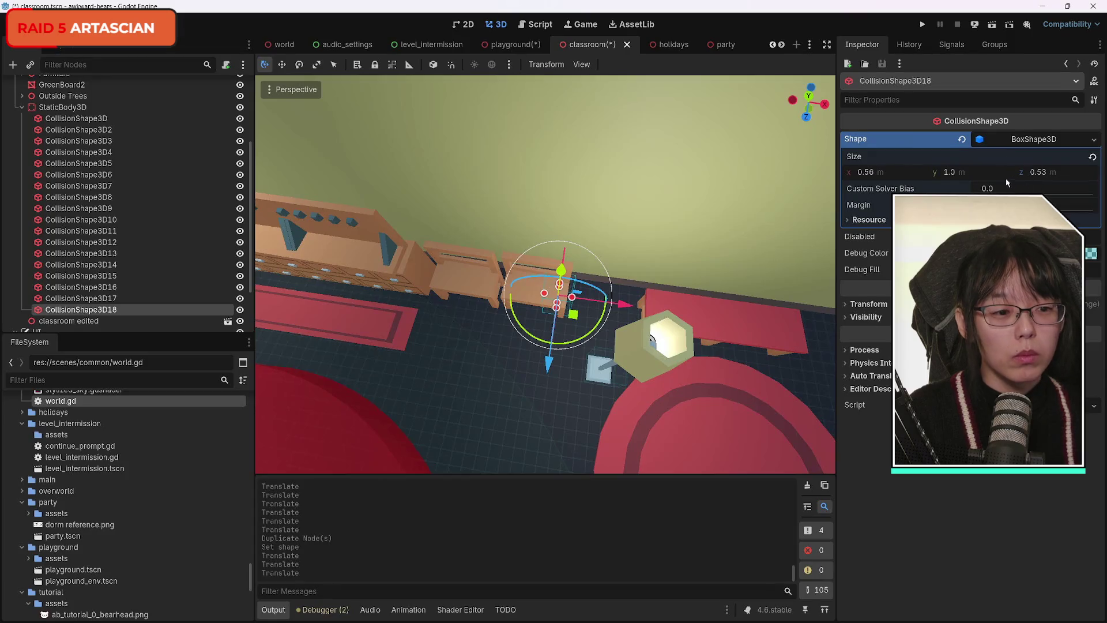
drag(871, 174, 882, 174)
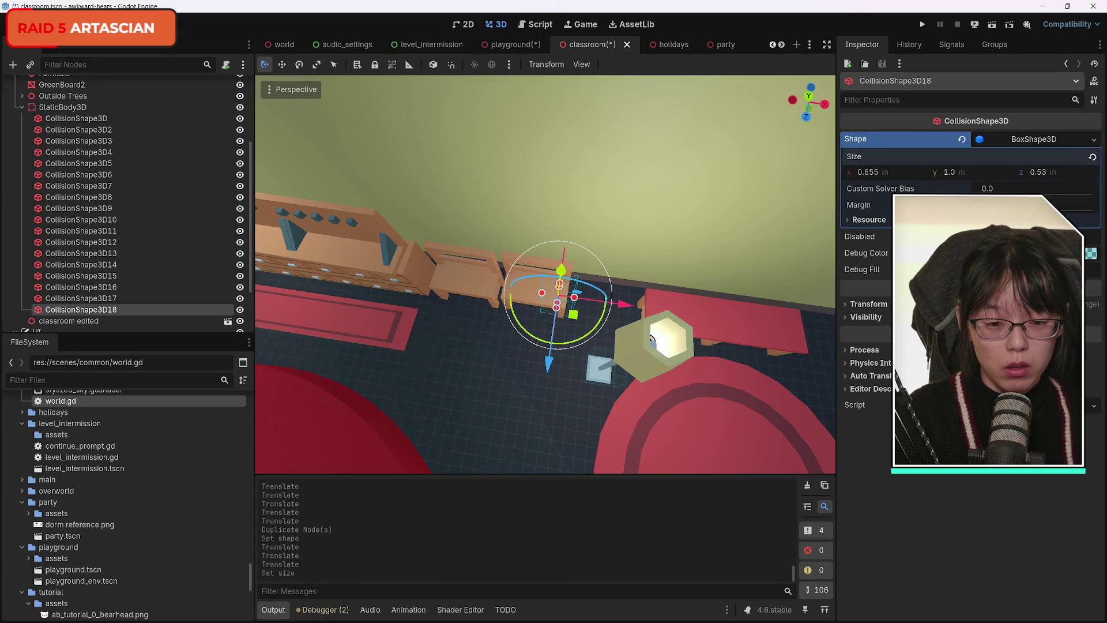
Step: Stretch CollisionShape3D18 to 7.885 × 1.0 × 0.69 and position it along the long cubby cabinet
drag(628, 286, 557, 283)
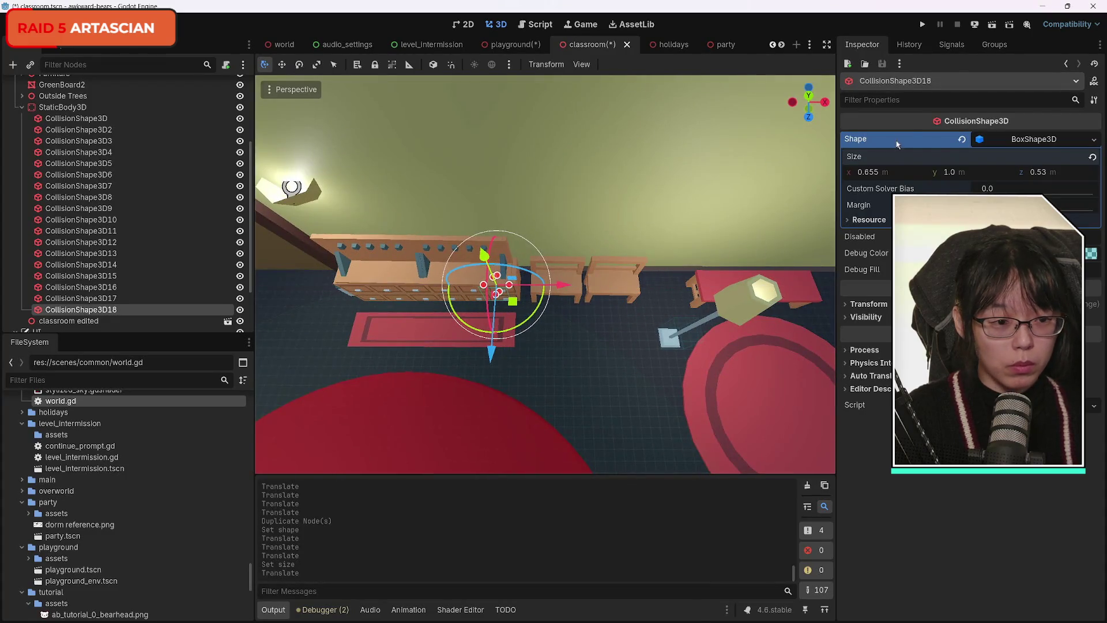
drag(872, 173, 946, 173)
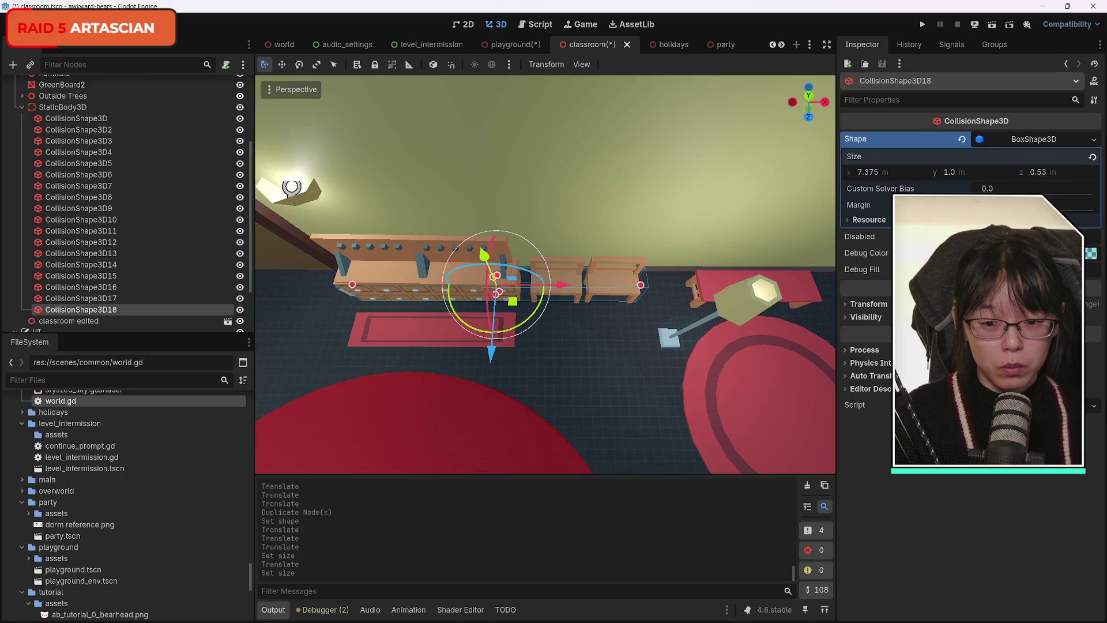
drag(499, 299, 509, 346)
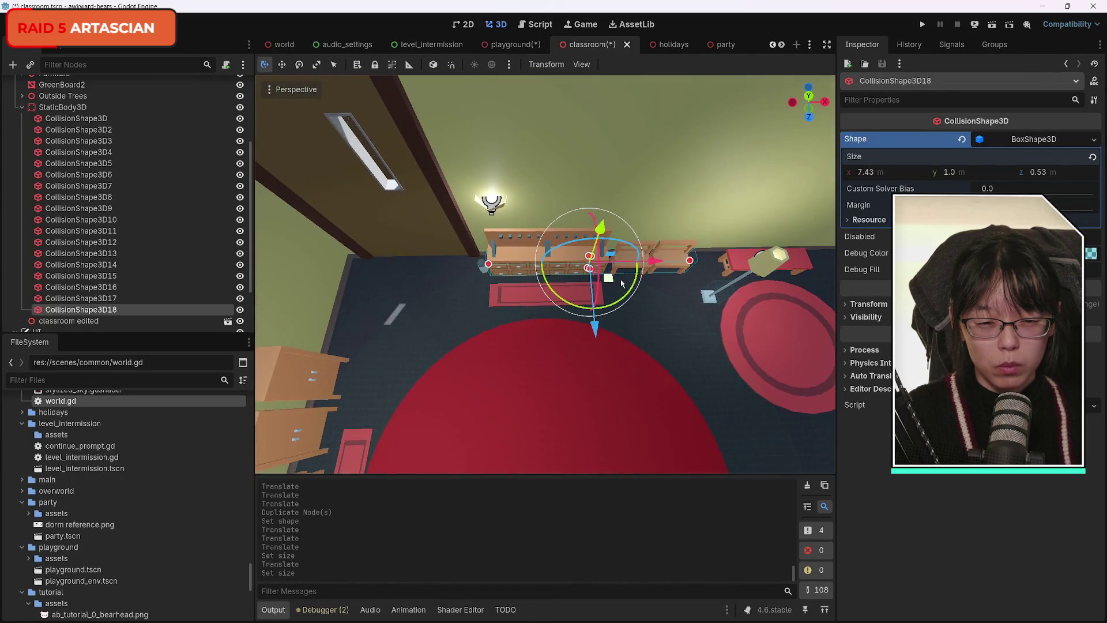
drag(656, 262, 651, 263)
drag(873, 175, 882, 174)
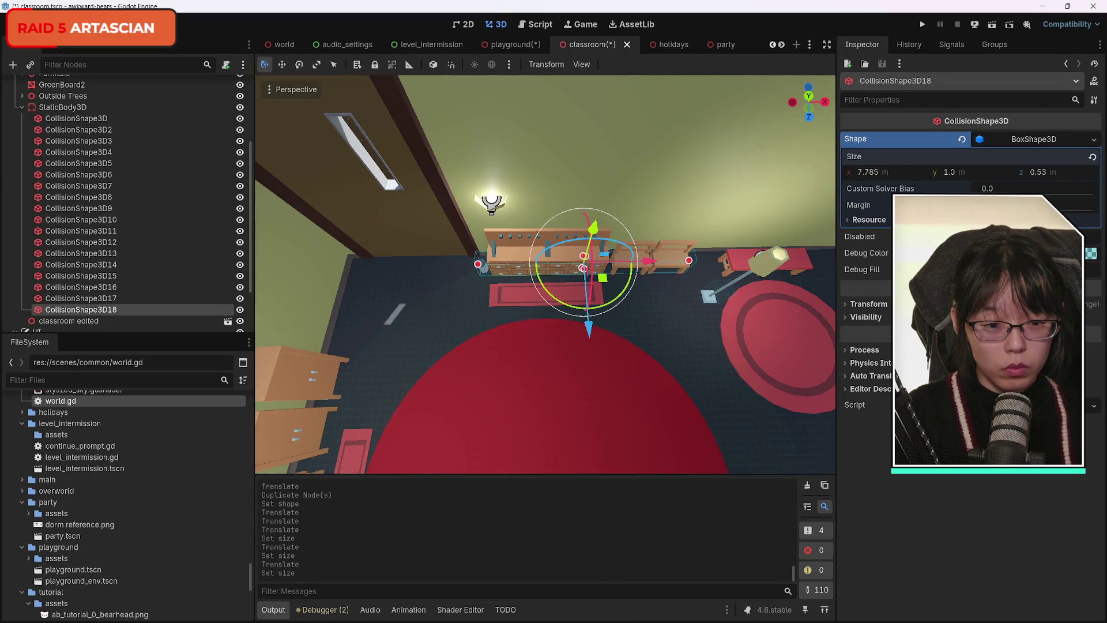
mouse_move(805, 240)
mouse_down()
mouse_move(796, 271)
mouse_move(805, 212)
mouse_up()
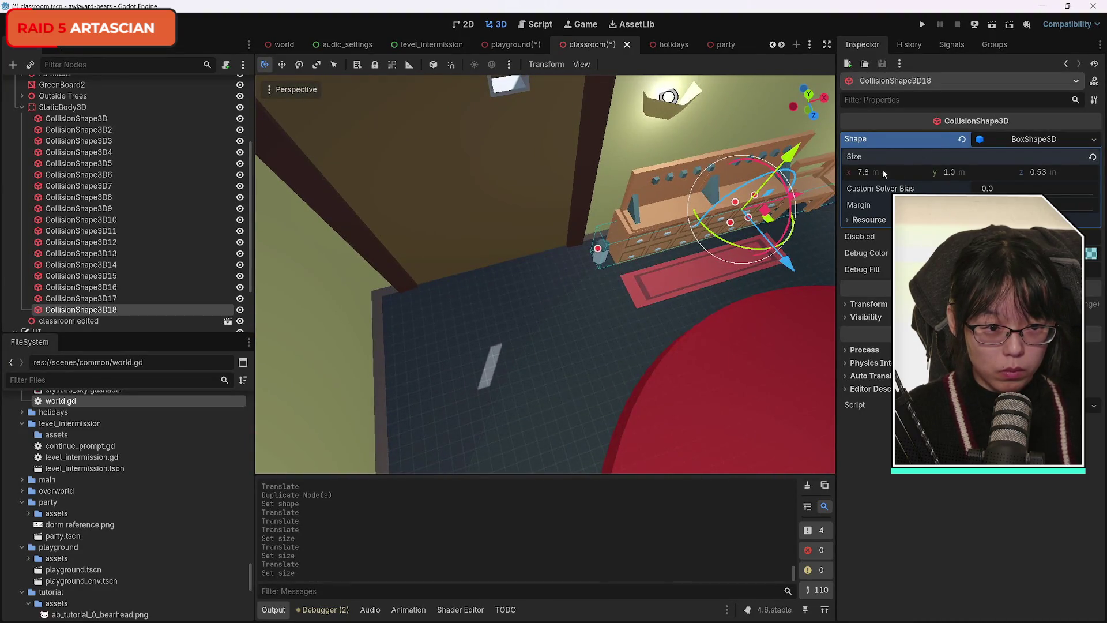
drag(870, 174, 873, 174)
drag(702, 302, 640, 268)
drag(1042, 174, 1047, 174)
drag(682, 368, 634, 349)
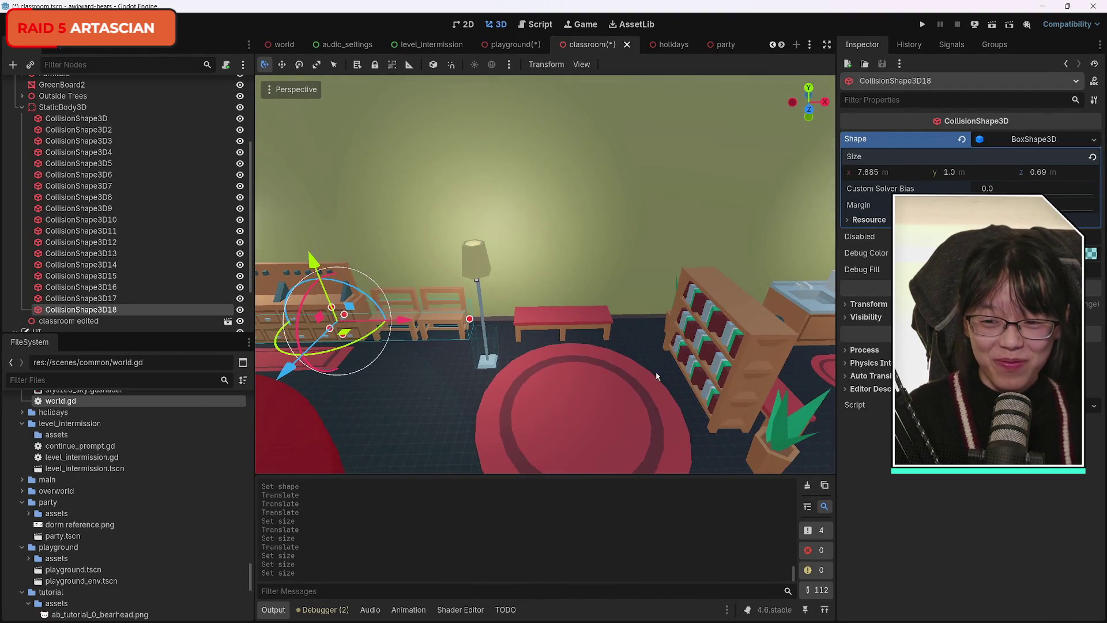
Step: Create unique box CollisionShape3D19, sized 3.22 × 1.0 × 0.815, centered over the red bench
key(ctrl+d)
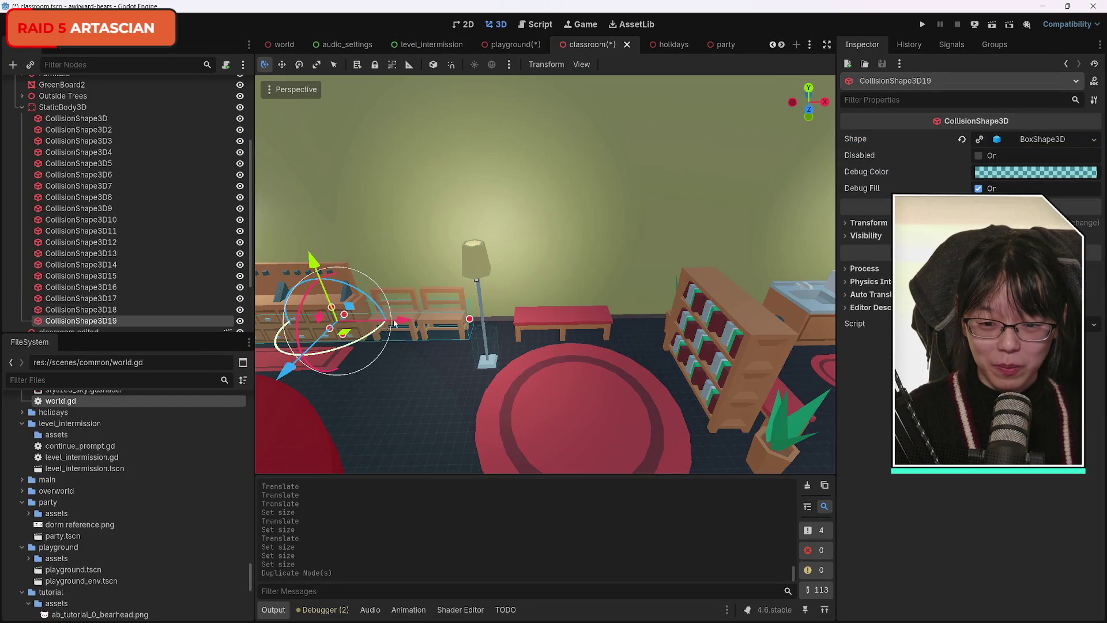
click(980, 140)
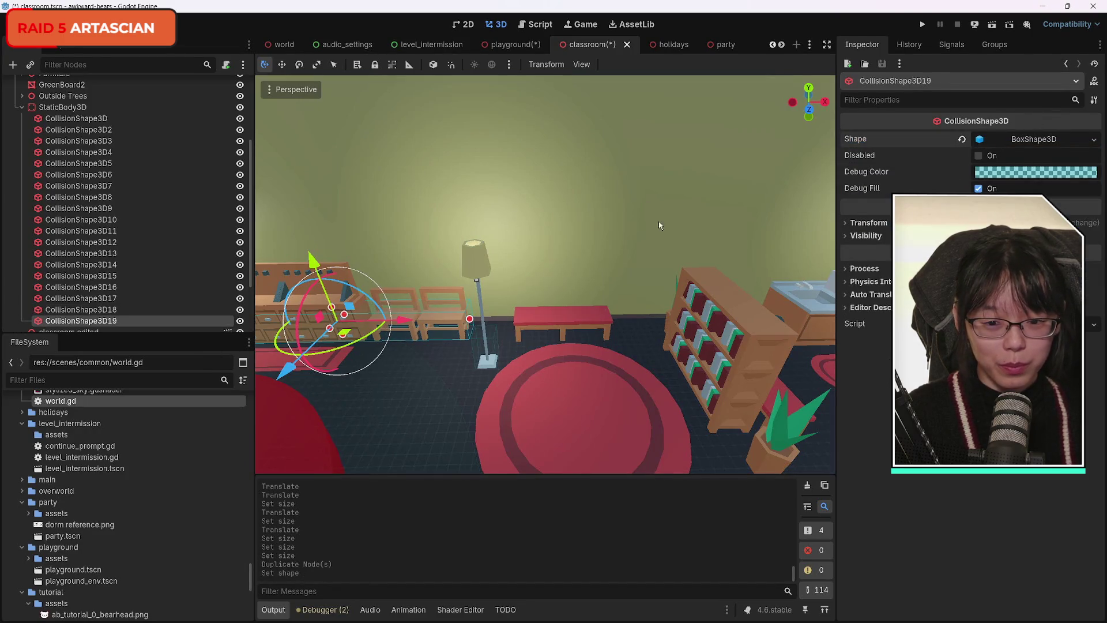
click(980, 141)
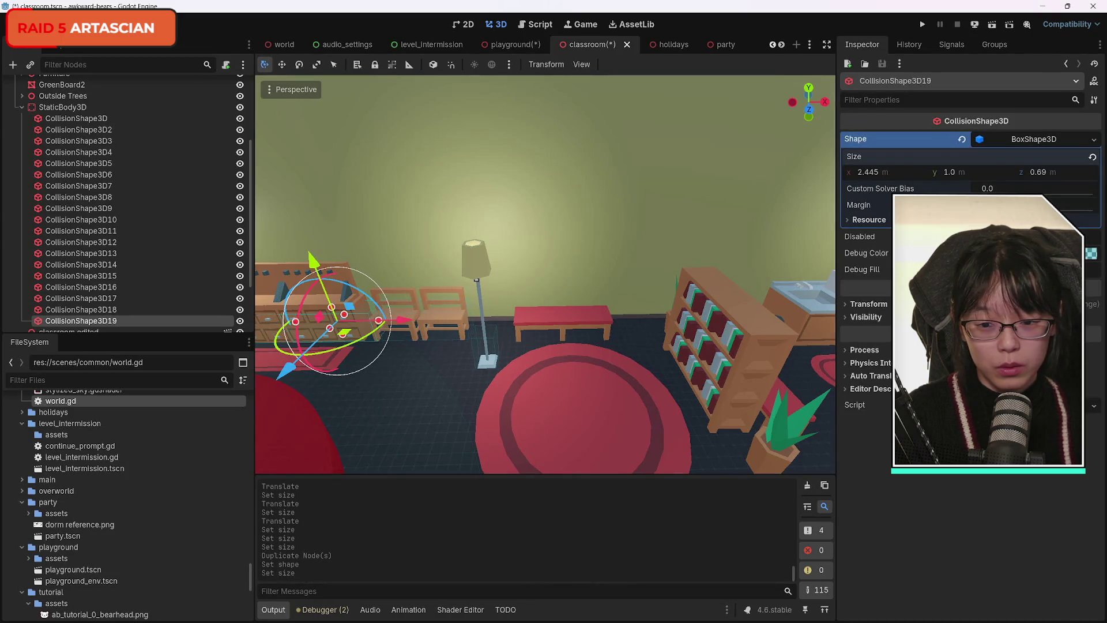
drag(407, 333, 641, 343)
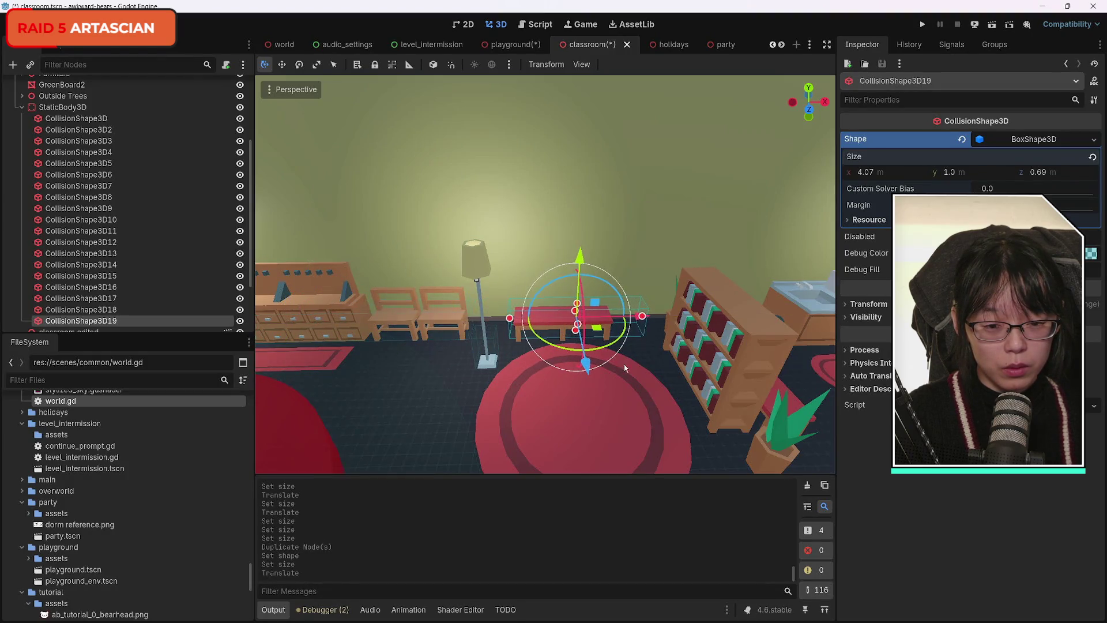
scroll(539, 391, down, 3)
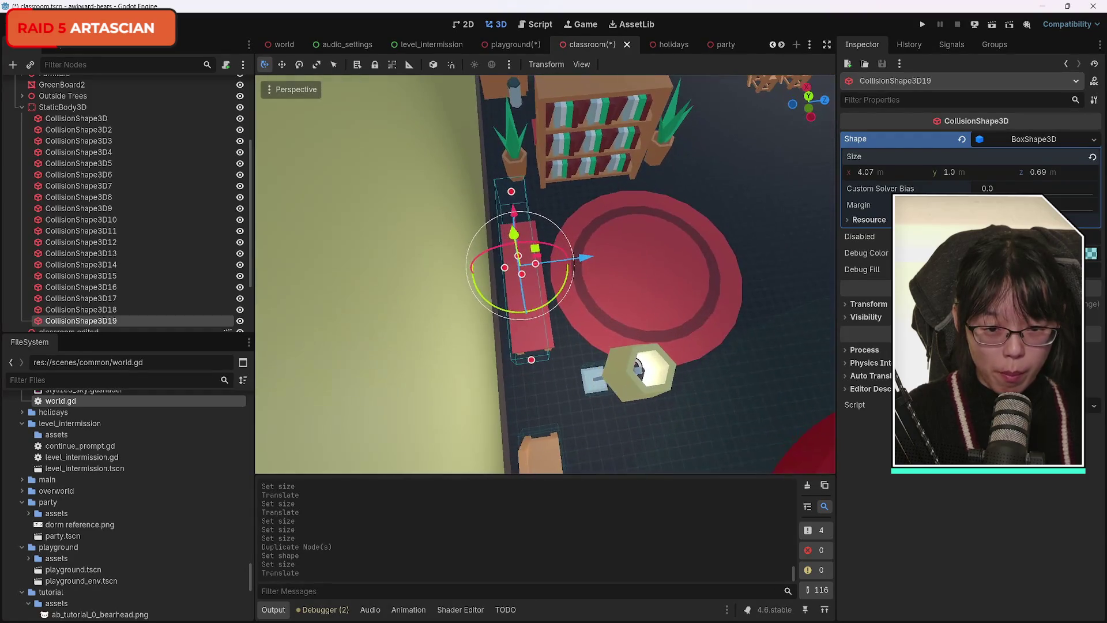
drag(865, 176, 853, 176)
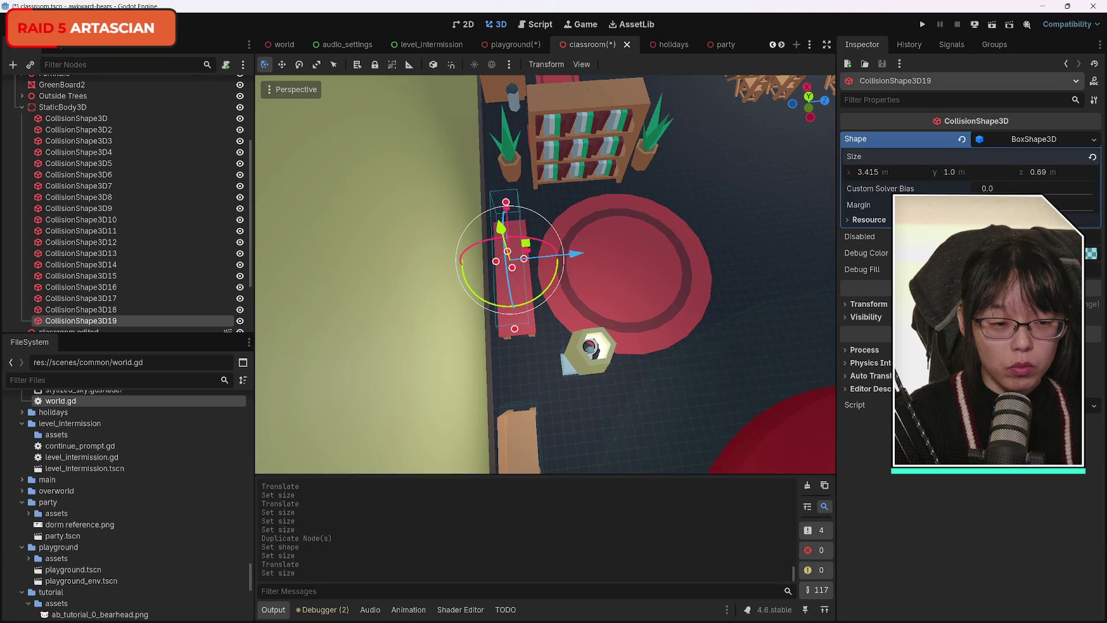
drag(511, 204, 517, 219)
drag(1045, 175, 1055, 176)
mouse_move(598, 270)
mouse_down()
mouse_move(443, 237)
mouse_move(487, 236)
mouse_move(470, 228)
mouse_up()
Step: Duplicate it as CollisionShape3D20, rotate it 90 degrees, and place it on the long wooden bench
key(ctrl+d)
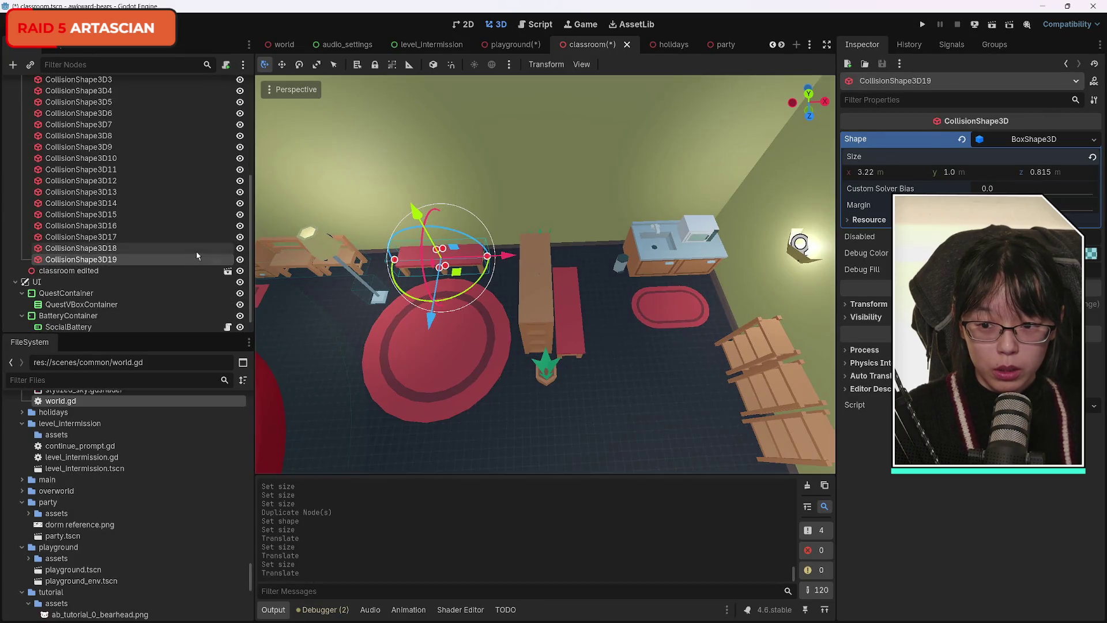
mouse_move(488, 275)
mouse_down()
mouse_move(462, 297)
mouse_move(419, 305)
mouse_move(431, 300)
mouse_up()
mouse_move(505, 255)
mouse_down()
mouse_move(634, 269)
mouse_move(625, 272)
mouse_up()
drag(567, 319, 577, 383)
drag(632, 304, 637, 308)
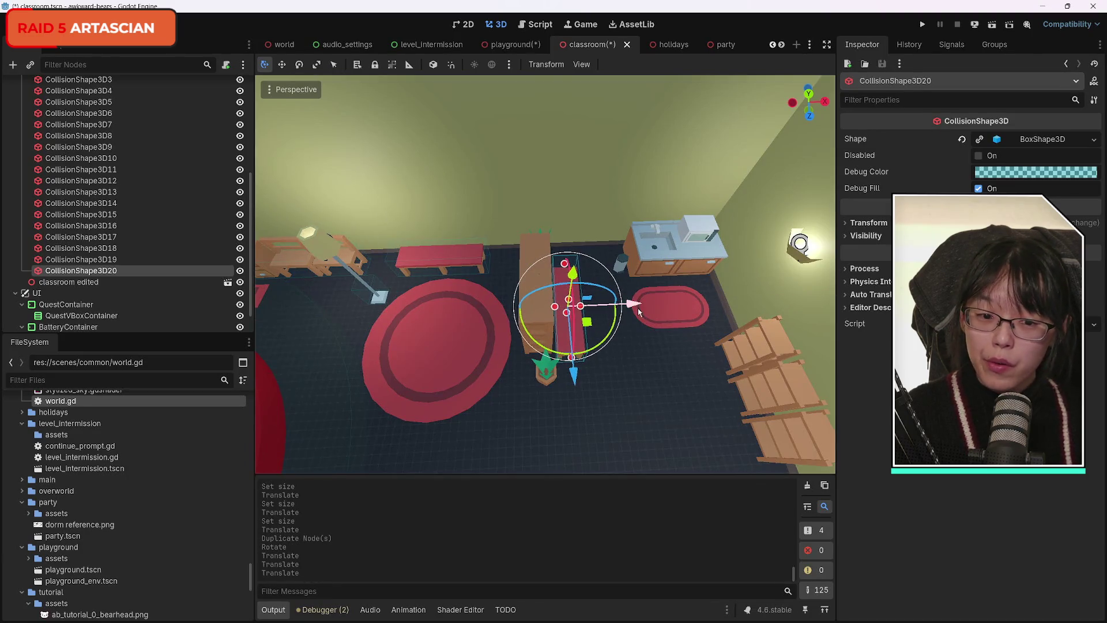
Step: Duplicate the latest shape as a unique CollisionShape3D21 and move it toward the planter table
key(ctrl+d)
drag(634, 309, 602, 306)
click(979, 140)
drag(831, 262, 605, 173)
drag(604, 287, 596, 284)
drag(529, 228, 527, 220)
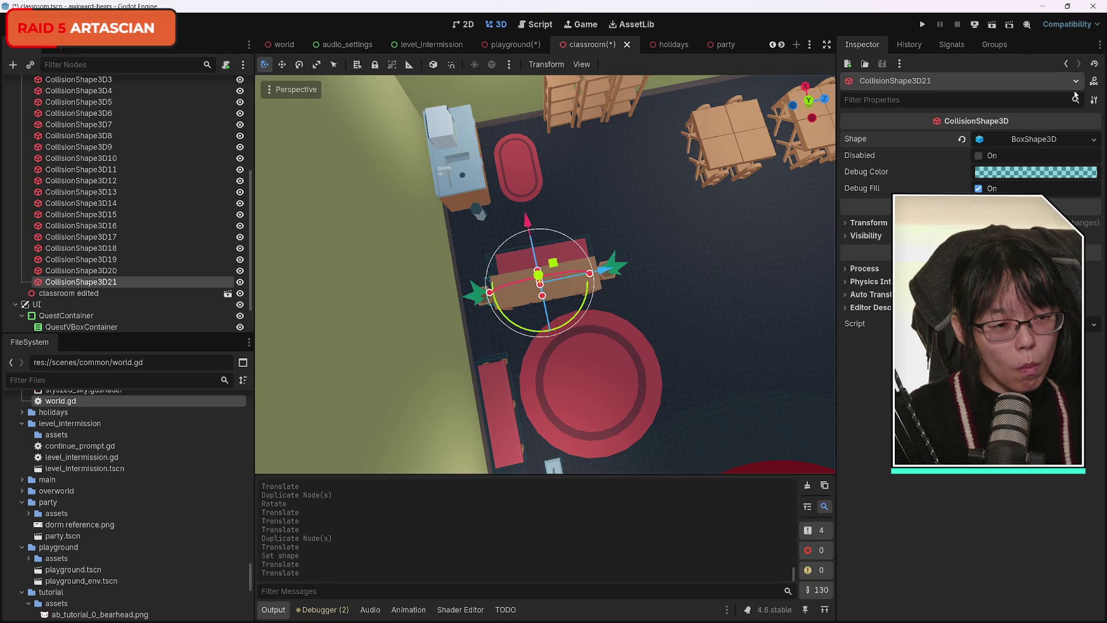
Step: Size the table box to 4.77 × 1.0 × 1.06 and center it over the long wooden table
click(980, 141)
drag(865, 172, 882, 172)
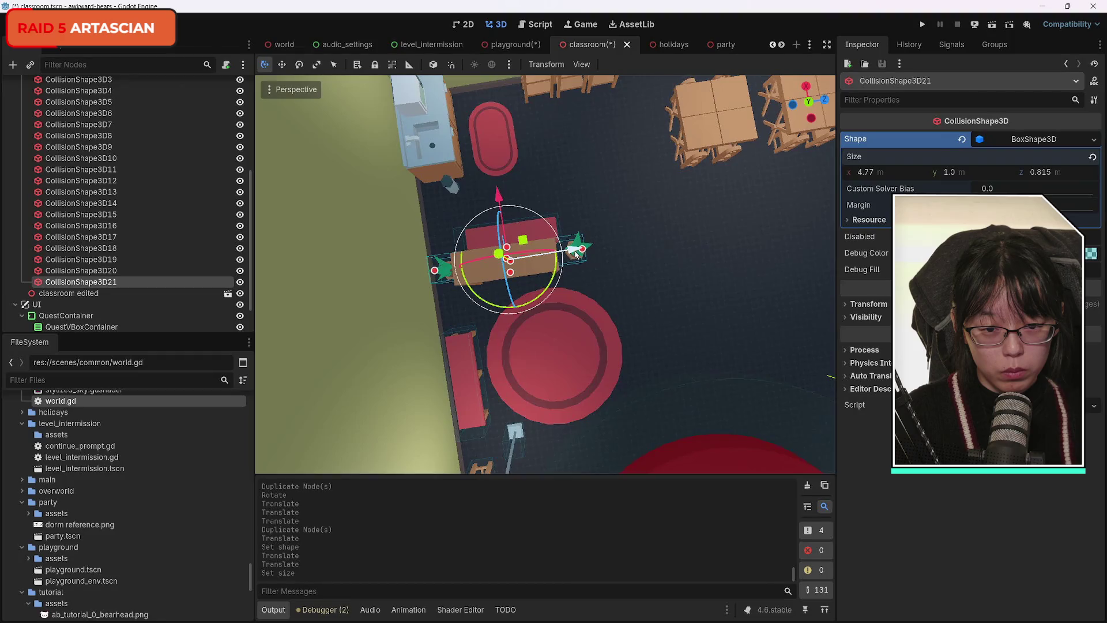
drag(577, 254, 588, 252)
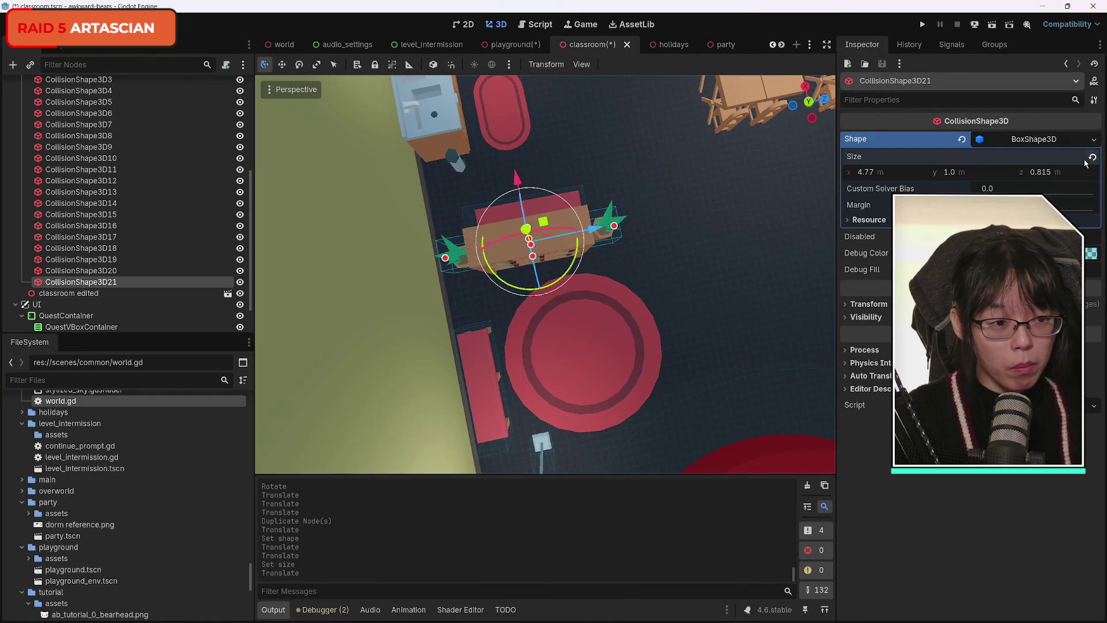
drag(532, 255, 534, 262)
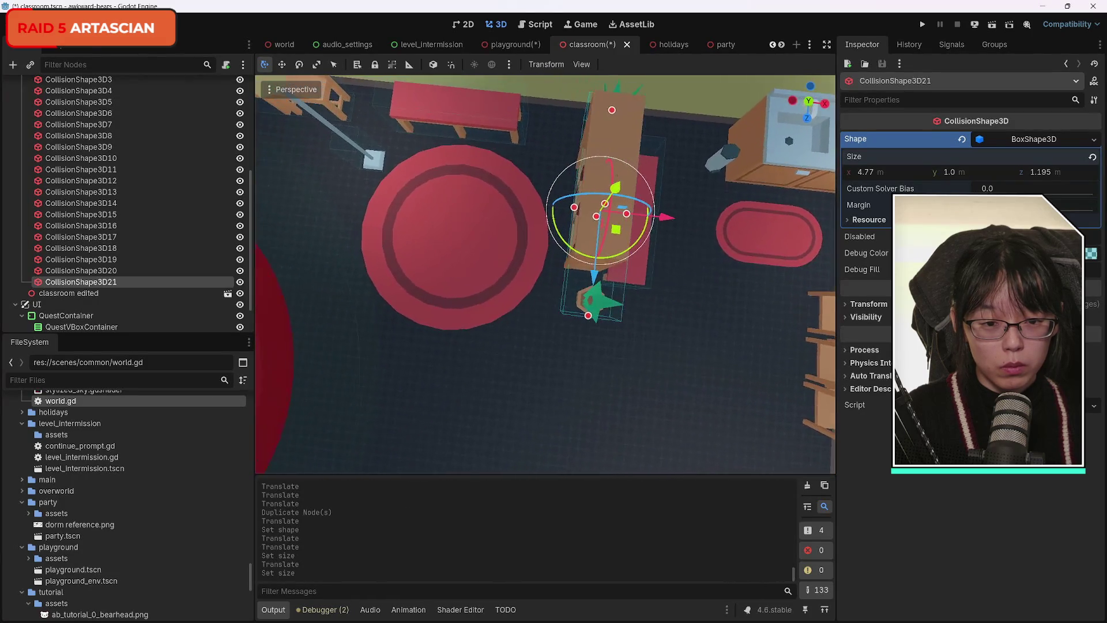
drag(644, 217, 641, 217)
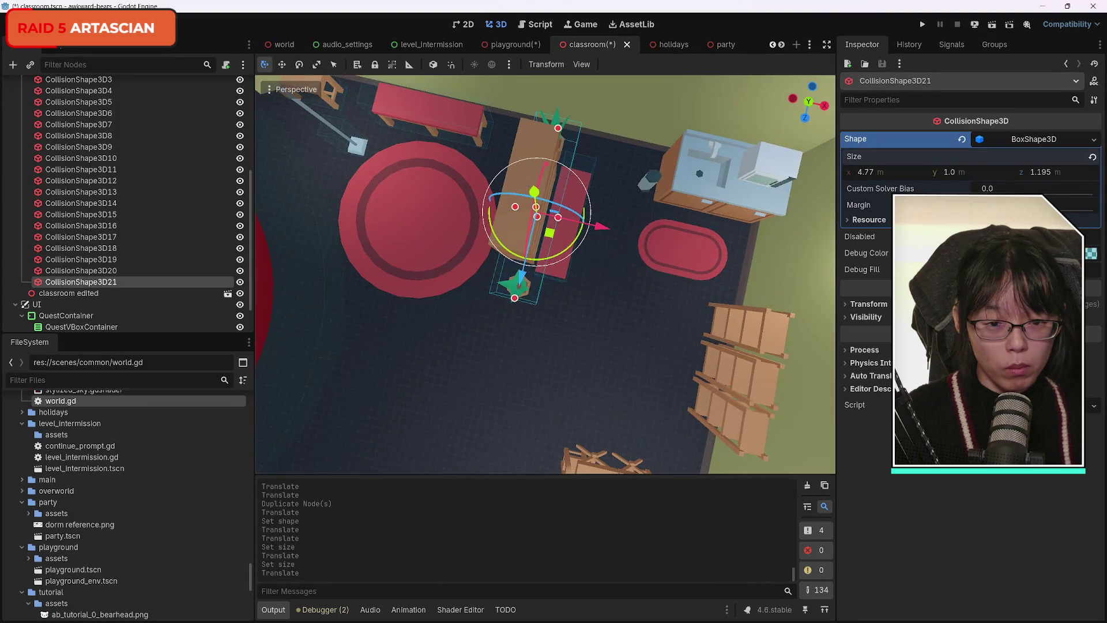
drag(602, 221, 606, 224)
drag(1039, 174, 1032, 174)
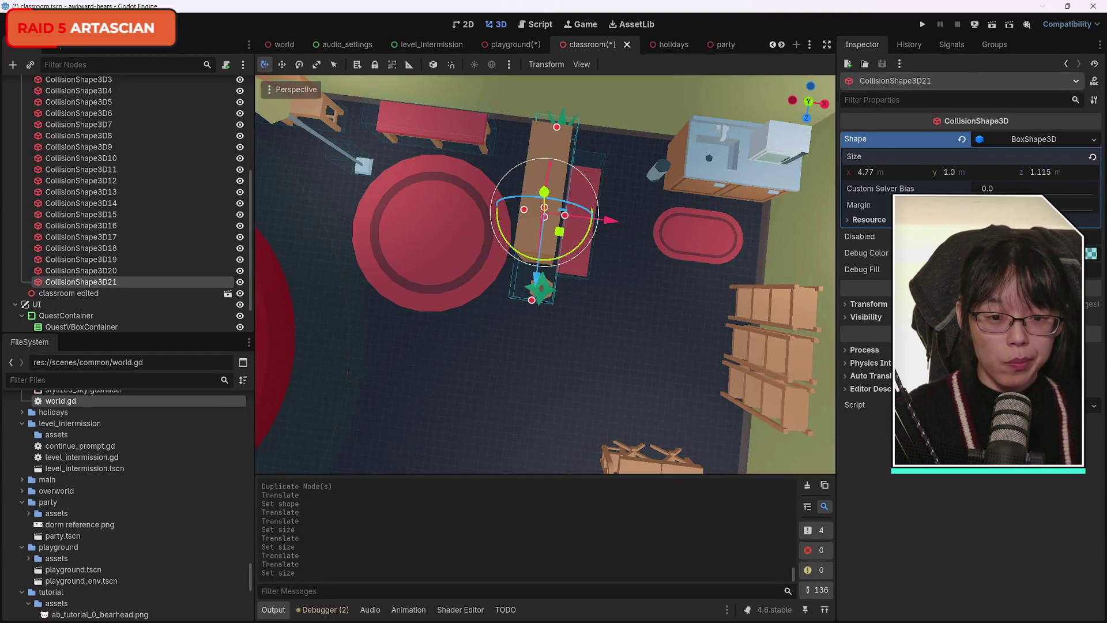
scroll(827, 223, up, 2)
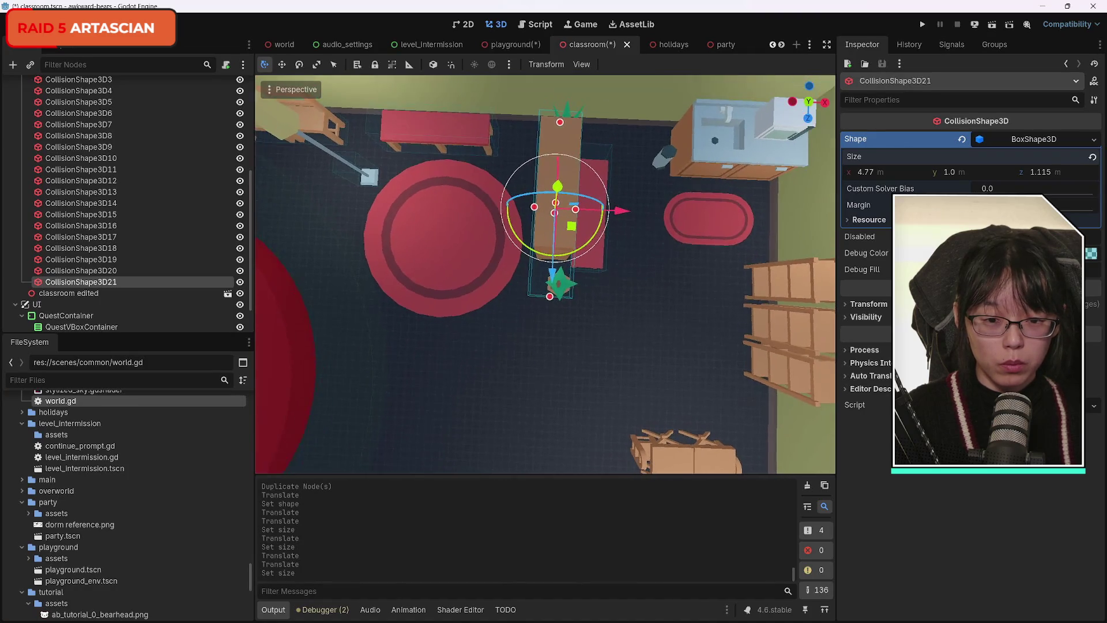
drag(1040, 174, 1034, 174)
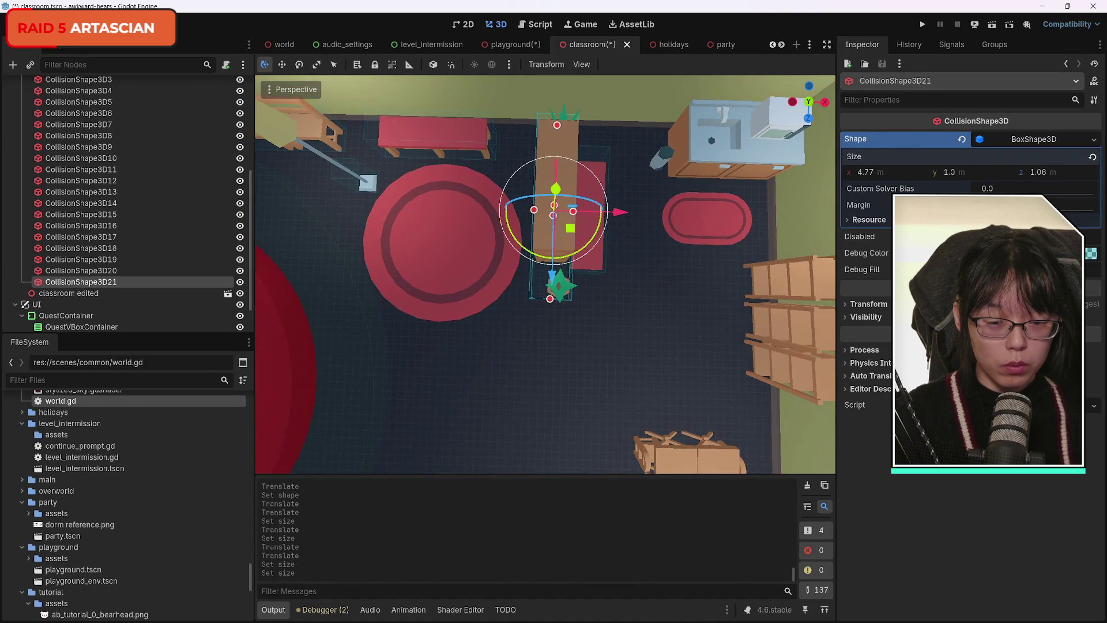
mouse_move(628, 218)
mouse_down()
mouse_move(616, 260)
mouse_move(583, 270)
mouse_move(594, 265)
mouse_move(239, 215)
mouse_up()
click(144, 270)
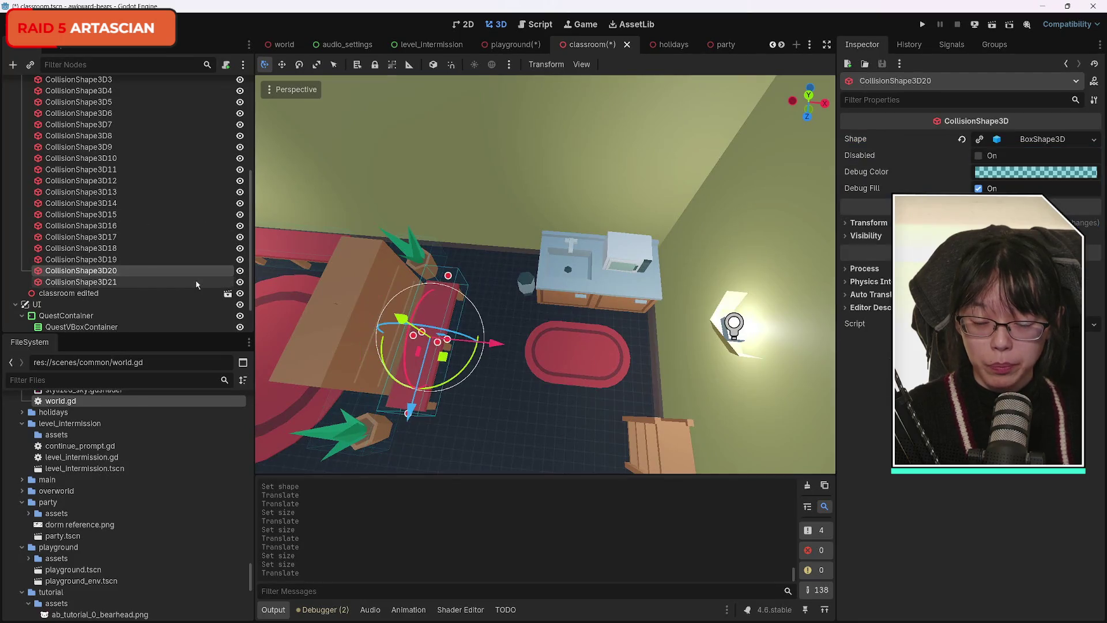
Step: Duplicate the bench box as unique CollisionShape3D22, rotate 90 degrees onto the sink counter, widen to 3.505
key(ctrl+d)
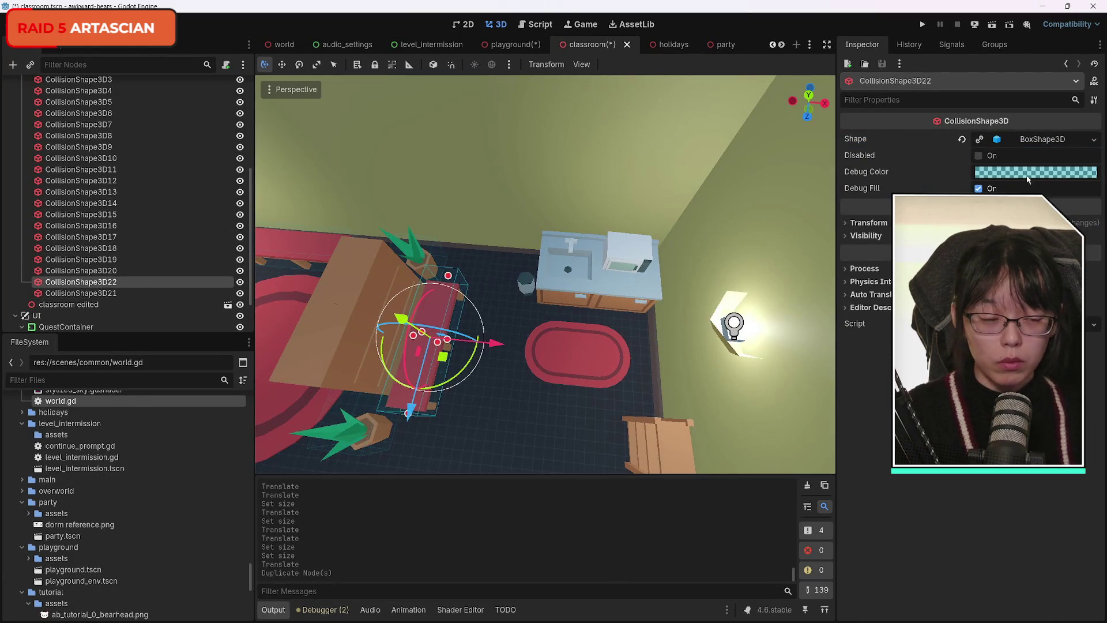
click(979, 139)
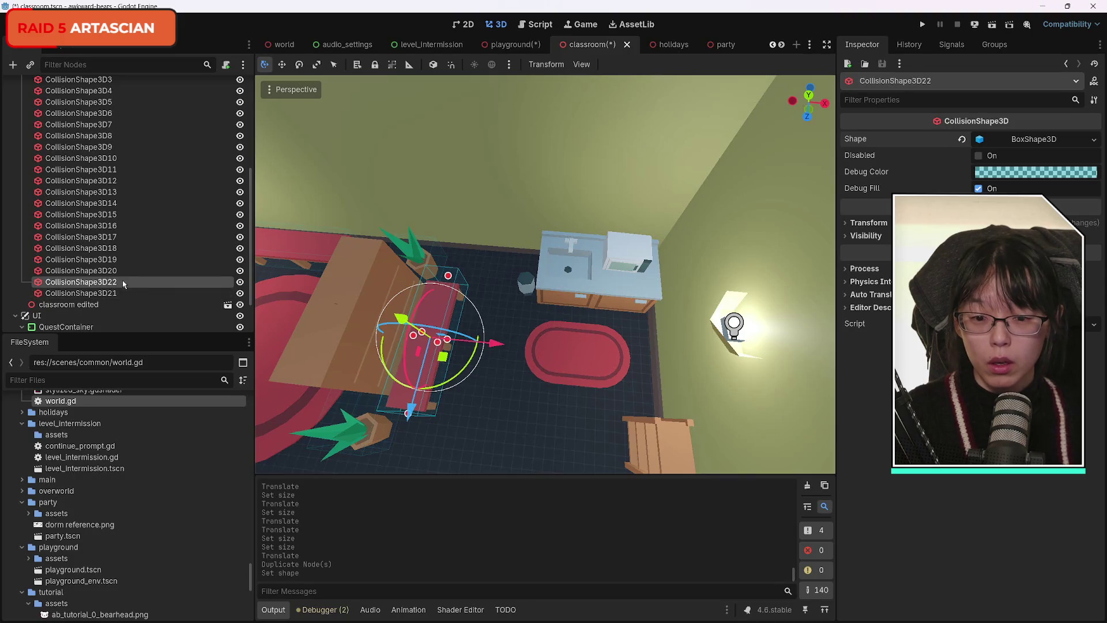
mouse_move(439, 387)
mouse_down()
mouse_move(483, 357)
mouse_move(489, 329)
mouse_move(654, 350)
mouse_up()
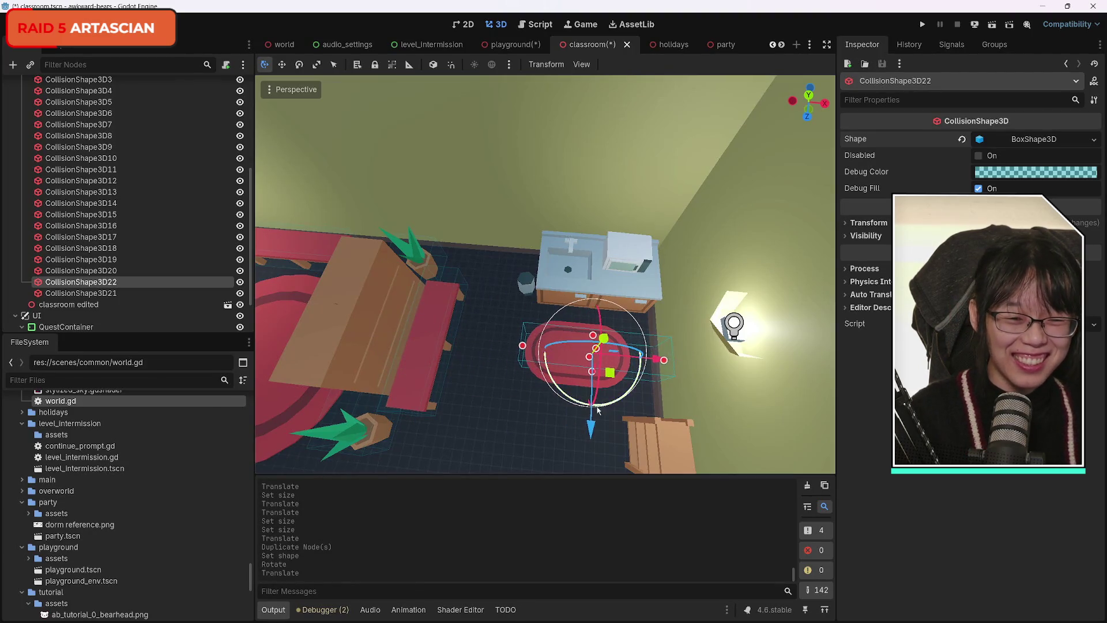
mouse_move(537, 321)
mouse_down()
mouse_move(524, 302)
mouse_move(517, 327)
mouse_up()
drag(605, 273, 604, 275)
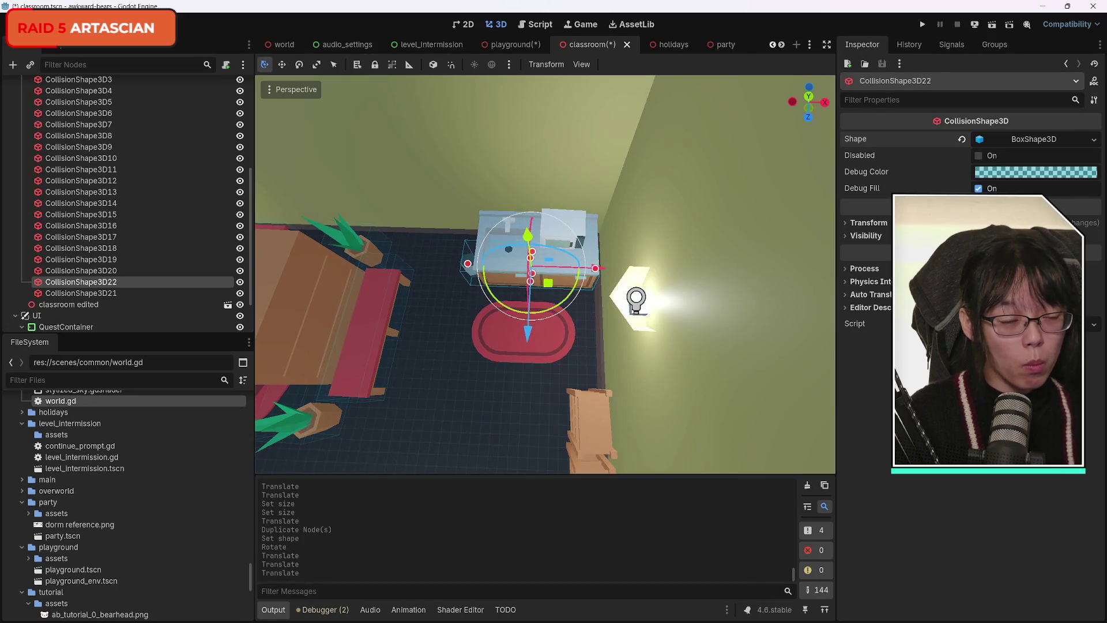
click(982, 141)
mouse_move(869, 175)
mouse_down()
mouse_move(891, 174)
mouse_move(874, 172)
mouse_up()
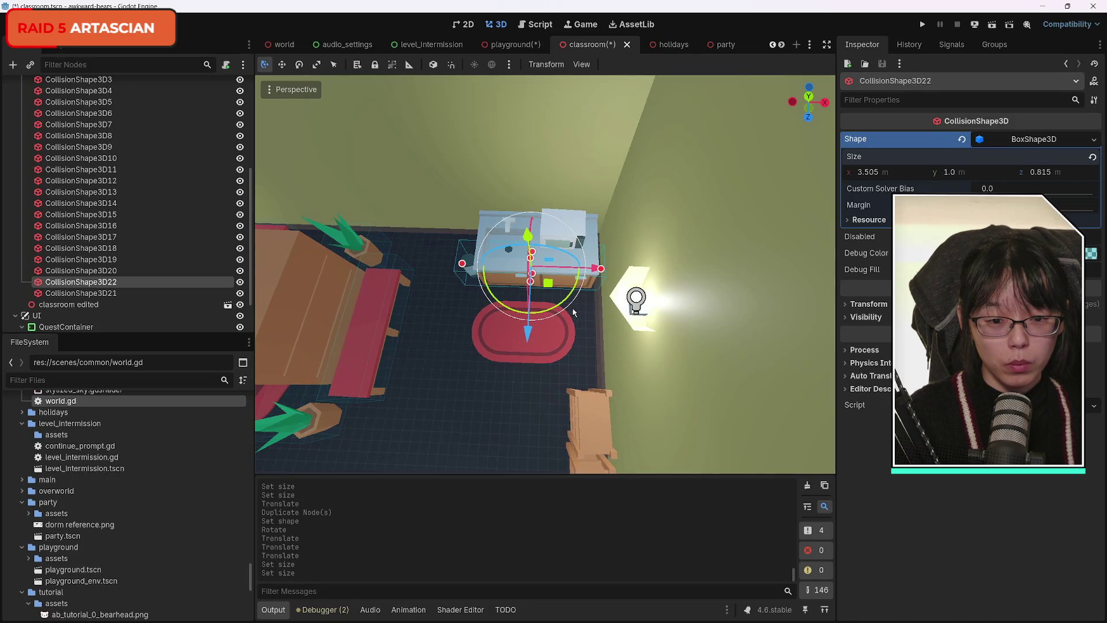
Step: Duplicate it as unique CollisionShape3D23, sized 2.985 × 1.0 × 0.815, along the counter
key(ctrl+d)
click(979, 140)
drag(528, 332, 539, 301)
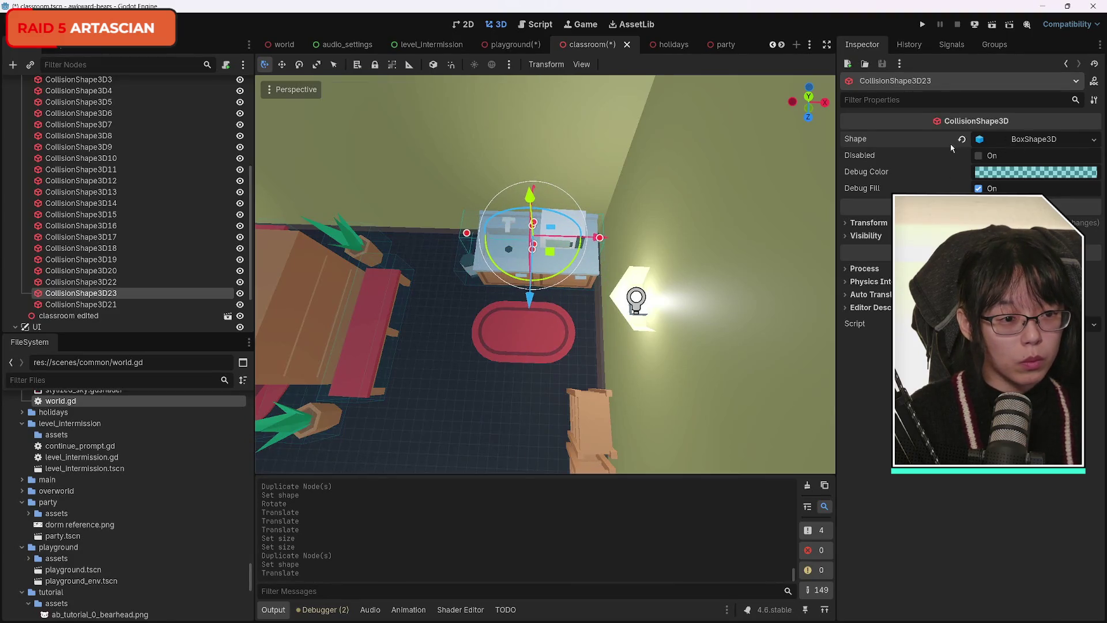
click(984, 141)
drag(871, 174, 882, 174)
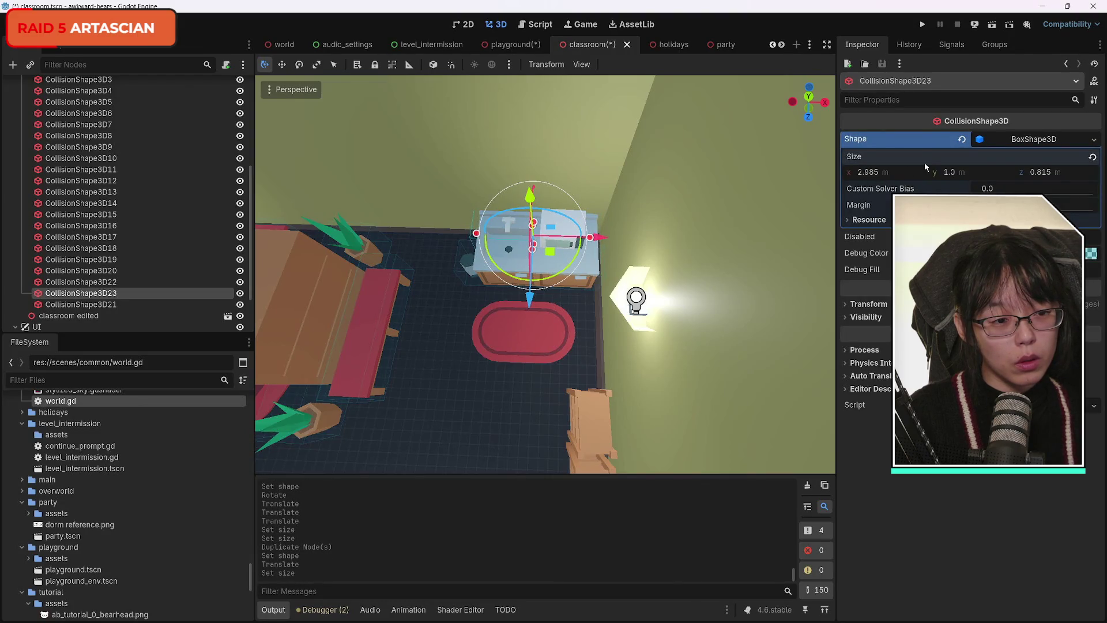
drag(603, 240, 601, 239)
Step: Compare CollisionShape3D22 and CollisionShape3D23, then nudge the counter box snugly into place
drag(440, 324, 519, 326)
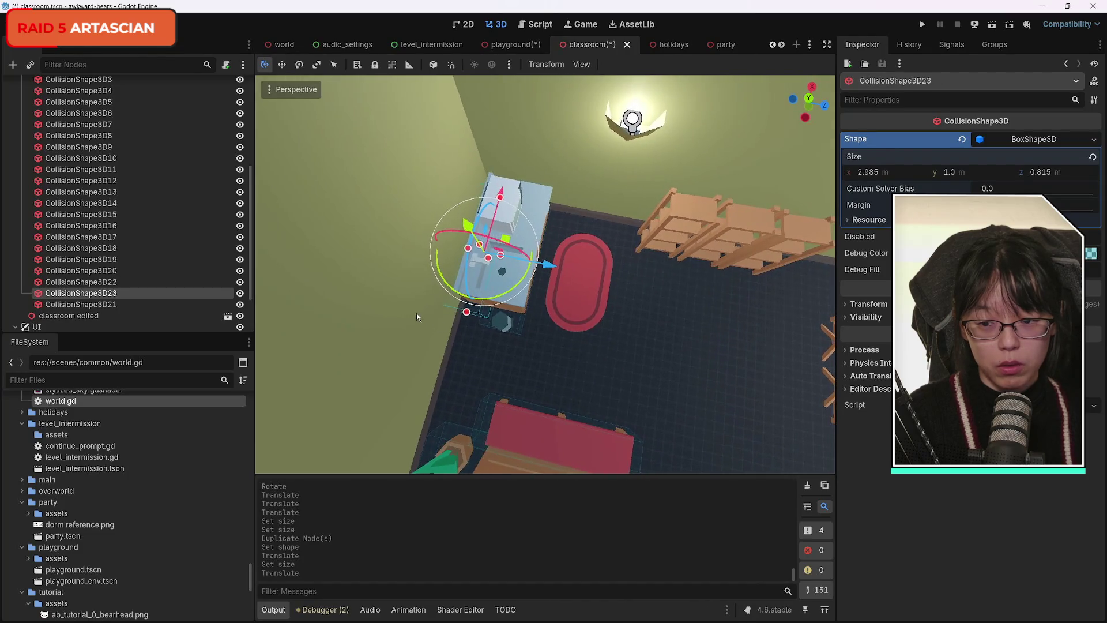
click(117, 304)
click(115, 292)
click(113, 283)
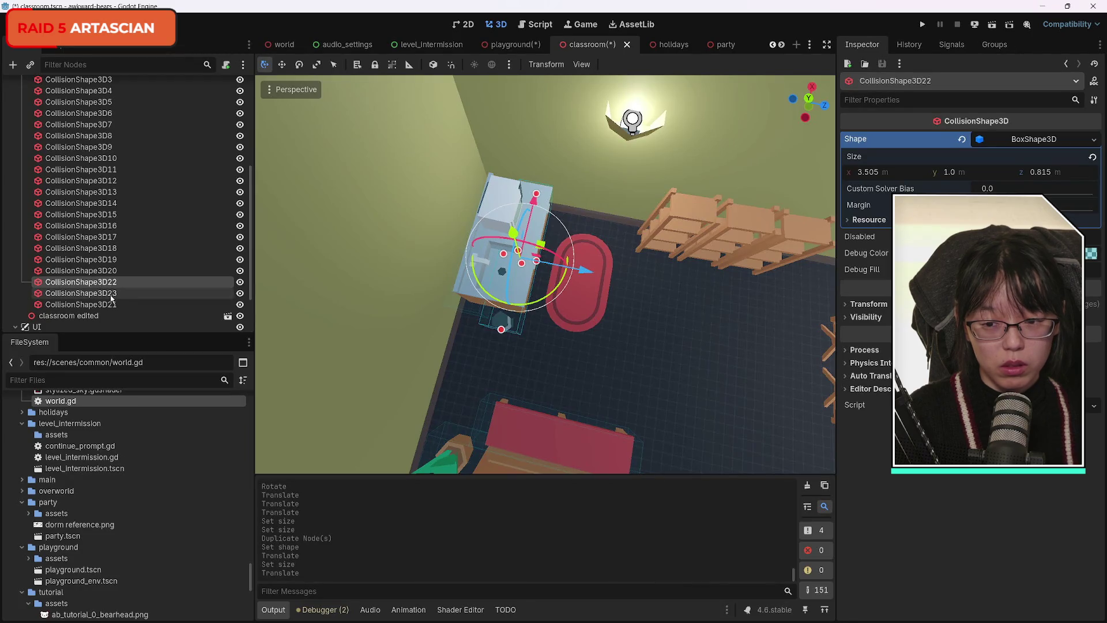
click(112, 295)
drag(500, 347, 504, 347)
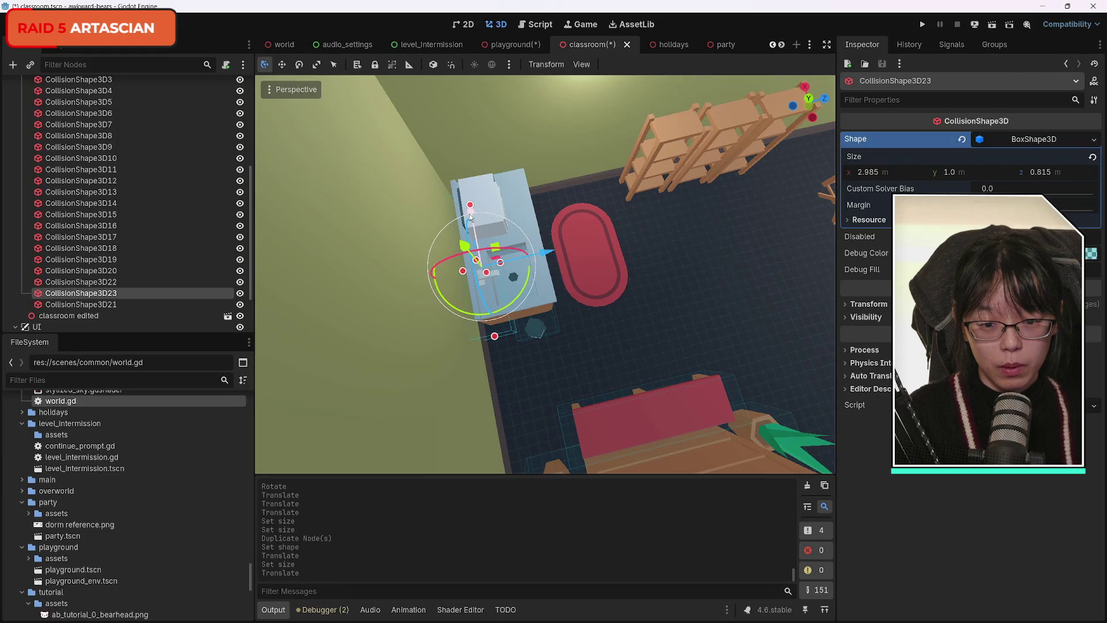
drag(545, 250, 485, 204)
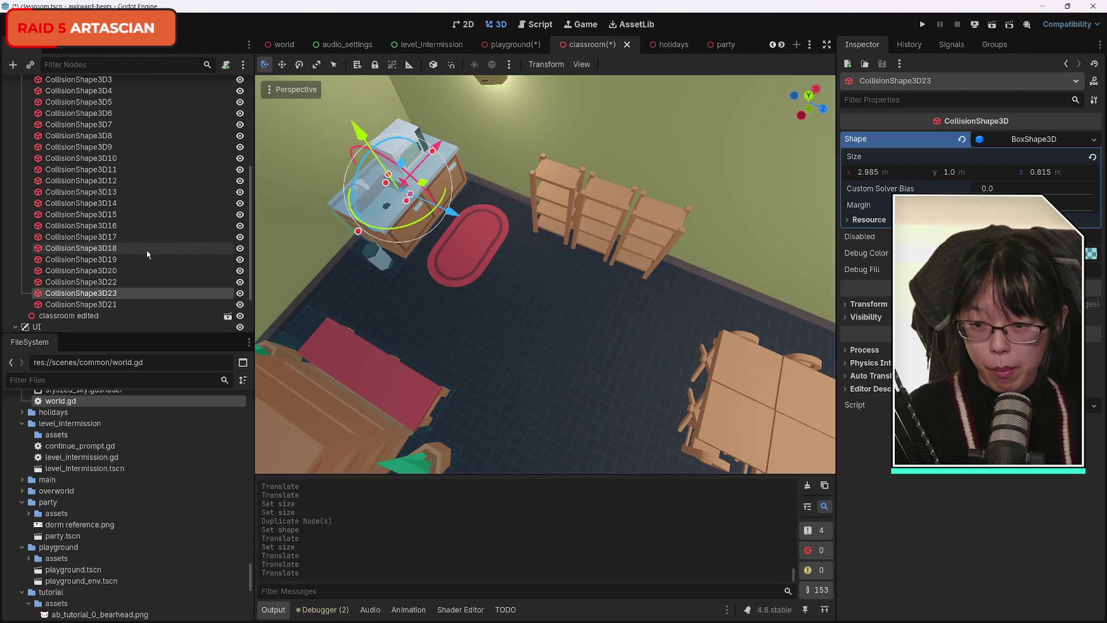
Step: Duplicate CollisionShape3D20 as CollisionShape3D24 over the wooden shelf unit, then copy it as CollisionShape3D25
click(115, 281)
click(115, 271)
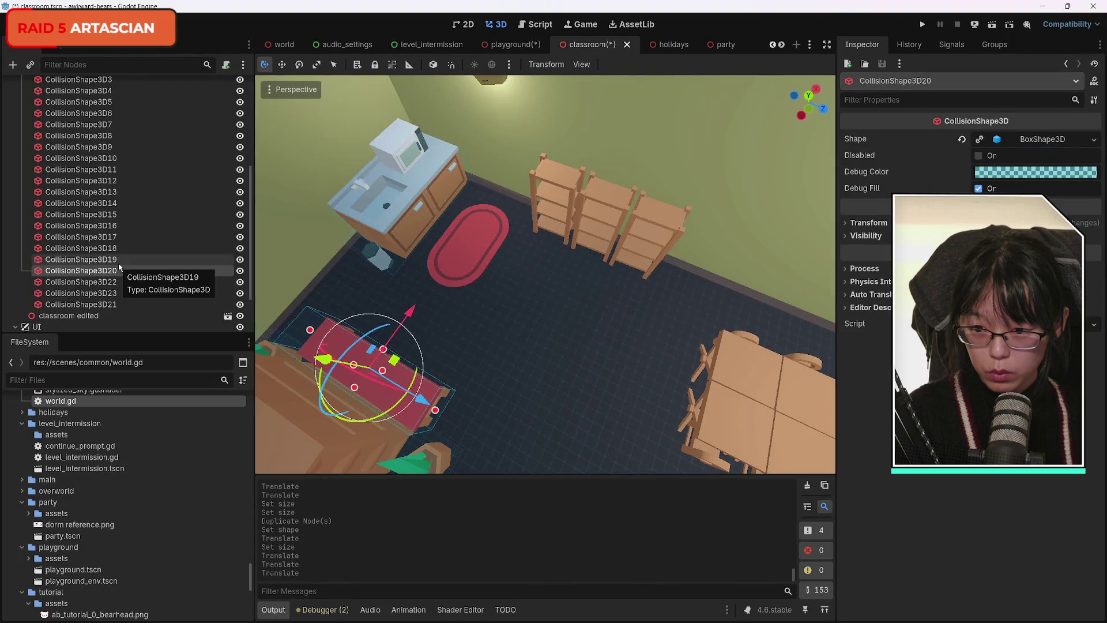
key(ctrl+d)
mouse_move(428, 330)
mouse_down()
mouse_move(573, 196)
mouse_move(546, 214)
mouse_move(676, 248)
mouse_up()
key(s)
key(a)
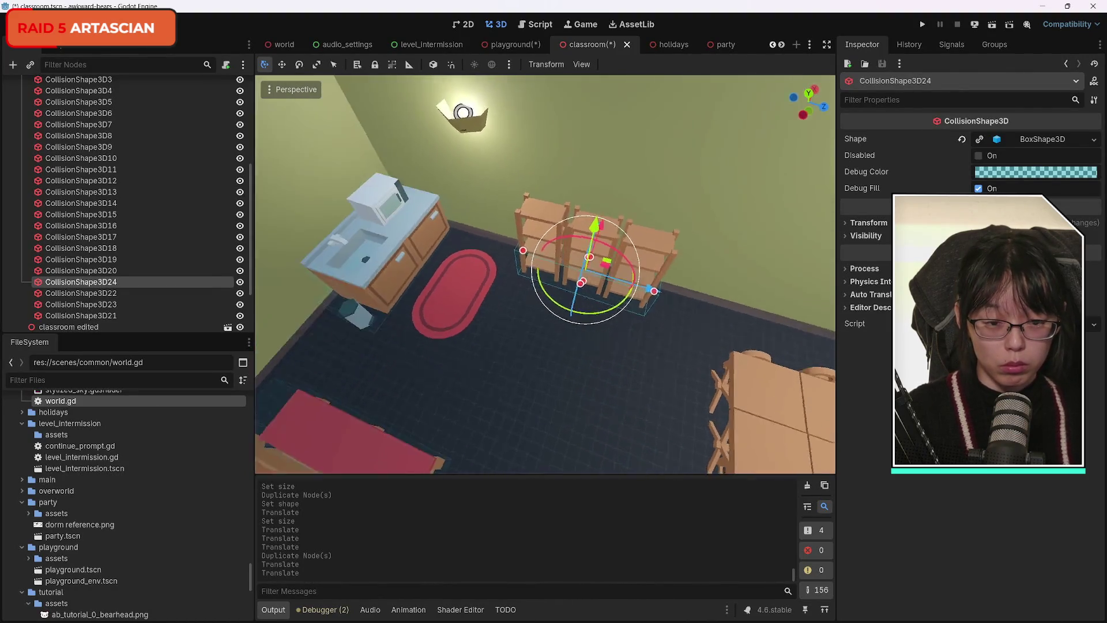
drag(650, 264, 647, 264)
key(s)
key(w)
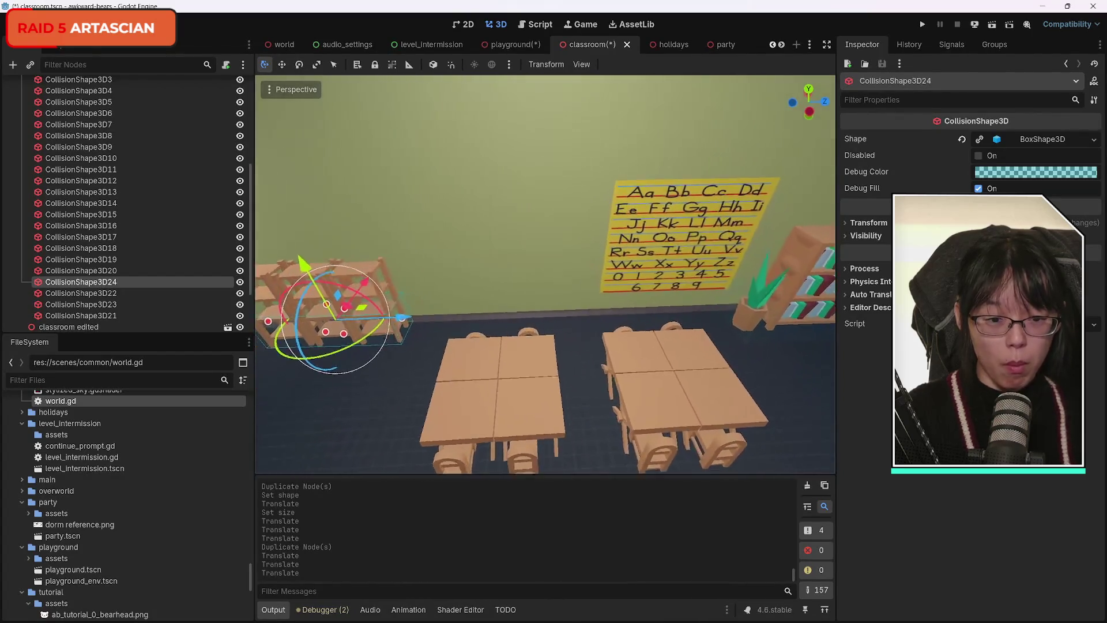
key(s)
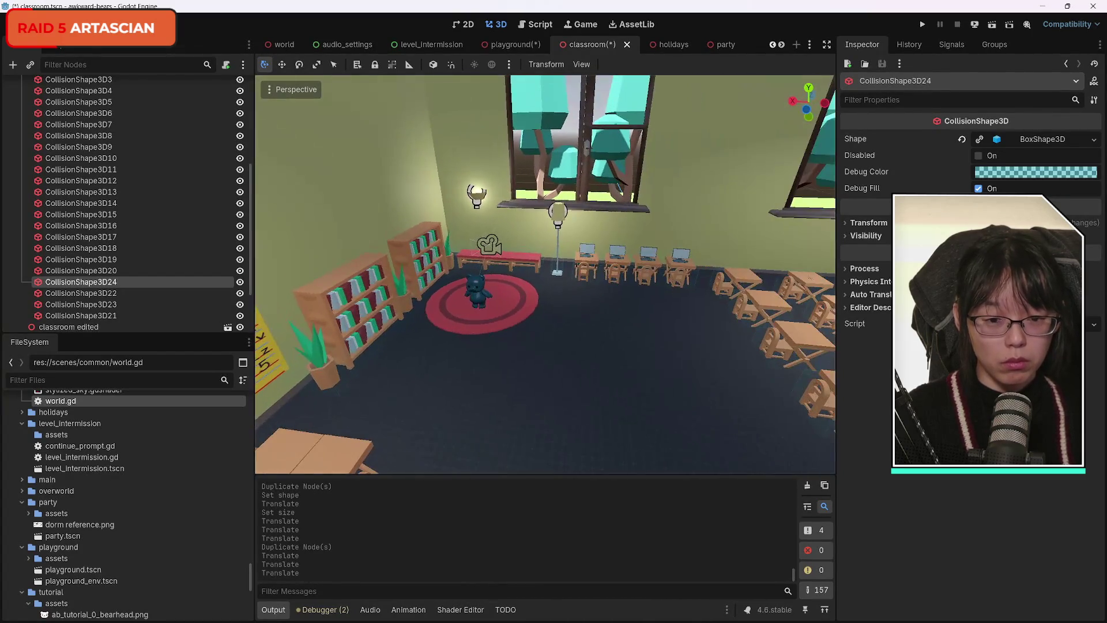
key(w)
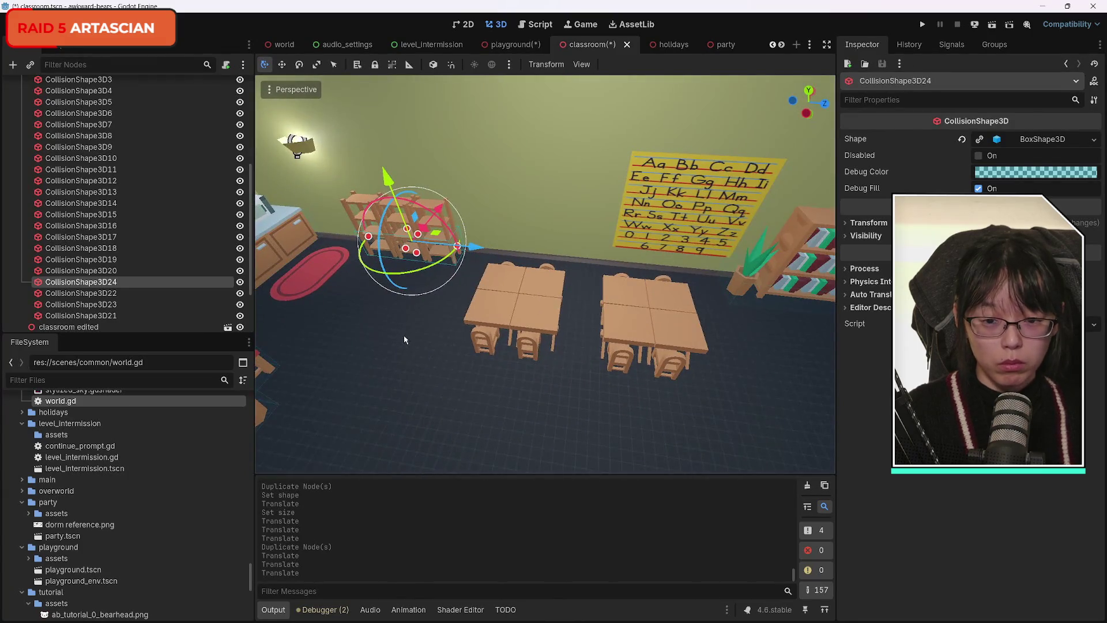
key(ctrl+d)
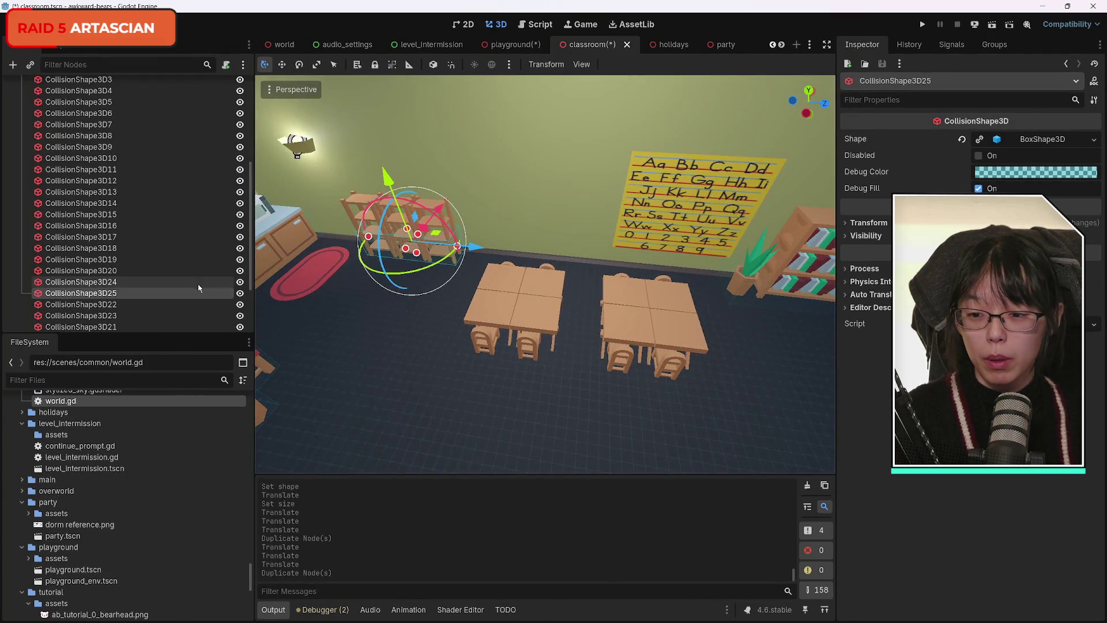
Step: Move CollisionShape3D25 over the first four-desk cluster
drag(465, 248, 557, 260)
drag(535, 221, 538, 260)
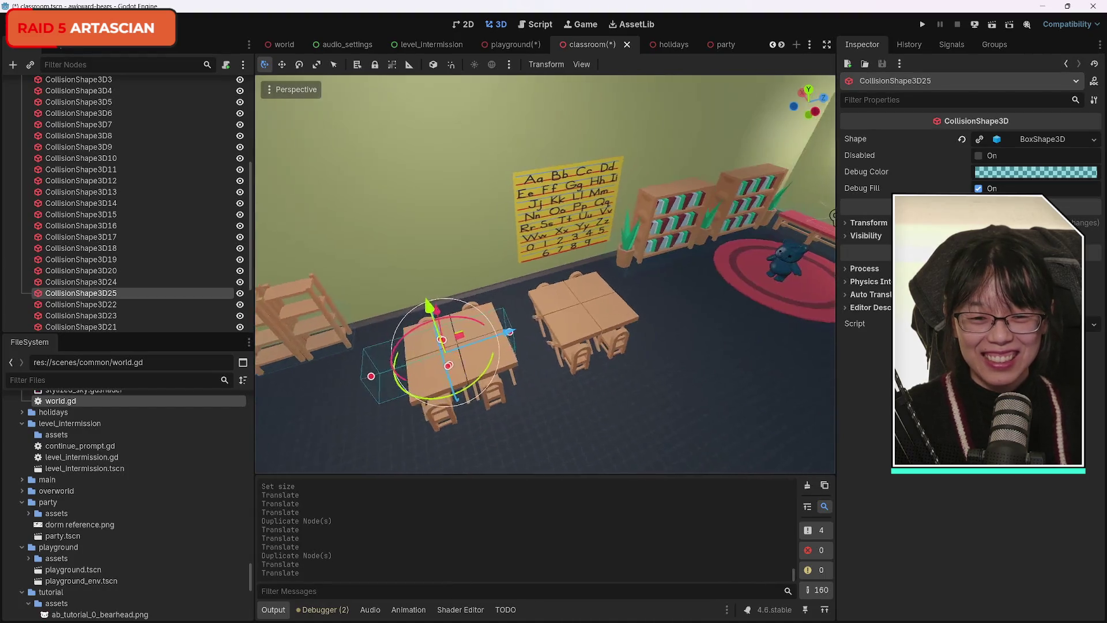
key(s)
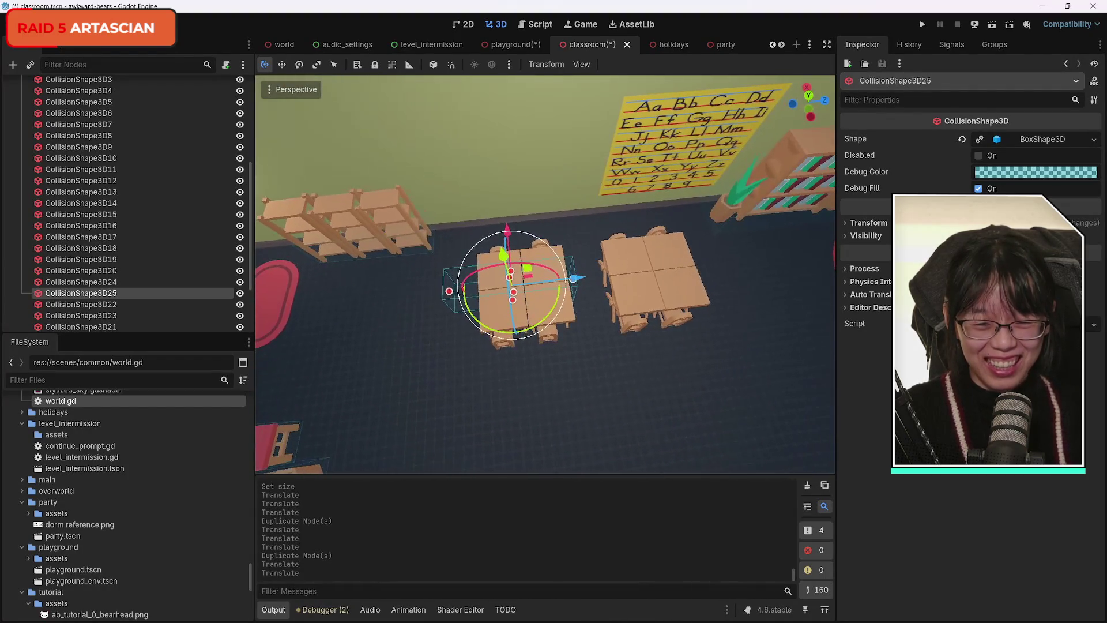
mouse_move(574, 280)
mouse_down()
mouse_move(545, 284)
mouse_move(585, 290)
mouse_up()
key(ctrl+z)
drag(520, 230, 523, 243)
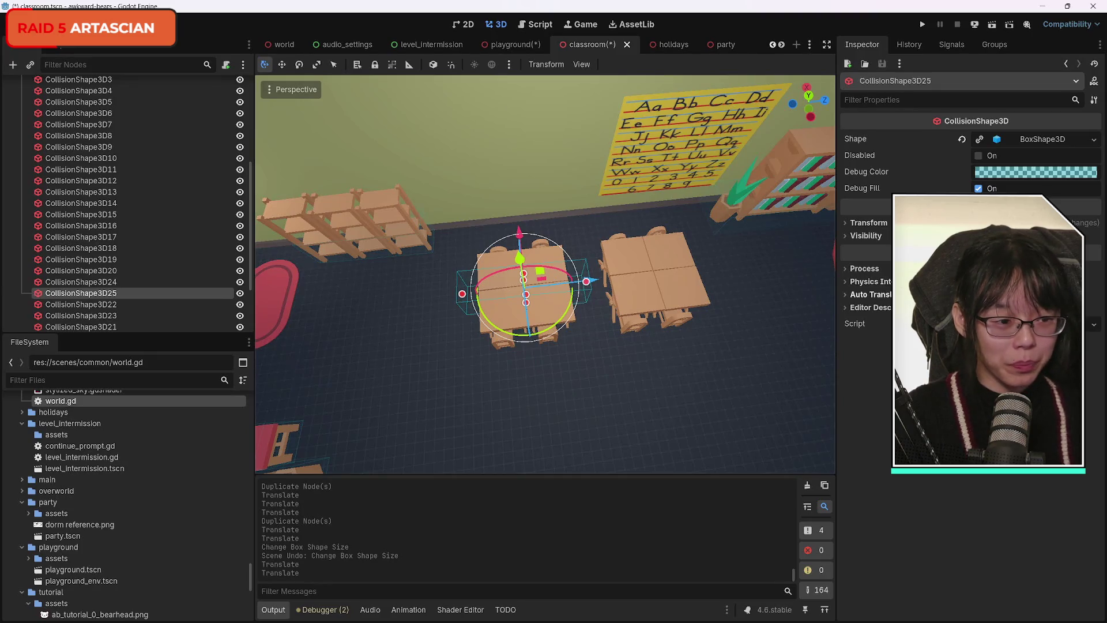
Step: Make the desk box's shape unique, size it 2.375 × 2.55, and center it on the desks
click(979, 140)
click(1000, 146)
mouse_move(1048, 178)
mouse_down()
mouse_move(1026, 178)
mouse_move(1069, 172)
mouse_up()
drag(881, 172, 856, 172)
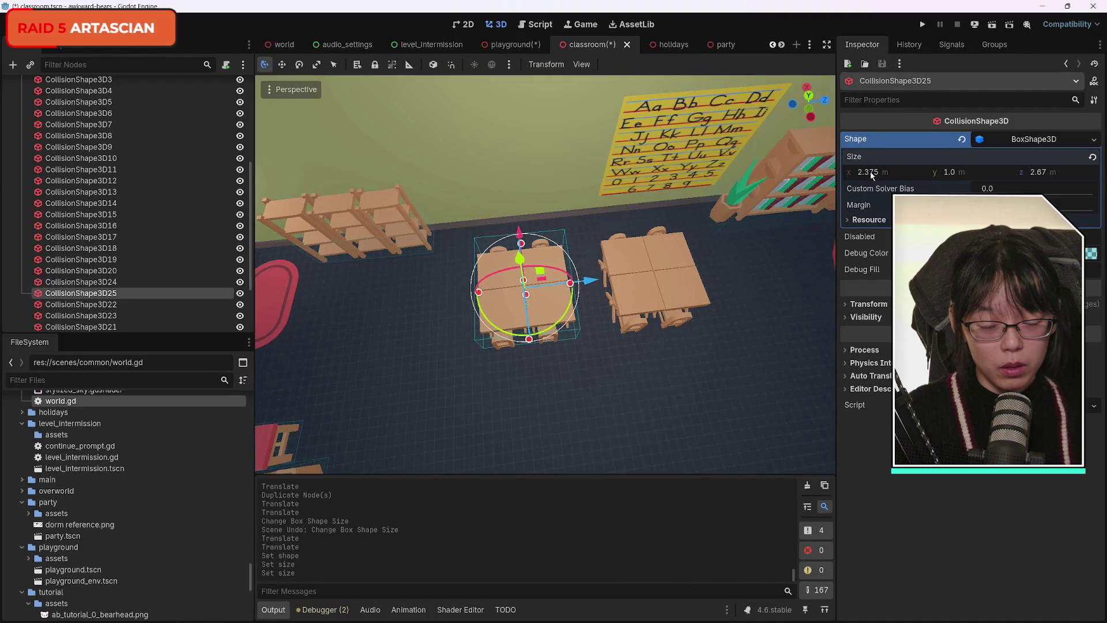
mouse_move(665, 291)
mouse_down()
mouse_move(640, 248)
mouse_move(628, 323)
mouse_move(607, 323)
mouse_up()
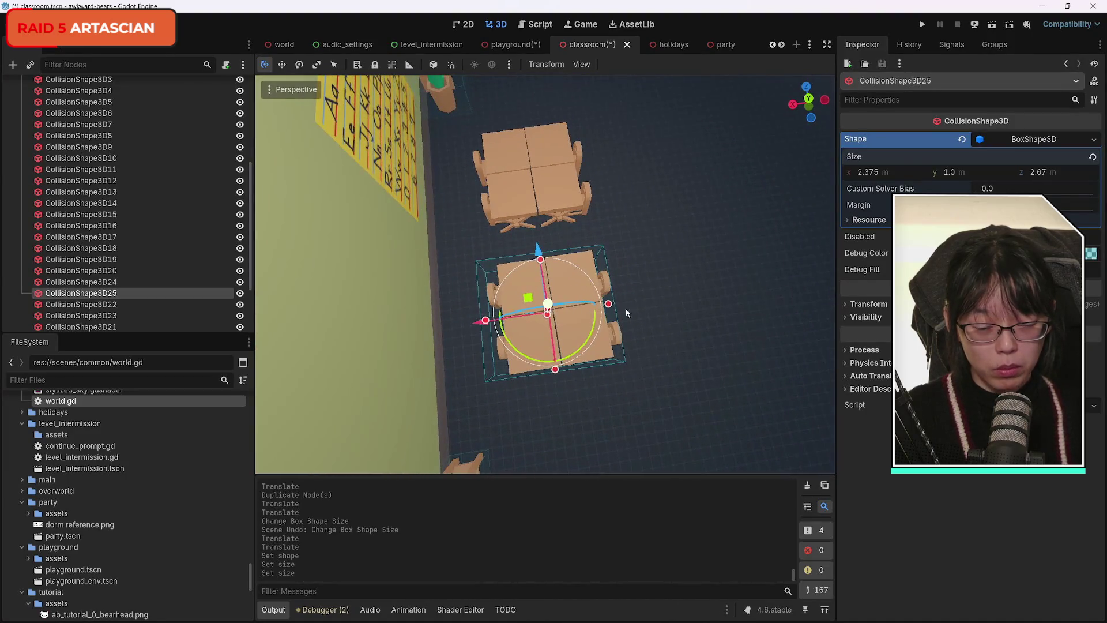
drag(1036, 174, 1031, 173)
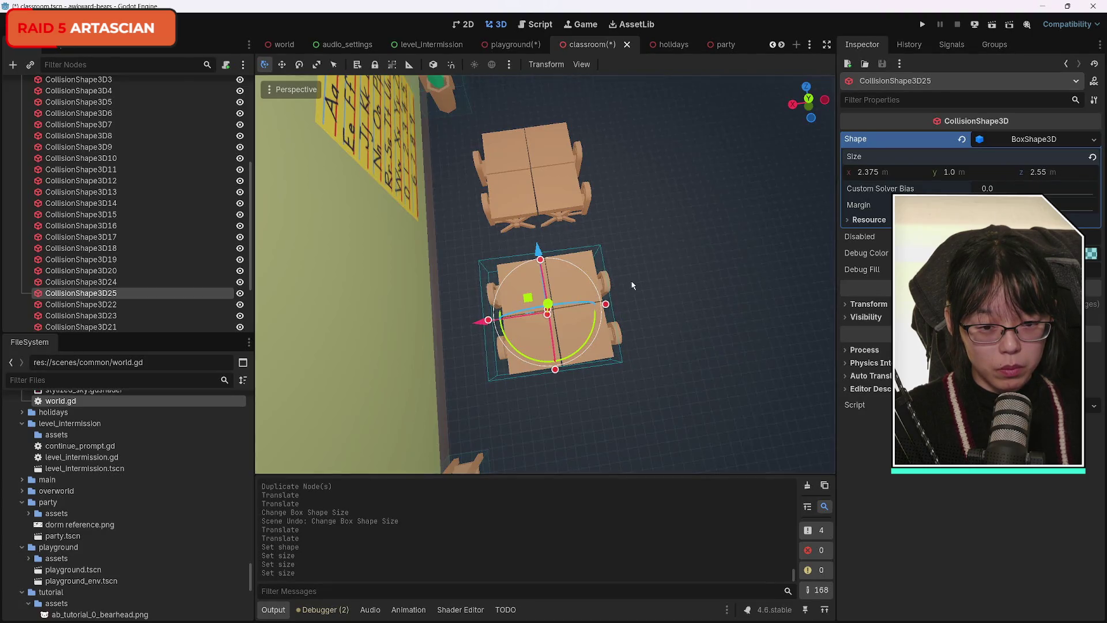
drag(483, 323, 465, 324)
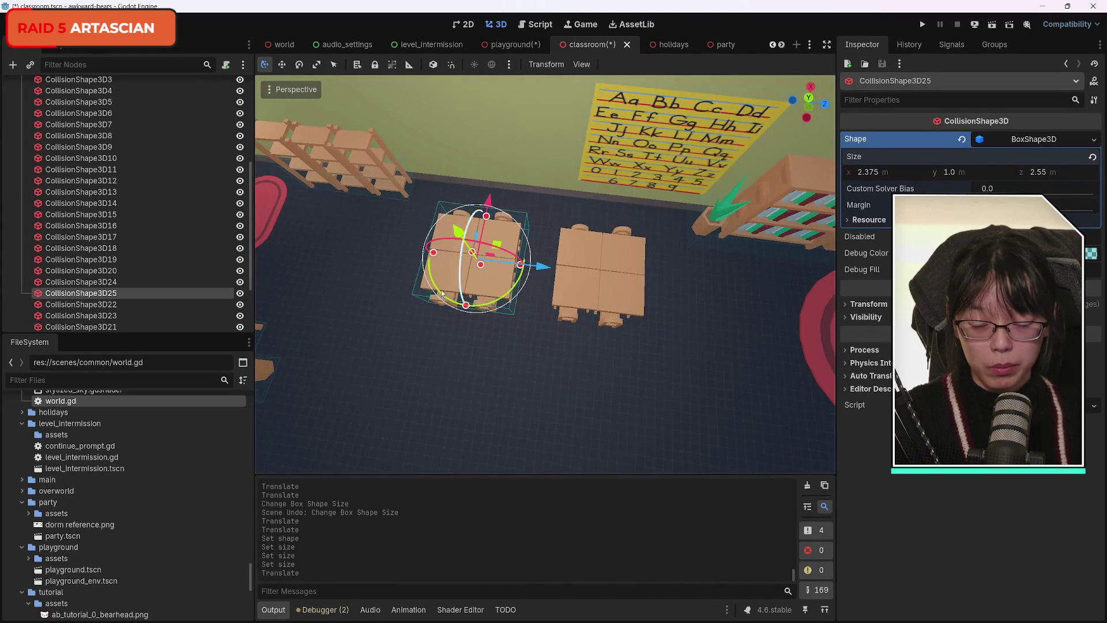
Step: Duplicate the desk box as CollisionShape3D26 onto the neighbouring desk cluster
key(ctrl+d)
drag(549, 268, 670, 280)
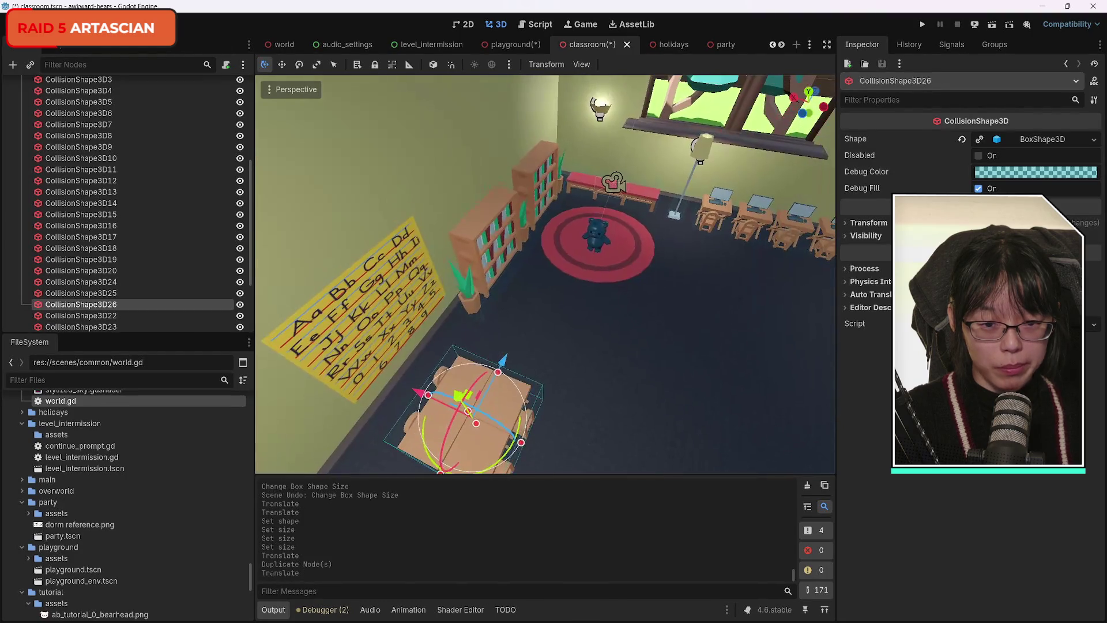
key(w)
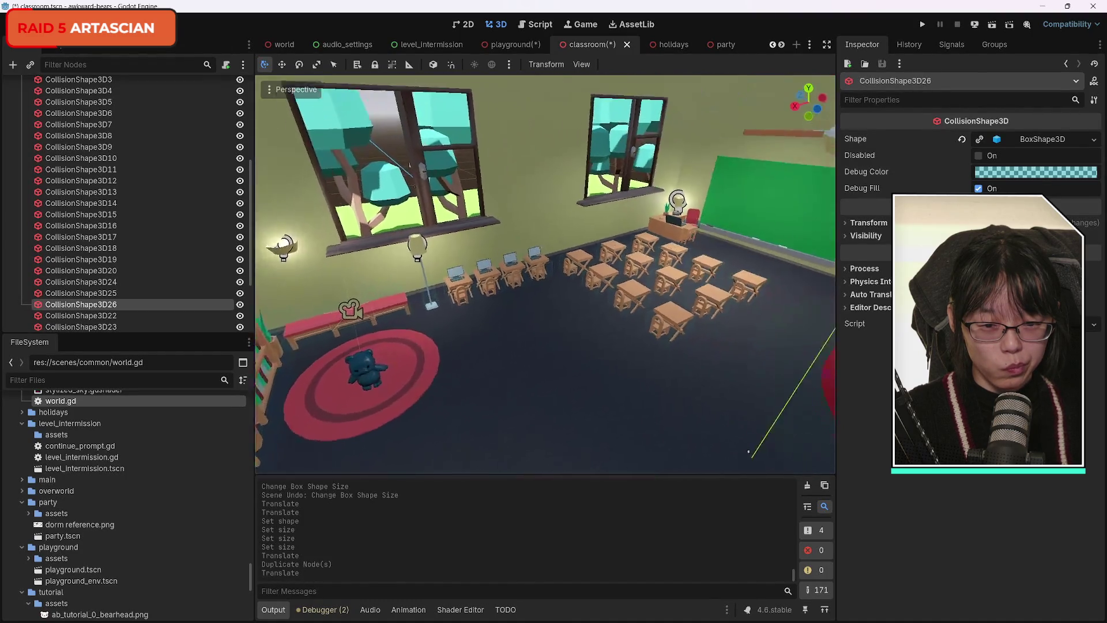
mouse_move(545, 274)
mouse_down()
mouse_move(645, 274)
mouse_move(599, 242)
mouse_move(605, 323)
mouse_move(542, 259)
mouse_move(565, 289)
mouse_move(519, 254)
mouse_up()
drag(646, 363, 656, 370)
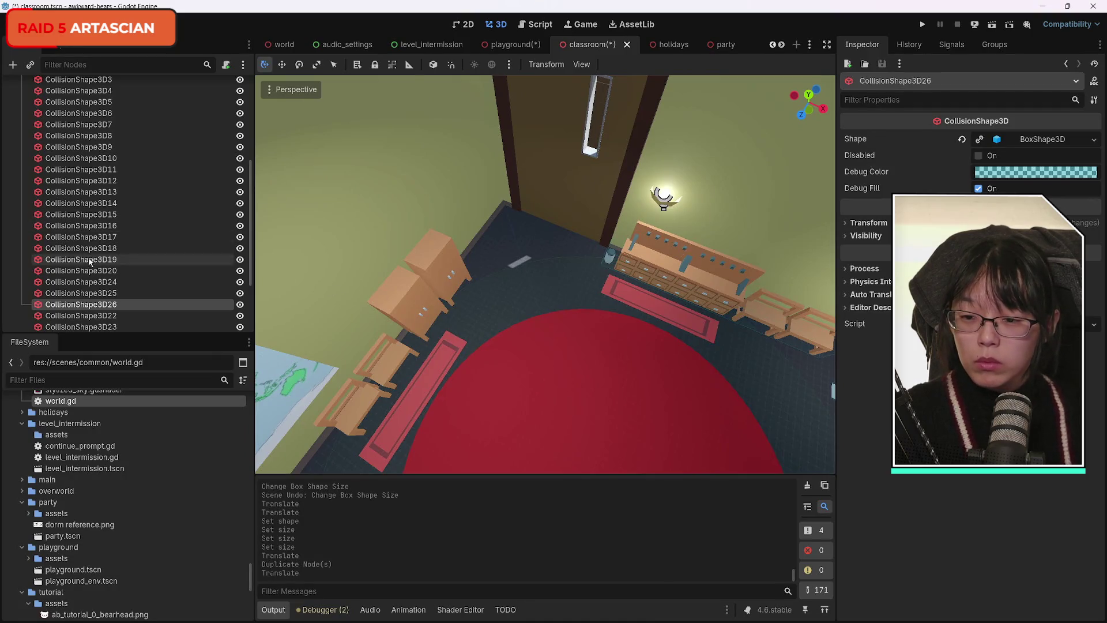
Step: Inspect CollisionShape3D19 and CollisionShape3D10, collapse the Furniture group, and toggle its visibility off and on
click(84, 258)
click(116, 158)
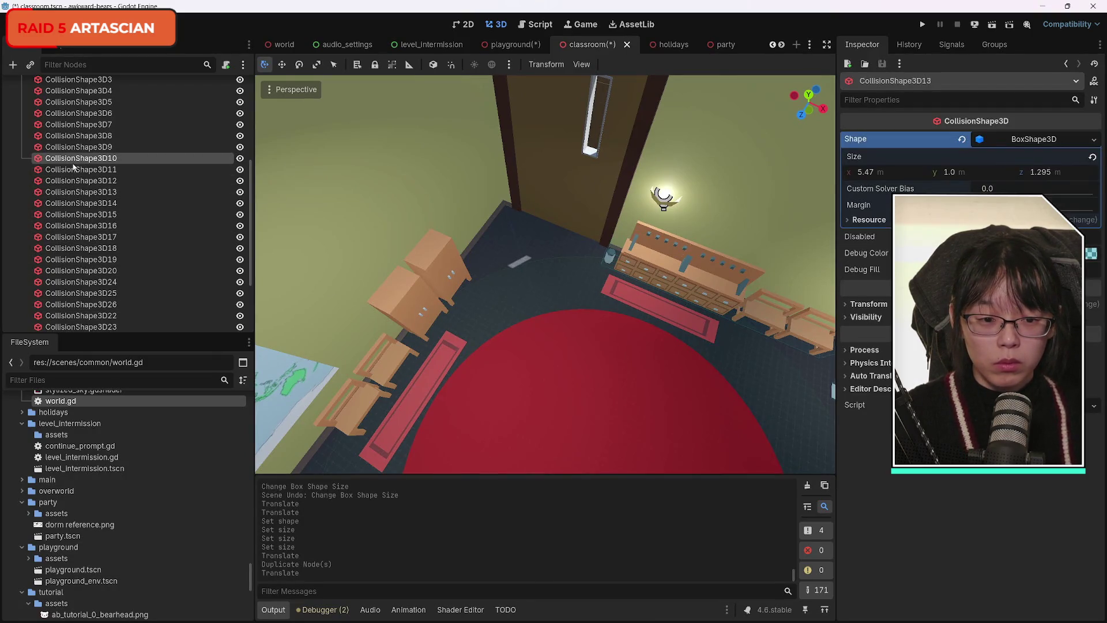
click(669, 256)
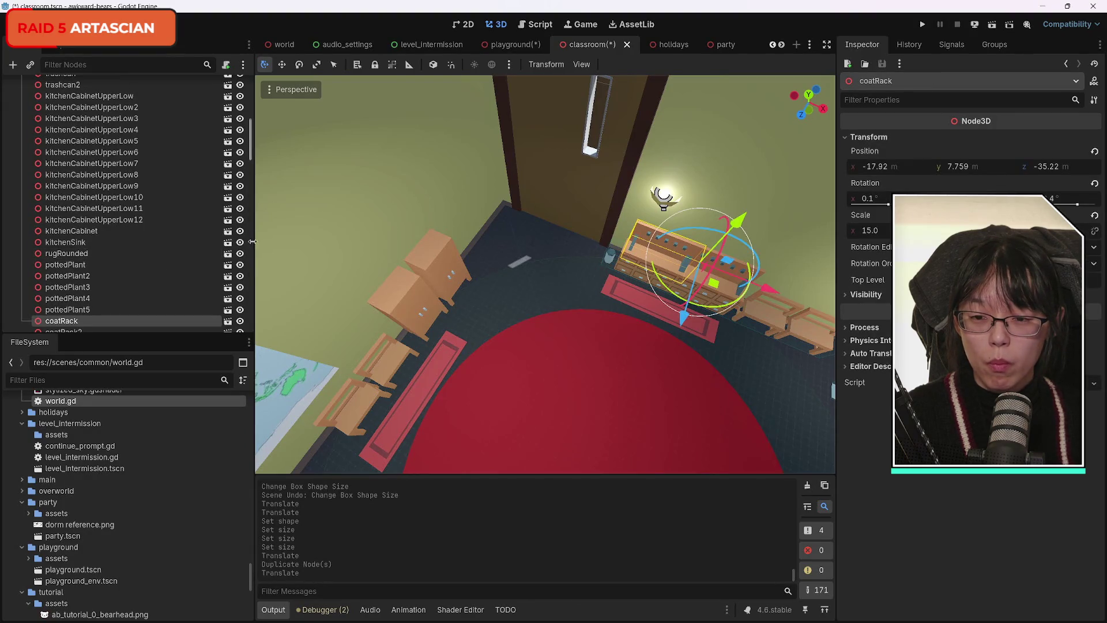
drag(250, 139, 250, 81)
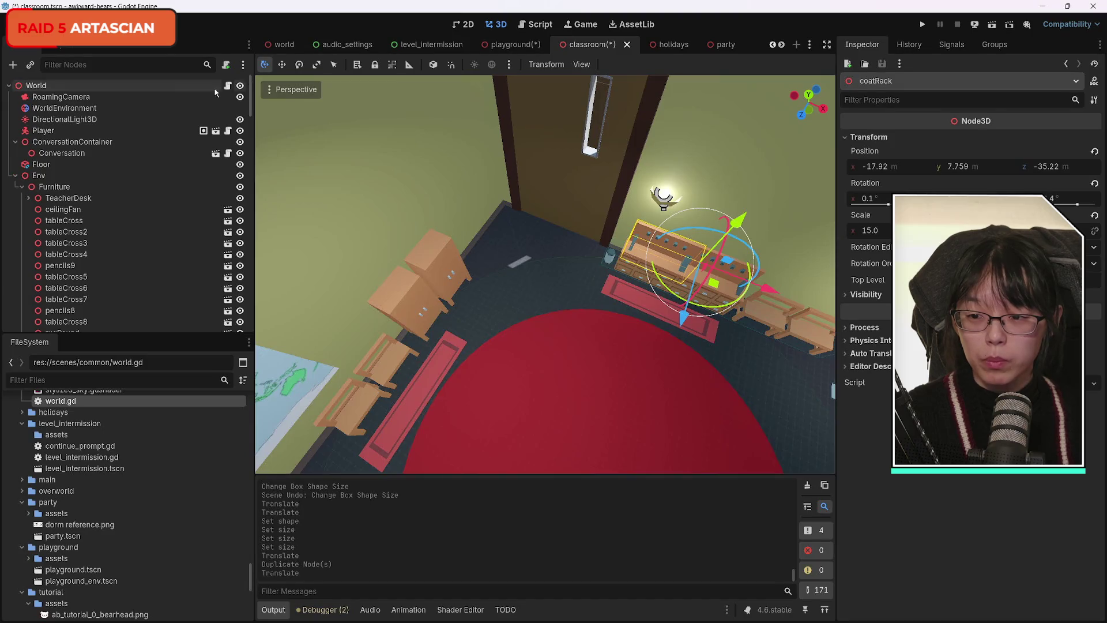
click(22, 186)
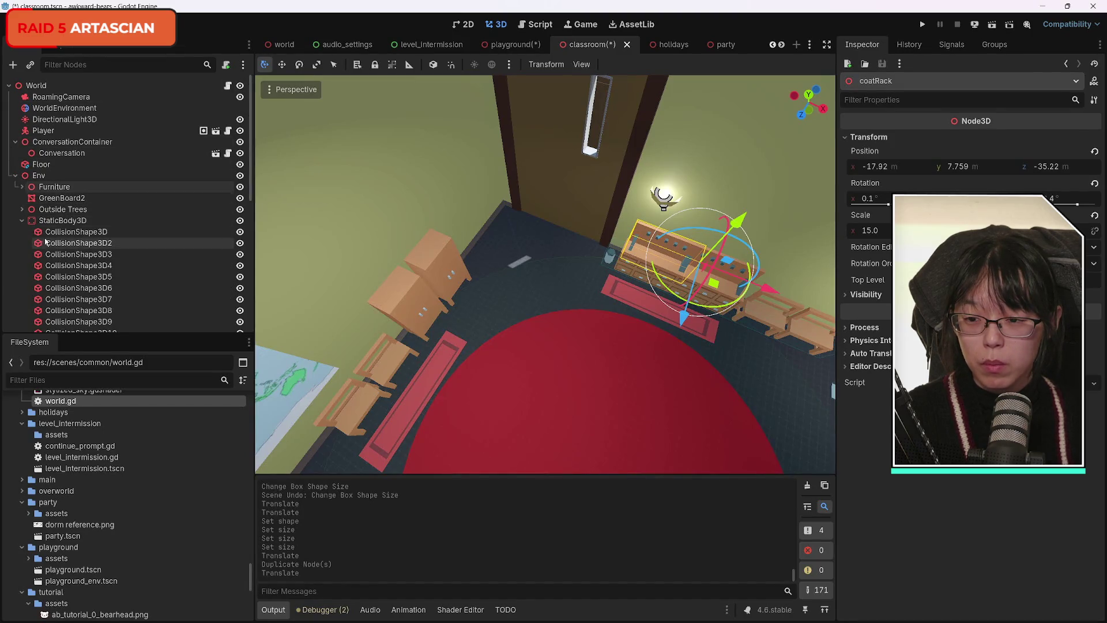
click(240, 188)
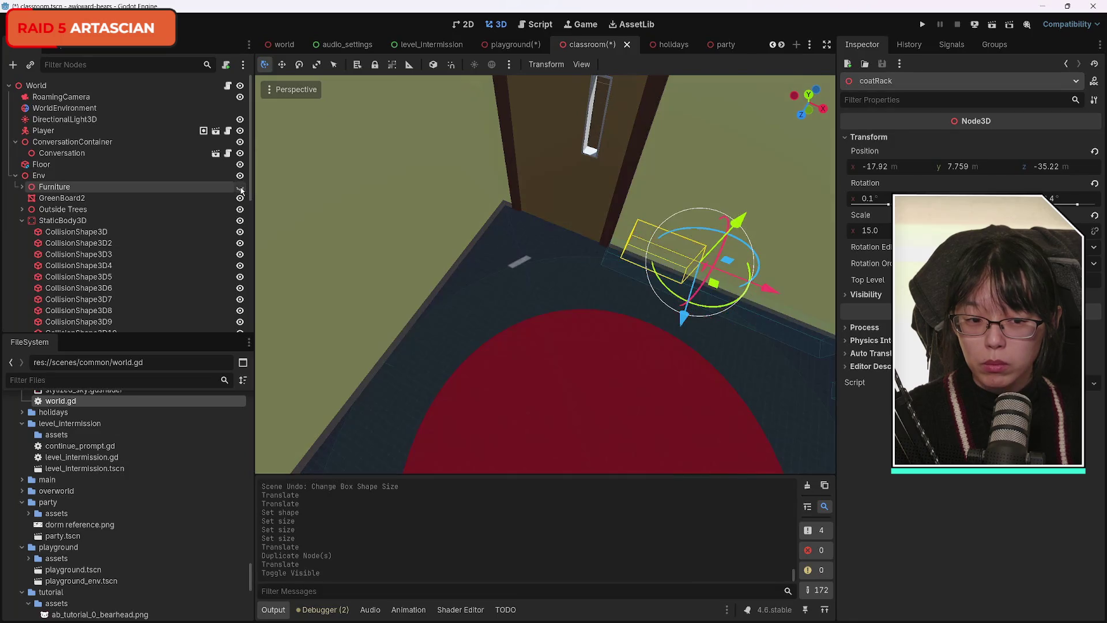
click(239, 187)
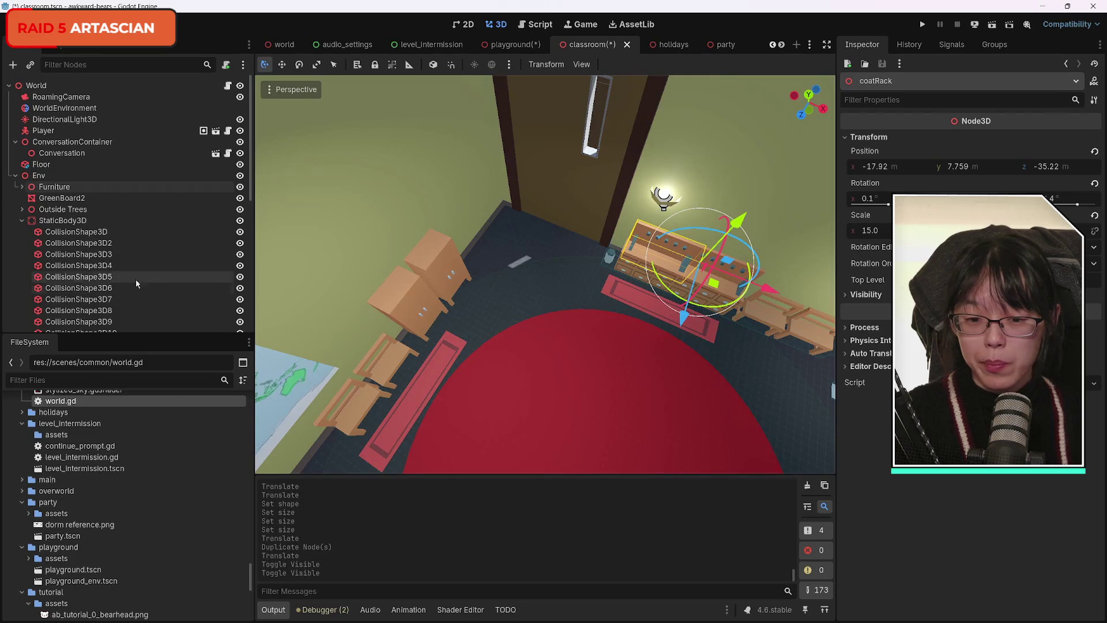
click(17, 24)
Step: Add a CollisionShape3D under coatRack and move it toward the coat rack
mouse_move(50, 24)
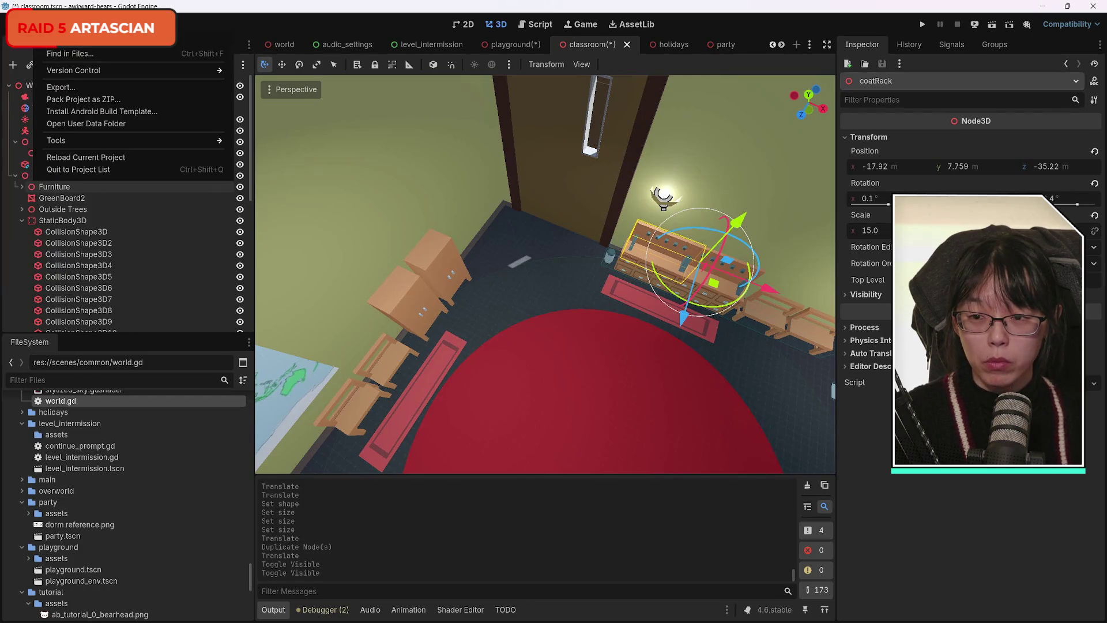
click(19, 48)
click(13, 65)
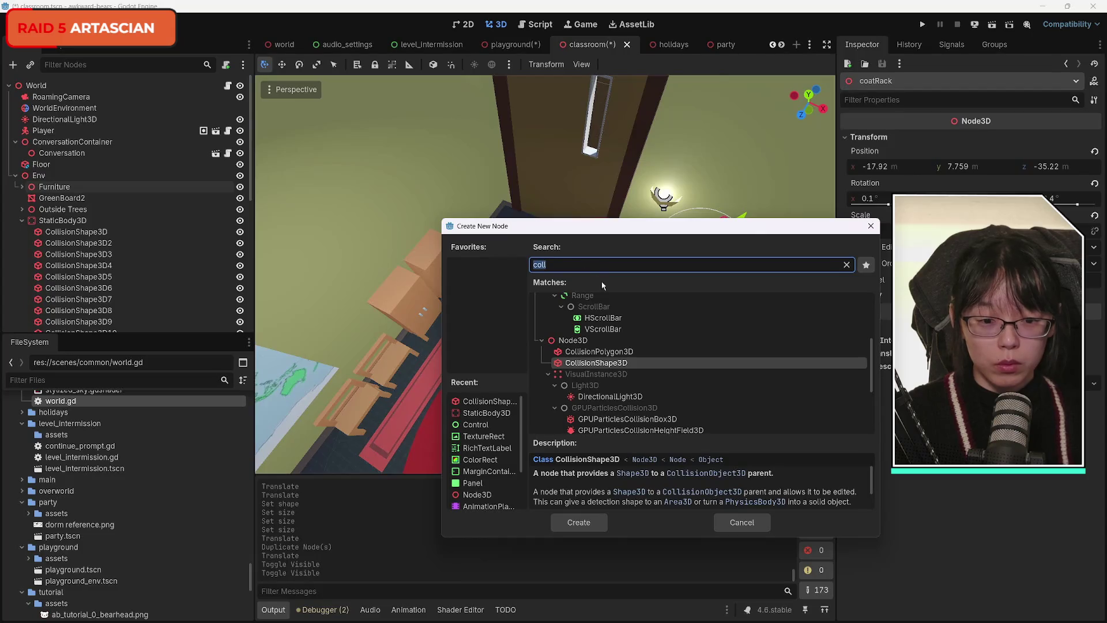
click(597, 522)
mouse_move(747, 293)
mouse_down()
mouse_move(618, 285)
mouse_move(539, 216)
mouse_up()
drag(464, 240, 435, 307)
Step: Give the collision shape a BoxShape3D, narrowed to about 0.24 m in X and thinner in Z
click(1090, 140)
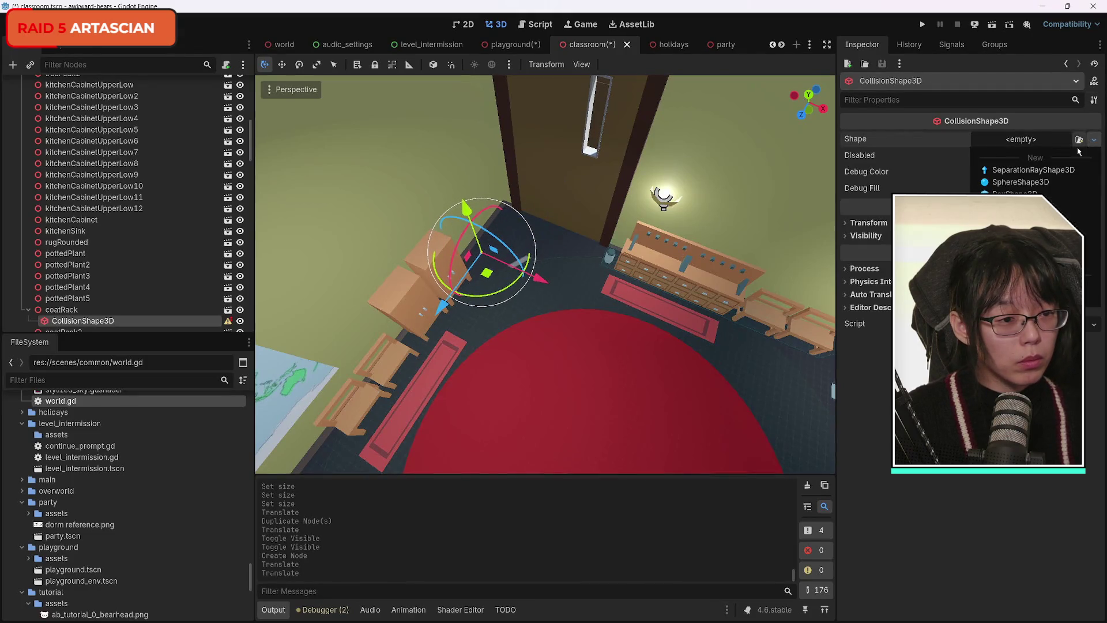
click(1026, 183)
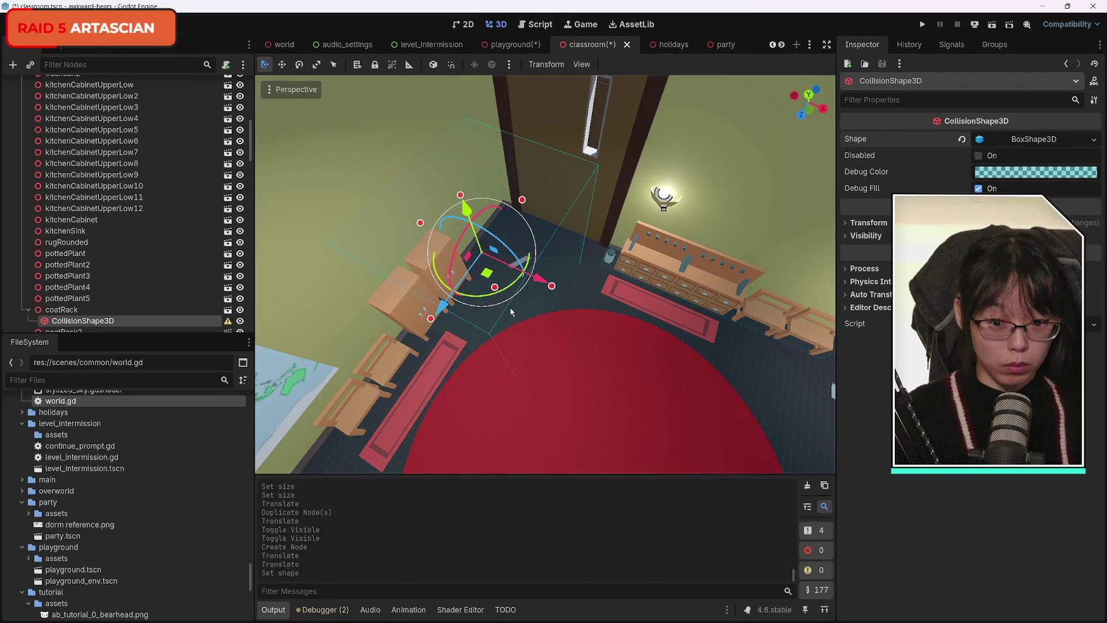
click(979, 140)
mouse_move(1038, 174)
mouse_down()
mouse_move(1015, 174)
mouse_move(1061, 172)
mouse_up()
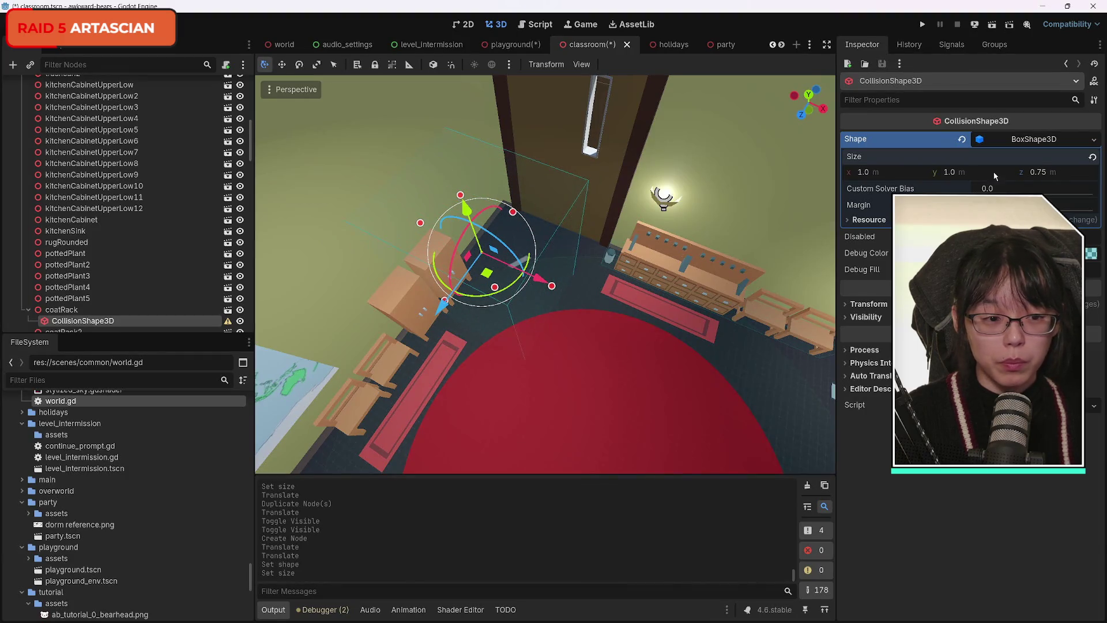
drag(868, 172, 839, 172)
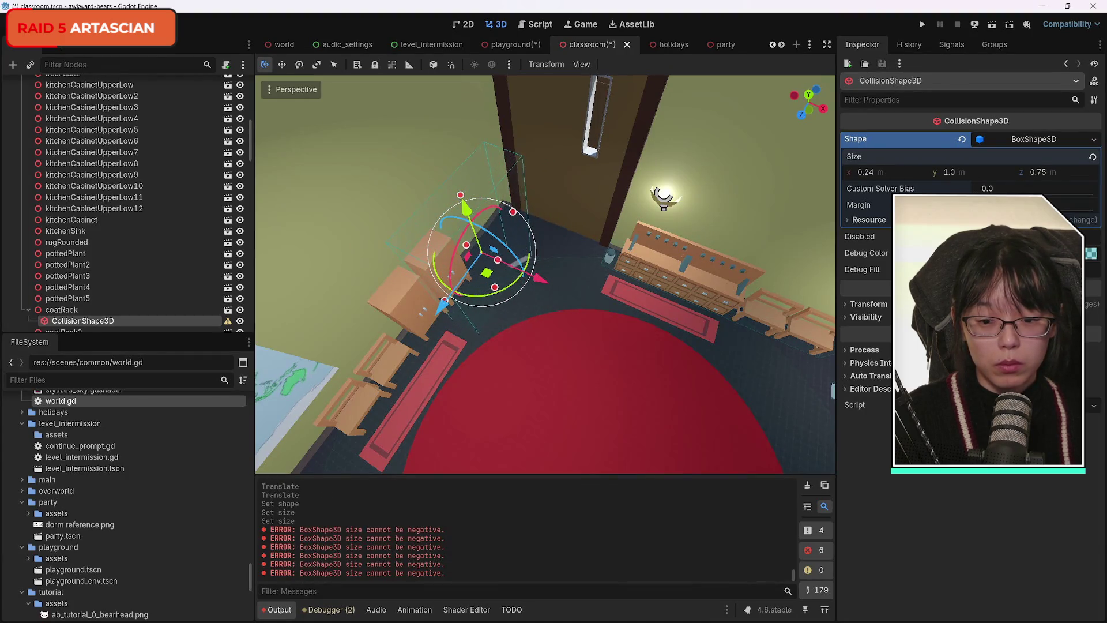
Step: Orbit around the box and trial-stretch it along Z, undoing both attempts
mouse_move(598, 324)
mouse_down()
mouse_move(623, 329)
mouse_move(640, 311)
mouse_up()
drag(610, 234, 598, 230)
drag(522, 256, 497, 301)
key(ctrl+z)
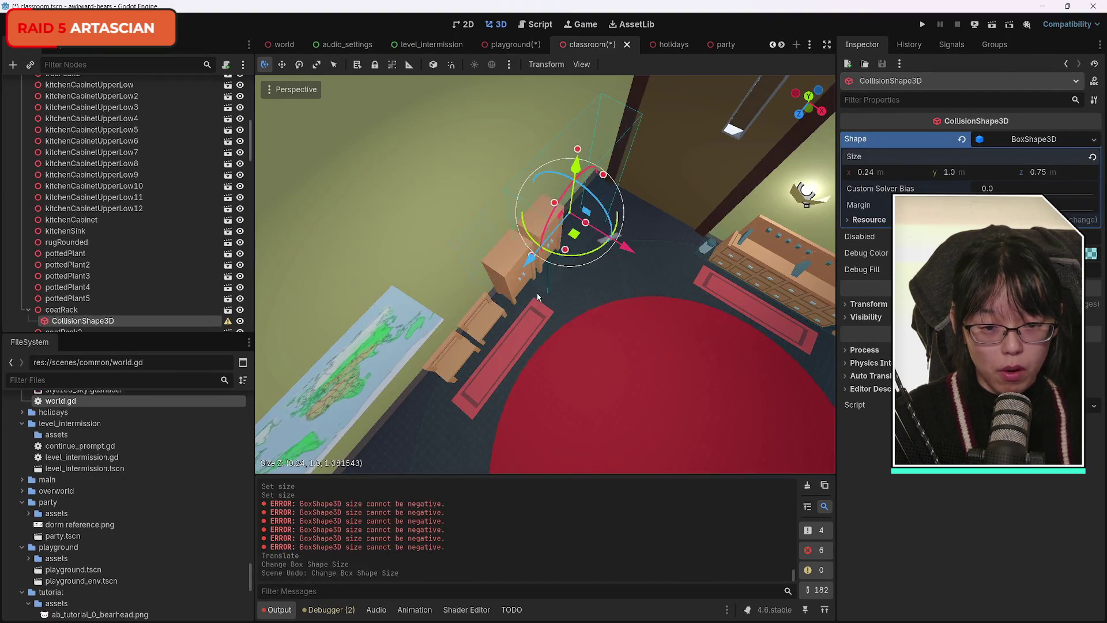
mouse_move(533, 262)
mouse_down()
mouse_move(527, 284)
mouse_move(474, 328)
mouse_up()
key(ctrl+z)
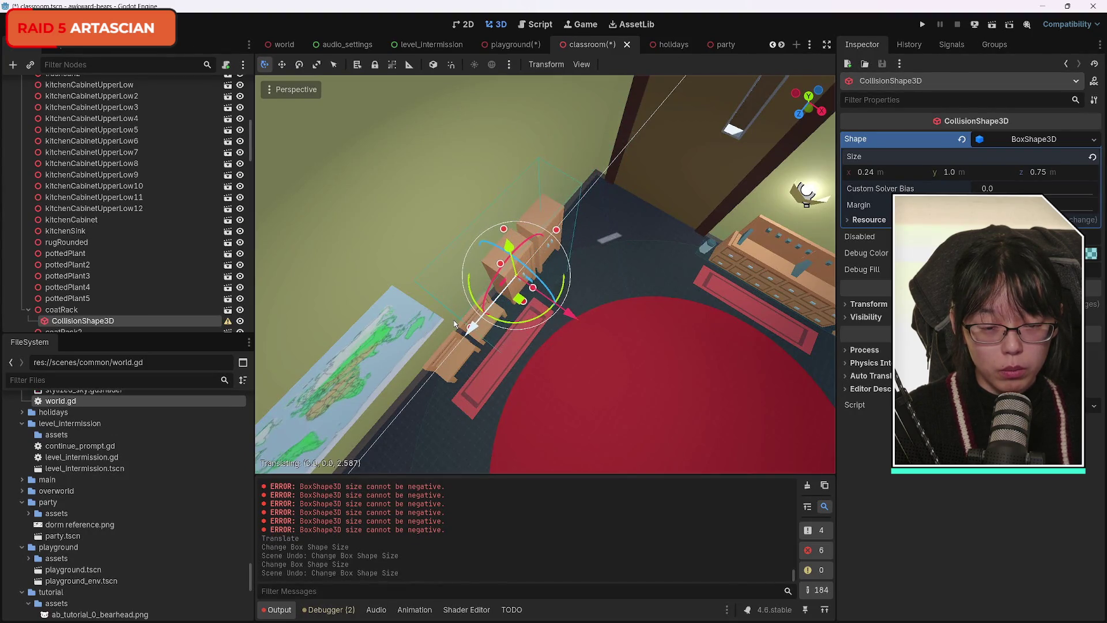
mouse_move(624, 306)
mouse_down()
mouse_move(611, 208)
mouse_move(636, 302)
mouse_up()
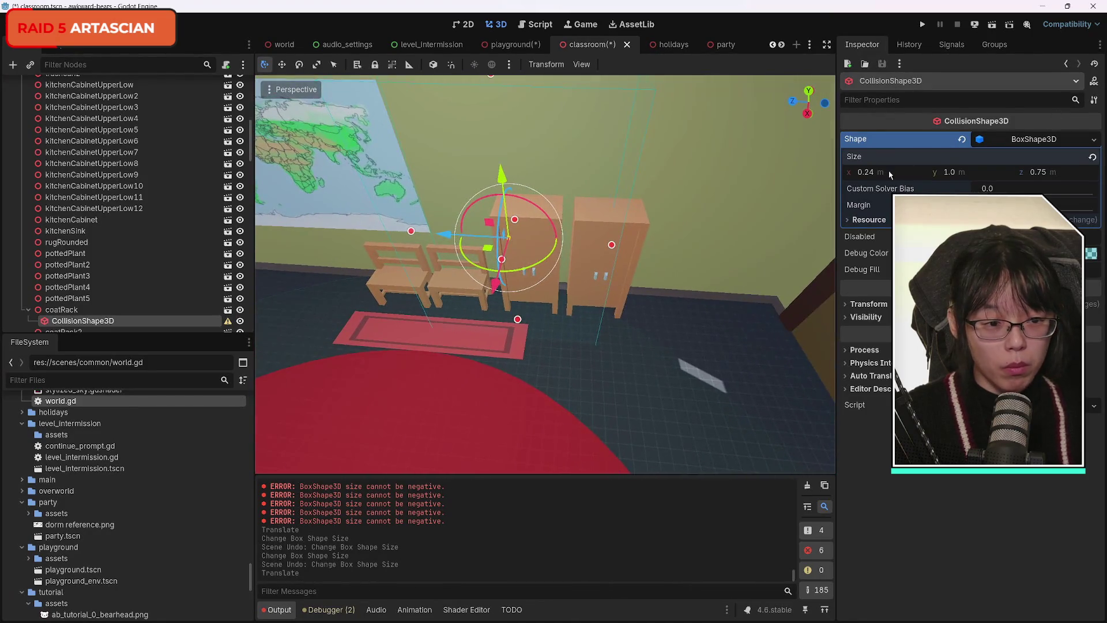
Step: Adjust the box width and length and shift it into line with the locker
drag(892, 173, 911, 174)
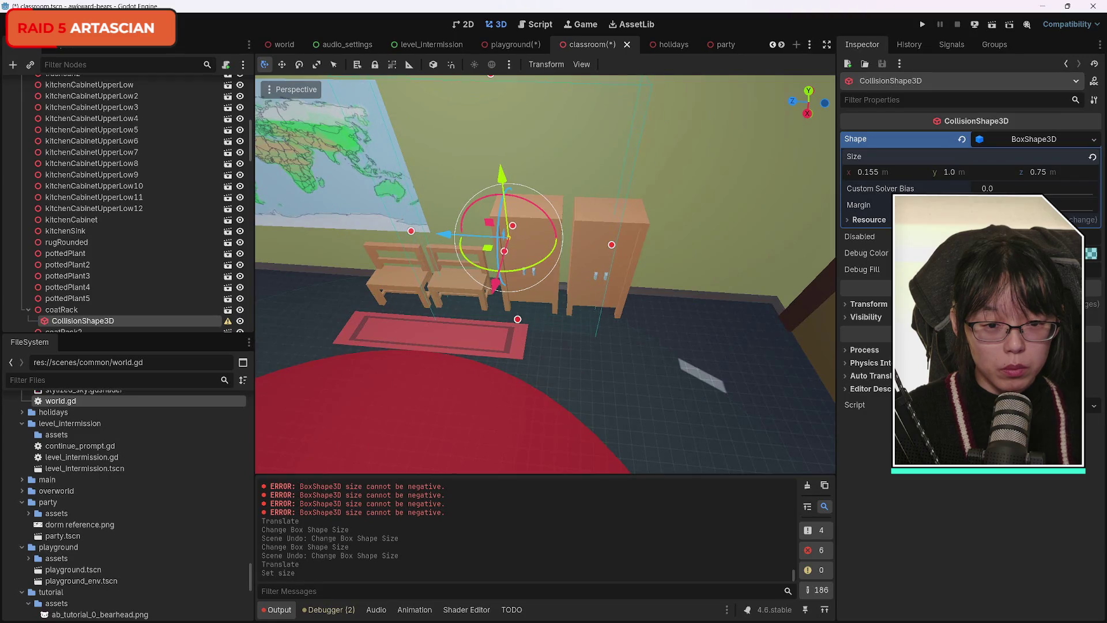
drag(496, 280, 519, 260)
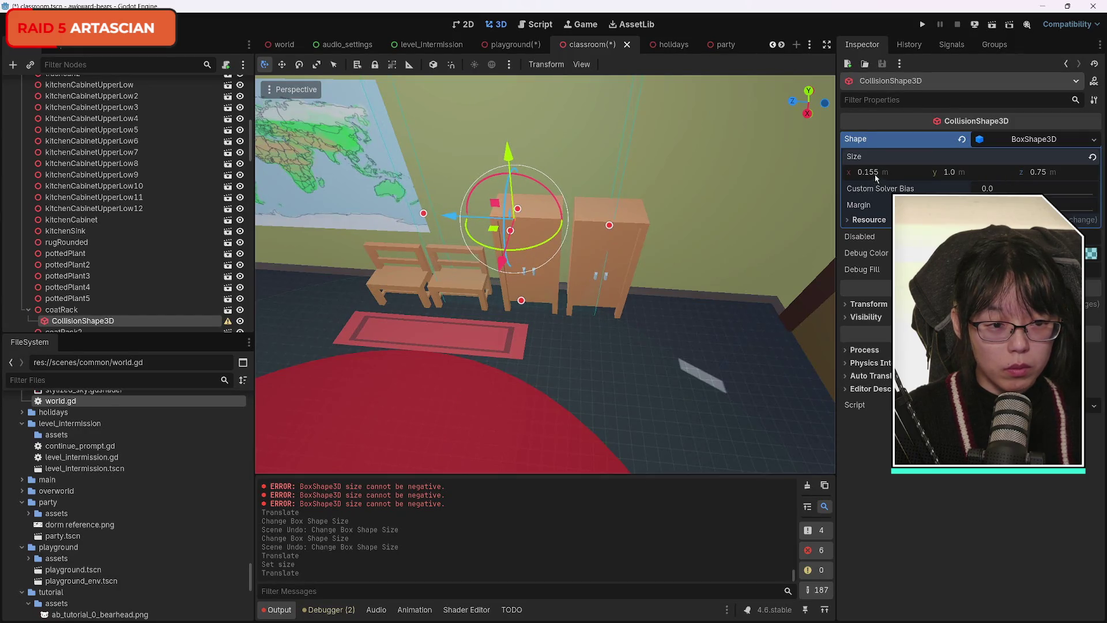
drag(877, 175, 885, 174)
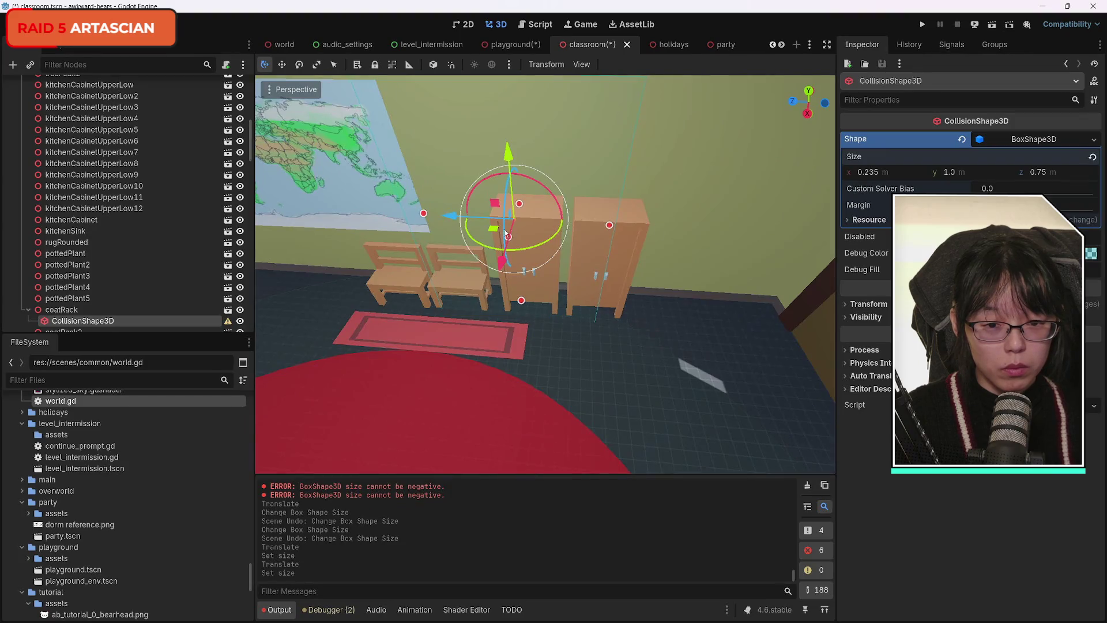
drag(1045, 176, 1084, 176)
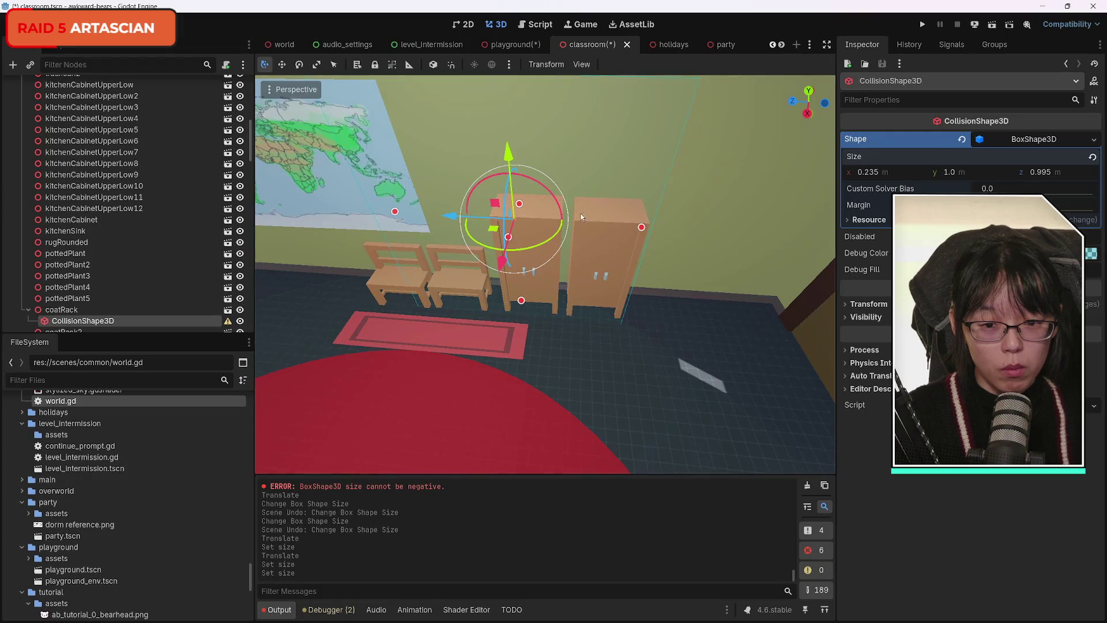
mouse_move(456, 220)
mouse_down()
mouse_move(397, 221)
mouse_move(431, 222)
mouse_up()
drag(1076, 172, 1089, 172)
Step: Fine-tune the box to about 0.25 × 1.0 × 1.215 m, checking it from several angles
mouse_move(548, 260)
mouse_down()
mouse_move(387, 256)
mouse_move(554, 321)
mouse_up()
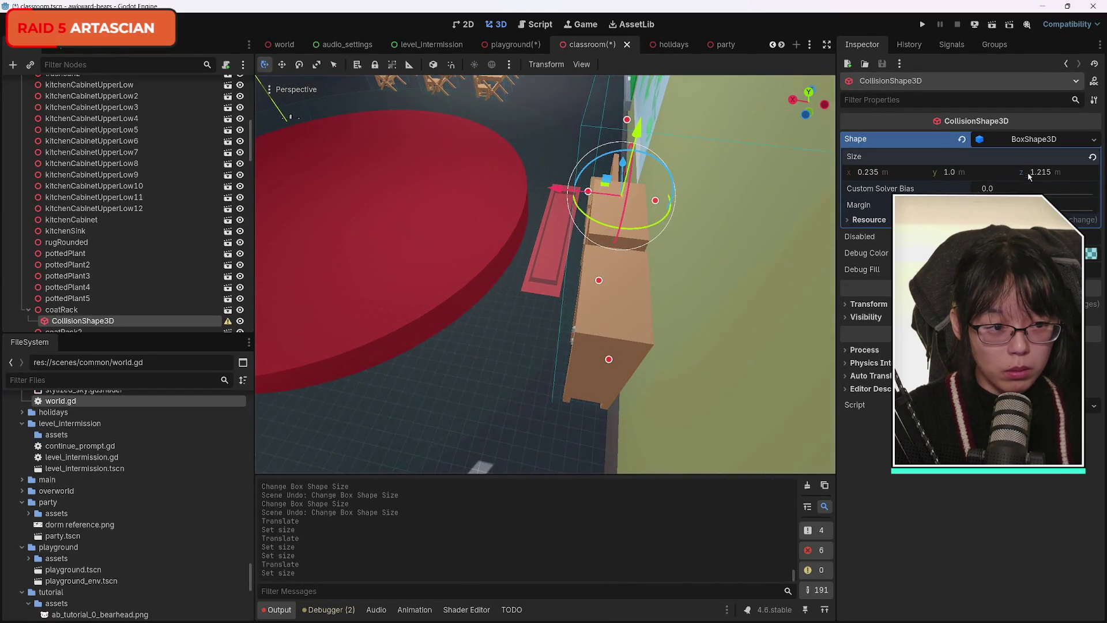
drag(1040, 173, 1055, 173)
key(ctrl+z)
drag(877, 175, 862, 172)
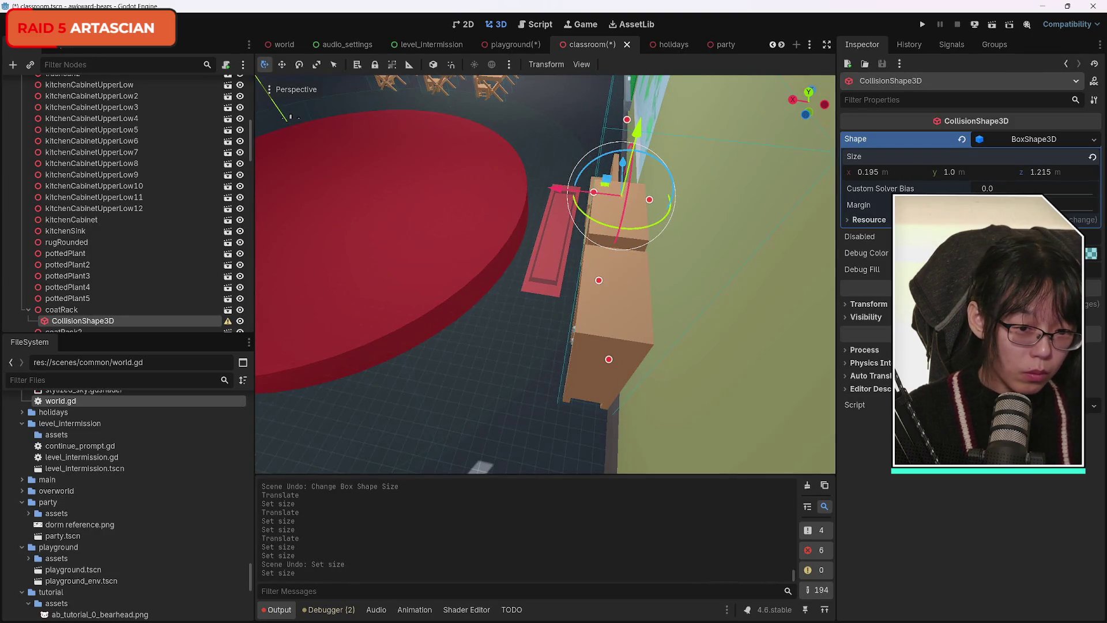
drag(557, 281, 541, 182)
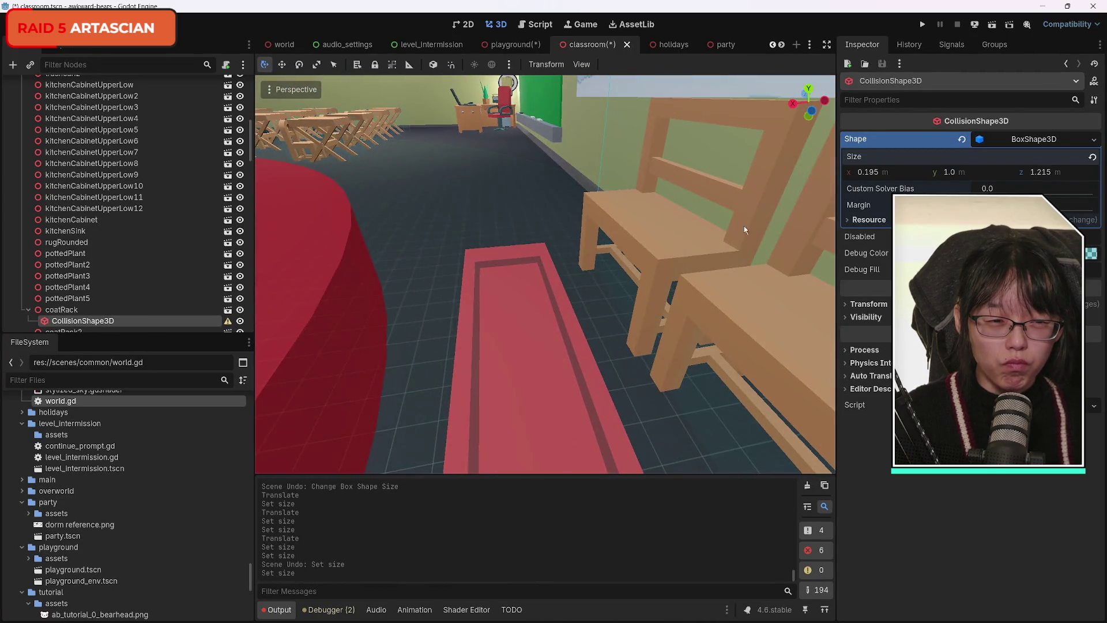
drag(866, 173, 883, 173)
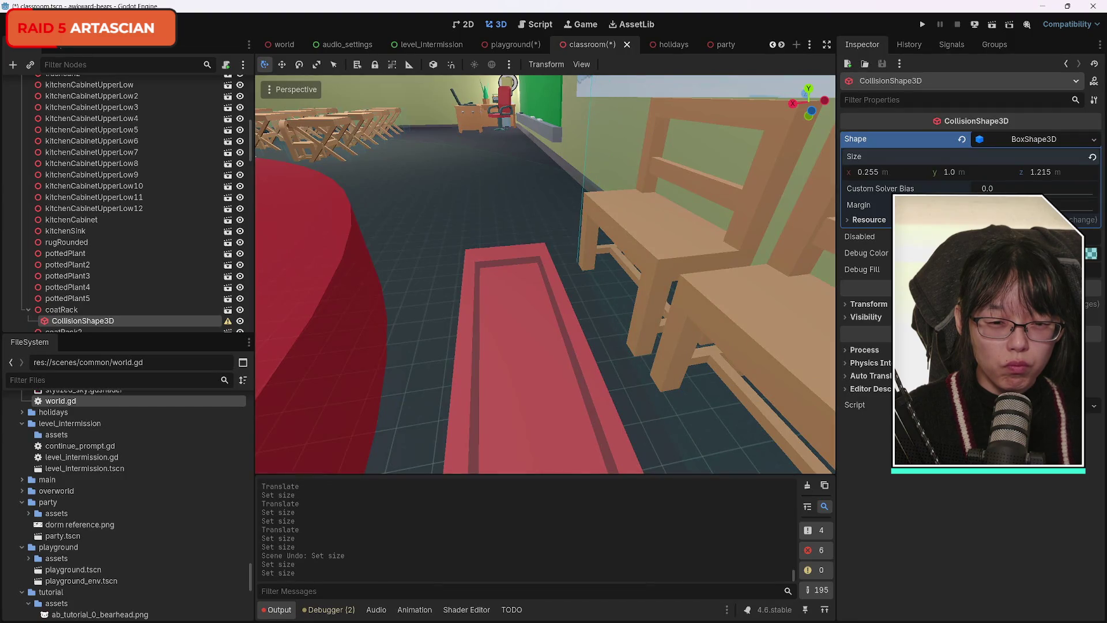
mouse_move(658, 271)
mouse_down()
mouse_move(519, 248)
mouse_move(507, 196)
mouse_move(502, 300)
mouse_move(461, 277)
mouse_move(435, 284)
mouse_up()
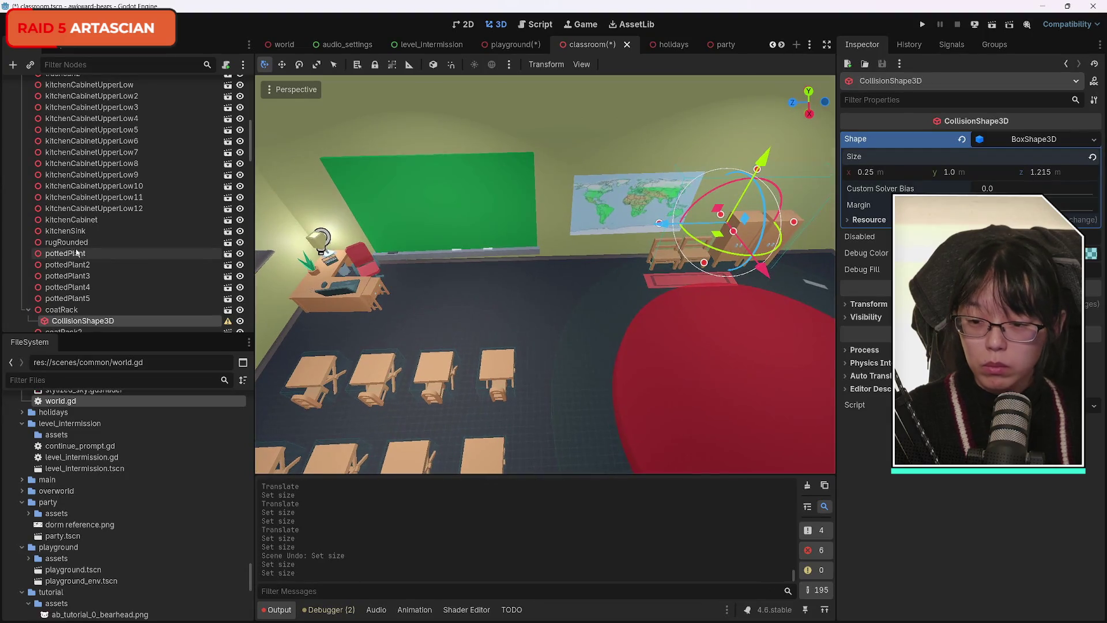
click(70, 311)
Step: Read and dismiss the collision shape's physics-body parent warning
click(78, 320)
click(228, 321)
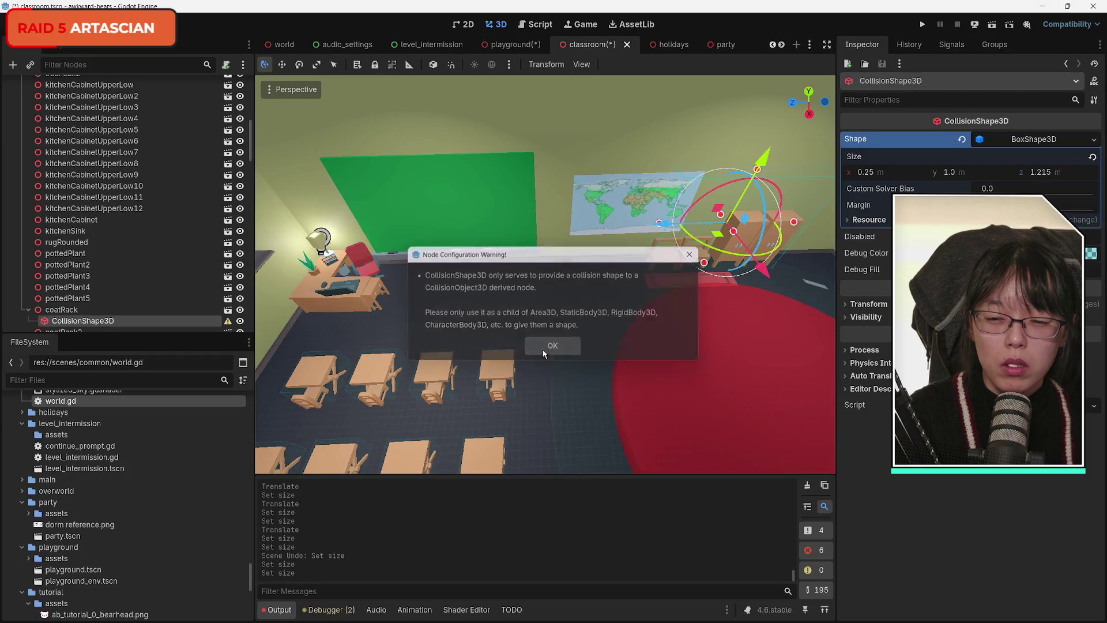
click(531, 349)
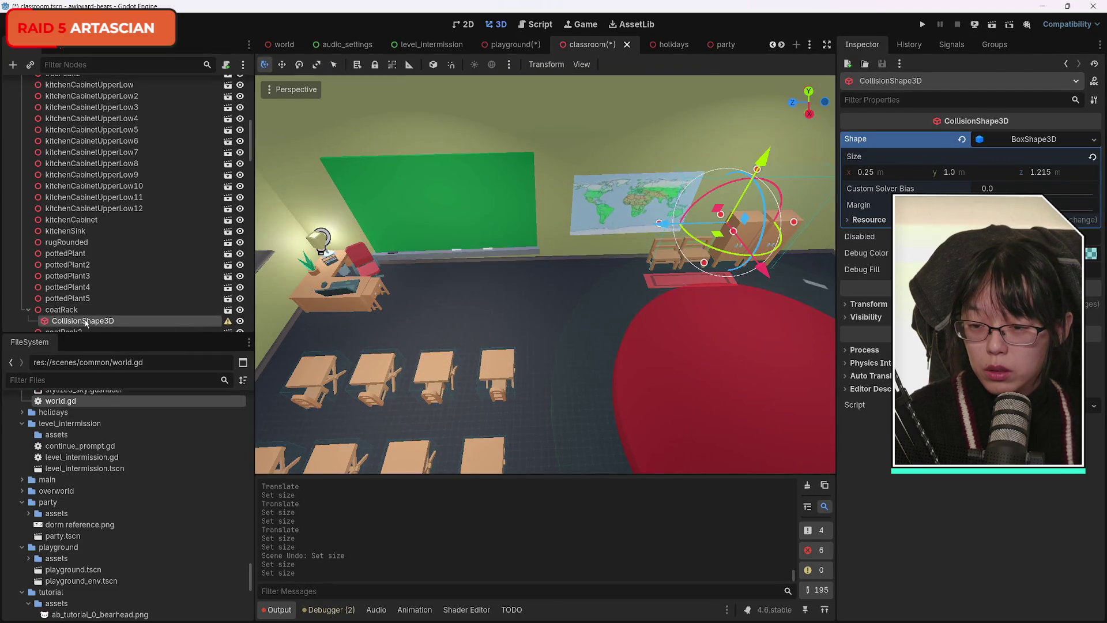
Step: Reparent the shape under StaticBody3D, then duplicate it with its own unique box shape
mouse_move(85, 323)
mouse_down()
mouse_move(104, 314)
mouse_move(95, 72)
mouse_move(77, 185)
mouse_up()
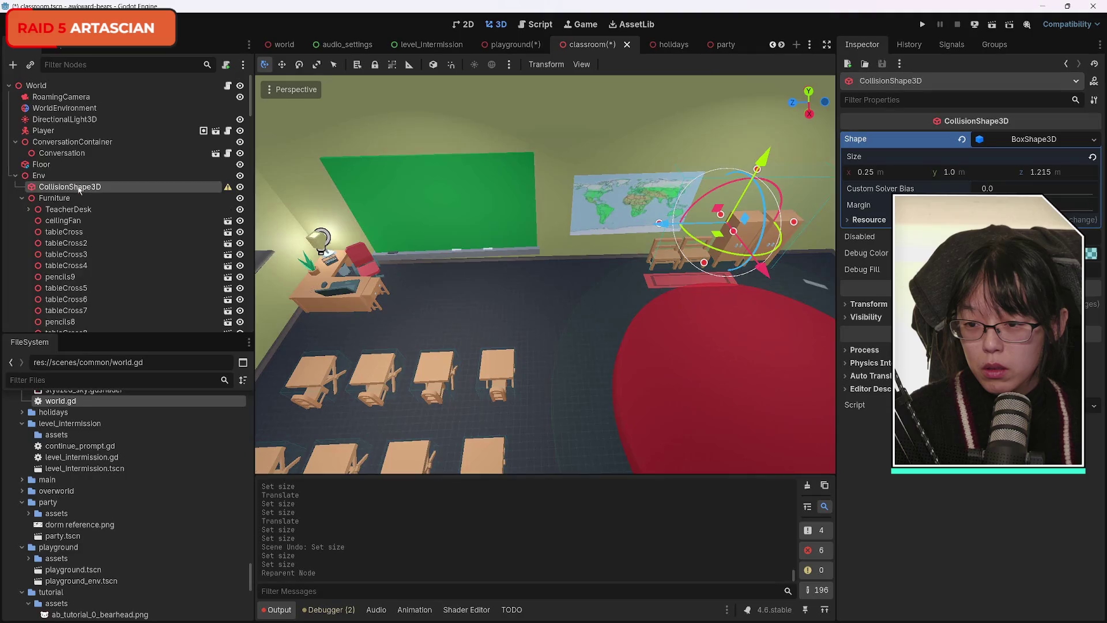
click(21, 198)
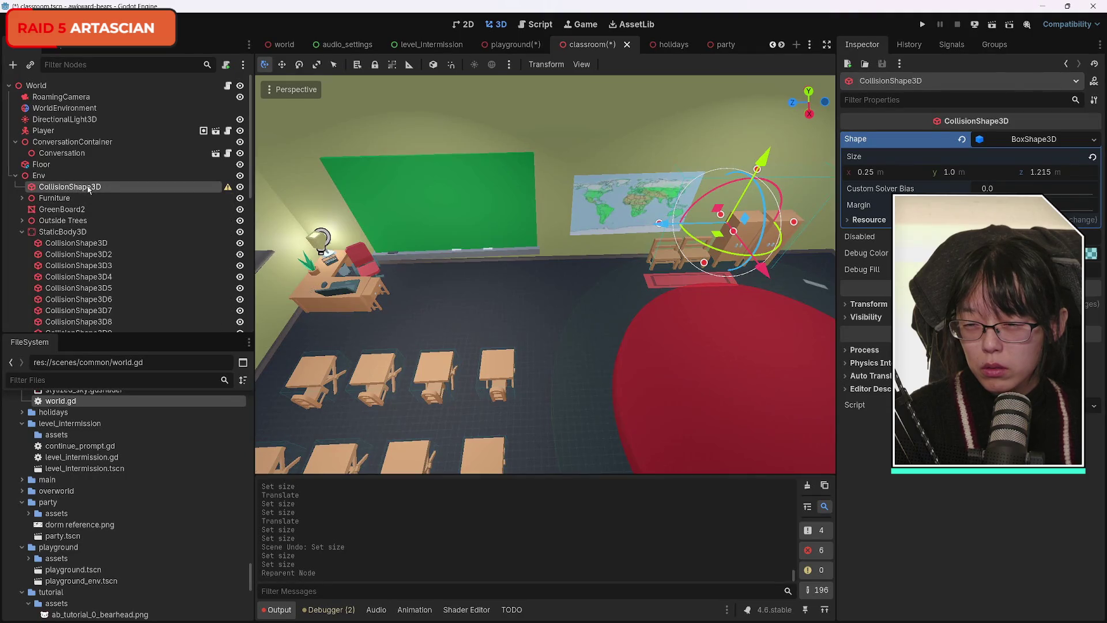
drag(87, 188, 95, 237)
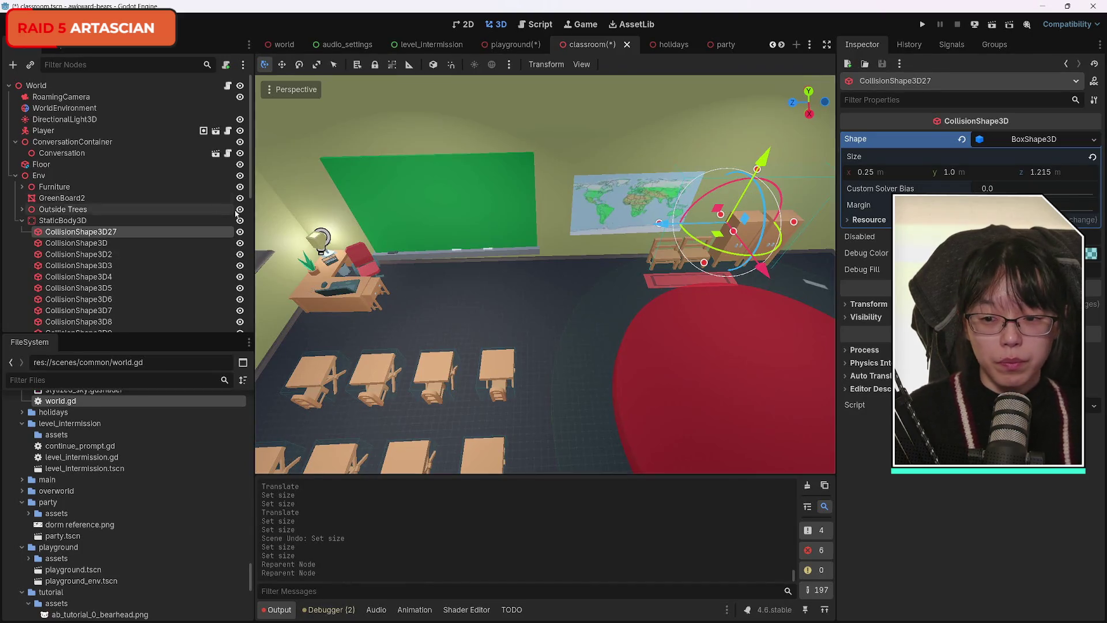
key(ctrl+d)
click(975, 141)
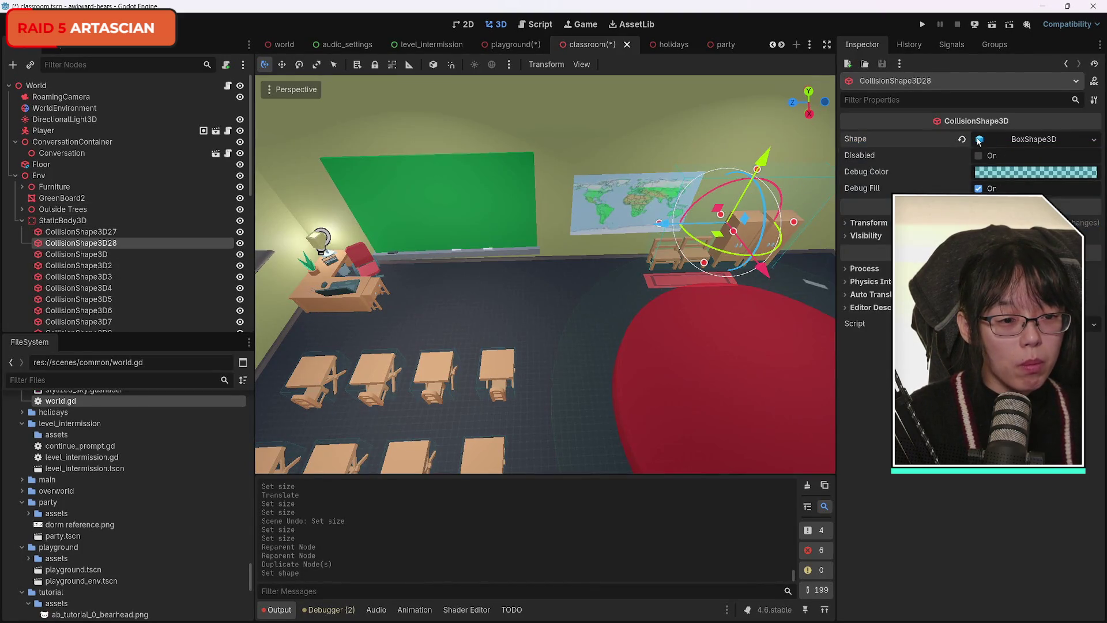
Step: Move CollisionShape3D28 onto the teacher's desk and set its height to 0.555 m
drag(662, 225, 583, 228)
key(ctrl+z)
mouse_move(669, 227)
mouse_down()
mouse_move(355, 207)
mouse_move(271, 236)
mouse_move(275, 256)
mouse_up()
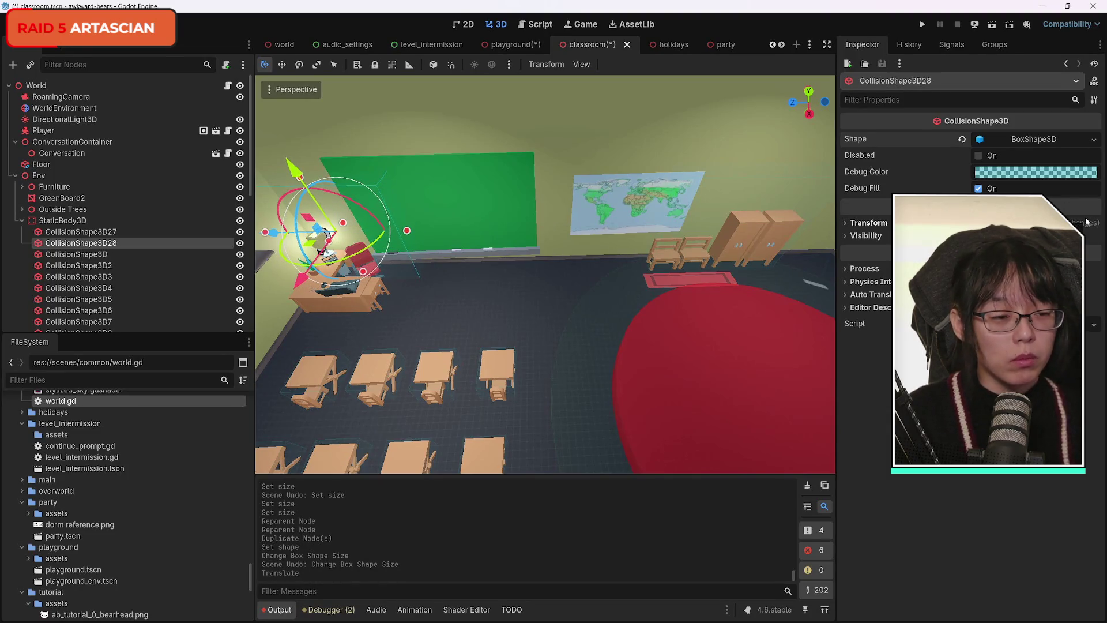
click(982, 142)
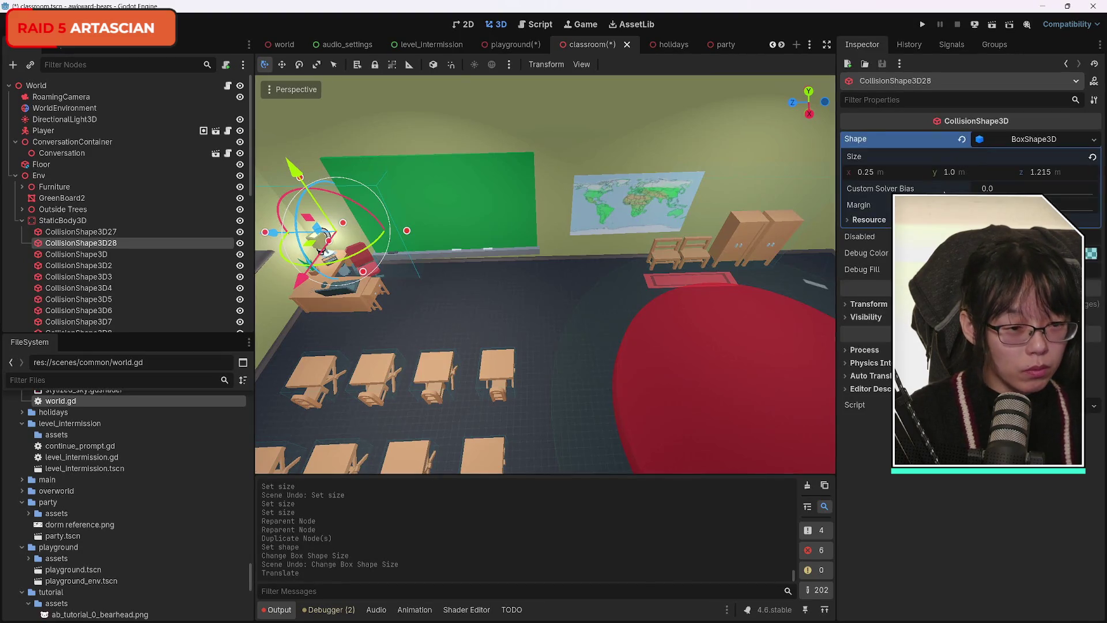
drag(949, 175, 980, 175)
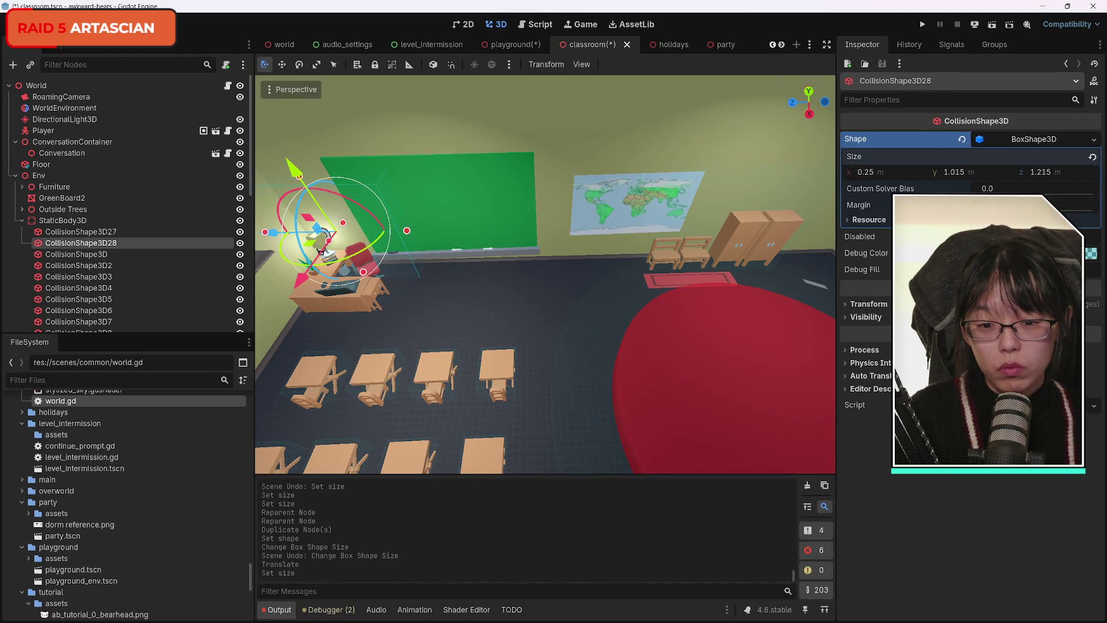
drag(299, 168, 322, 210)
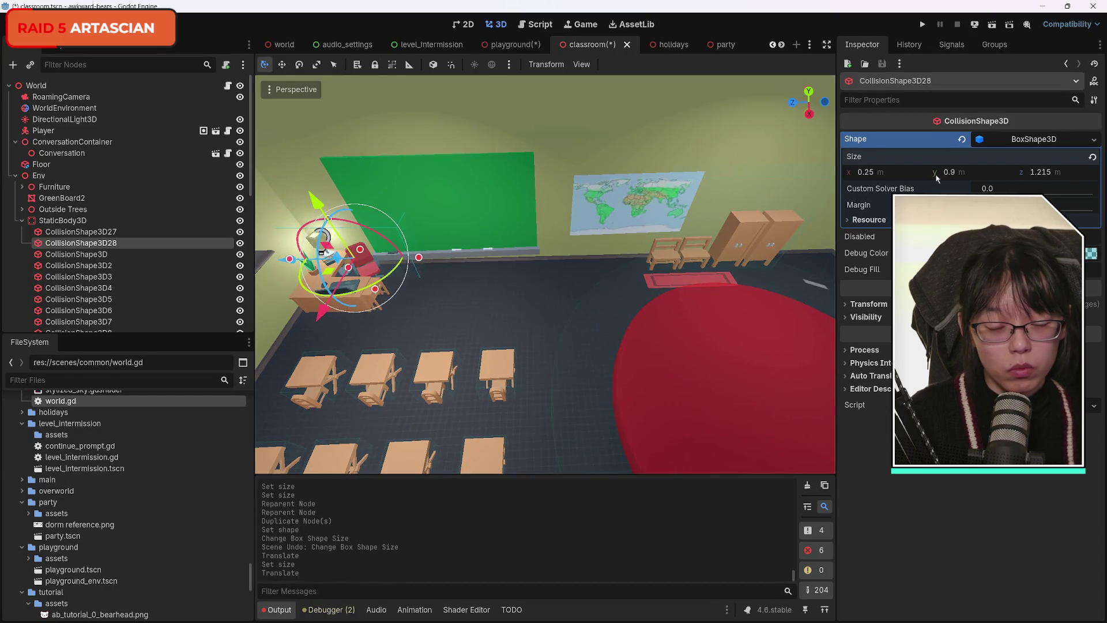
drag(939, 178, 952, 178)
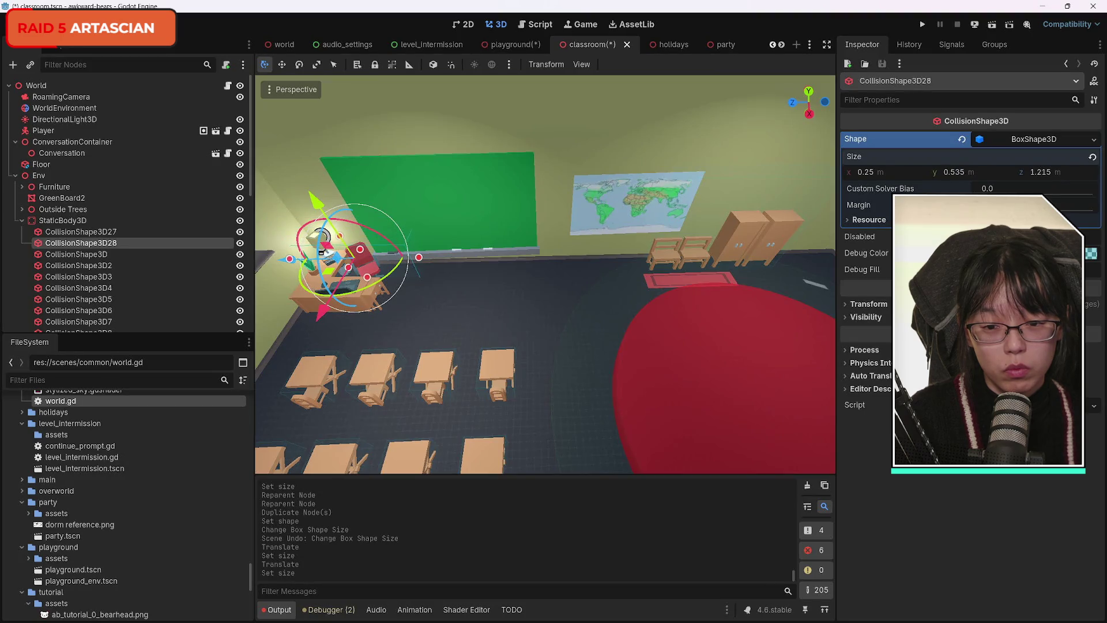
Step: Set the desk box depth to 0.59 m, then duplicate it and slide the copy across the desk
mouse_move(776, 195)
mouse_down()
mouse_move(600, 204)
mouse_move(646, 207)
mouse_move(622, 229)
mouse_move(451, 258)
mouse_up()
drag(1042, 176, 1067, 176)
key(ctrl+z)
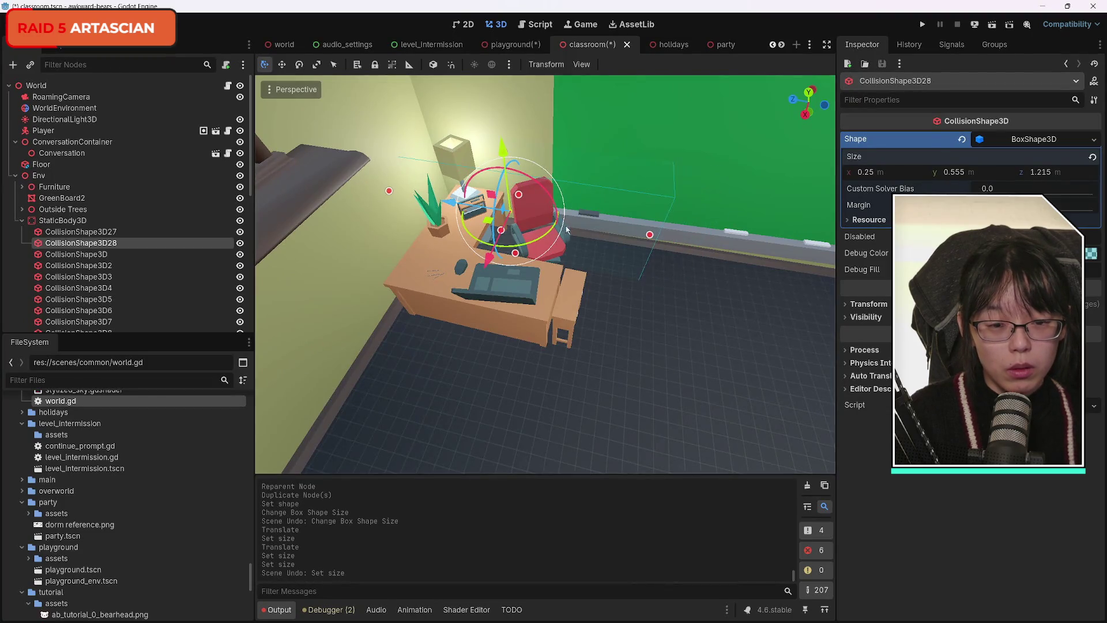
drag(1047, 176, 1001, 176)
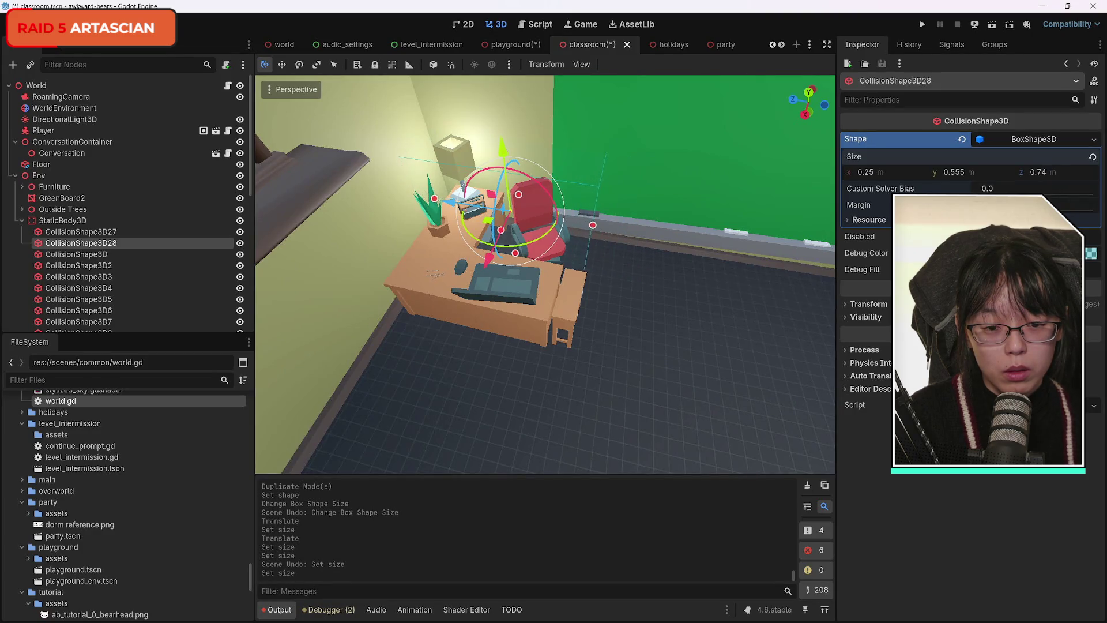
drag(1041, 172, 1044, 172)
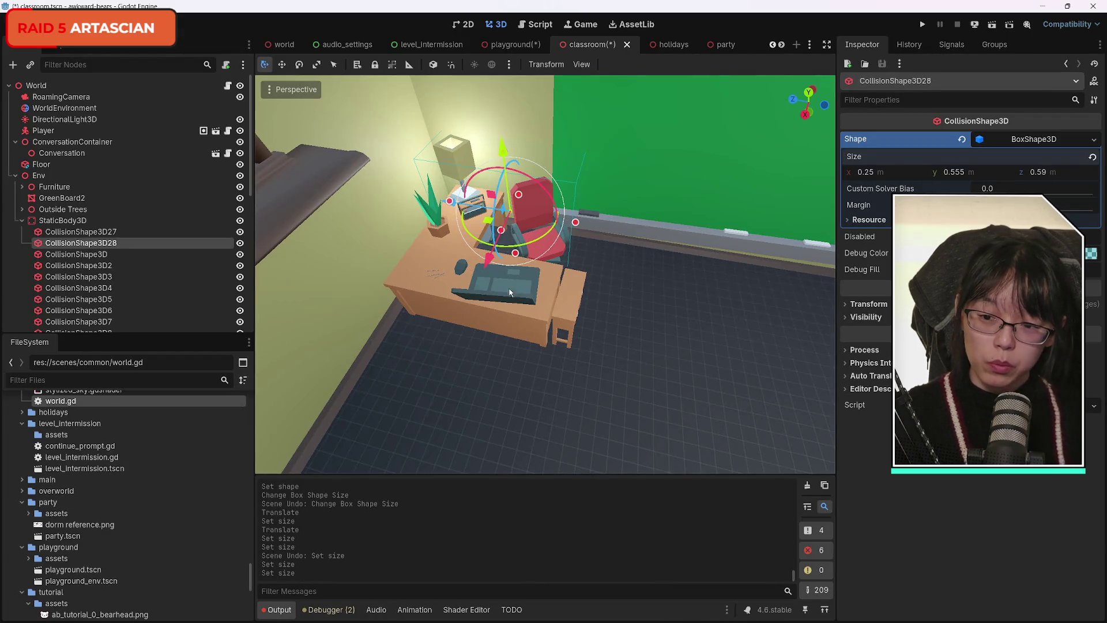
key(ctrl+d)
drag(487, 258, 457, 364)
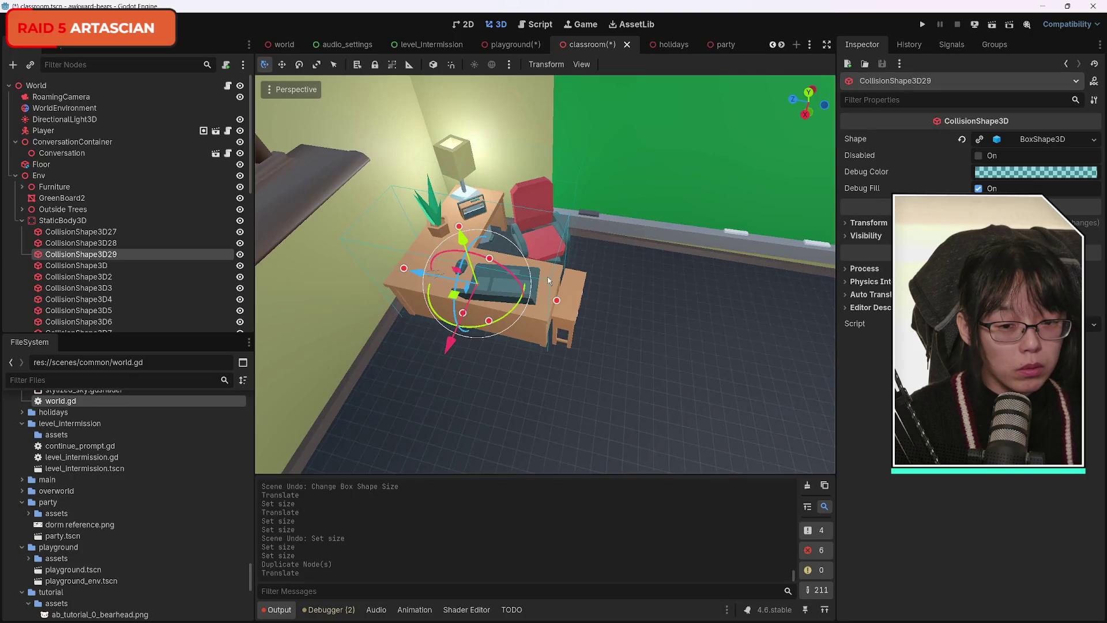
Step: Make CollisionShape3D29's box unique, deepen it to 0.655 m and slide it over the desk front
drag(422, 277, 434, 277)
click(979, 140)
click(982, 142)
drag(888, 173, 894, 173)
key(ctrl+z)
drag(1017, 176, 1030, 175)
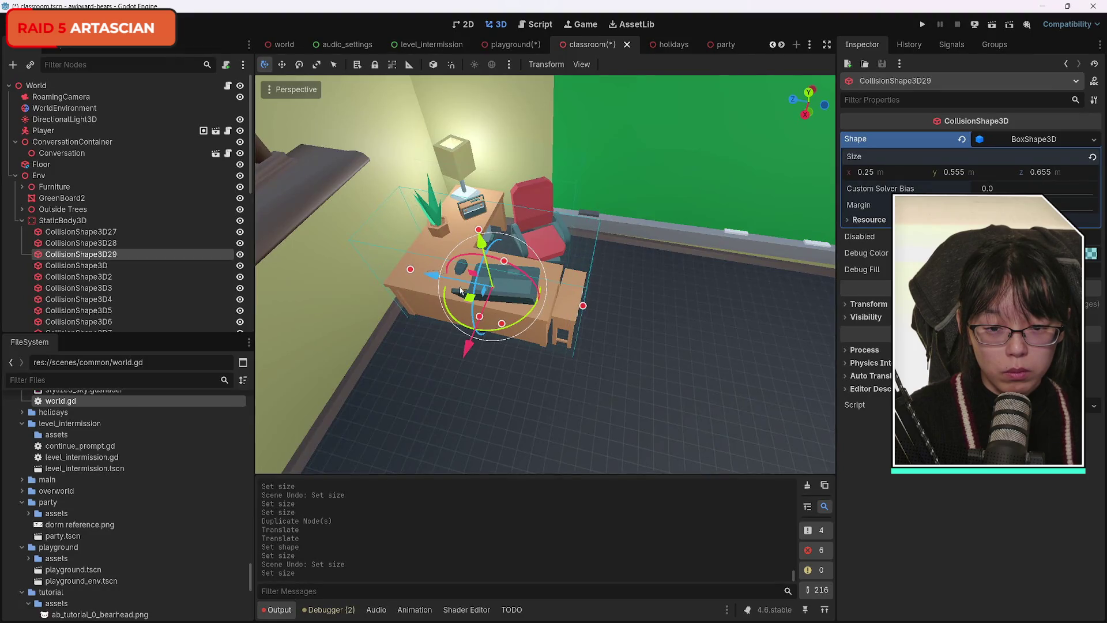
drag(436, 278, 439, 280)
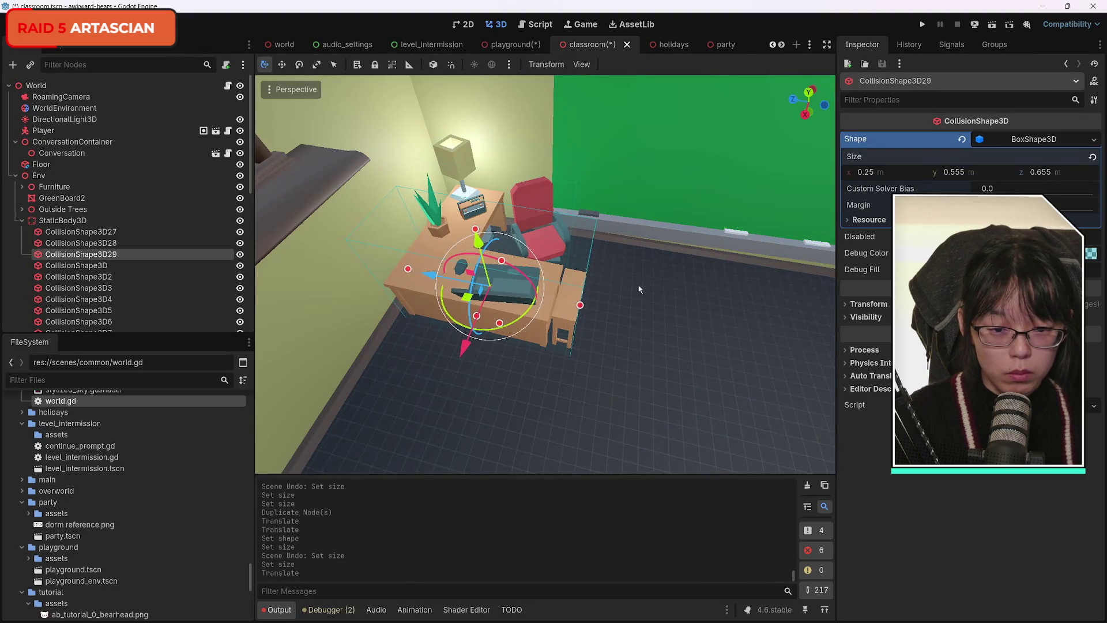
key(f)
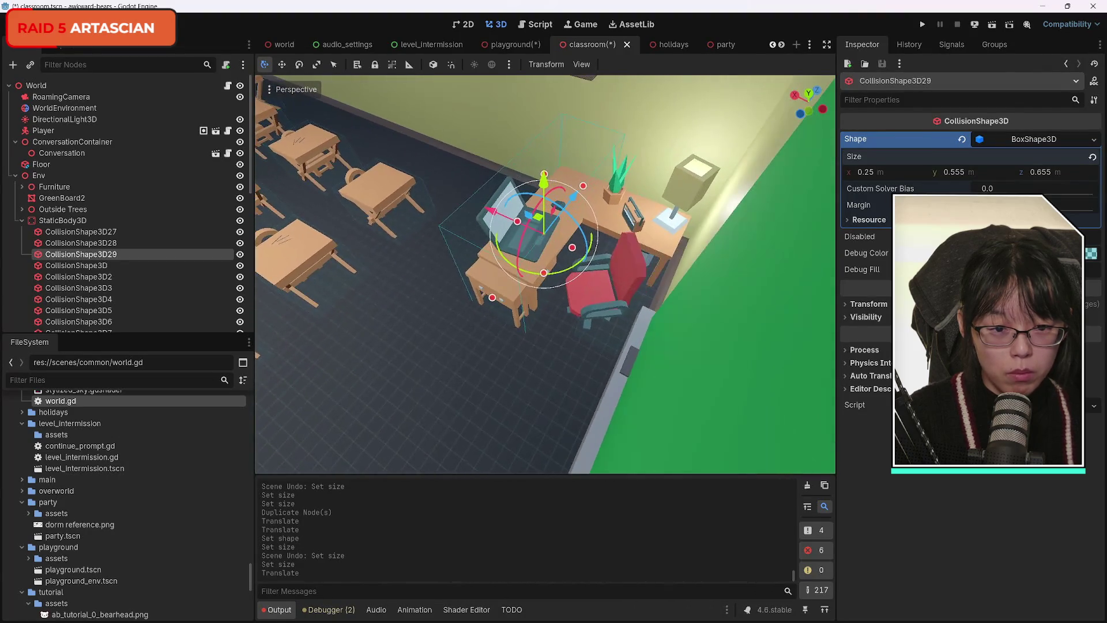
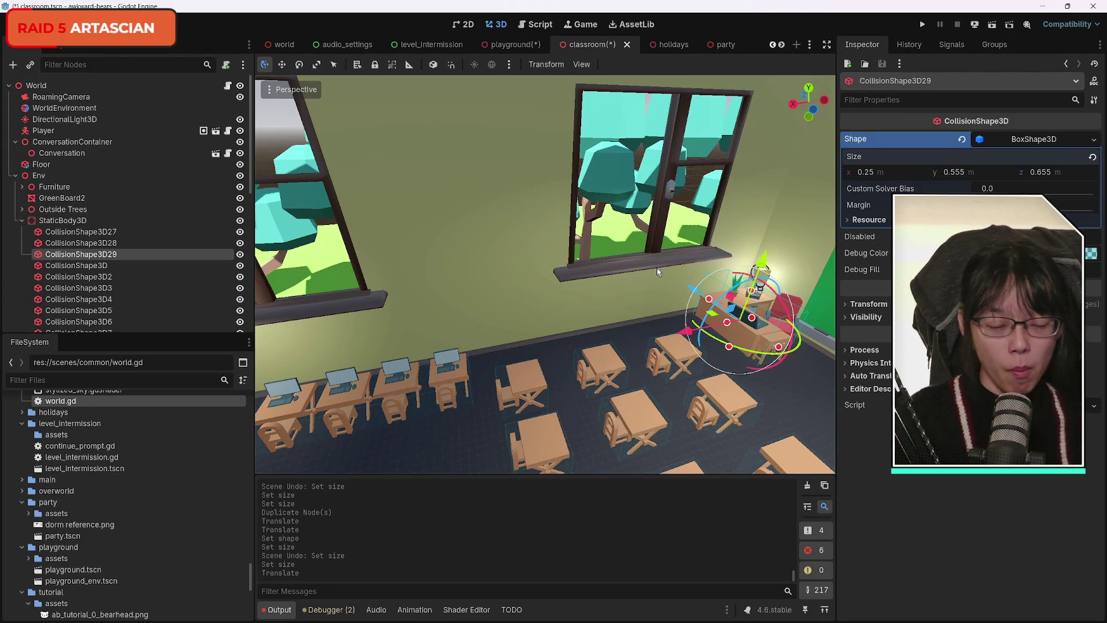
Step: Look around the classroom and inspect the existing CollisionShape3D28 box
right_click(791, 392)
right_click(791, 392)
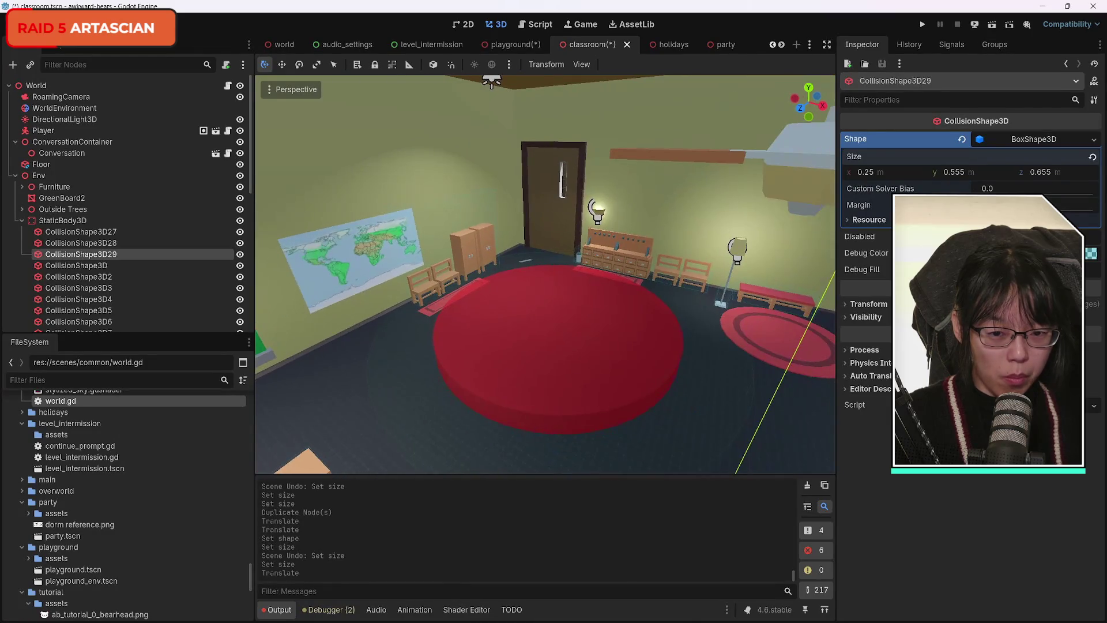
right_click(791, 392)
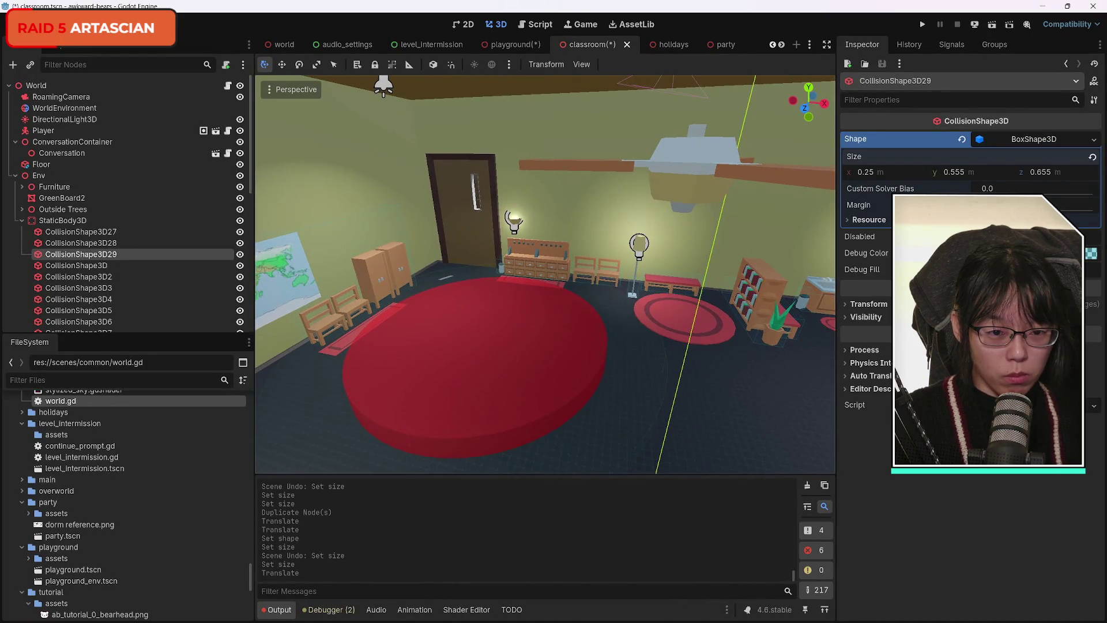
right_click(791, 392)
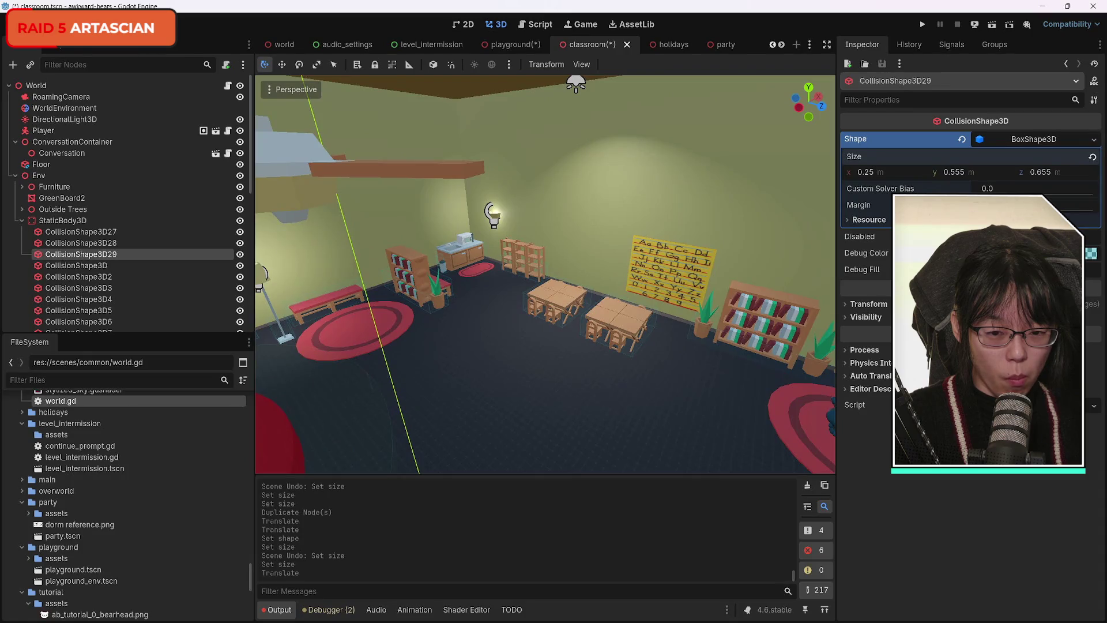
right_click(791, 392)
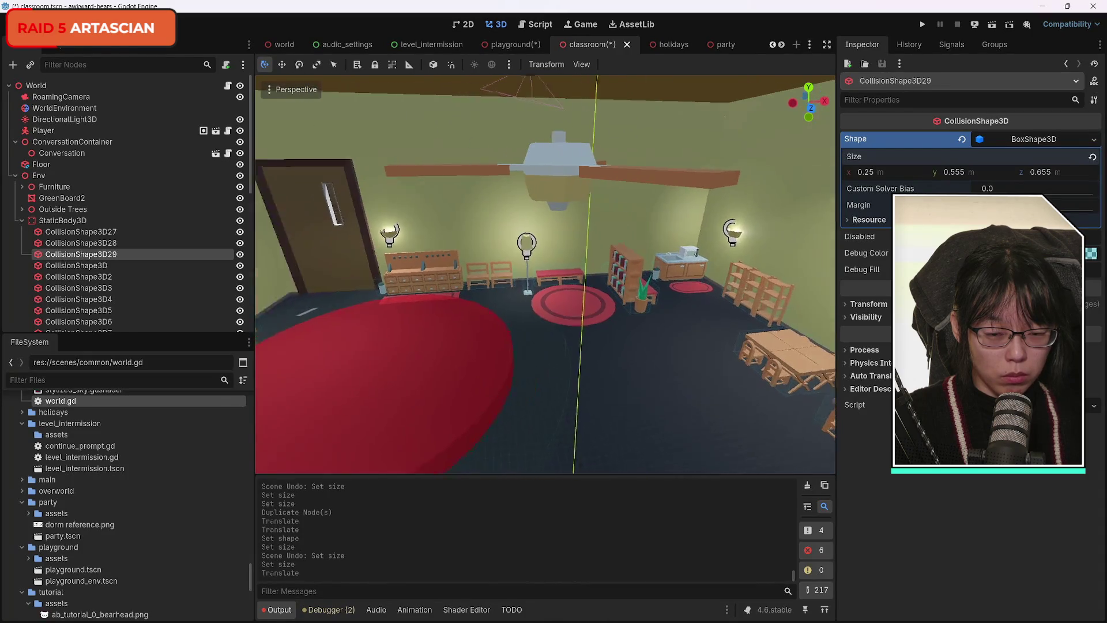
right_click(791, 392)
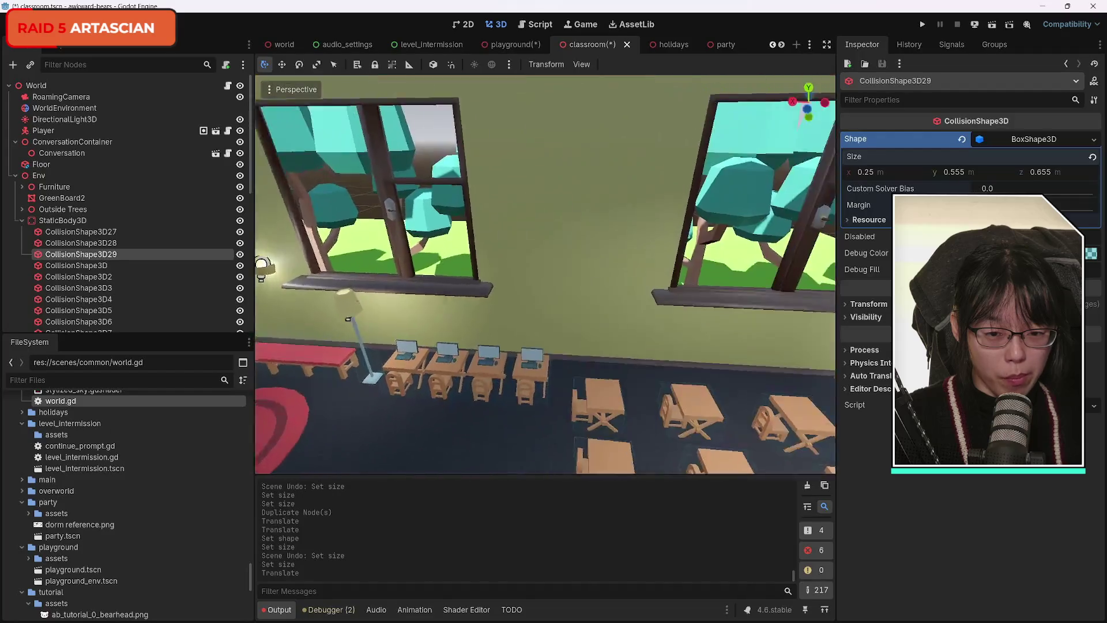
right_click(791, 392)
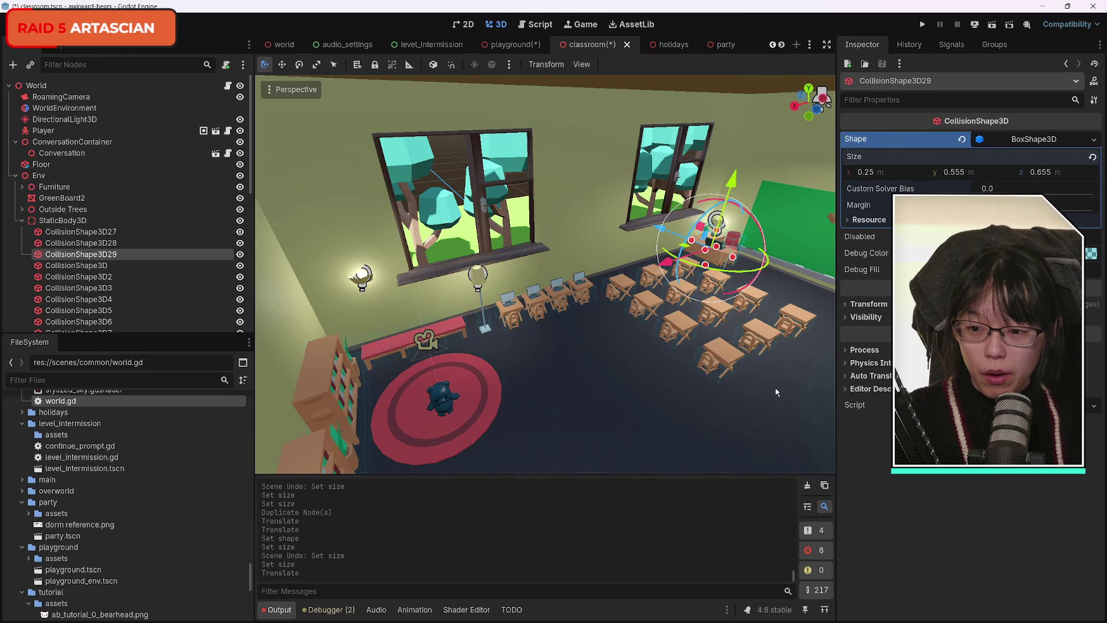
click(103, 243)
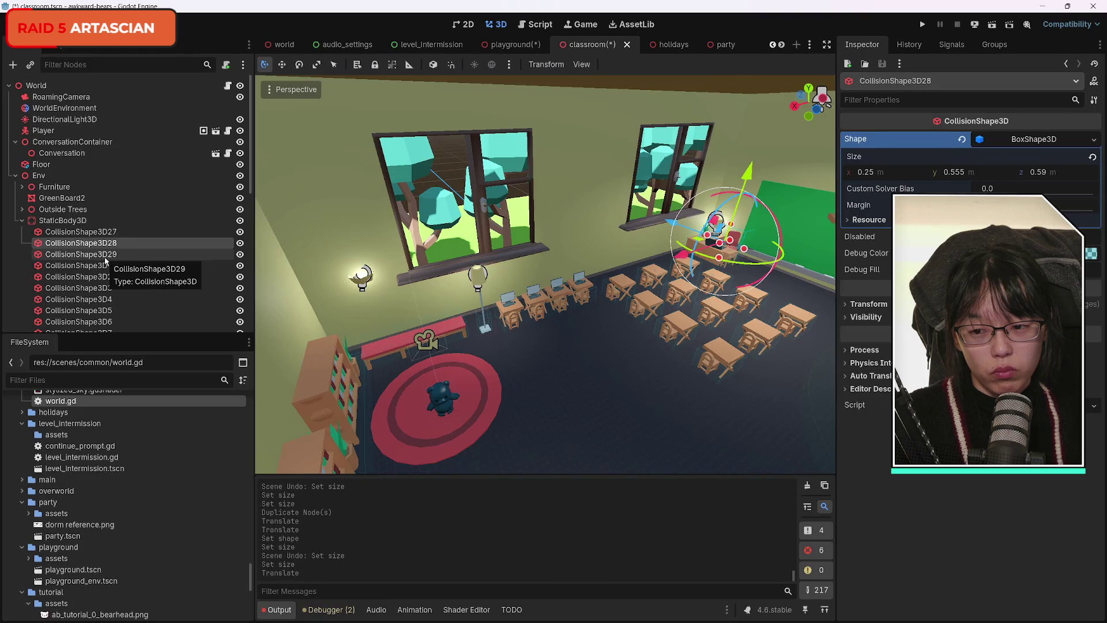
Step: Add a new CollisionShape3D child under StaticBody3D
click(13, 65)
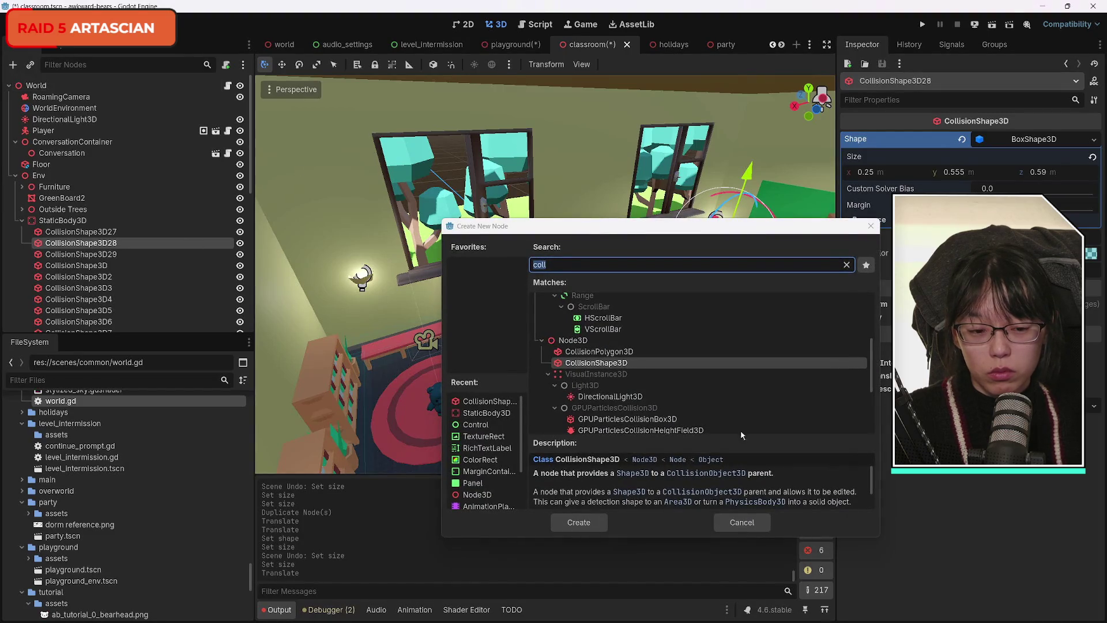
key(Escape)
click(61, 221)
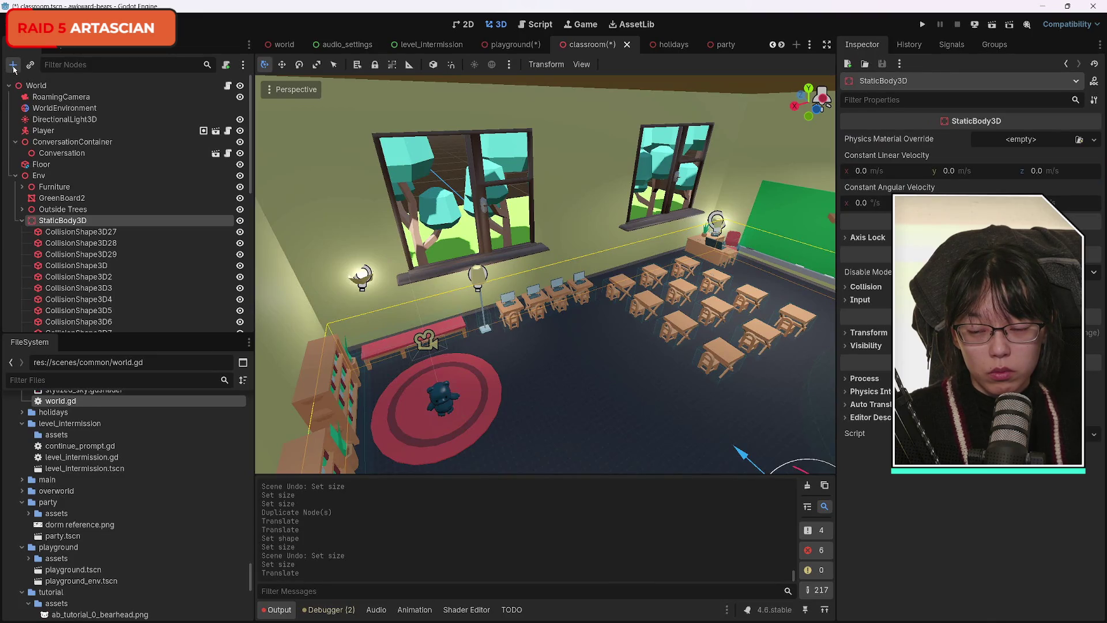
click(14, 65)
click(588, 527)
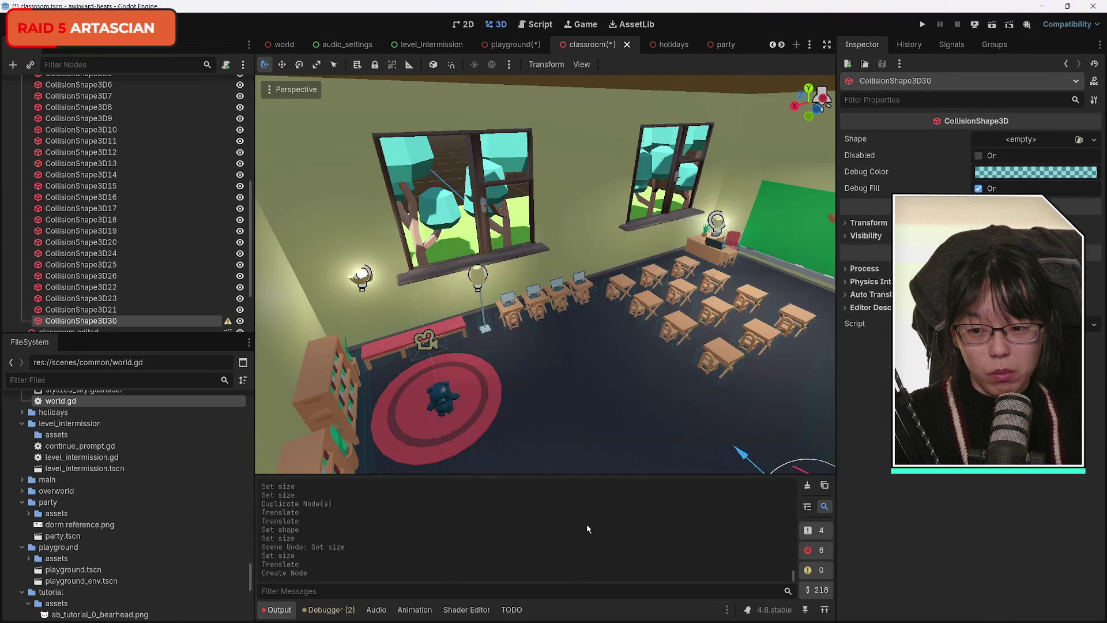
key(f)
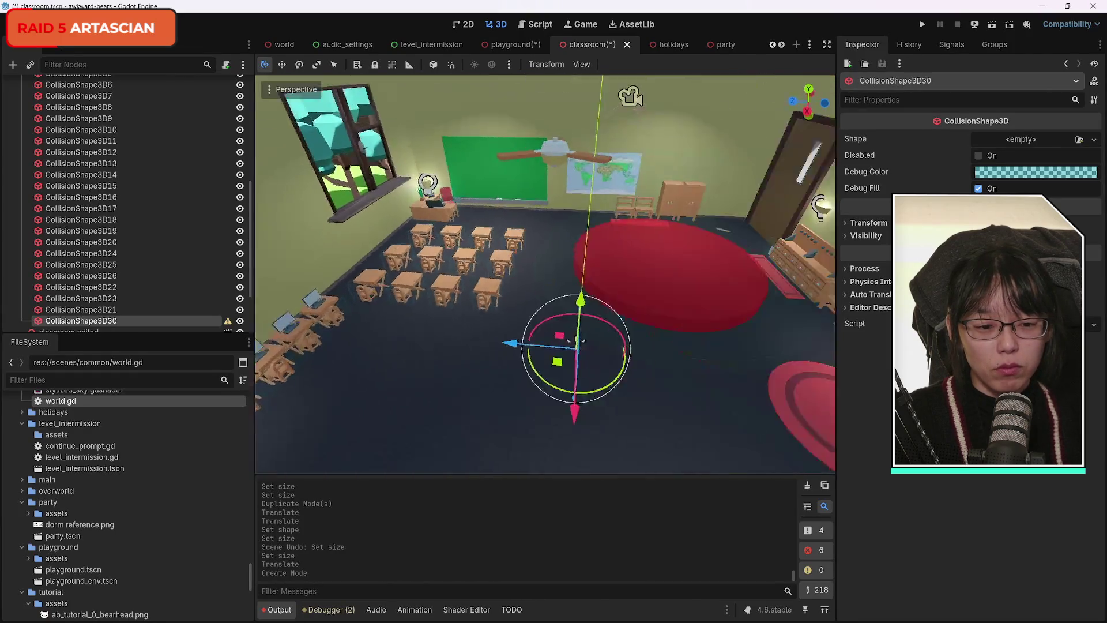
Step: Give it a 28.08 × 1 × 1 m BoxShape3D, move it along Z, and duplicate it
click(1094, 140)
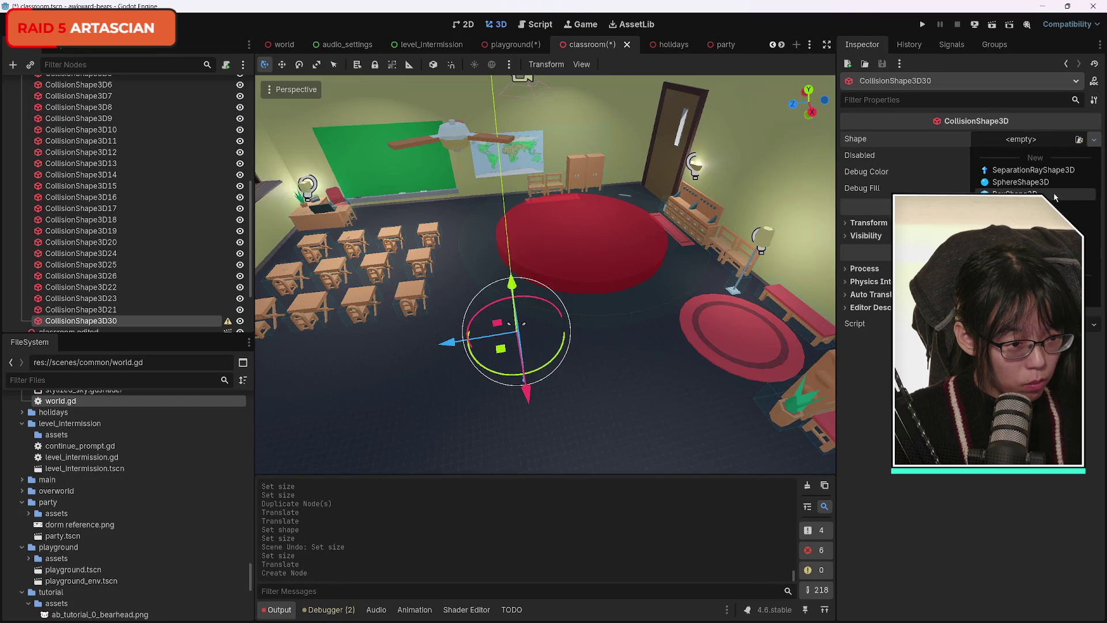
click(1055, 197)
mouse_move(403, 300)
mouse_down()
mouse_move(558, 300)
mouse_move(557, 282)
mouse_up()
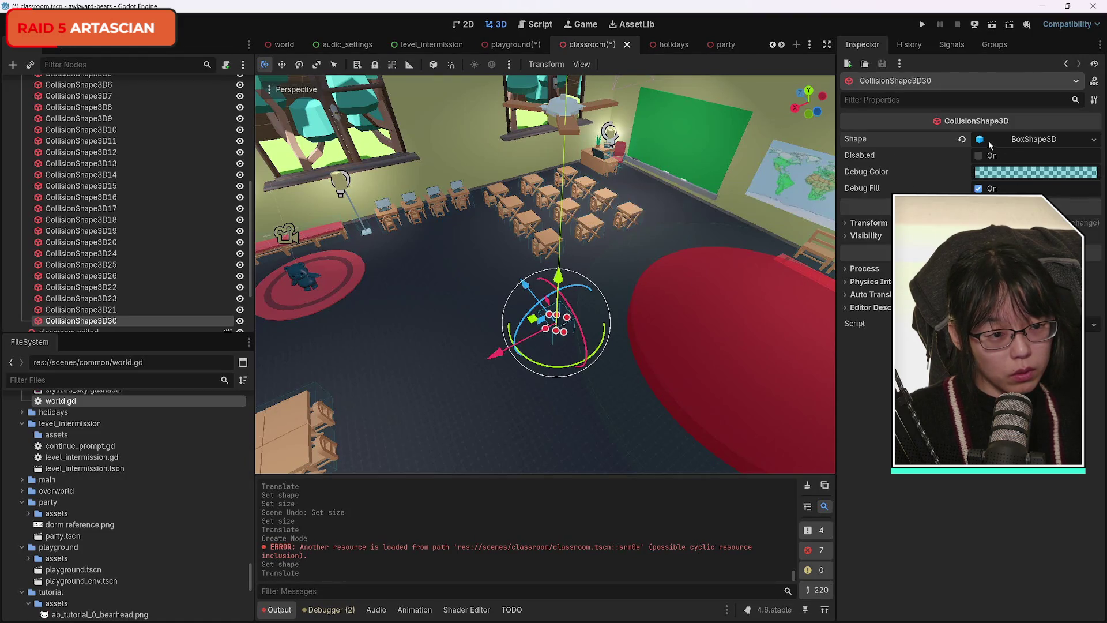
click(981, 140)
drag(921, 180, 1046, 180)
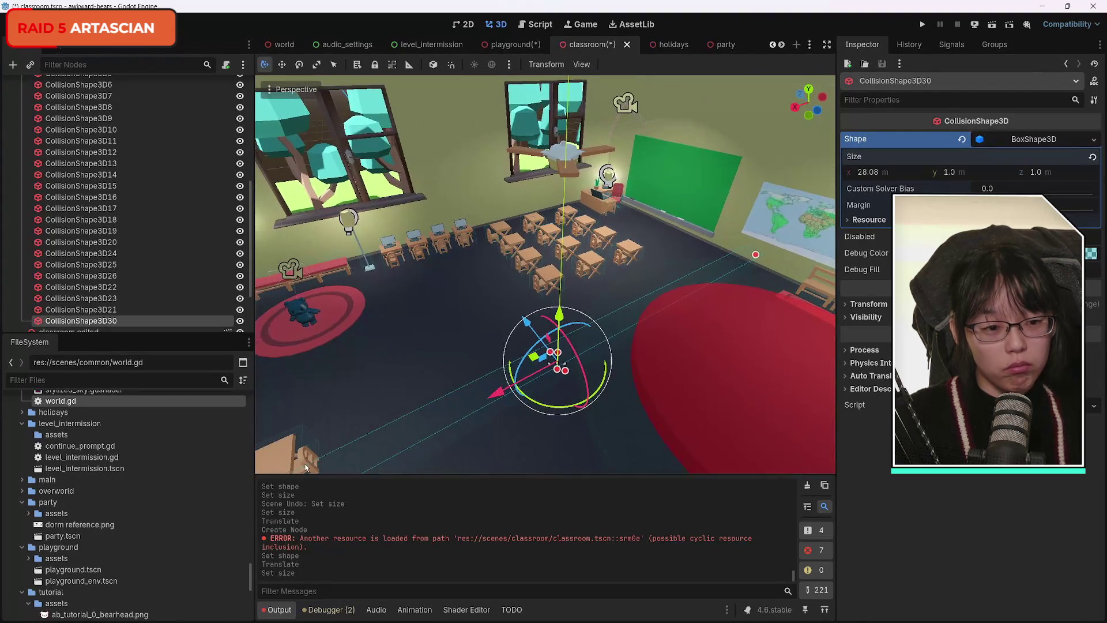
drag(523, 316, 413, 246)
drag(375, 363, 364, 348)
key(ctrl+d)
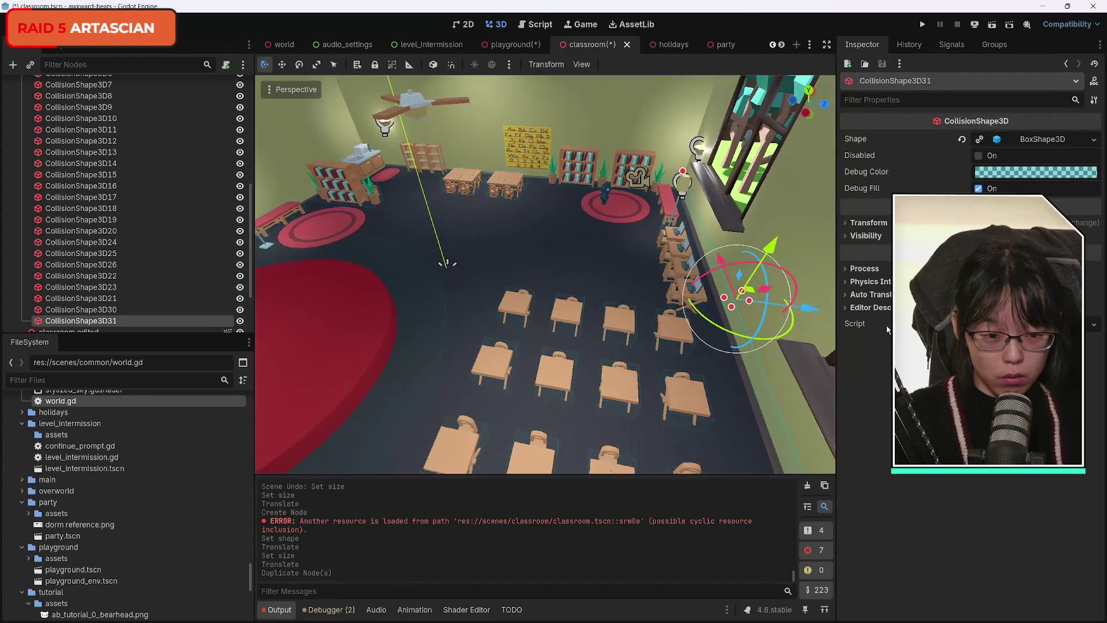
Step: Move the copied box CollisionShape3D31 along Z into place against the wall
drag(818, 313, 283, 276)
drag(476, 315, 477, 315)
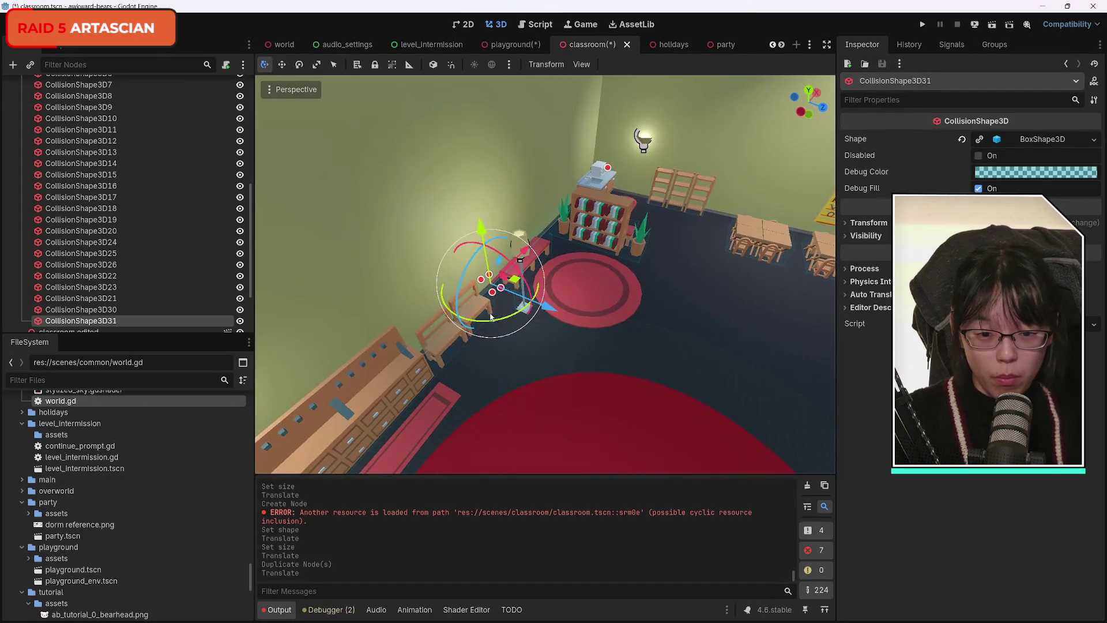
drag(550, 311, 526, 305)
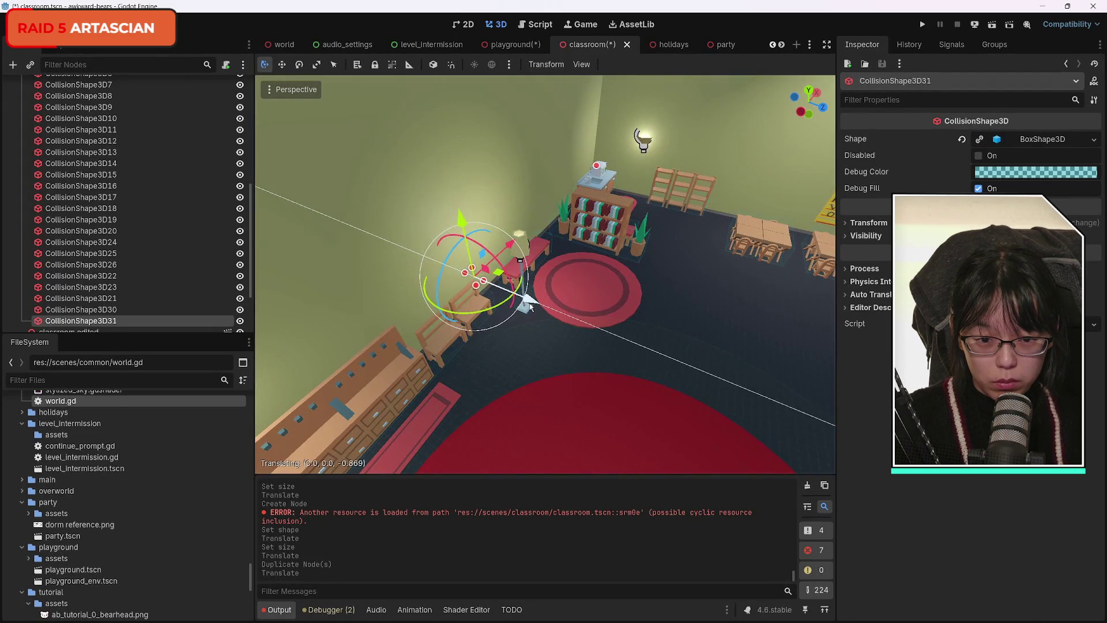
drag(531, 307, 531, 307)
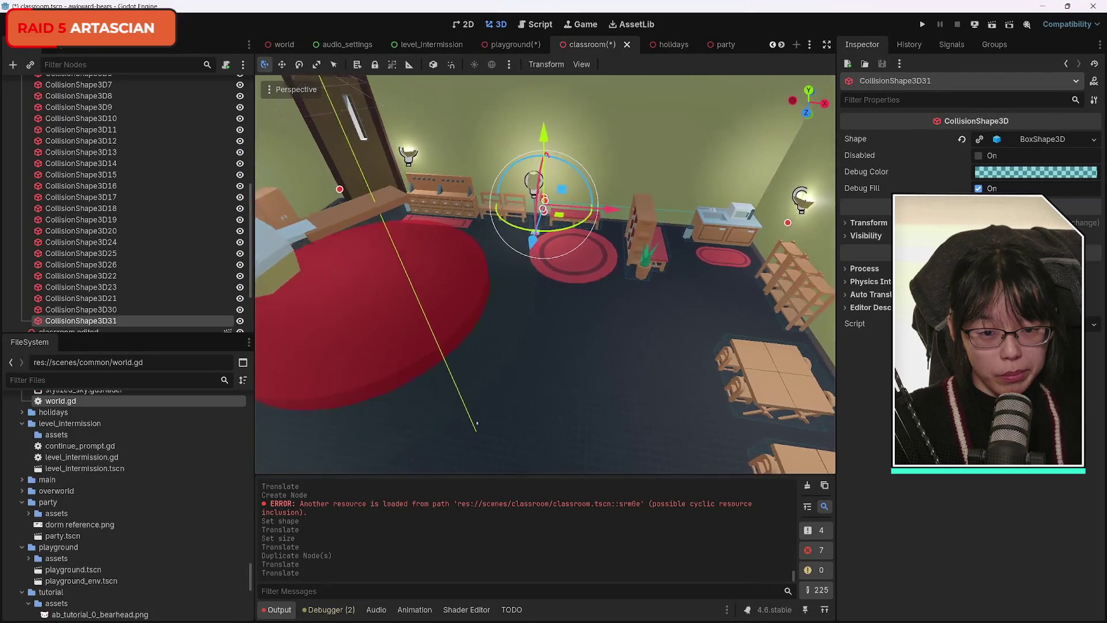
Step: Duplicate it, rotate the copy about 90°, and slide it along X toward the bookshelves
key(ctrl+d)
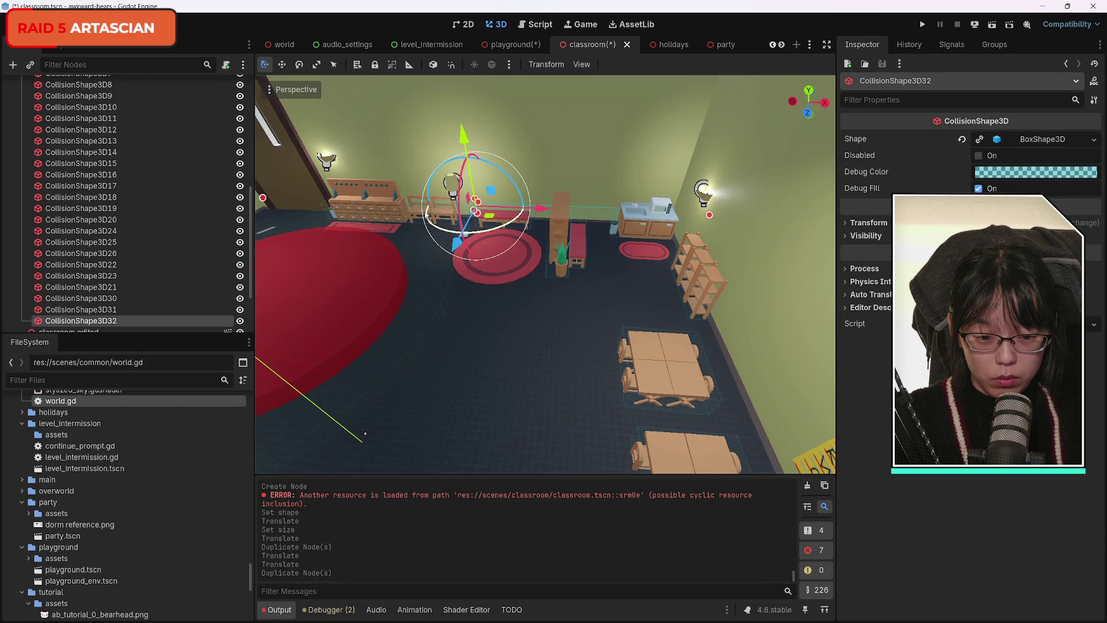
mouse_move(426, 214)
mouse_down()
mouse_move(481, 242)
mouse_move(462, 289)
mouse_move(467, 323)
mouse_move(478, 311)
mouse_move(436, 290)
mouse_move(808, 323)
mouse_up()
drag(545, 274, 490, 270)
key(w)
mouse_move(503, 327)
mouse_down()
mouse_move(412, 268)
mouse_move(422, 284)
mouse_move(415, 329)
mouse_up()
scroll(422, 284, up, 5)
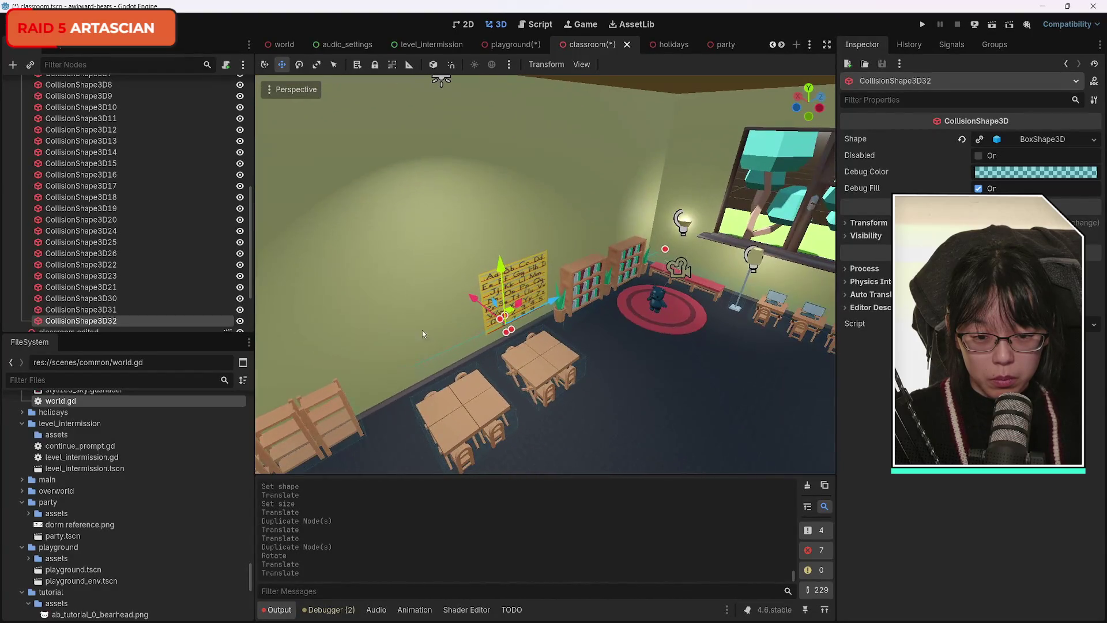
Step: Nudge CollisionShape3D32's rotation, shift it about 0.24 m along X, and duplicate it as CollisionShape3D33
click(299, 65)
drag(492, 362, 484, 323)
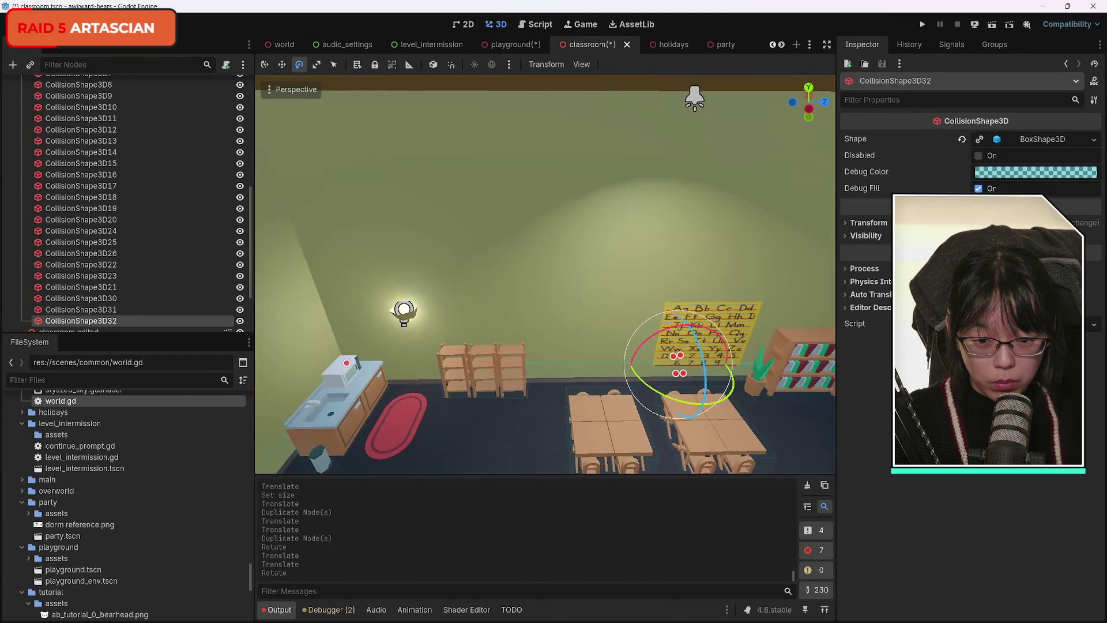
mouse_move(666, 395)
mouse_down()
mouse_move(490, 369)
mouse_move(462, 346)
mouse_move(426, 392)
mouse_move(438, 346)
mouse_move(450, 369)
mouse_move(389, 145)
mouse_up()
click(265, 66)
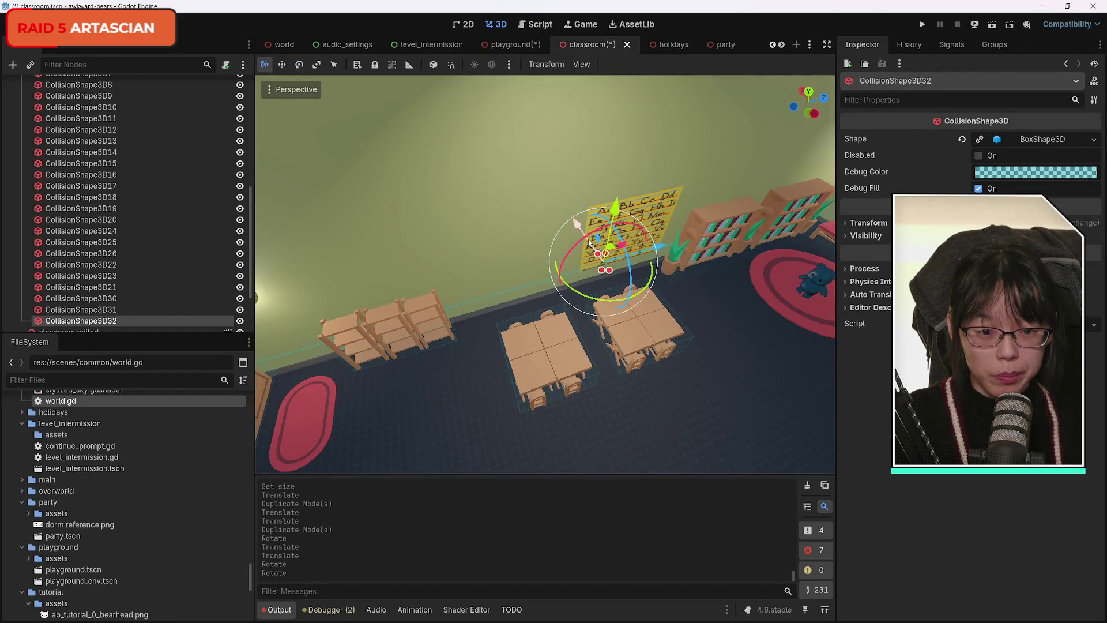
drag(578, 224, 578, 223)
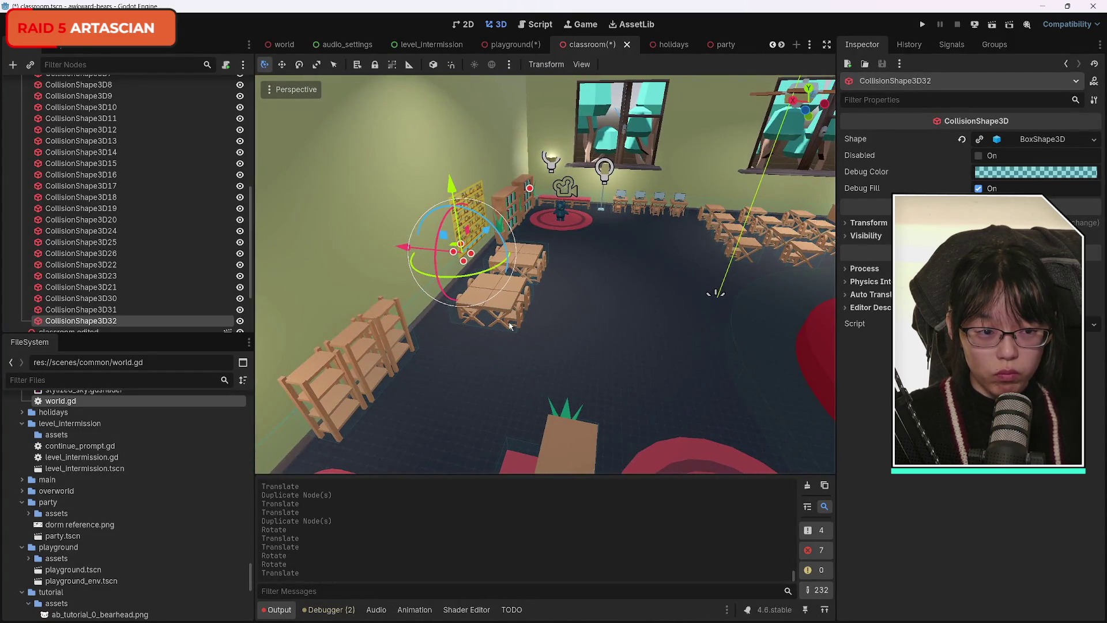
key(ctrl+d)
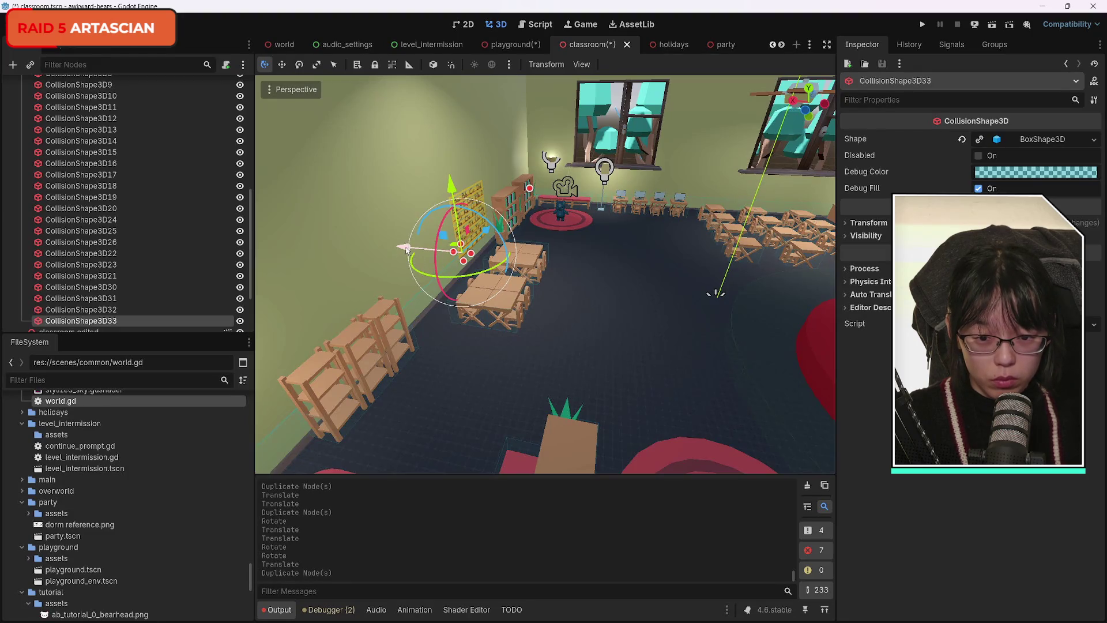
Step: Move CollisionShape3D33 along X to sit against the green-board wall
drag(407, 249, 761, 289)
key(f)
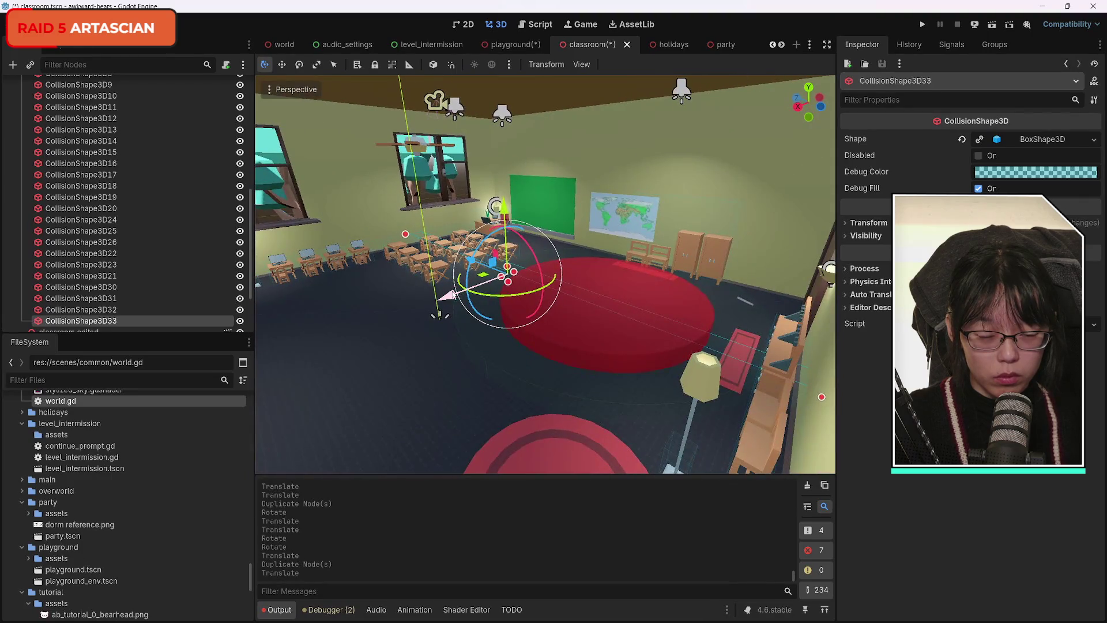
key(g)
key(x)
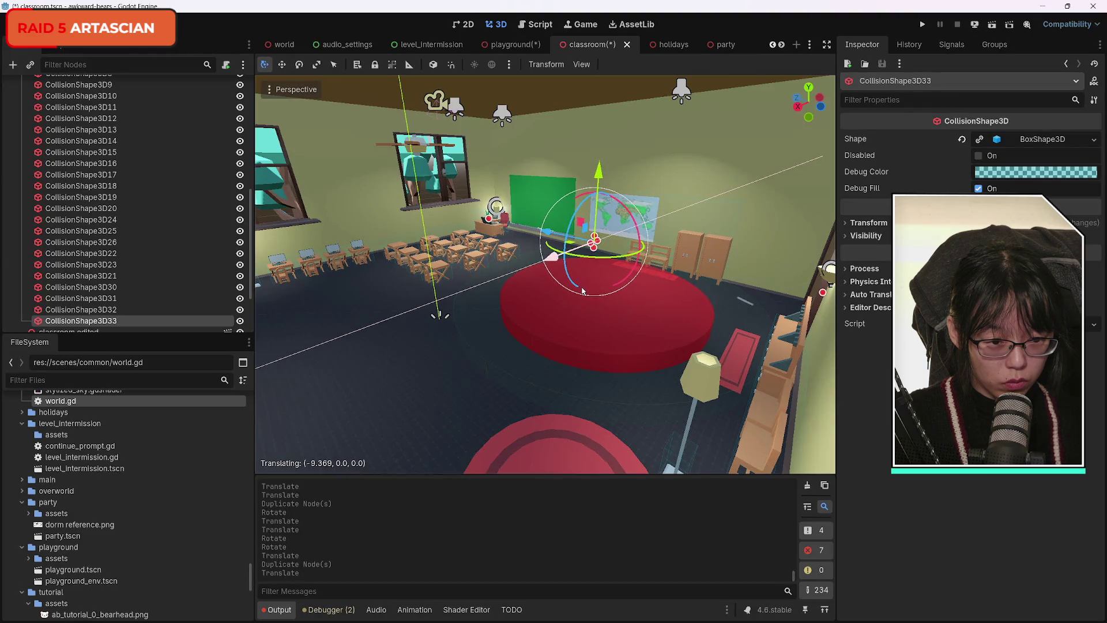
click(581, 291)
Step: Fly back to view the chalkboard and desk, then open the Create New Node dialog
right_click(513, 315)
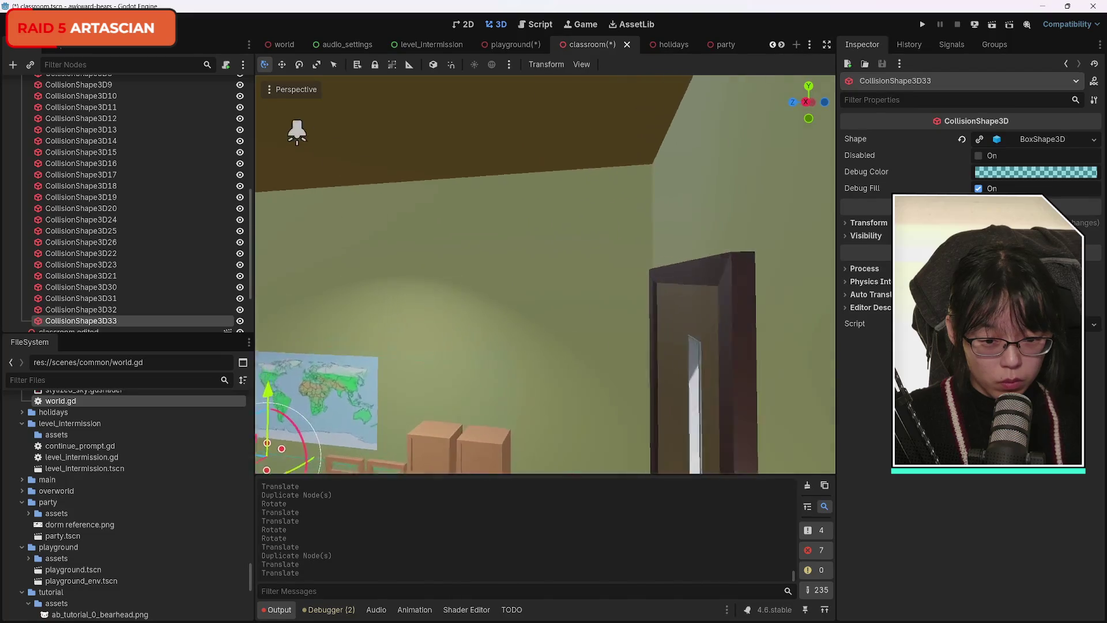
key(s)
key(w)
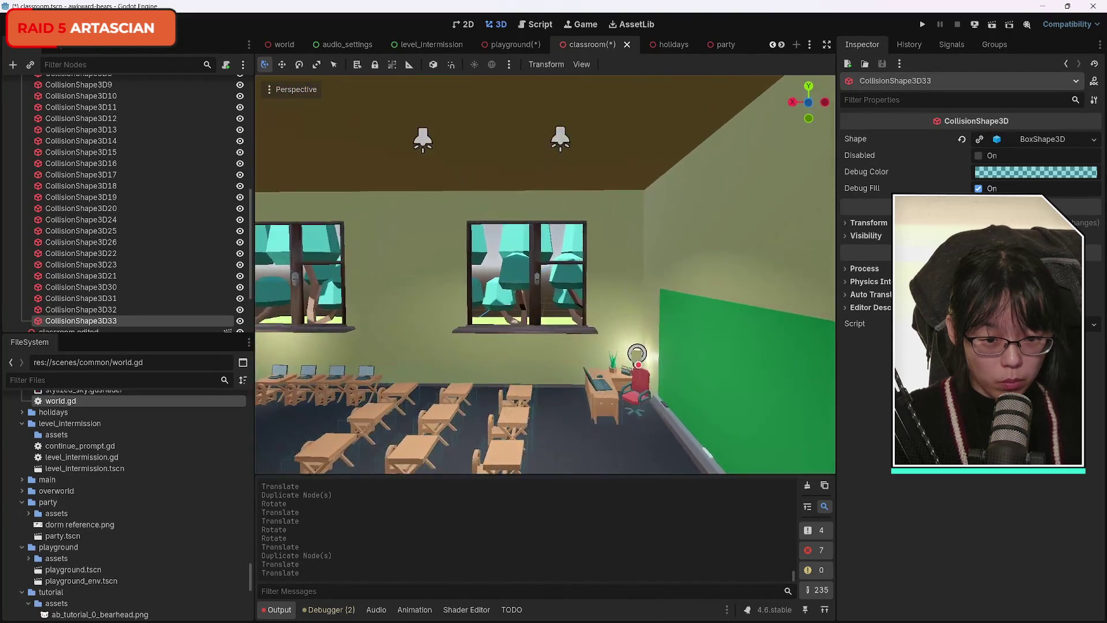
key(w)
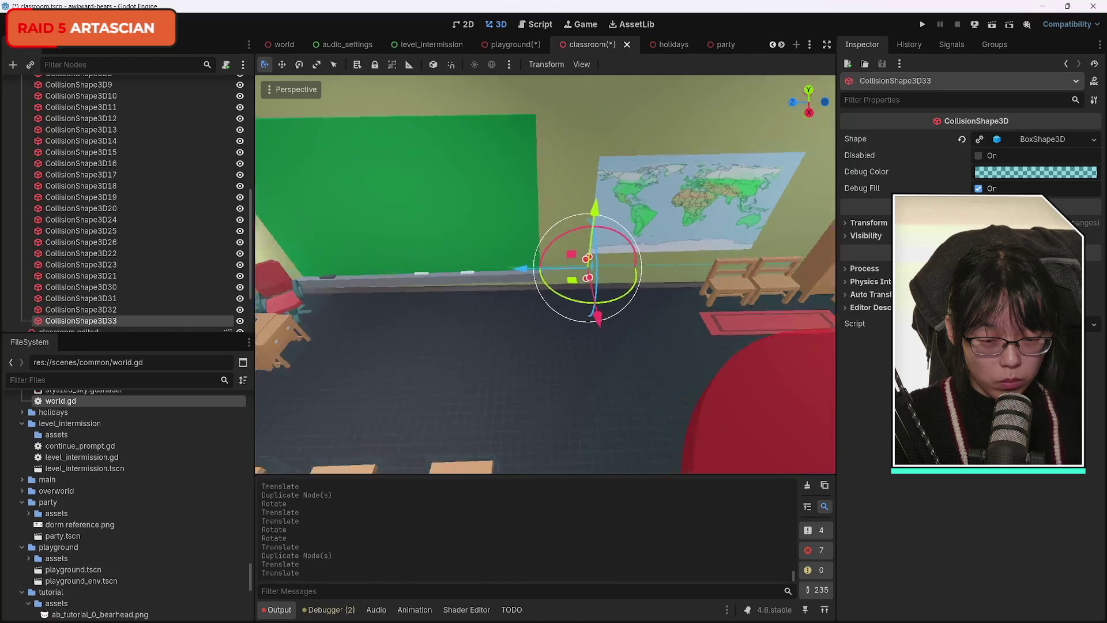
key(s)
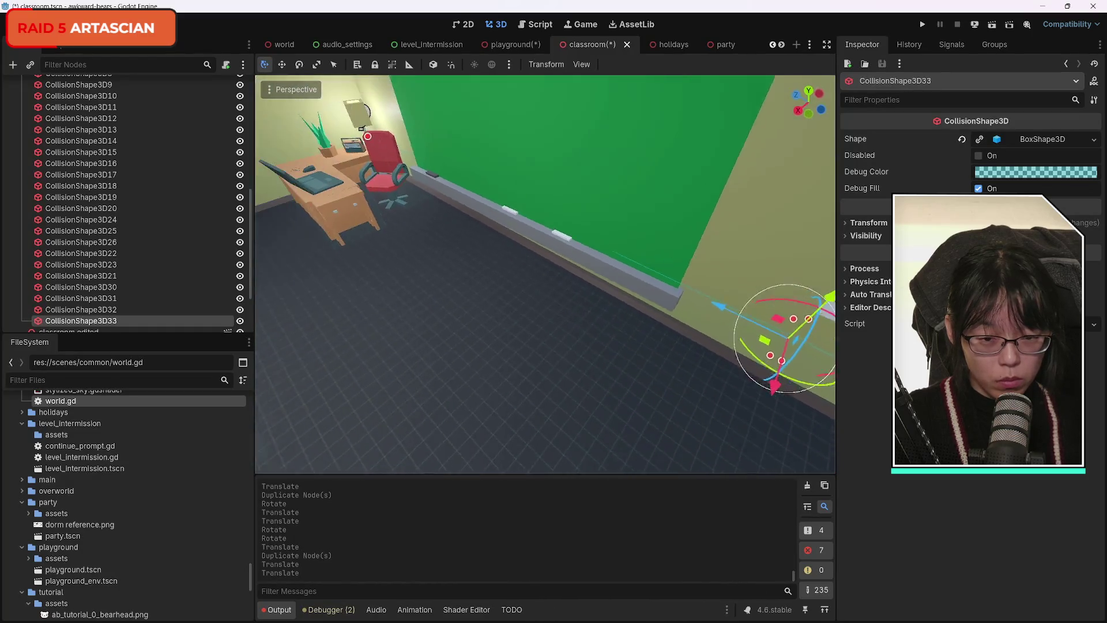
key(d)
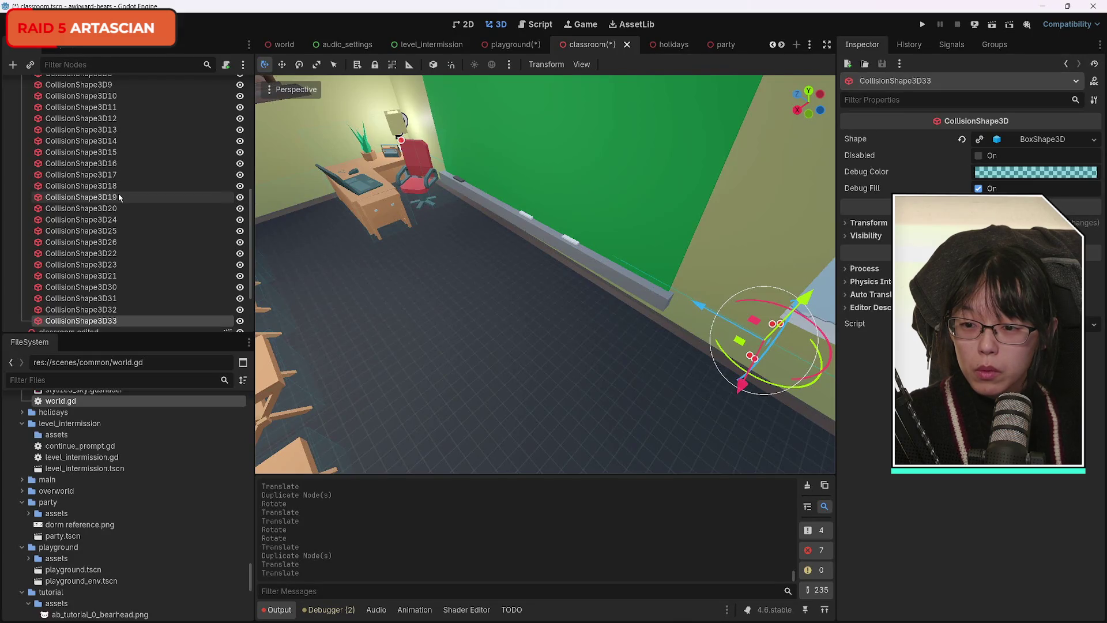
click(13, 65)
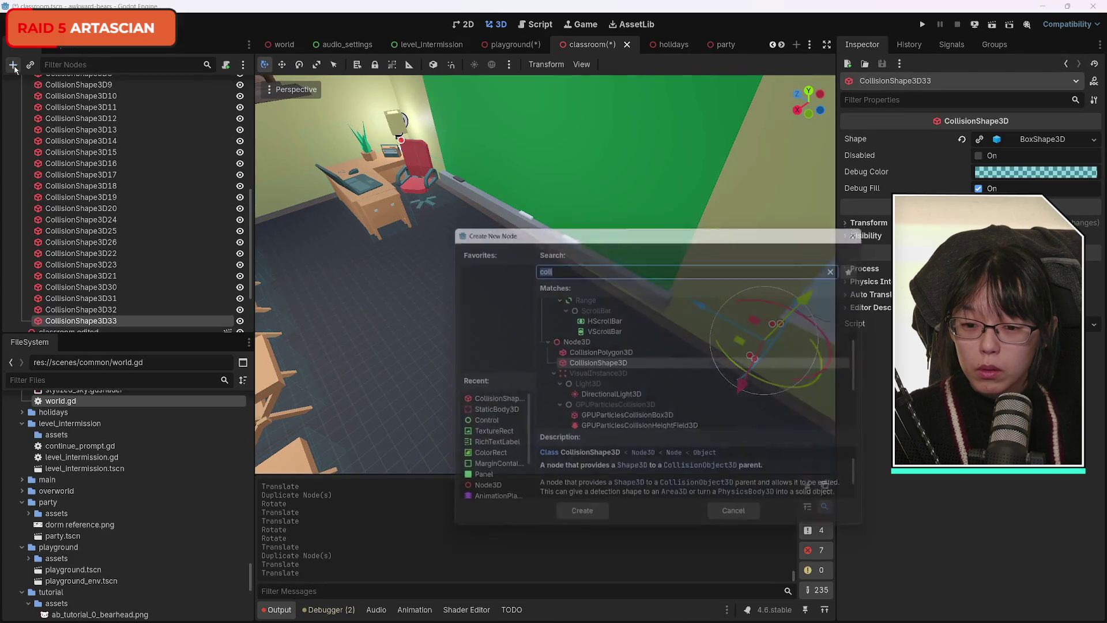
Step: Create the CollisionShape3D, give it a BoxShape3D, and raise it along Y
click(579, 523)
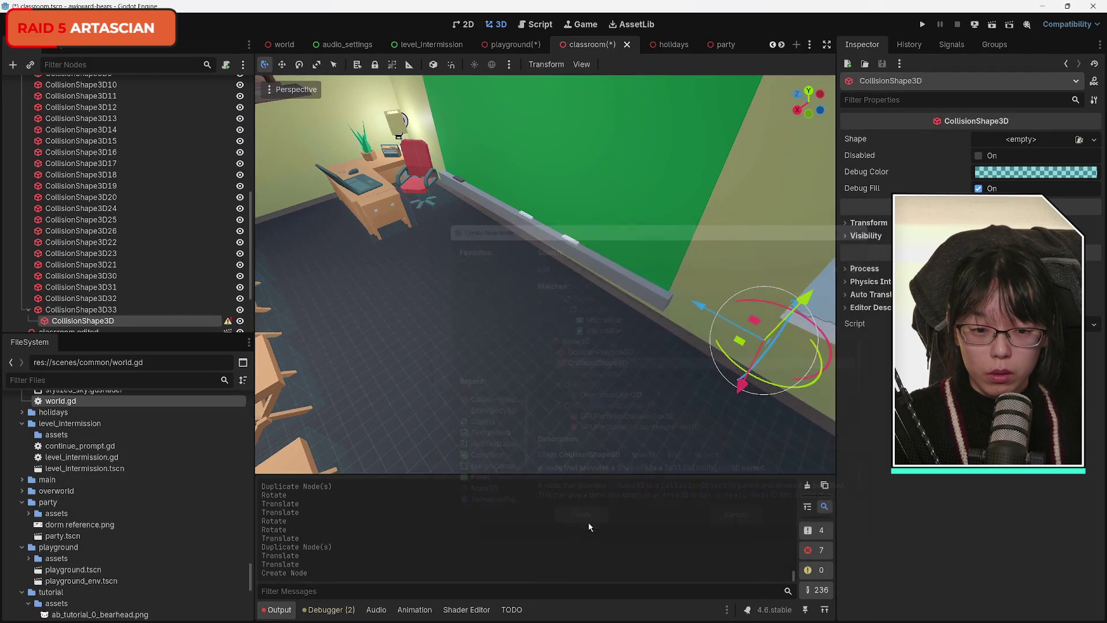
mouse_move(703, 311)
mouse_down()
mouse_move(565, 305)
mouse_move(576, 323)
mouse_move(474, 363)
mouse_up()
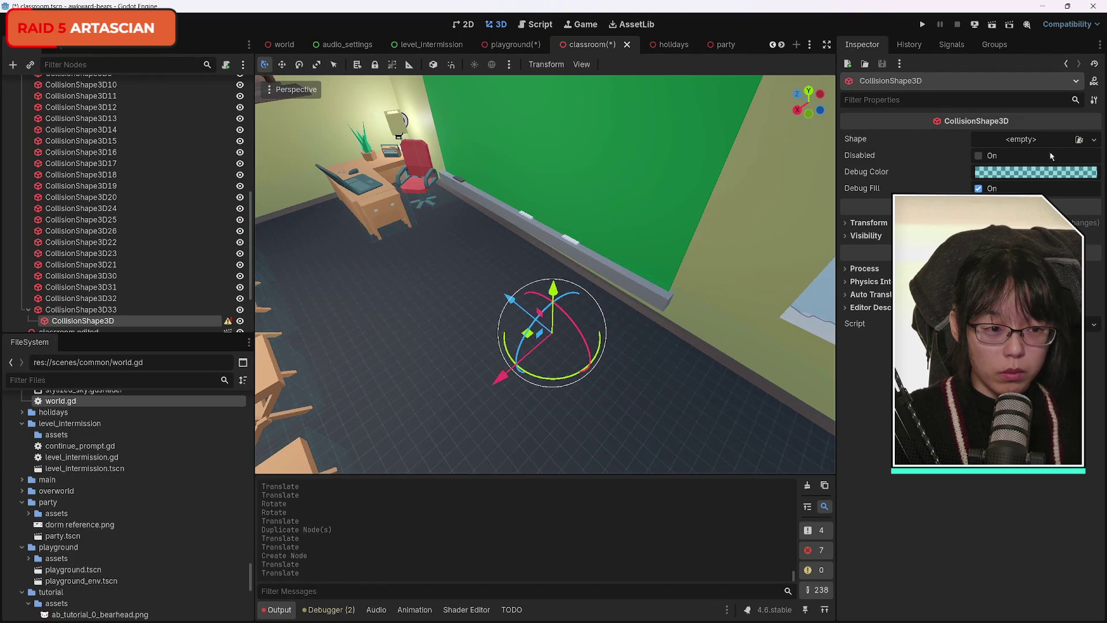
click(1091, 140)
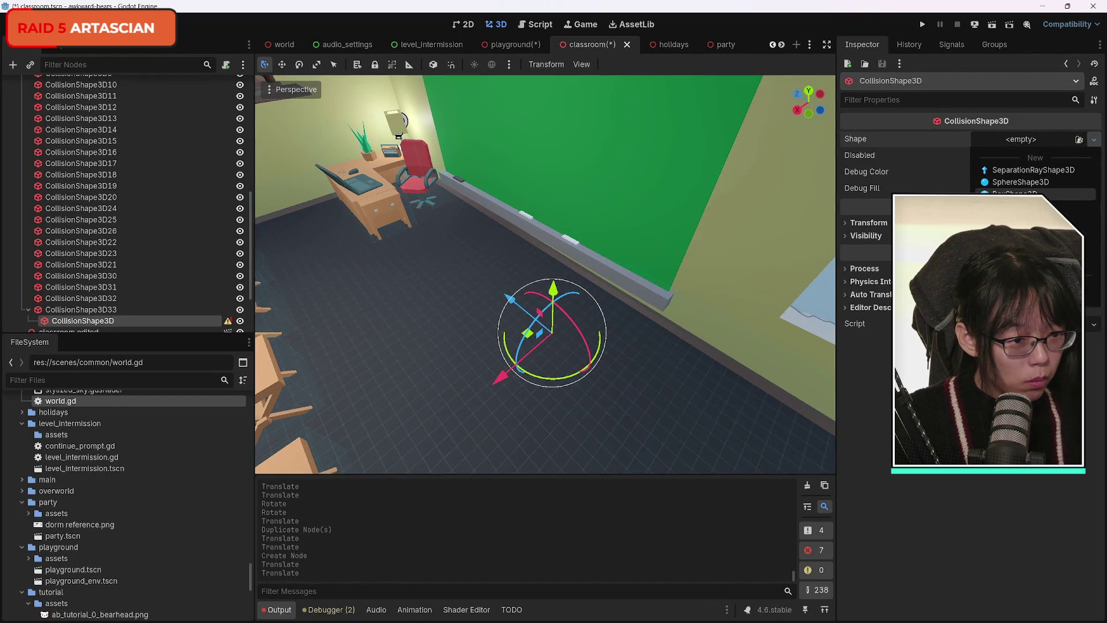
click(1015, 194)
drag(571, 311, 496, 320)
drag(457, 188, 450, 131)
Step: Flatten the box to about 0.3 m high and move it along X to the wall
click(986, 140)
mouse_move(1002, 180)
mouse_down()
mouse_move(951, 180)
mouse_move(968, 172)
mouse_up()
mouse_move(400, 216)
mouse_down()
mouse_move(605, 271)
mouse_move(618, 234)
mouse_move(599, 278)
mouse_up()
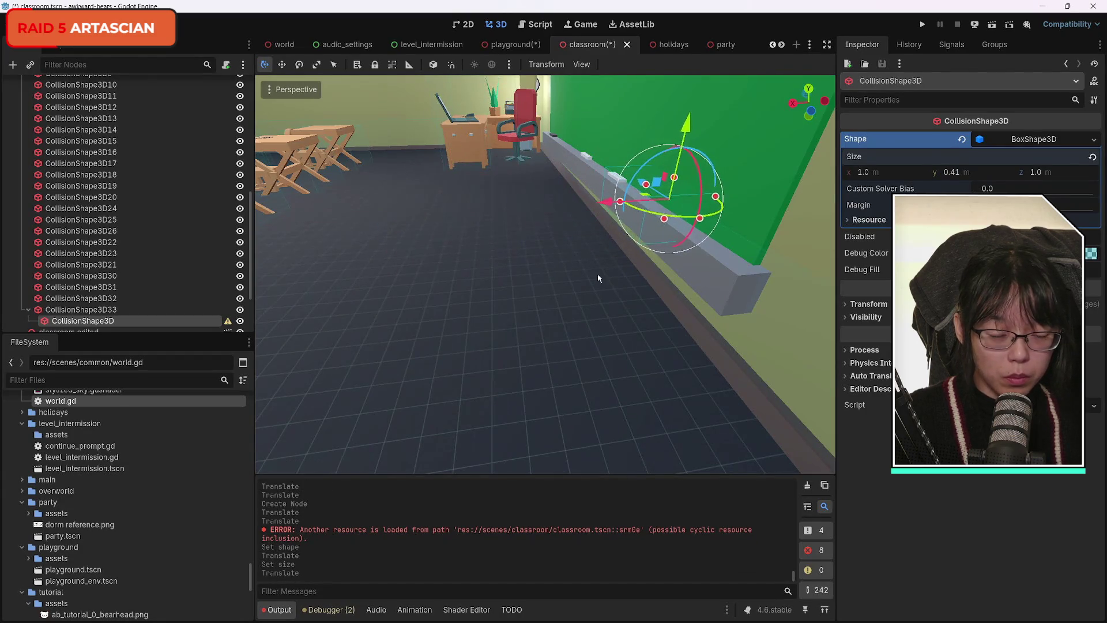
key(f)
drag(537, 117, 539, 137)
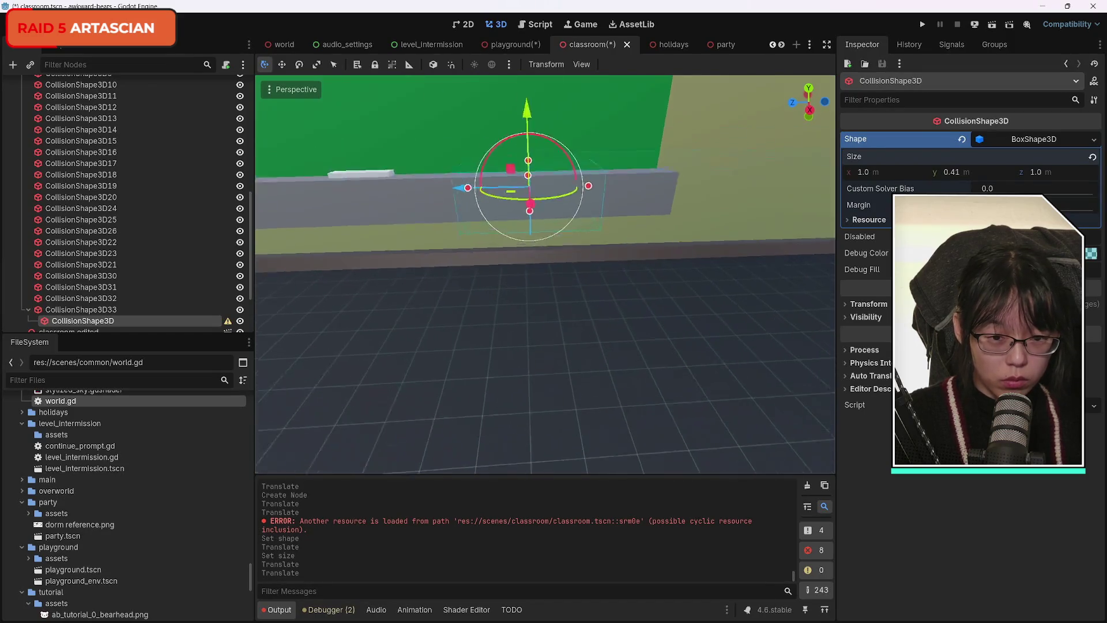
scroll(755, 253, up, 2)
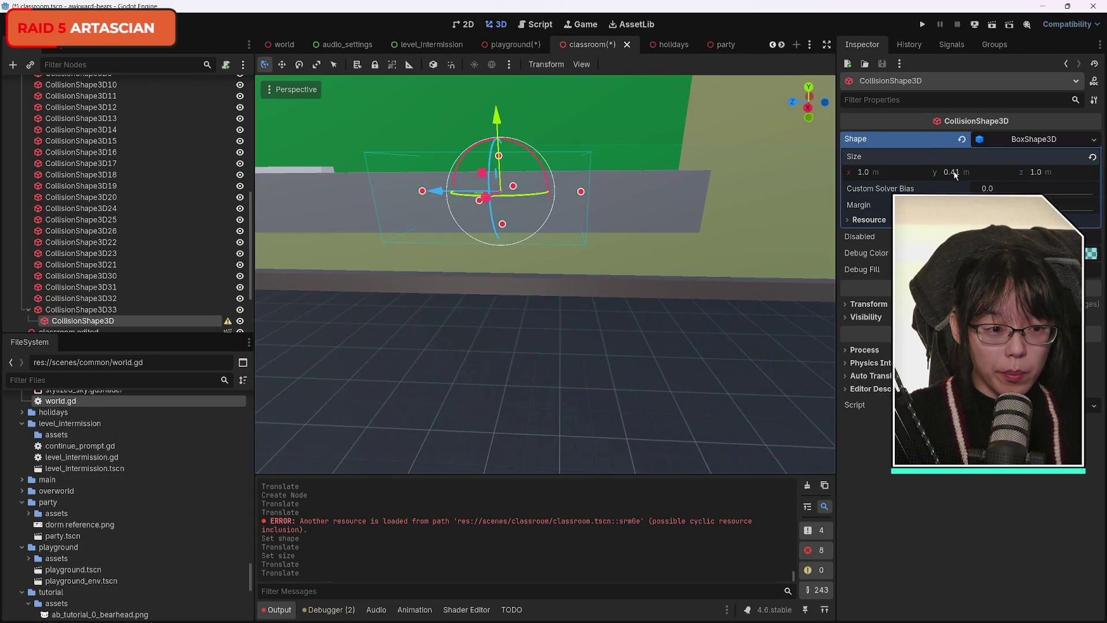
drag(955, 174, 937, 175)
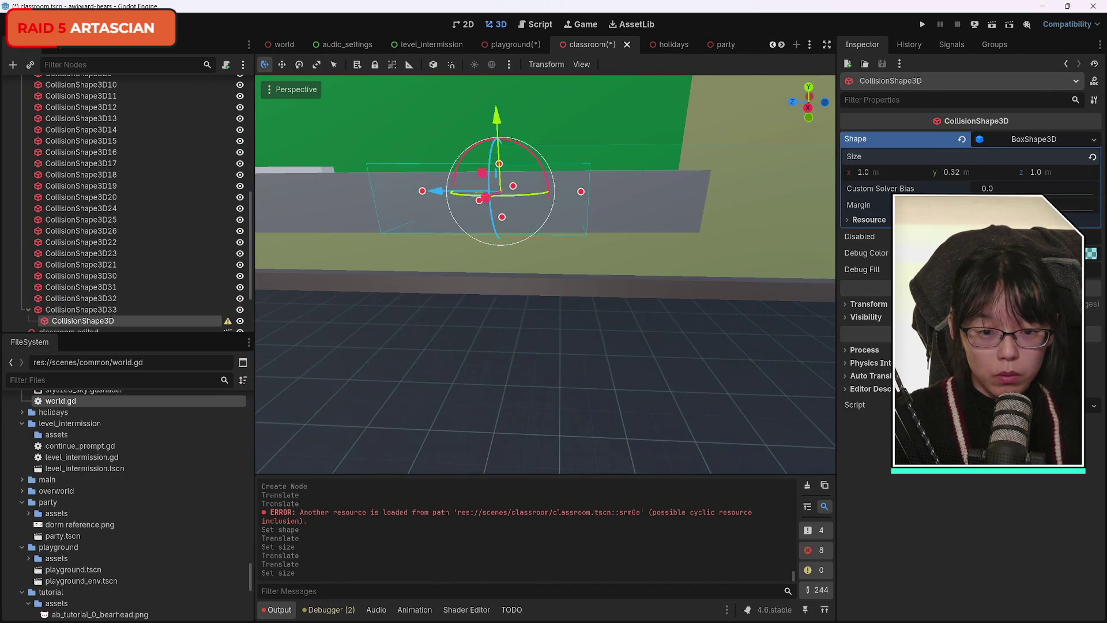
Step: Widen the box along X, raise its height slightly, and nudge it up onto the chalk ledge
mouse_move(433, 190)
mouse_down()
mouse_move(456, 212)
mouse_move(598, 249)
mouse_move(663, 249)
mouse_move(481, 264)
mouse_up()
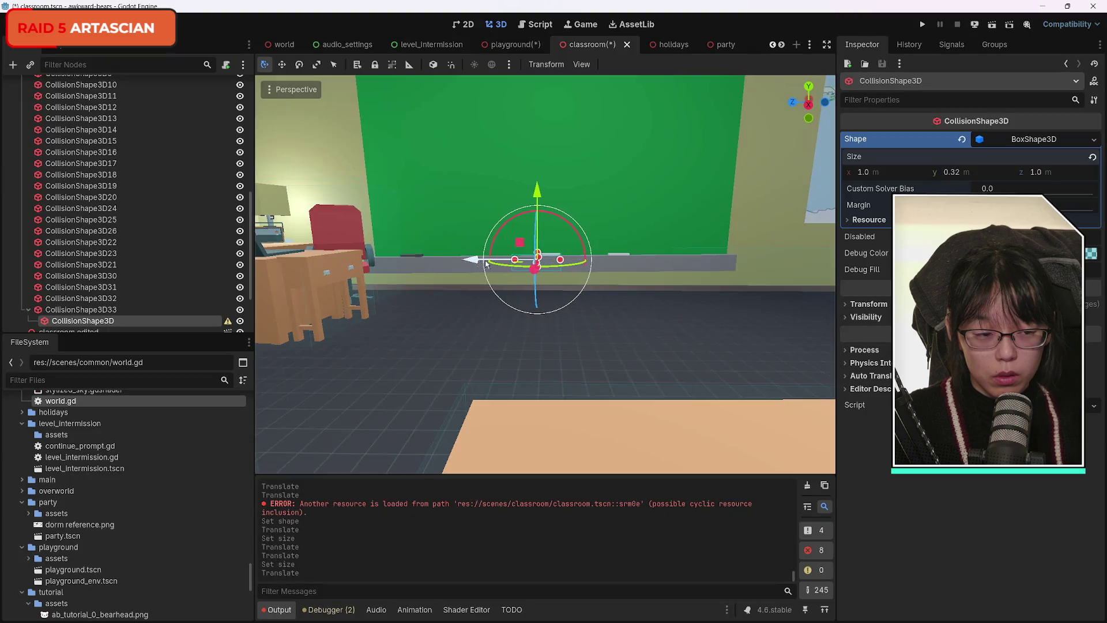
drag(864, 172, 900, 171)
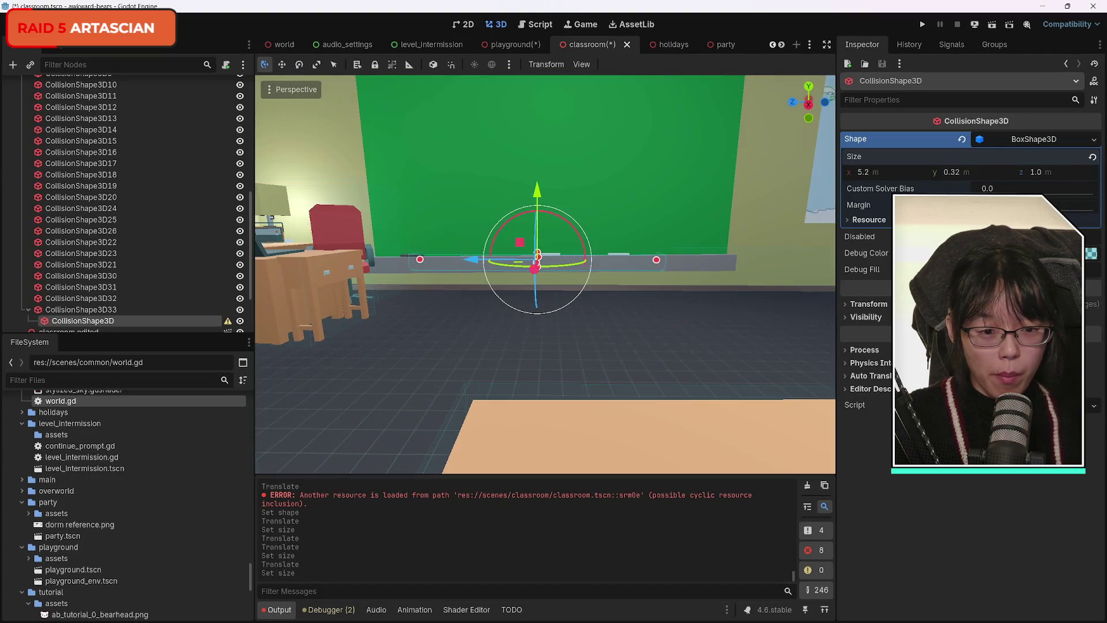
drag(822, 184, 587, 306)
mouse_move(588, 107)
mouse_down()
mouse_move(586, 87)
mouse_move(586, 150)
mouse_move(571, 162)
mouse_move(700, 281)
mouse_up()
scroll(585, 113, up, 3)
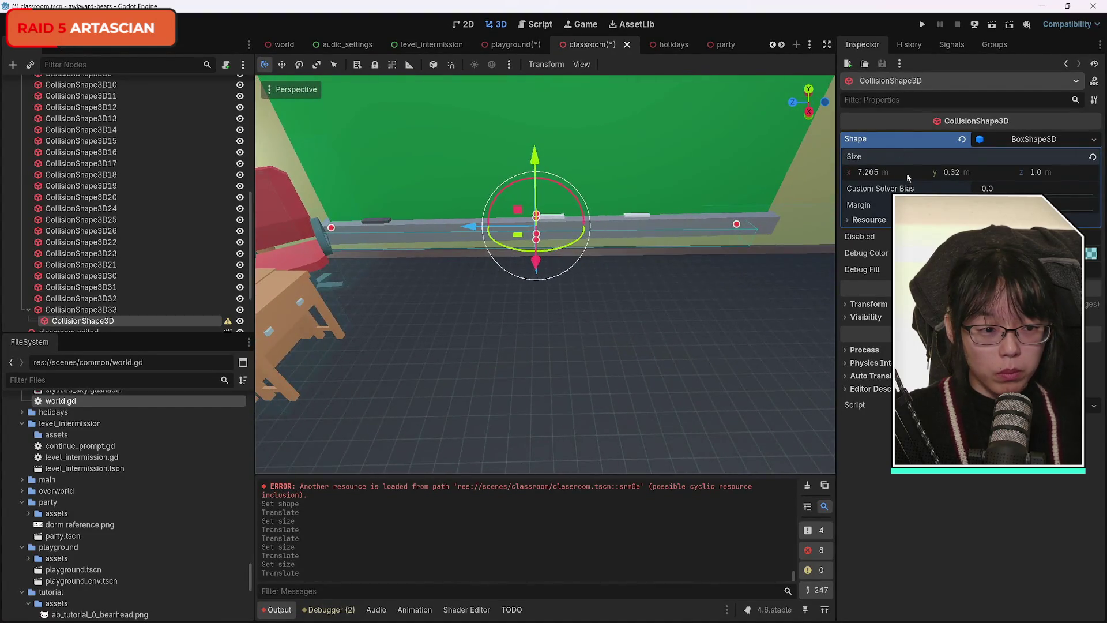
mouse_move(954, 176)
mouse_down()
mouse_move(980, 175)
mouse_move(963, 175)
mouse_up()
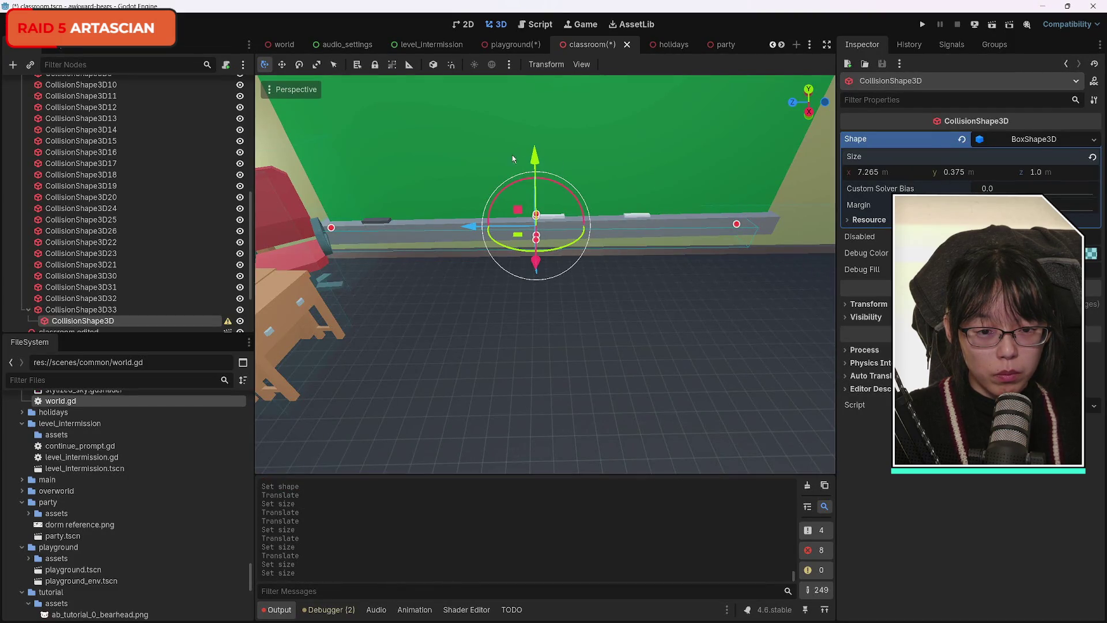
mouse_move(517, 236)
mouse_down()
mouse_move(542, 230)
mouse_move(548, 194)
mouse_up()
drag(535, 151, 535, 152)
drag(867, 172, 879, 171)
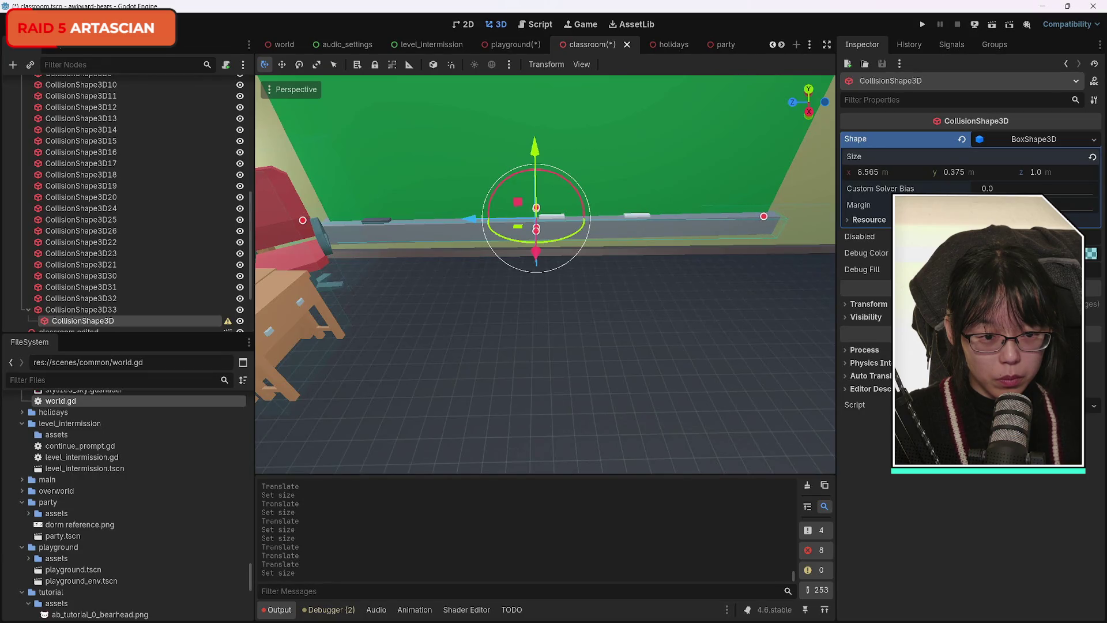
Step: Shift the 8.59 × 0.375 × 1 m box slightly left, save the classroom, and switch to holidays
drag(755, 267, 715, 268)
drag(269, 232, 295, 229)
drag(348, 205, 343, 204)
mouse_move(497, 224)
mouse_down()
mouse_move(531, 196)
mouse_move(510, 179)
mouse_move(553, 191)
mouse_move(519, 191)
mouse_move(518, 249)
mouse_move(568, 288)
mouse_up()
key(ctrl+s)
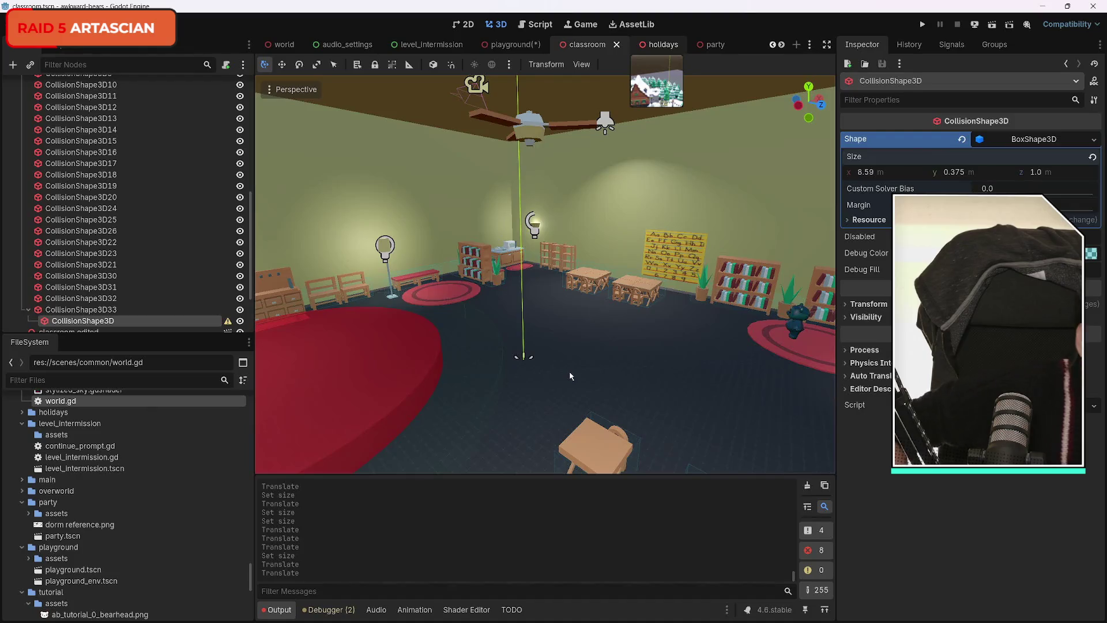
key(ctrl+Tab)
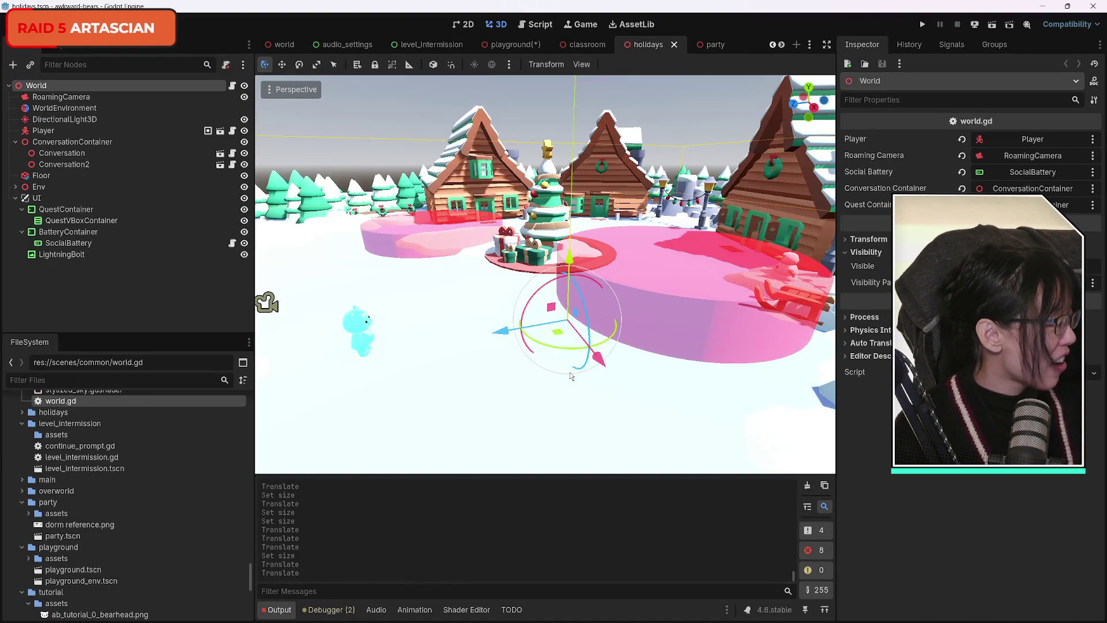
Step: Look around the village and collapse the classroom's StaticBody3D branch
mouse_move(379, 275)
mouse_down()
mouse_move(379, 225)
mouse_move(635, 102)
mouse_up()
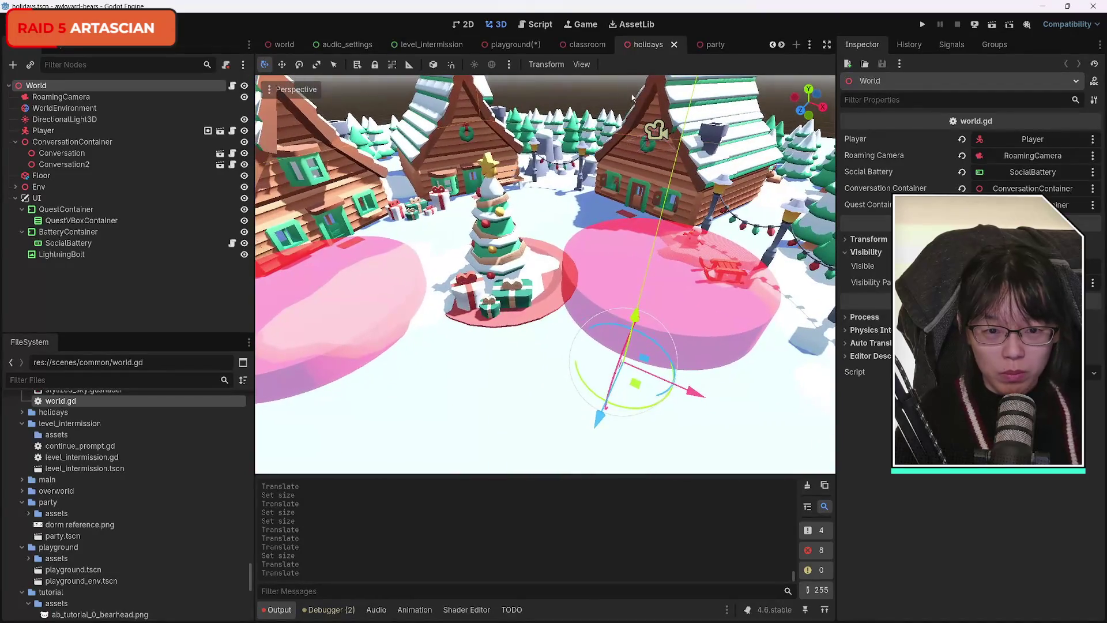
click(583, 45)
scroll(149, 252, up, 5)
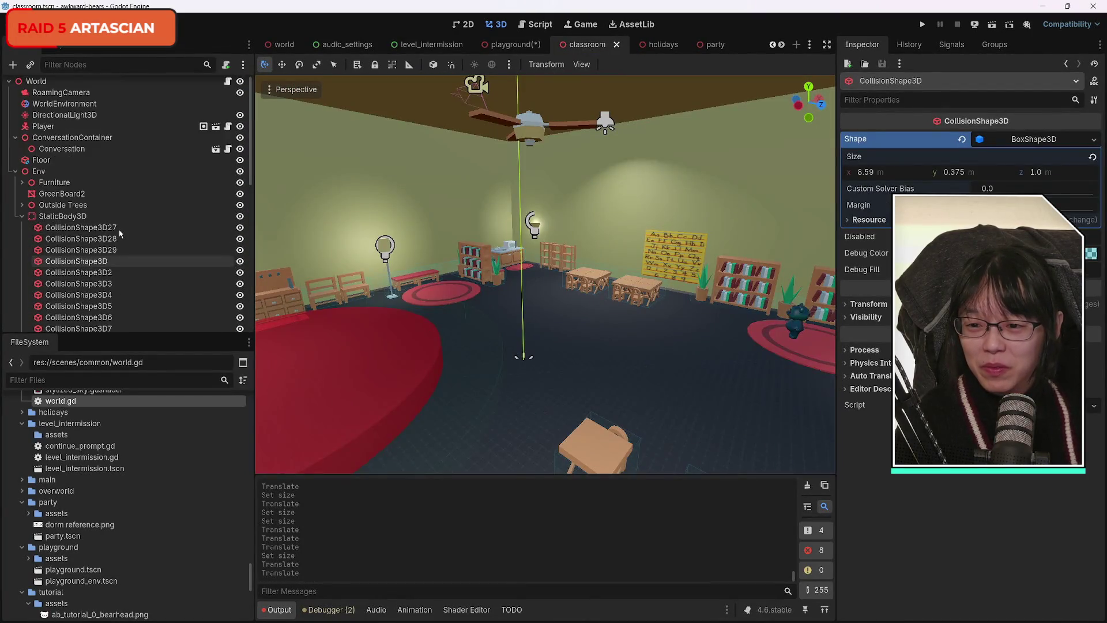
click(23, 219)
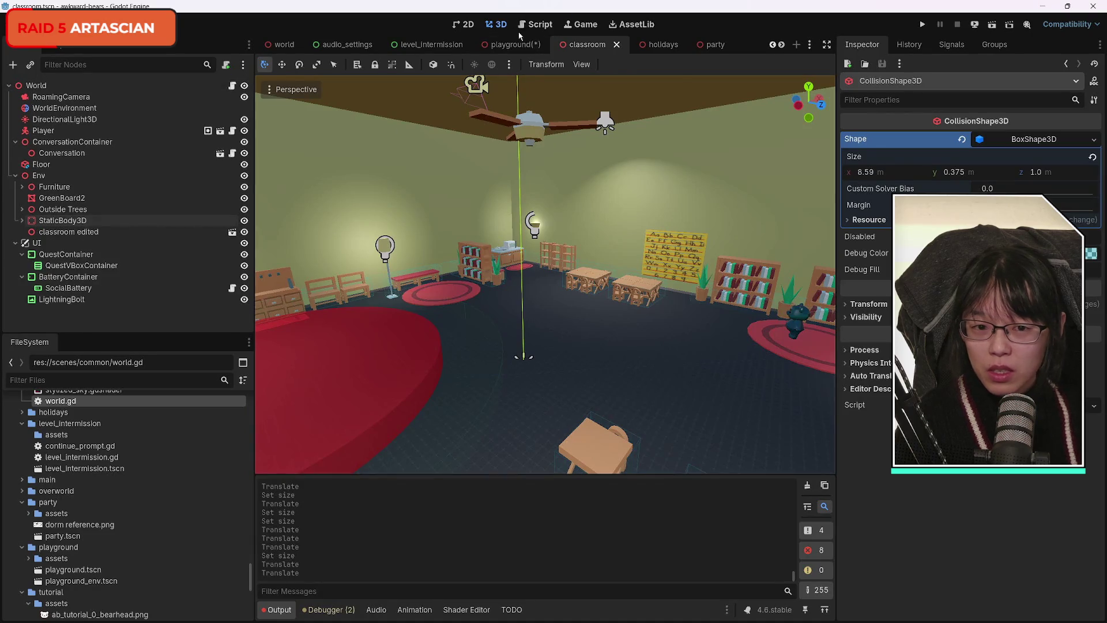
click(648, 45)
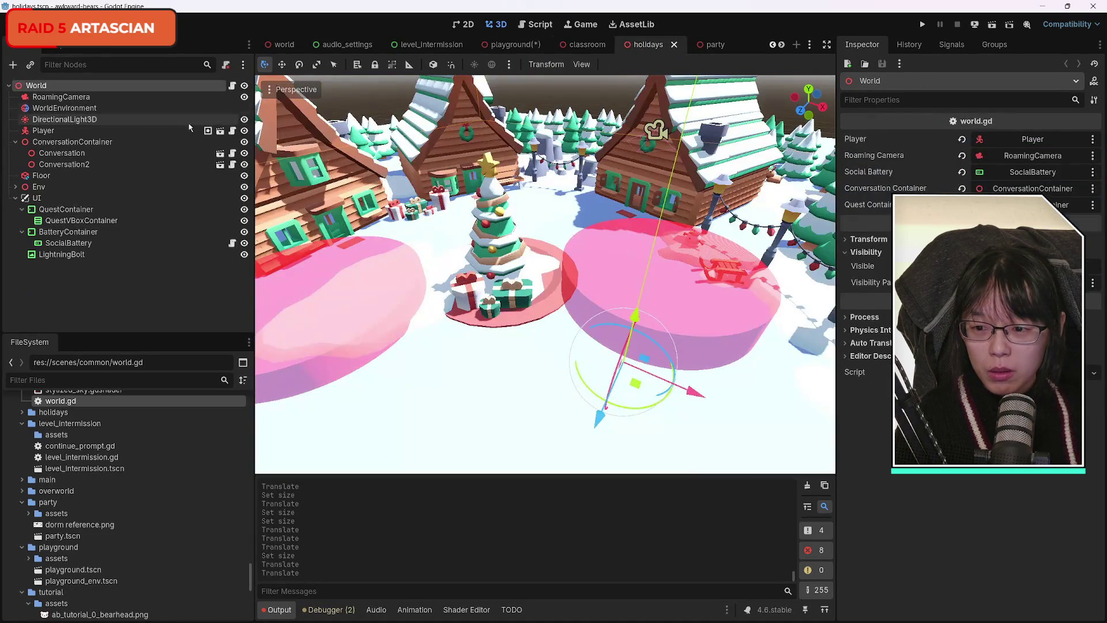
Step: Add a StaticBody3D under the holidays scene's Env node
click(15, 187)
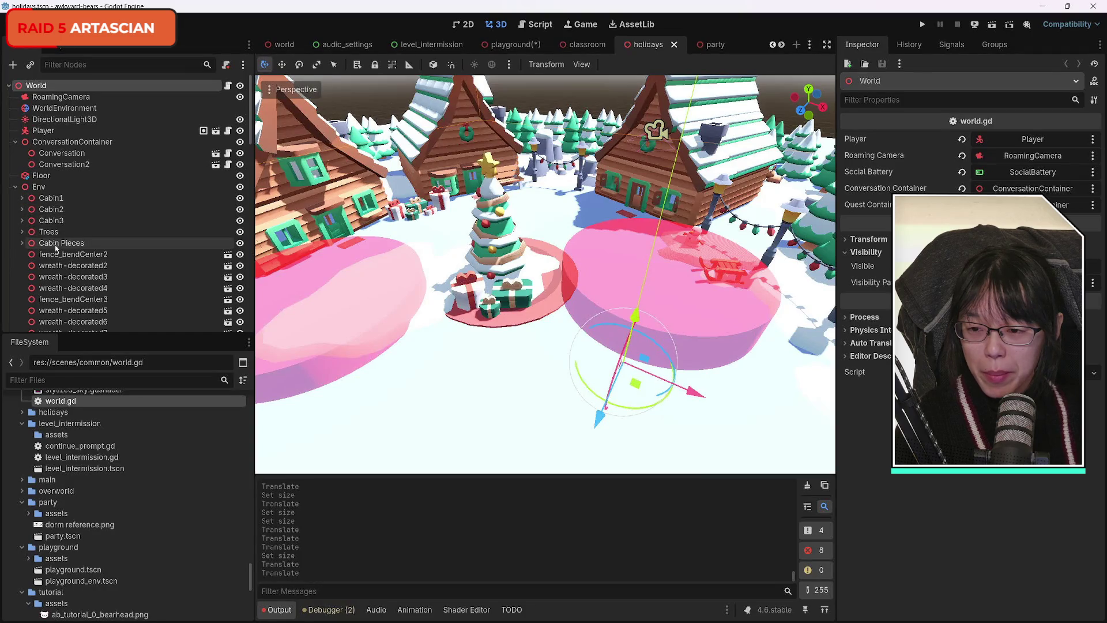
click(40, 187)
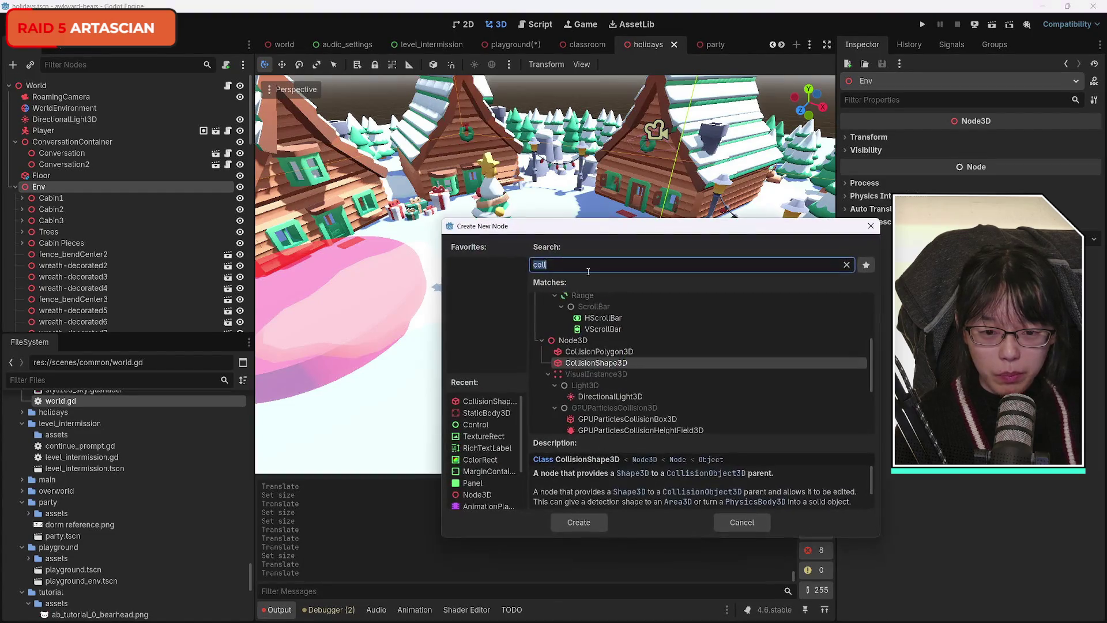
text(stat)
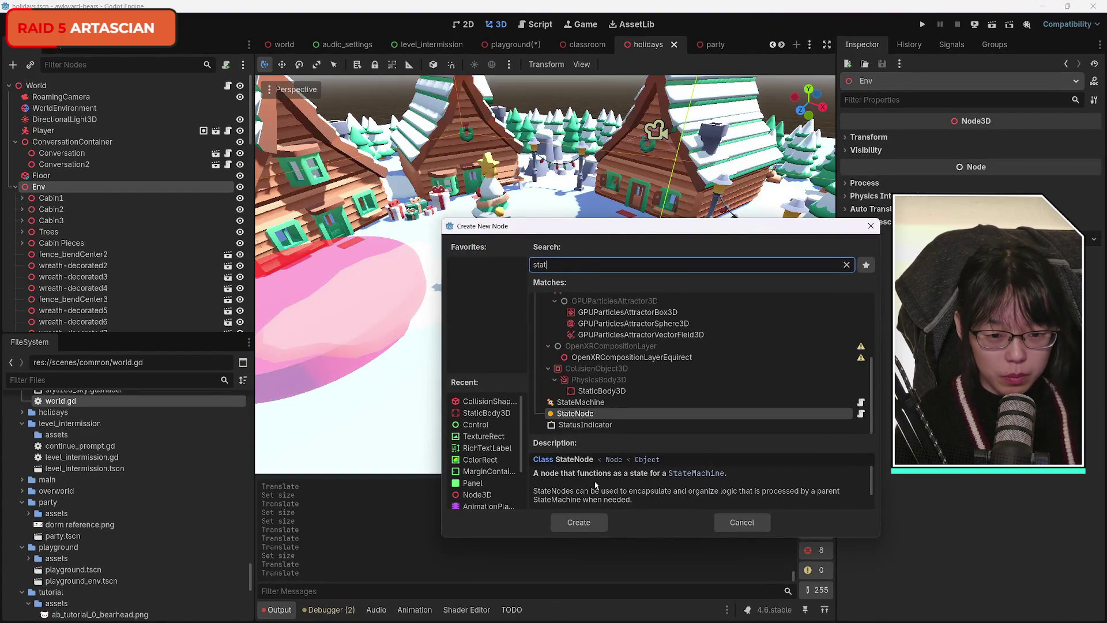
click(596, 391)
click(581, 523)
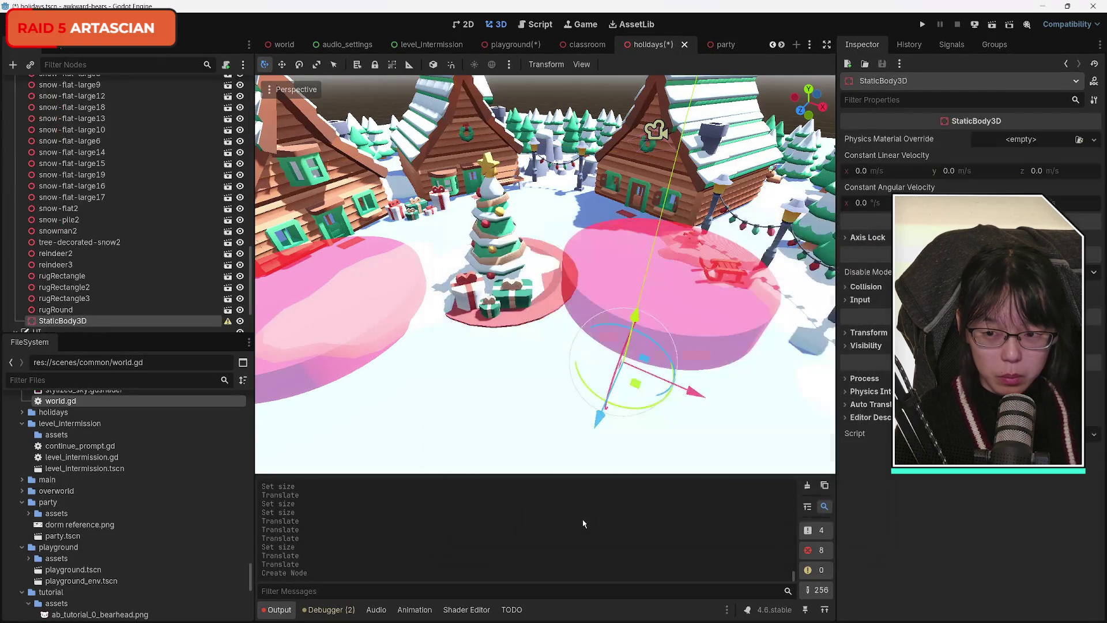
Step: Add a CollisionShape3D child to the new StaticBody3D
scroll(132, 259, down, 3)
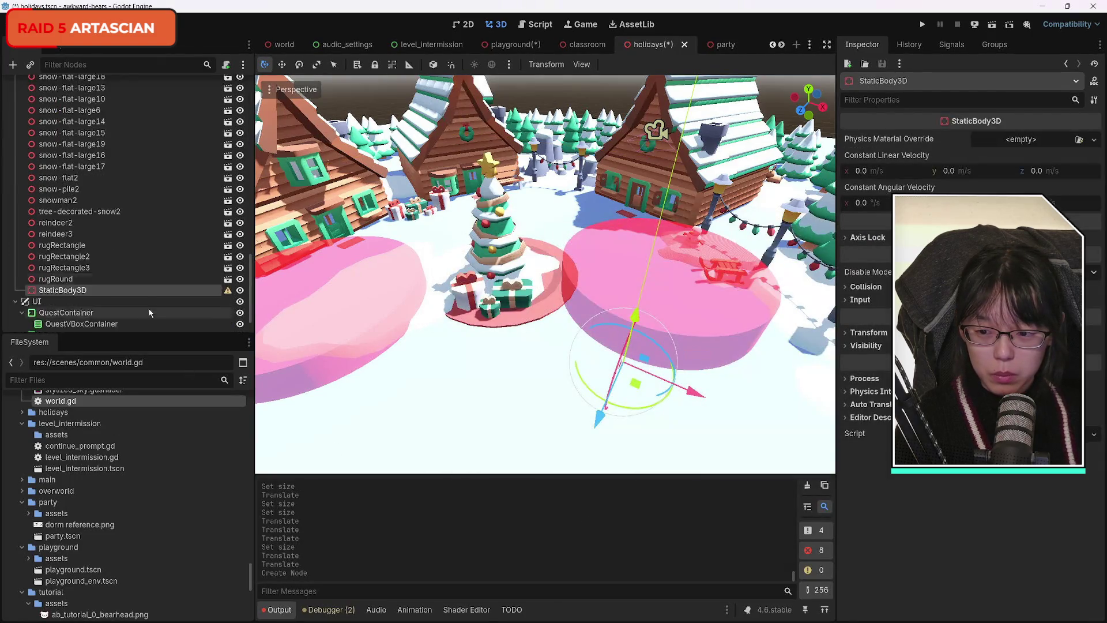
click(14, 66)
text(coll)
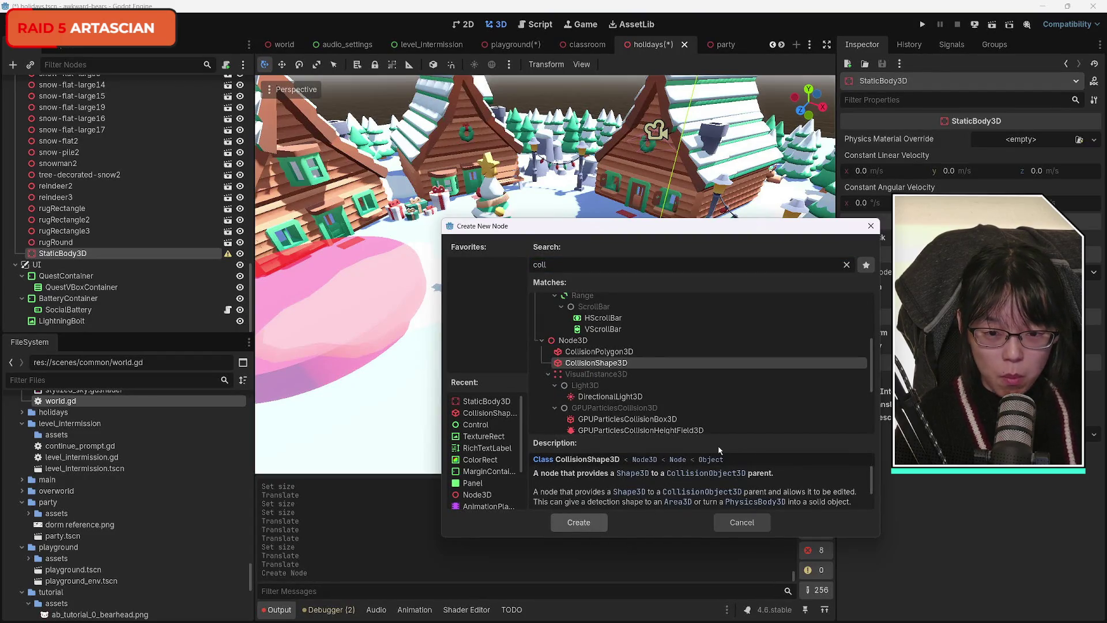
key(Return)
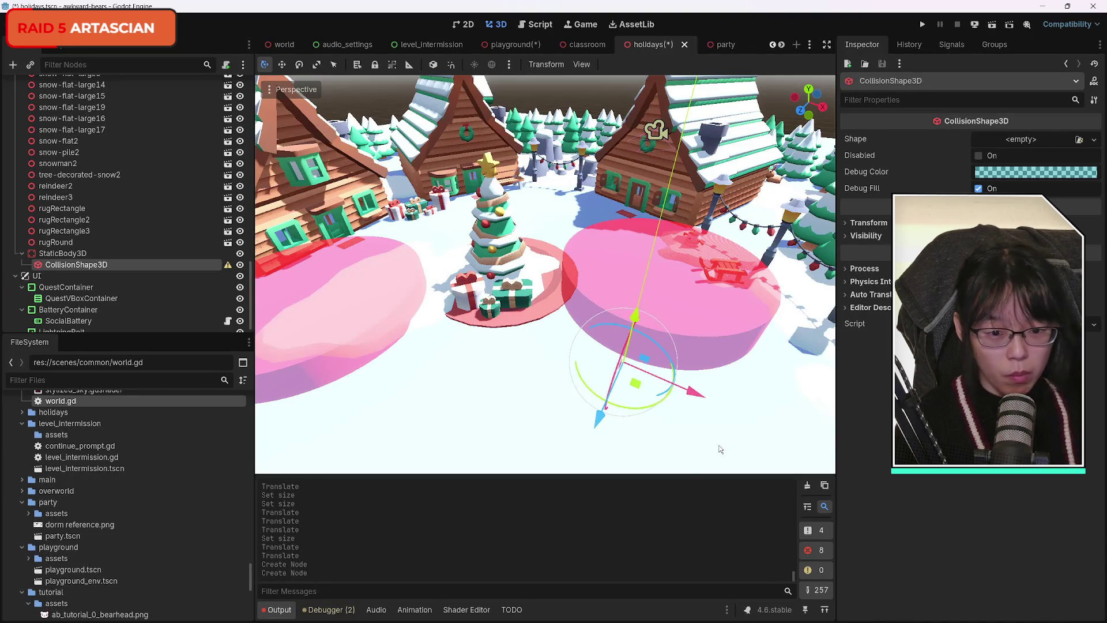
Step: Give the collision node a new CylinderShape3D and move it toward the Christmas tree
drag(632, 320, 627, 313)
drag(542, 373, 611, 370)
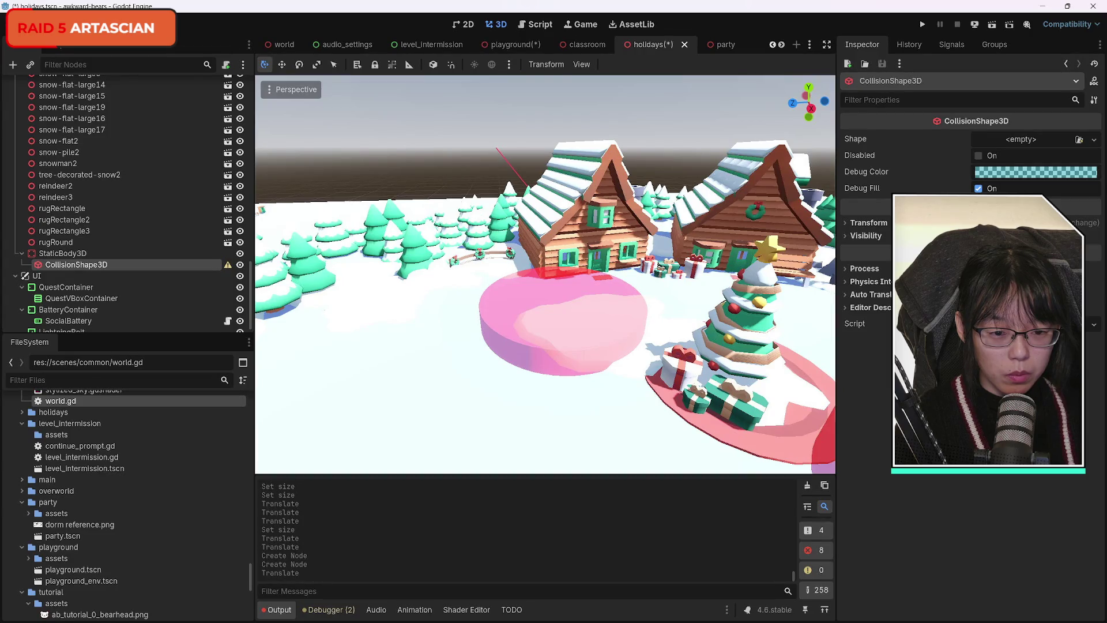
mouse_move(611, 370)
mouse_down()
mouse_move(508, 368)
mouse_move(542, 369)
mouse_move(634, 311)
mouse_up()
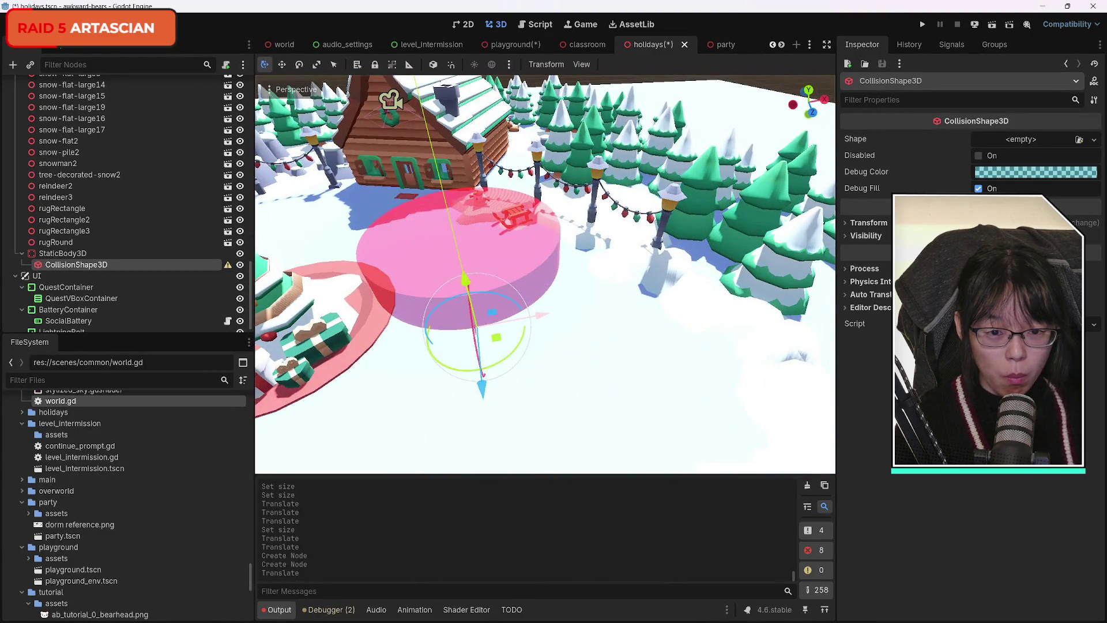
drag(635, 311, 565, 311)
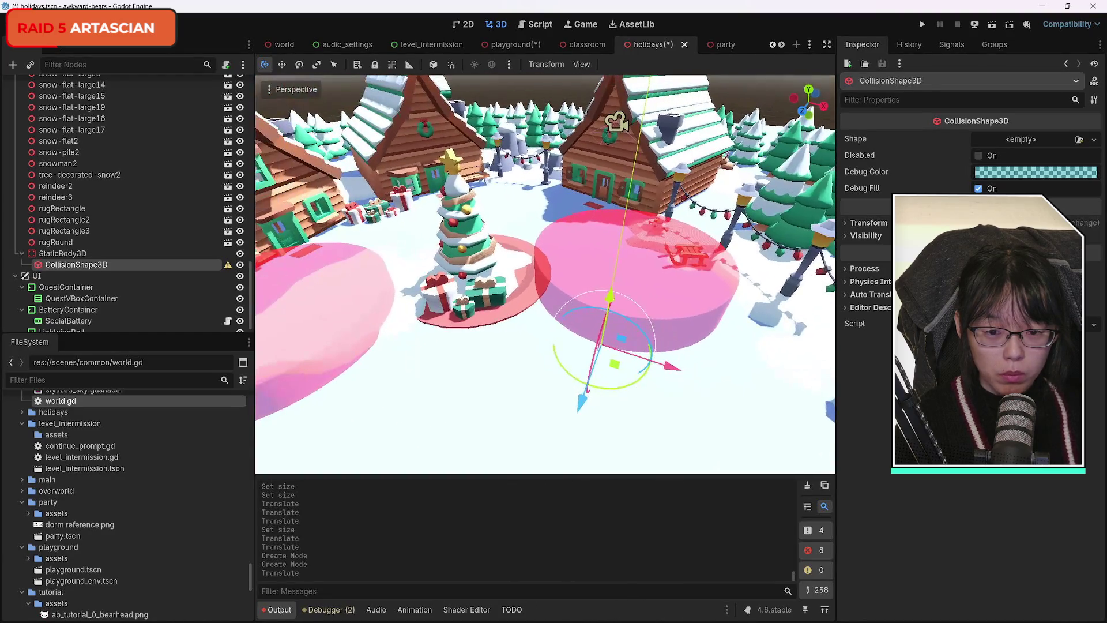
click(1091, 139)
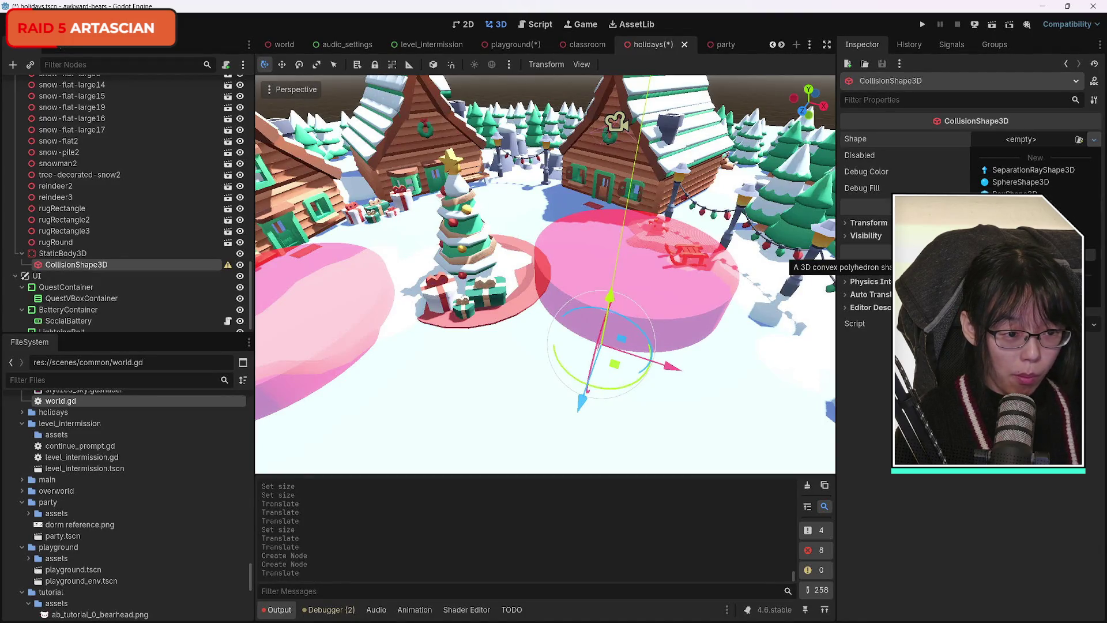
click(1032, 218)
mouse_move(658, 377)
mouse_down()
mouse_move(536, 335)
mouse_move(421, 238)
mouse_up()
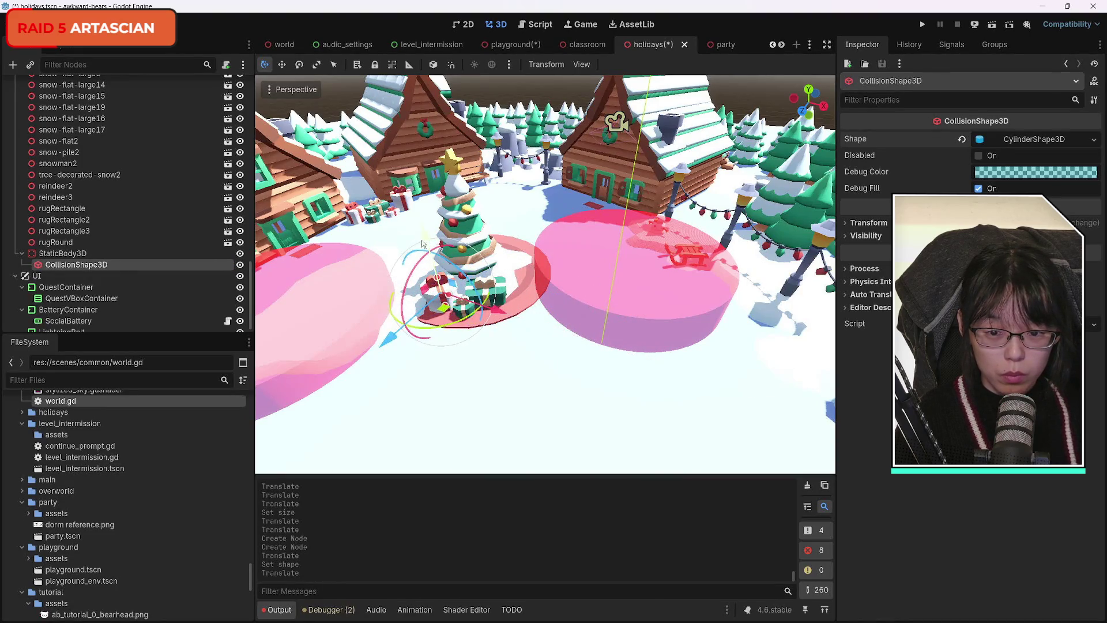
Step: Move the cylinder along X and Z onto the Christmas tree's base
drag(389, 348, 514, 272)
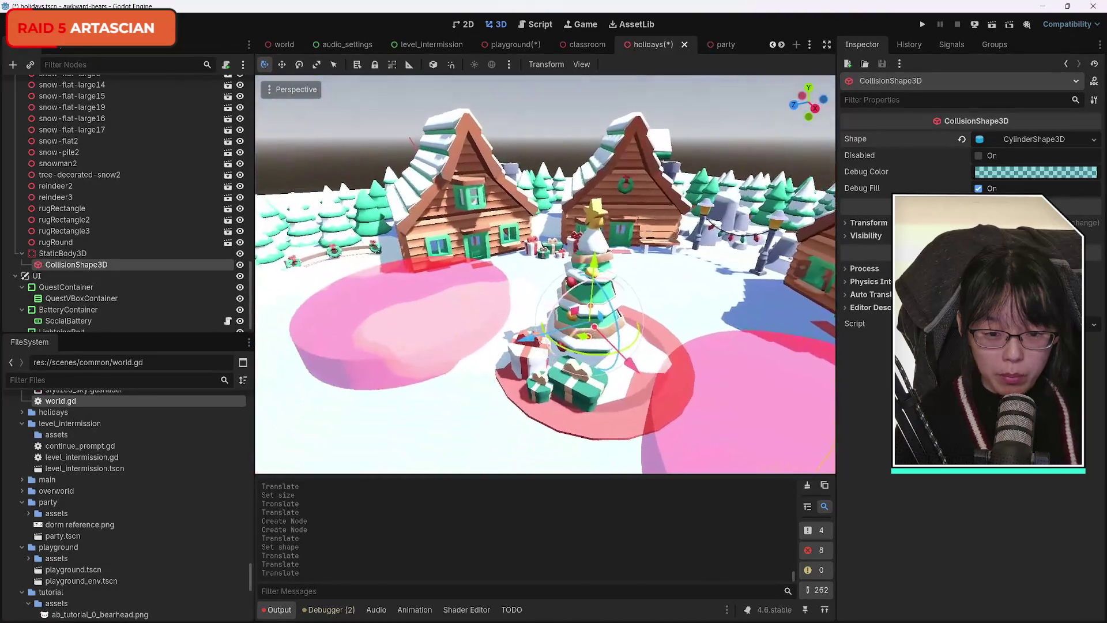
drag(520, 297, 534, 297)
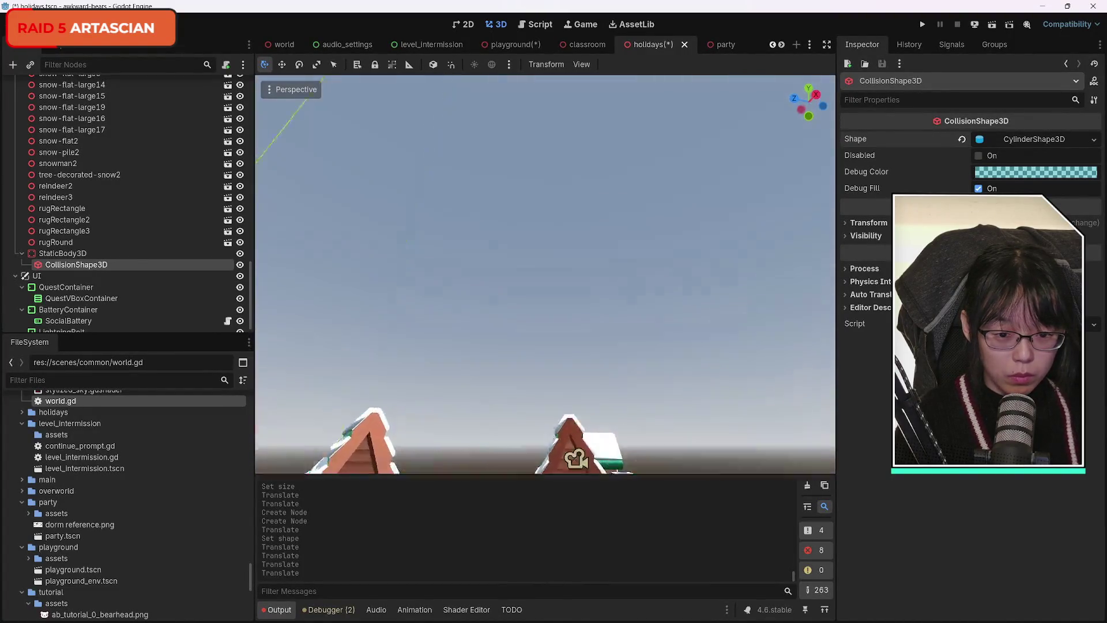
mouse_move(576, 459)
mouse_down()
mouse_move(576, 398)
mouse_move(472, 359)
mouse_up()
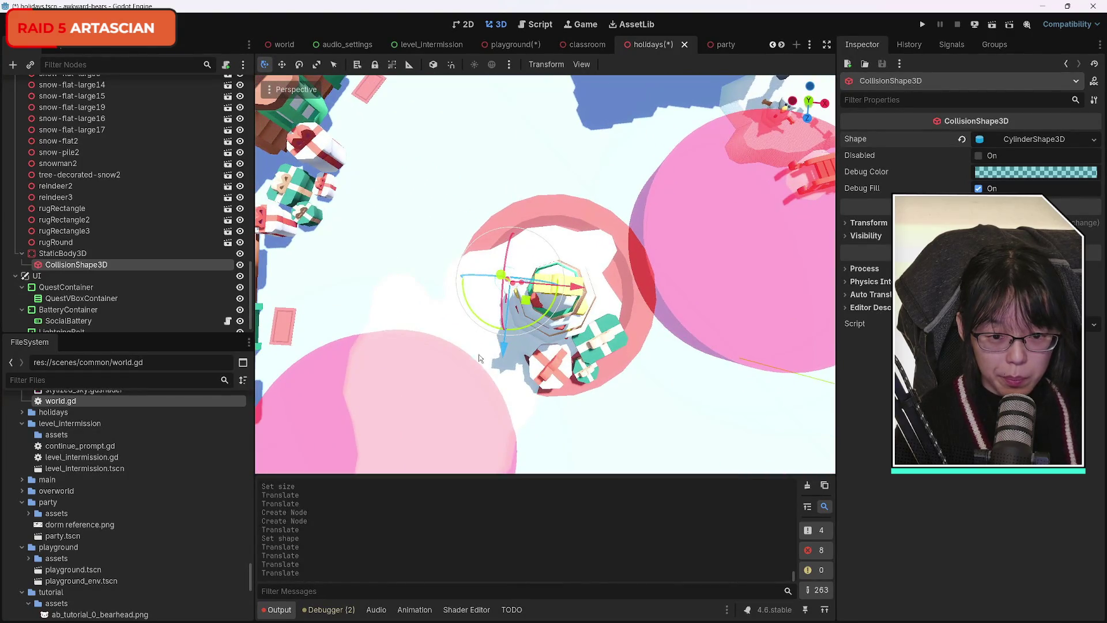
mouse_move(578, 294)
mouse_down()
mouse_move(621, 294)
mouse_move(555, 358)
mouse_up()
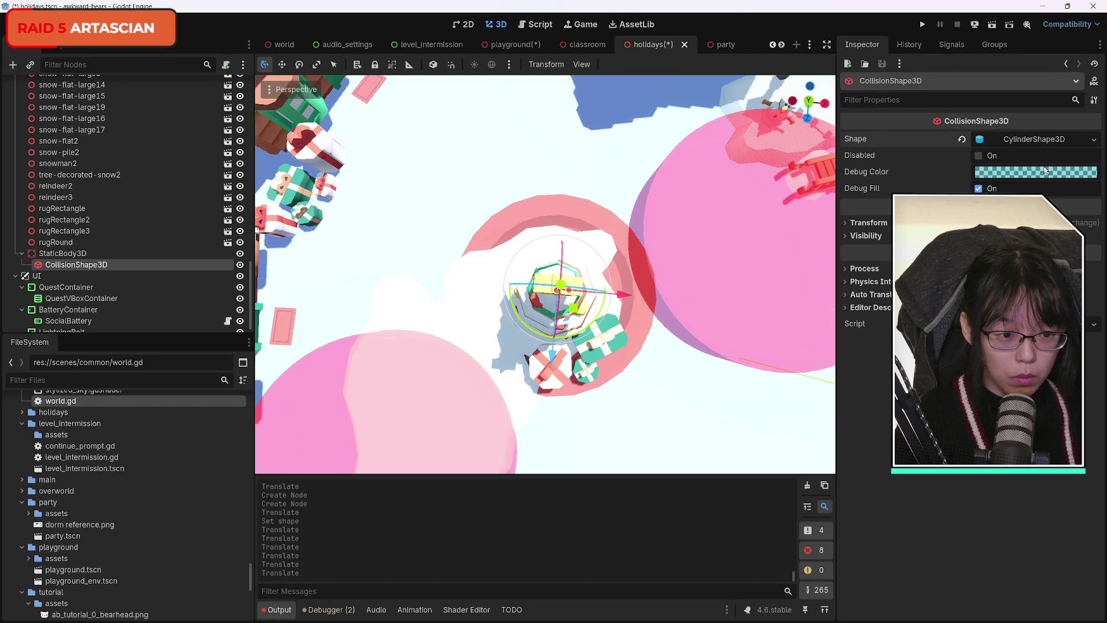
Step: Expand the CylinderShape3D resource and start editing its radius
click(981, 142)
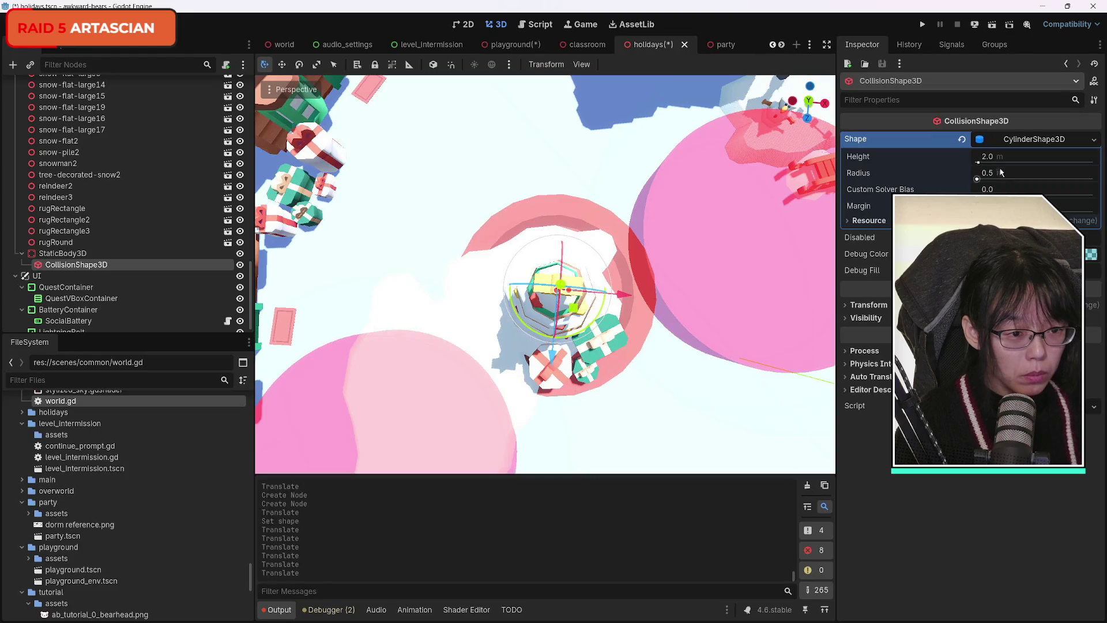
click(992, 174)
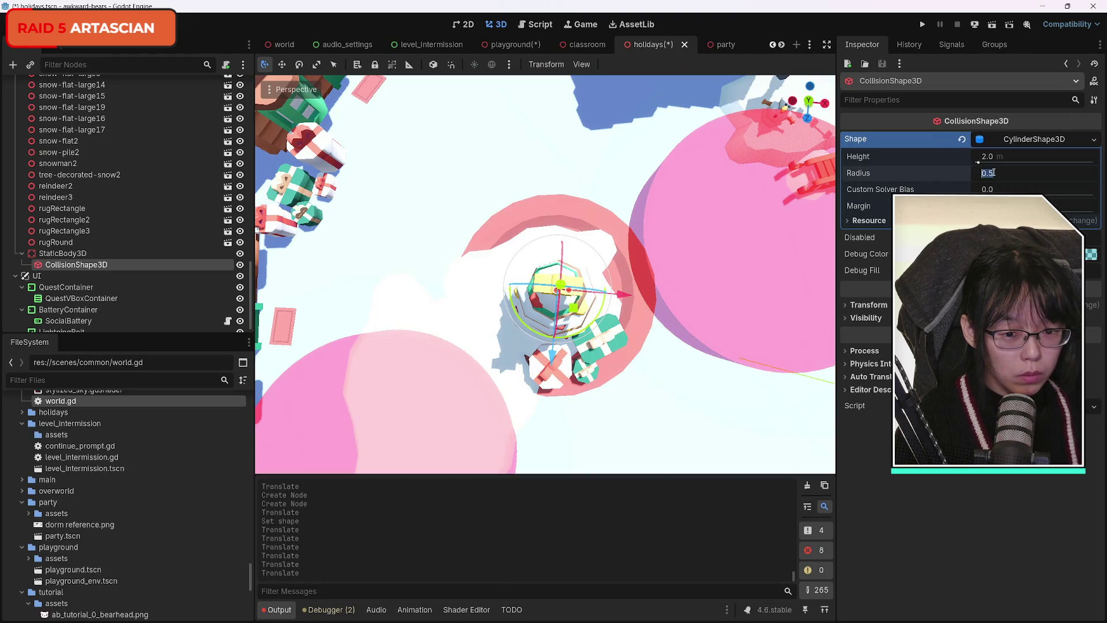
scroll(545, 274, up, 6)
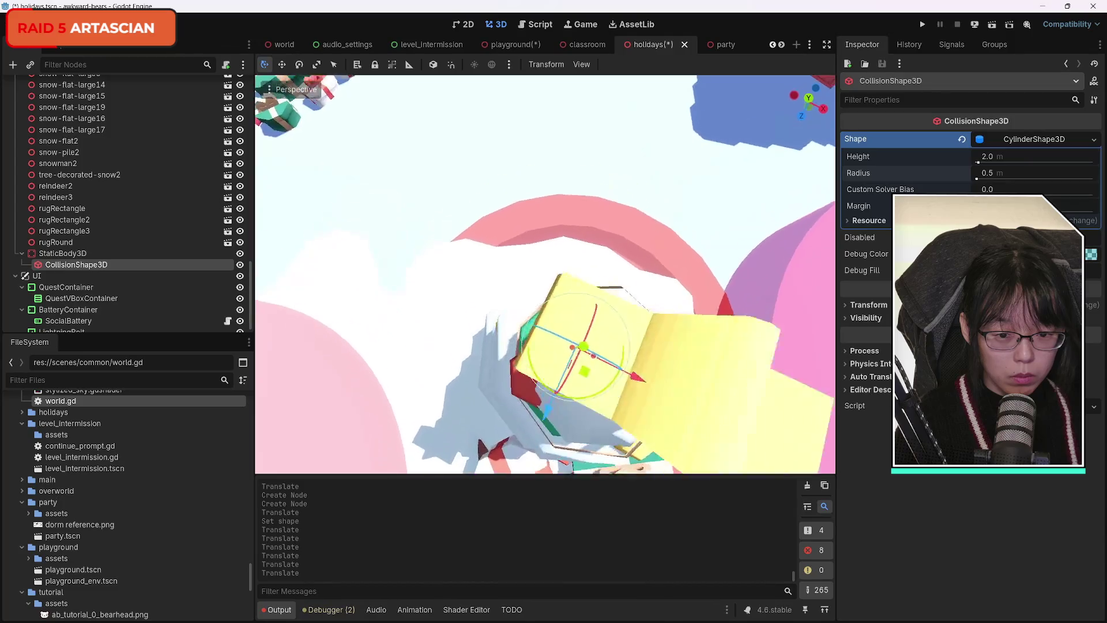
scroll(544, 274, down, 5)
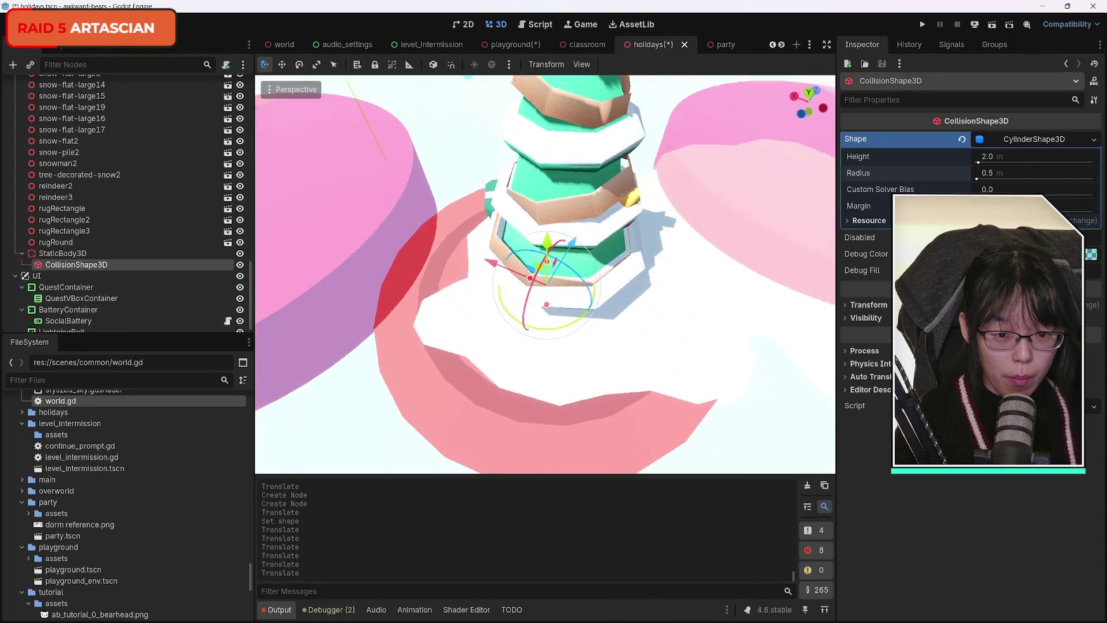
scroll(545, 274, up, 5)
scroll(544, 274, down, 3)
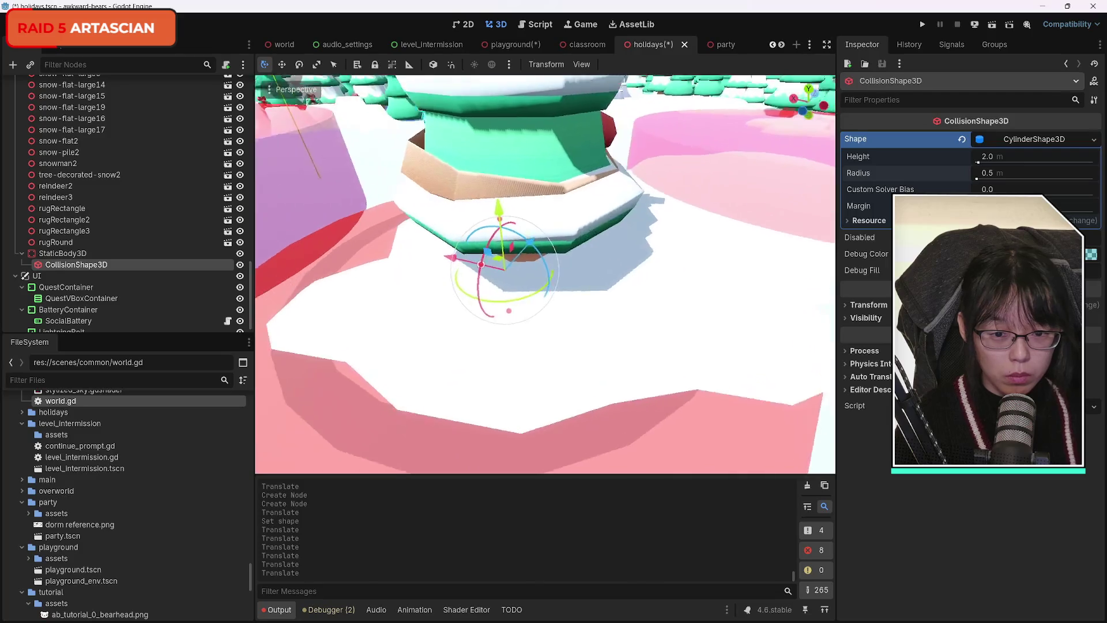
scroll(544, 274, down, 5)
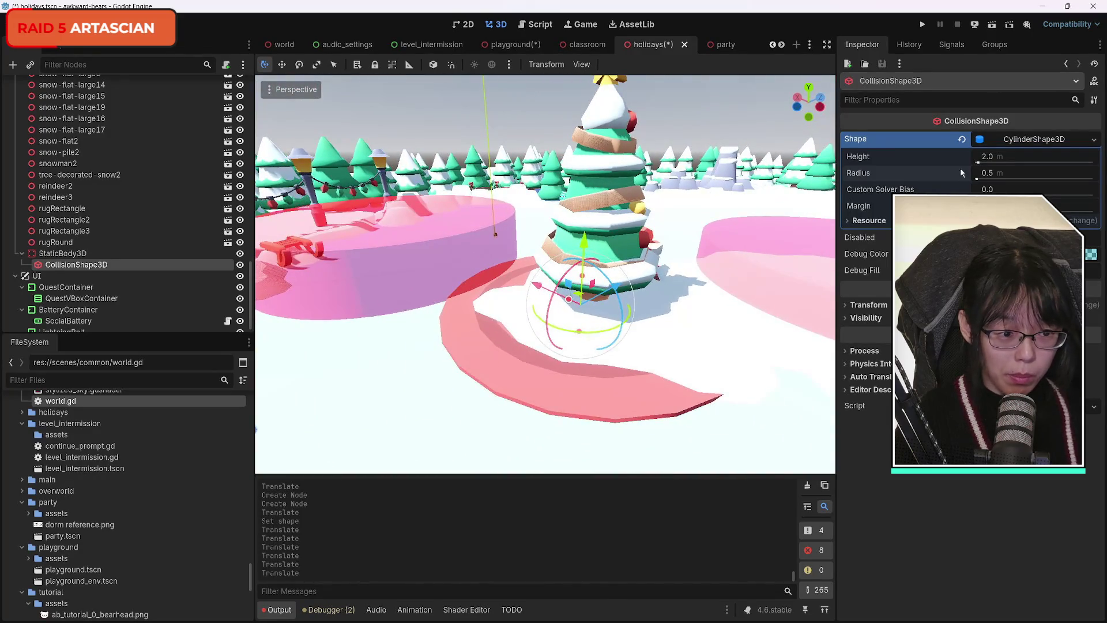
click(993, 173)
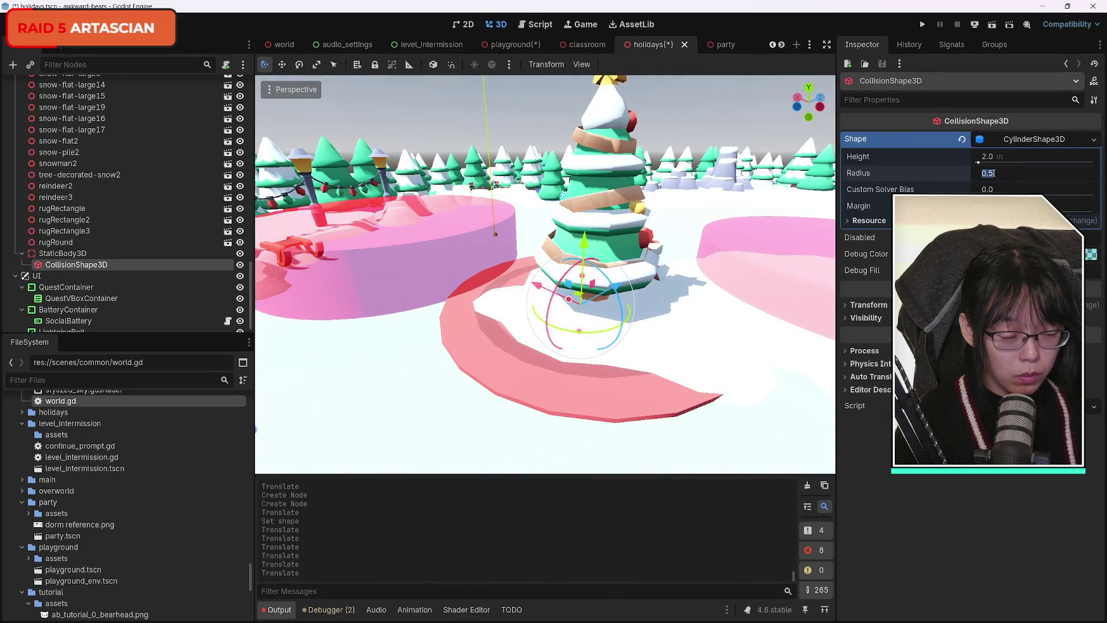
text(1)
Step: Set the cylinder's radius to 2.0 m
key(Return)
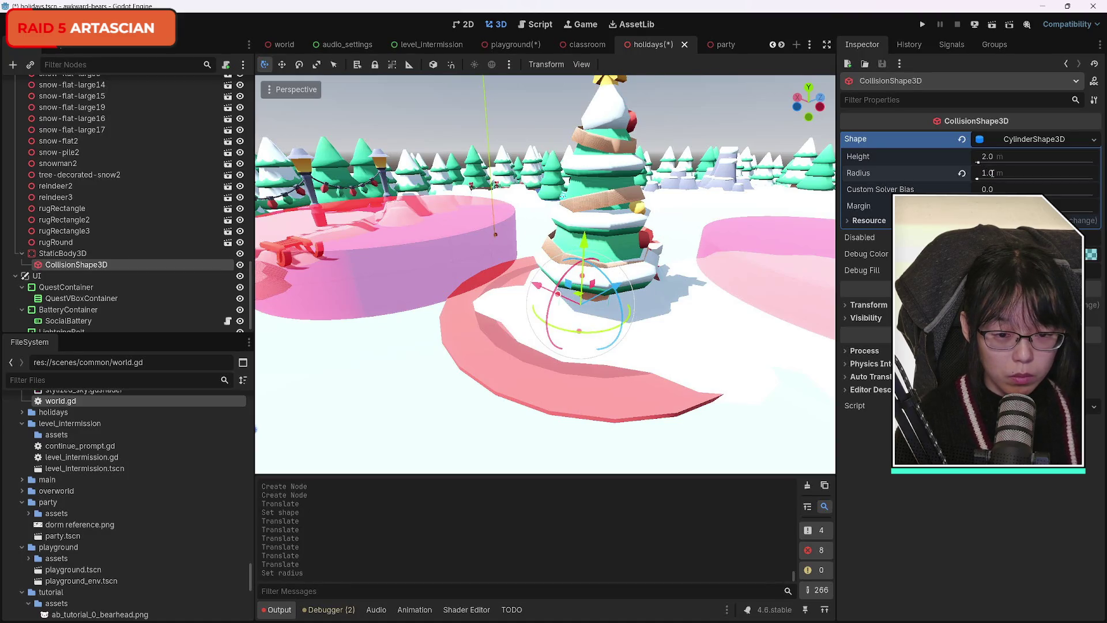
click(998, 173)
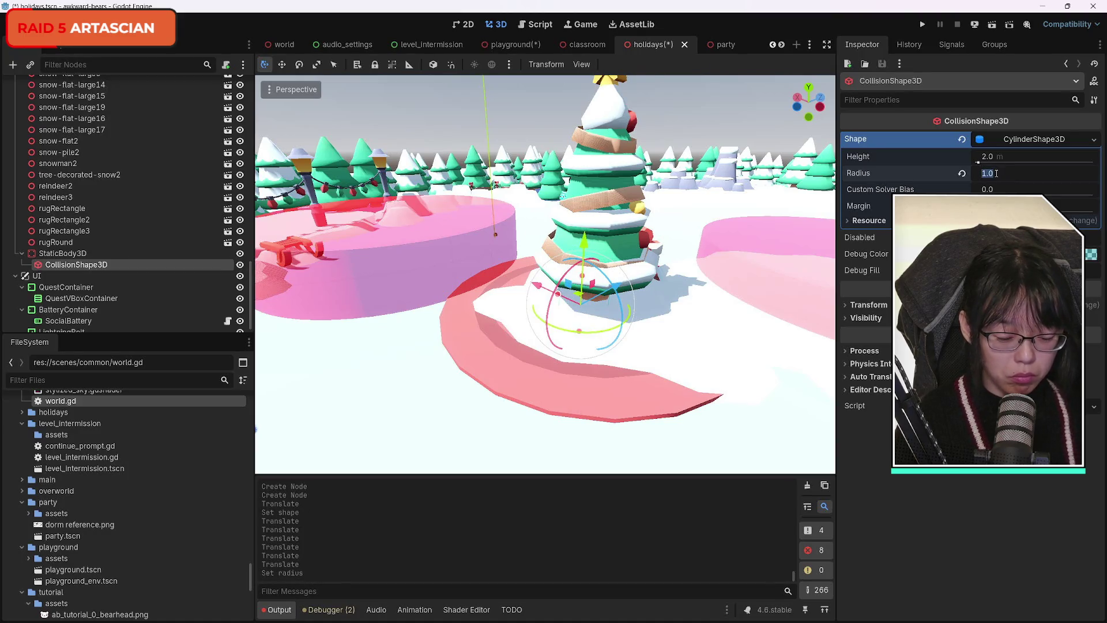
text(2)
key(Return)
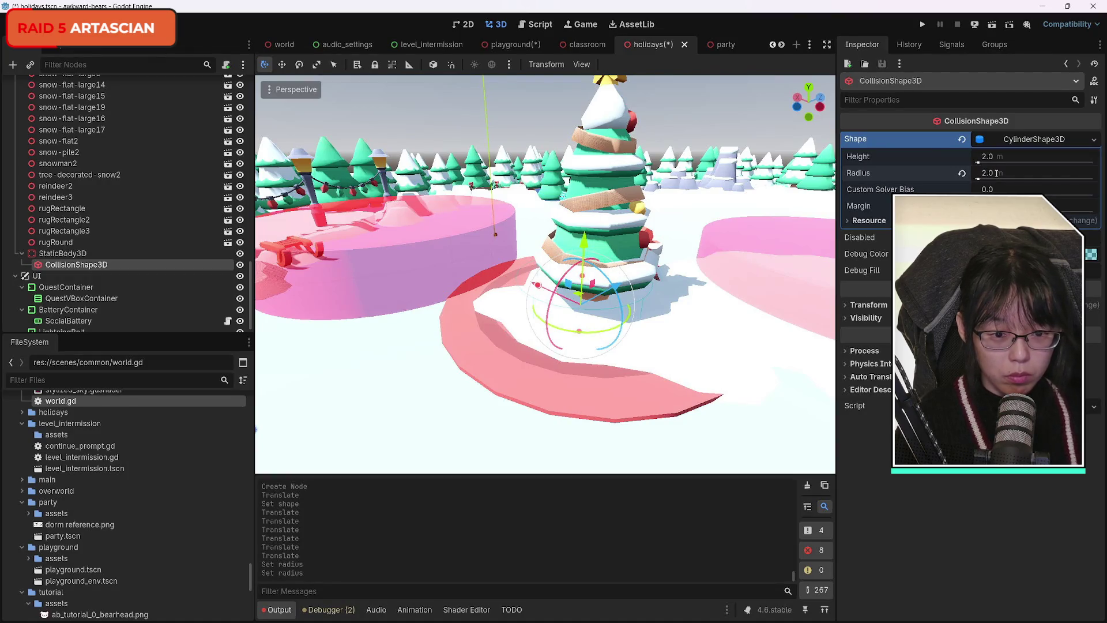
Step: Reposition the collision cylinder along X and Z around the tree's base
key(w)
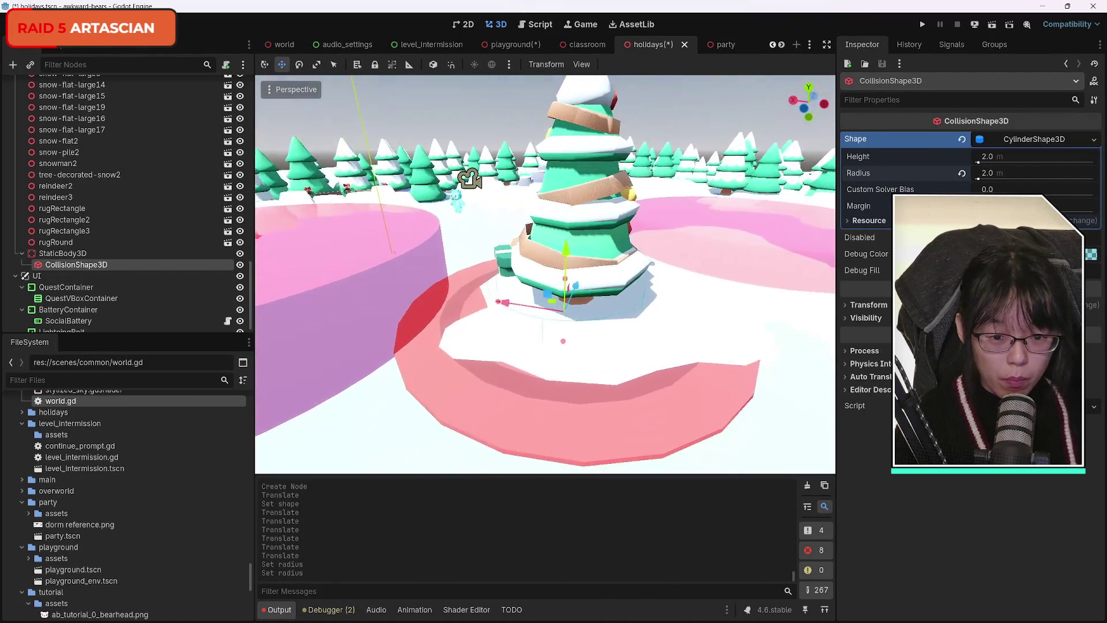
key(w)
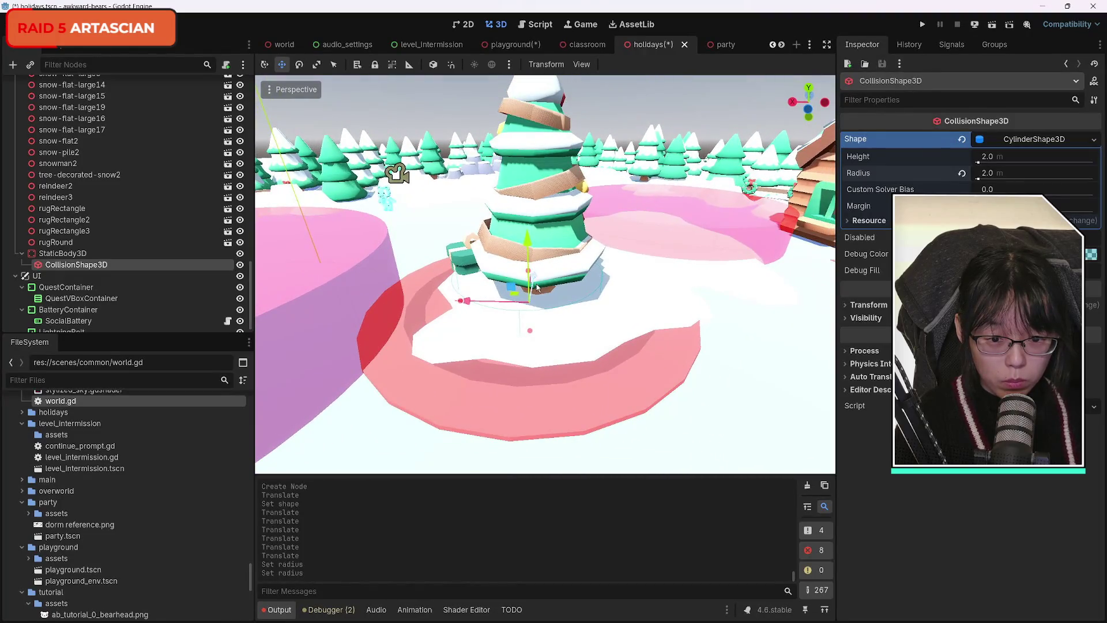
drag(472, 304, 482, 300)
drag(539, 252, 546, 267)
key(w)
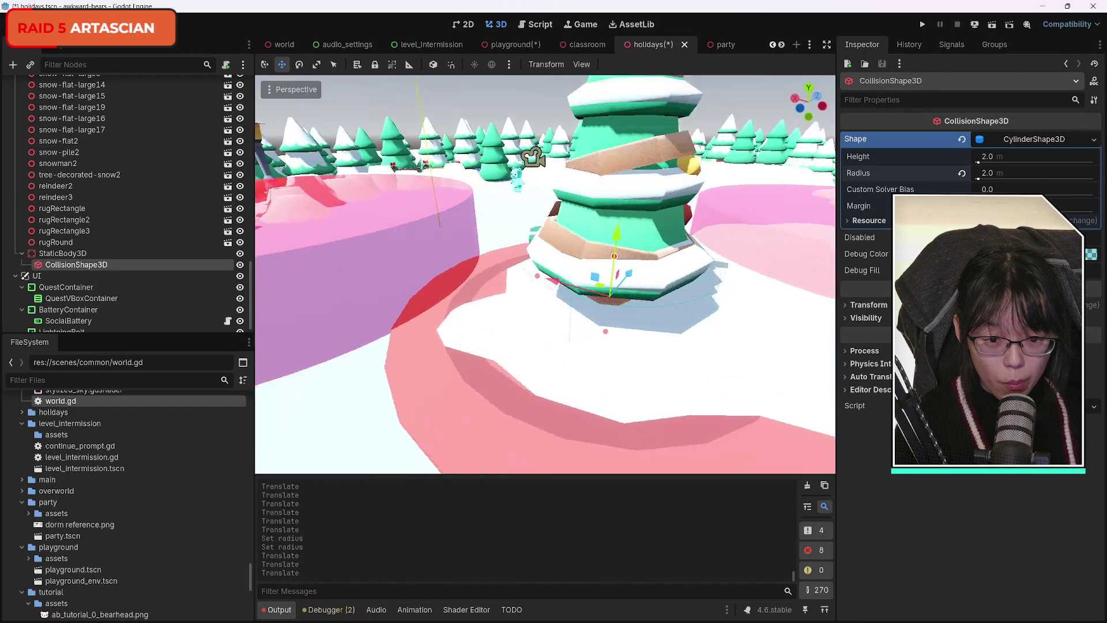
key(s)
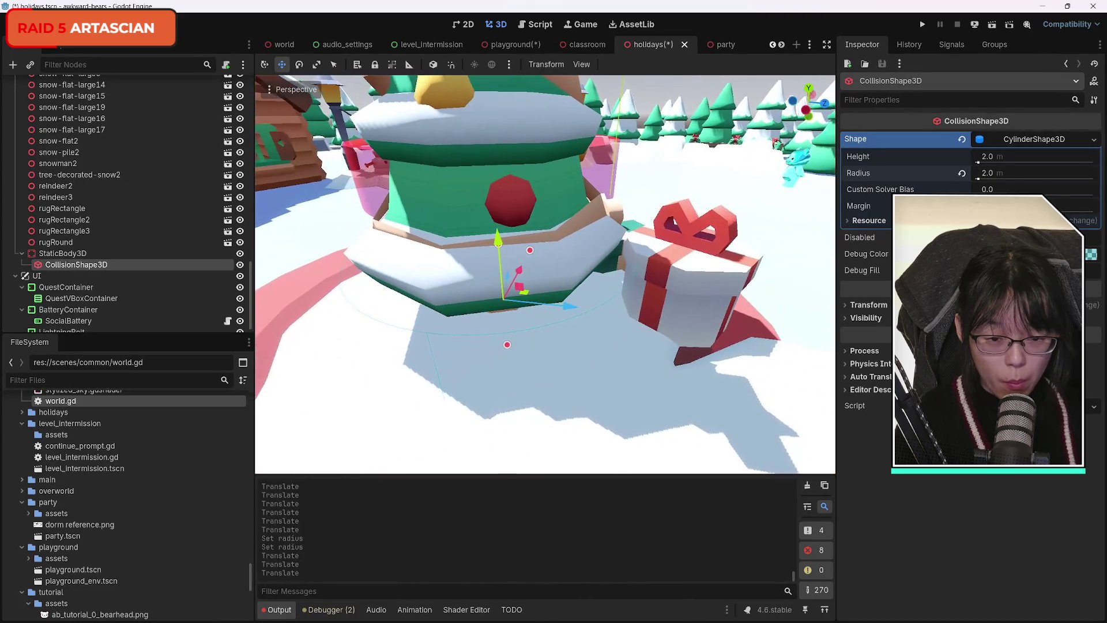
key(s)
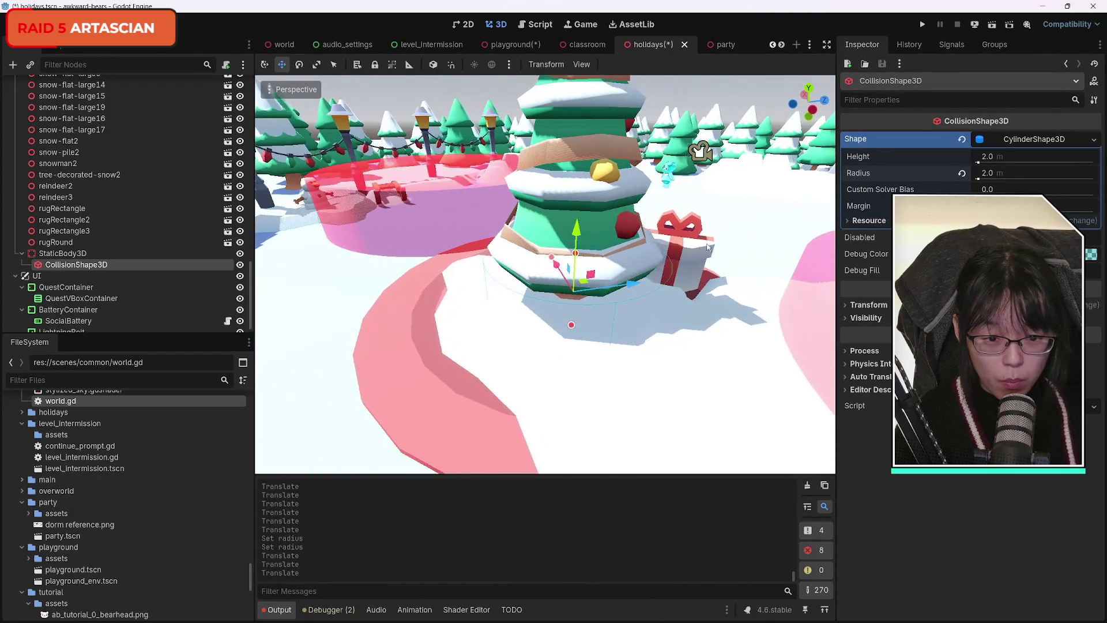
drag(639, 282, 641, 283)
key(w)
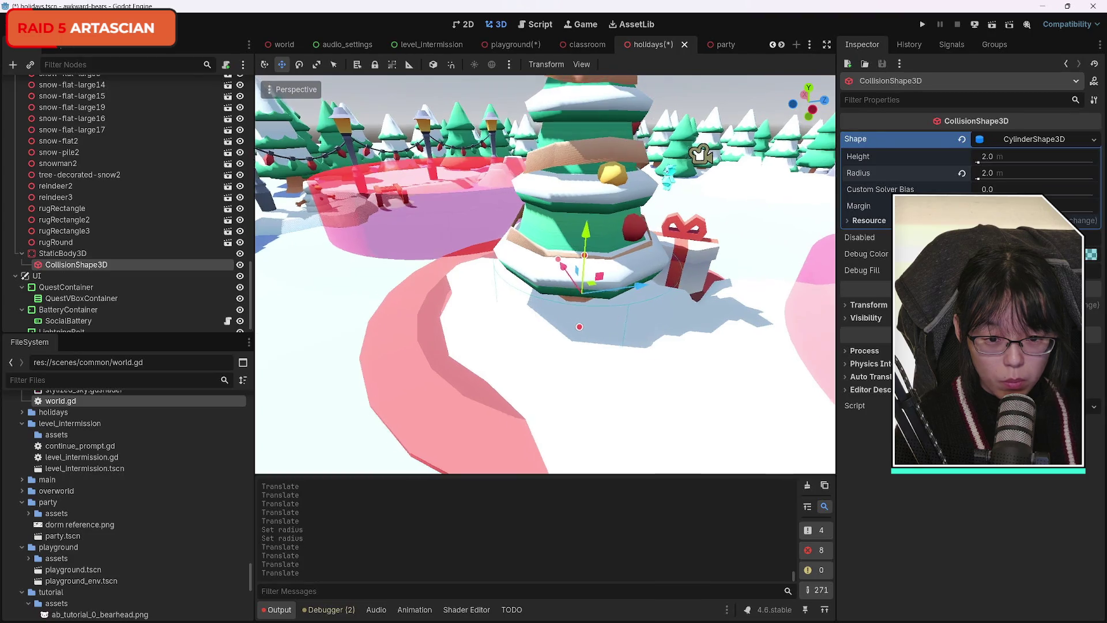
key(d)
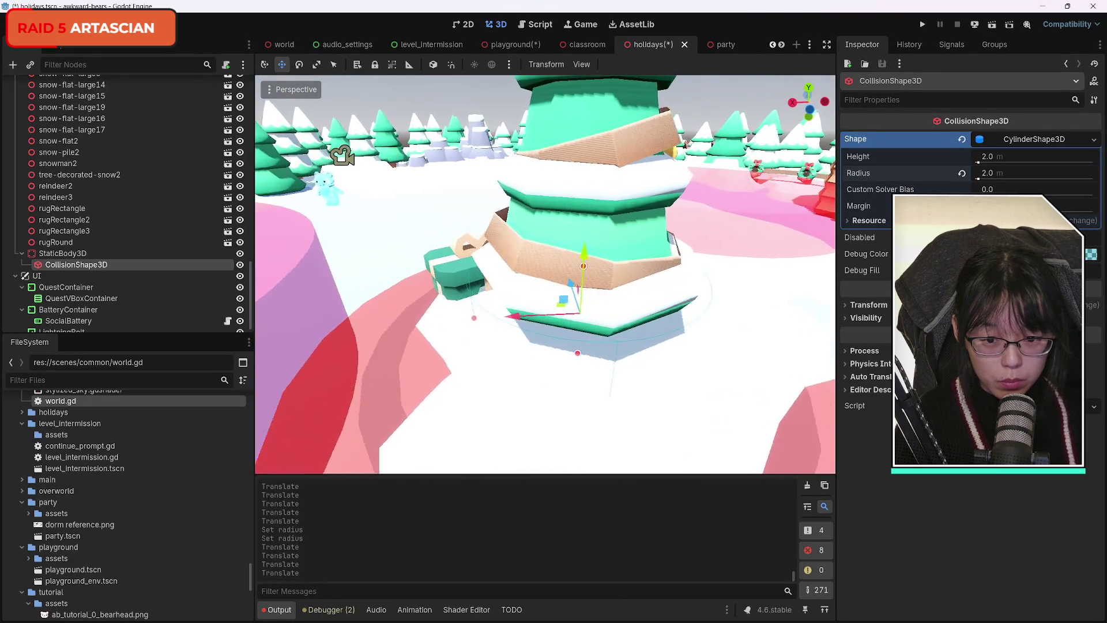
key(d)
text(1.9)
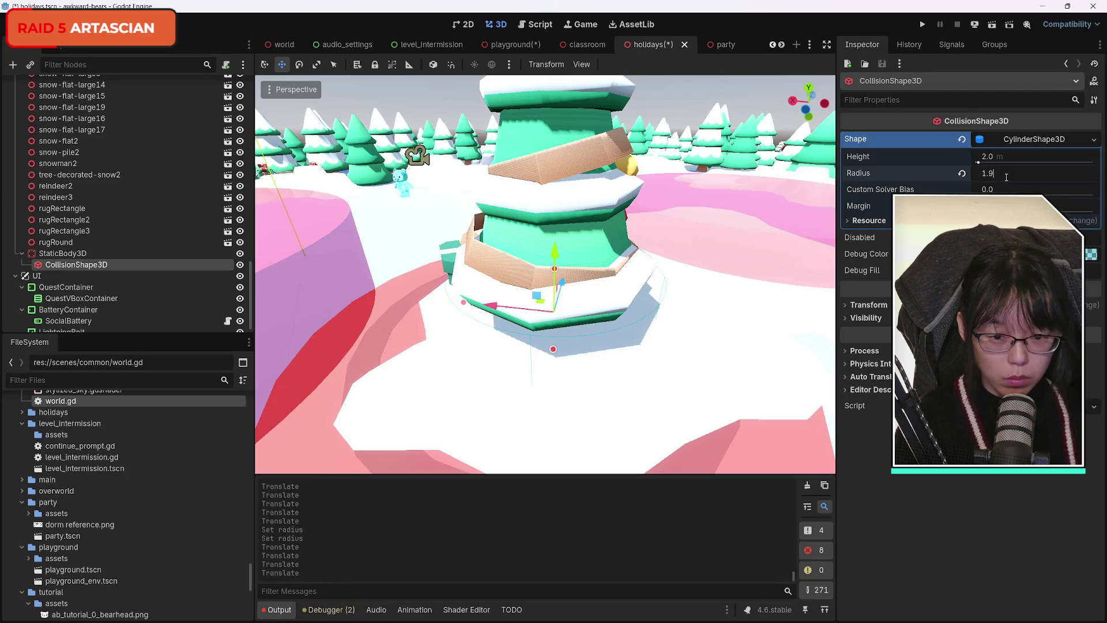
Step: Set the radius to 1.9 m, nudge it into place, and duplicate it as CollisionShape3D2
key(Return)
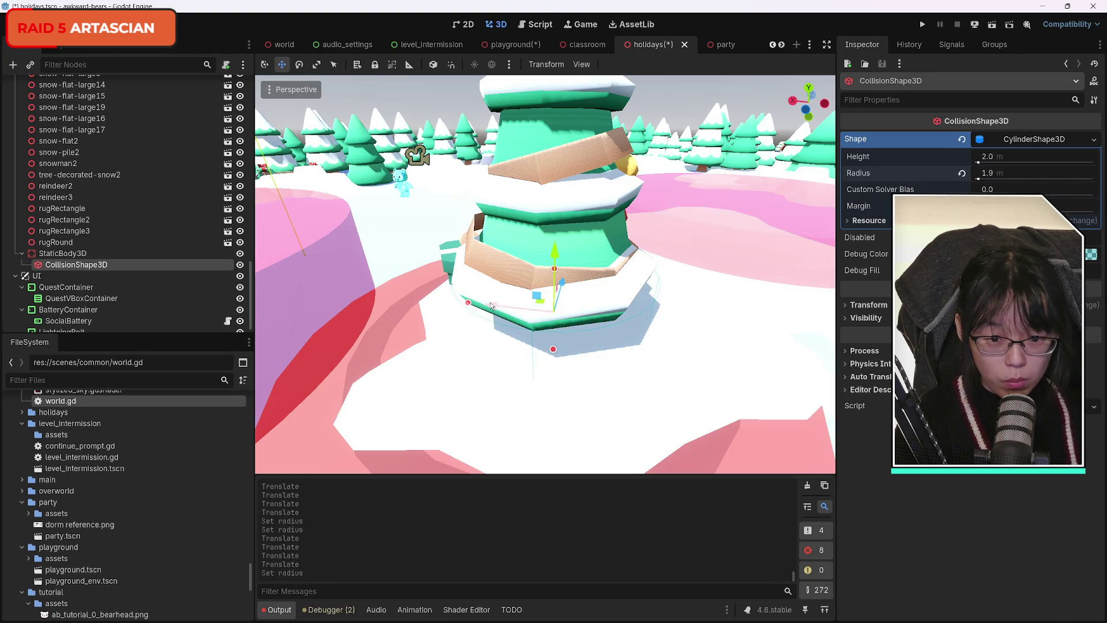
drag(488, 307, 480, 310)
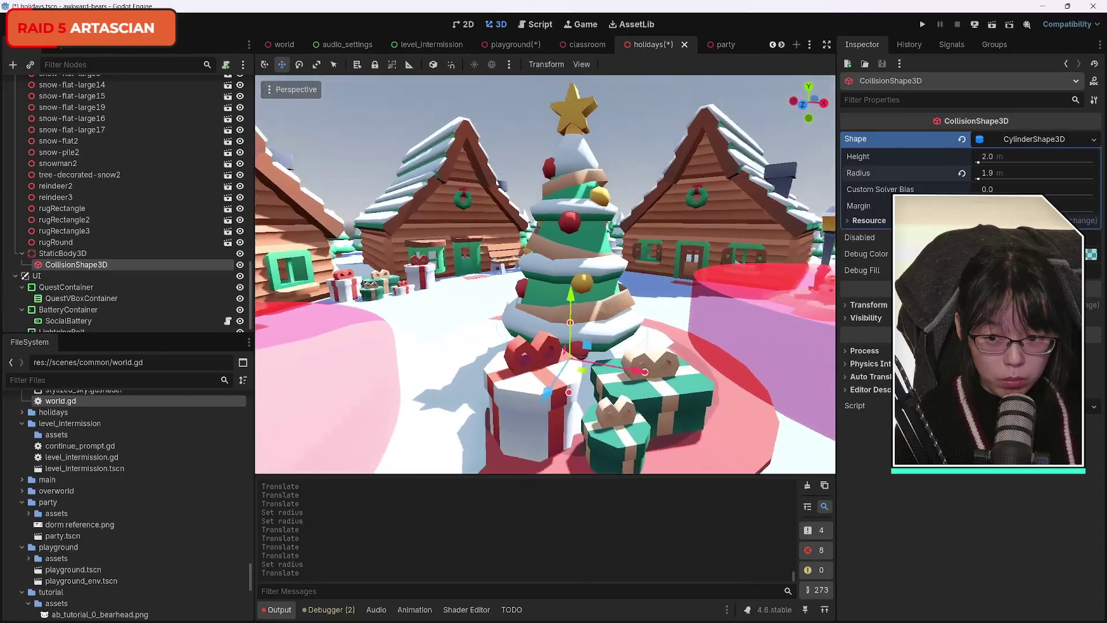
key(w)
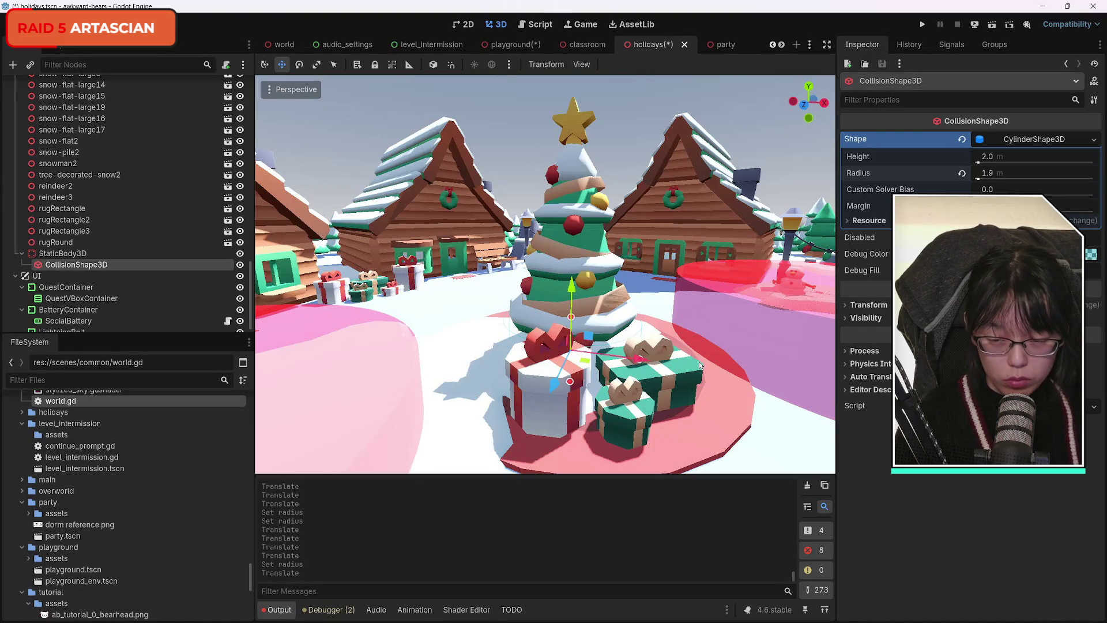
key(ctrl+d)
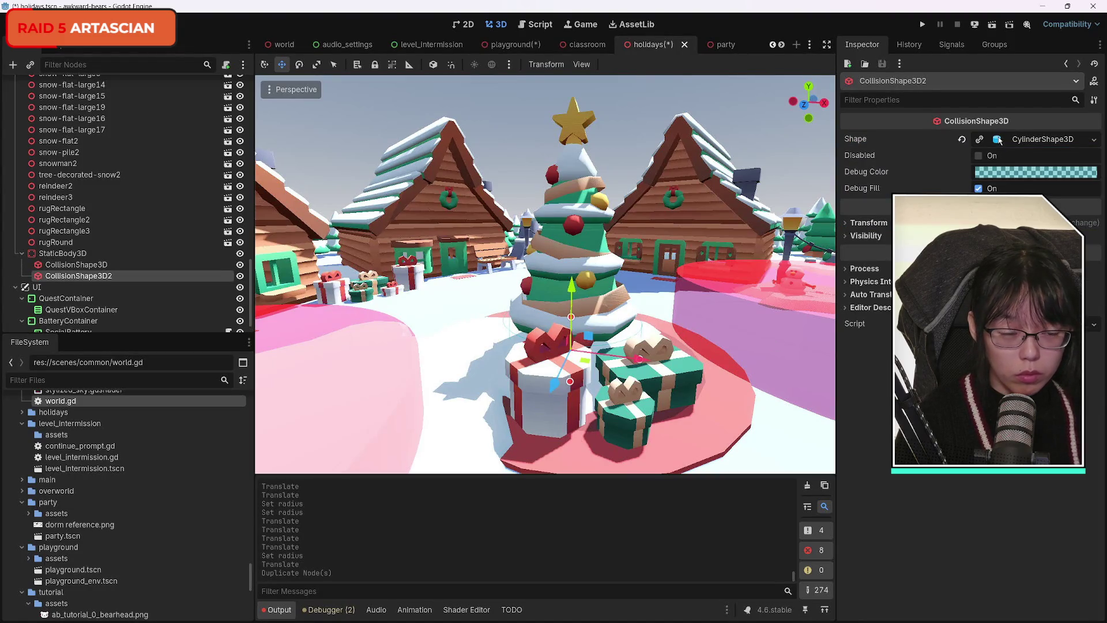
Step: Make the copied cylinder unique, move it onto the white gift, and set radius 0.7
click(979, 141)
mouse_move(550, 385)
mouse_down()
mouse_move(507, 475)
mouse_move(627, 433)
mouse_up()
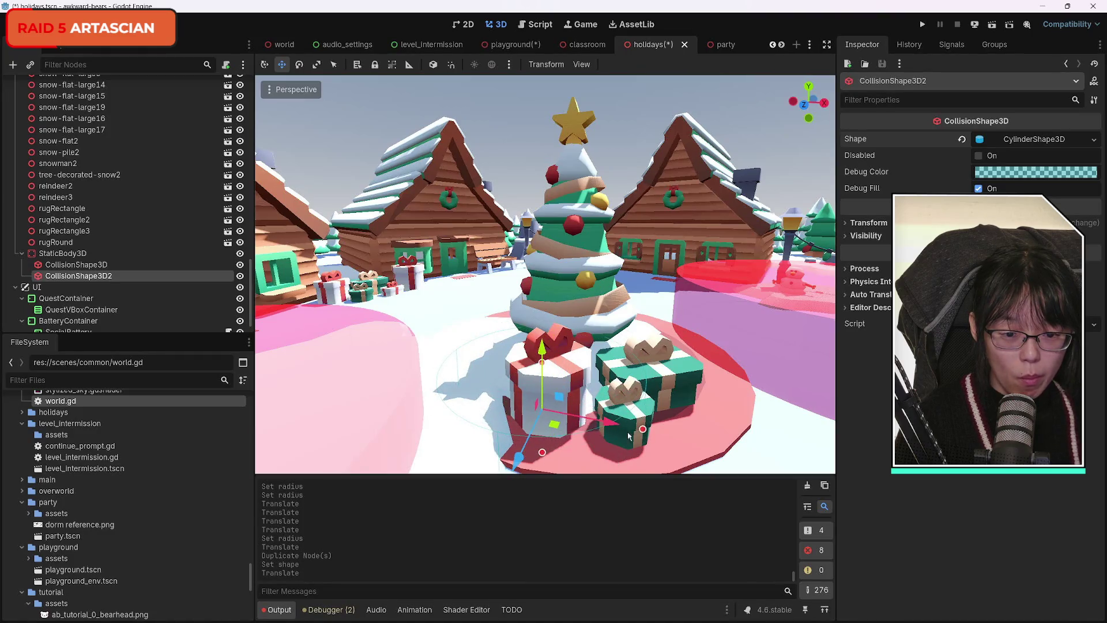
click(980, 140)
click(991, 175)
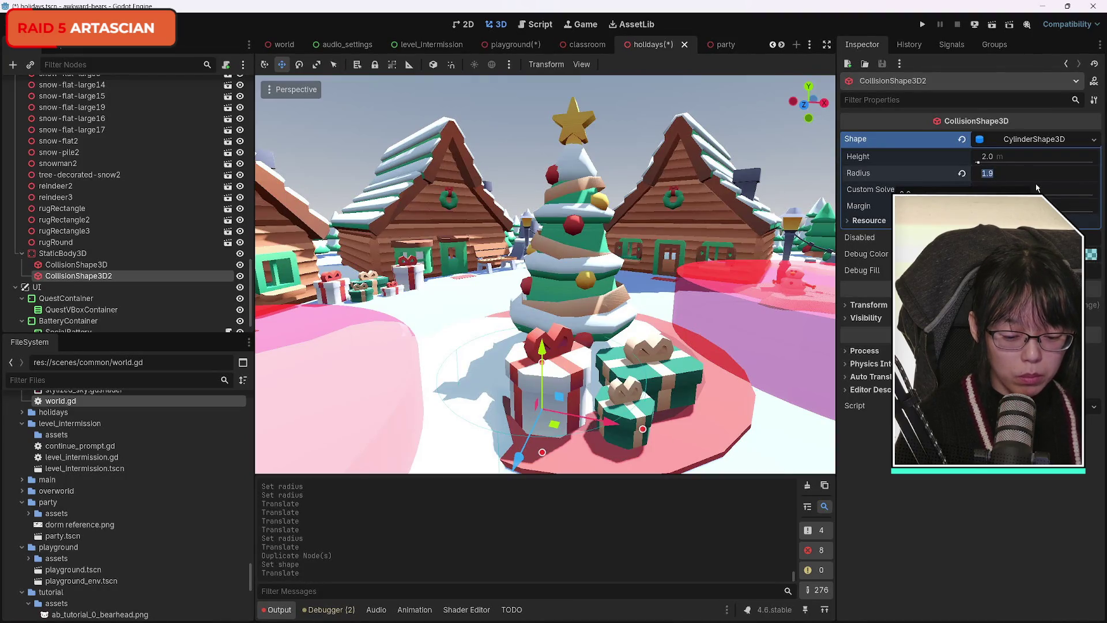
text(0.7)
key(Return)
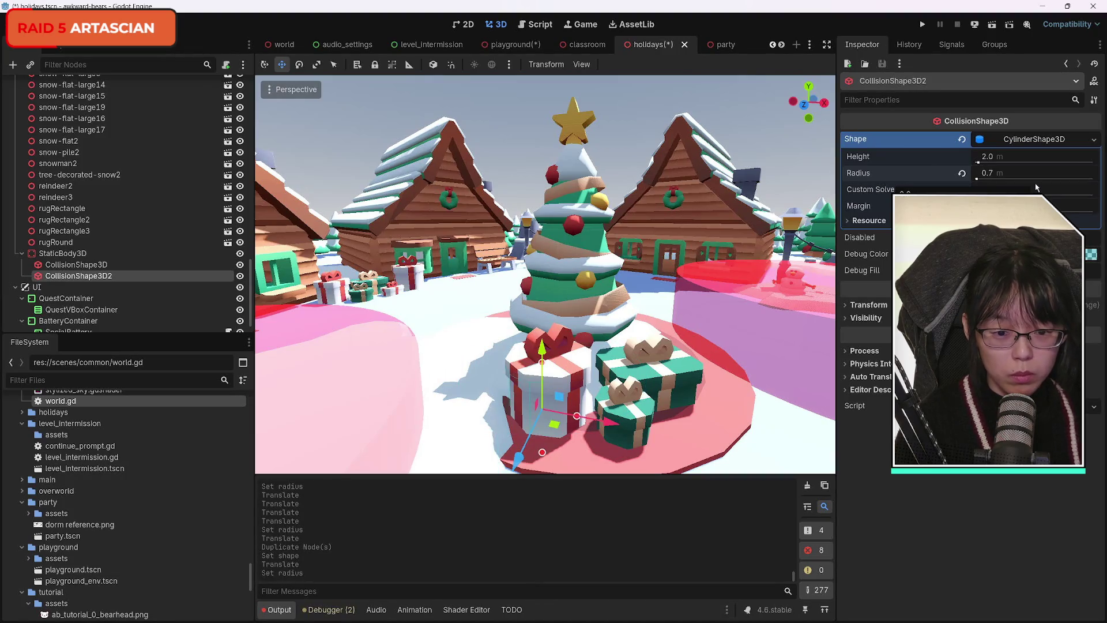
Step: Position the cylinder over the white gift and widen it to a 0.9 radius
scroll(545, 273, up, 5)
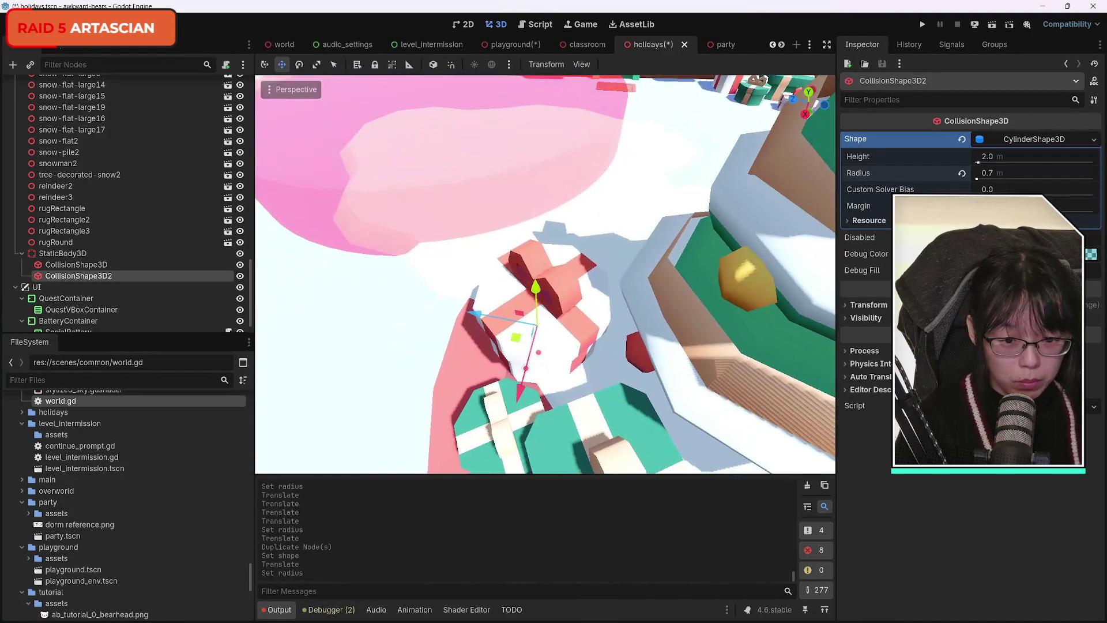
mouse_move(545, 273)
mouse_down()
mouse_move(588, 259)
mouse_move(585, 287)
mouse_move(538, 300)
mouse_move(624, 323)
mouse_up()
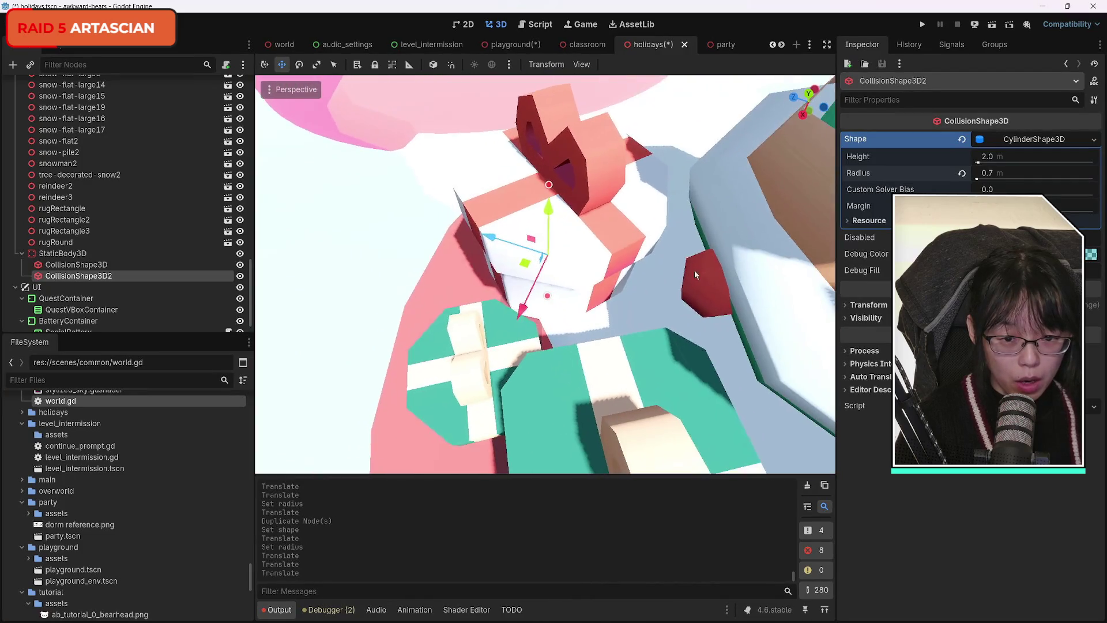
drag(509, 252, 510, 239)
drag(536, 288, 551, 298)
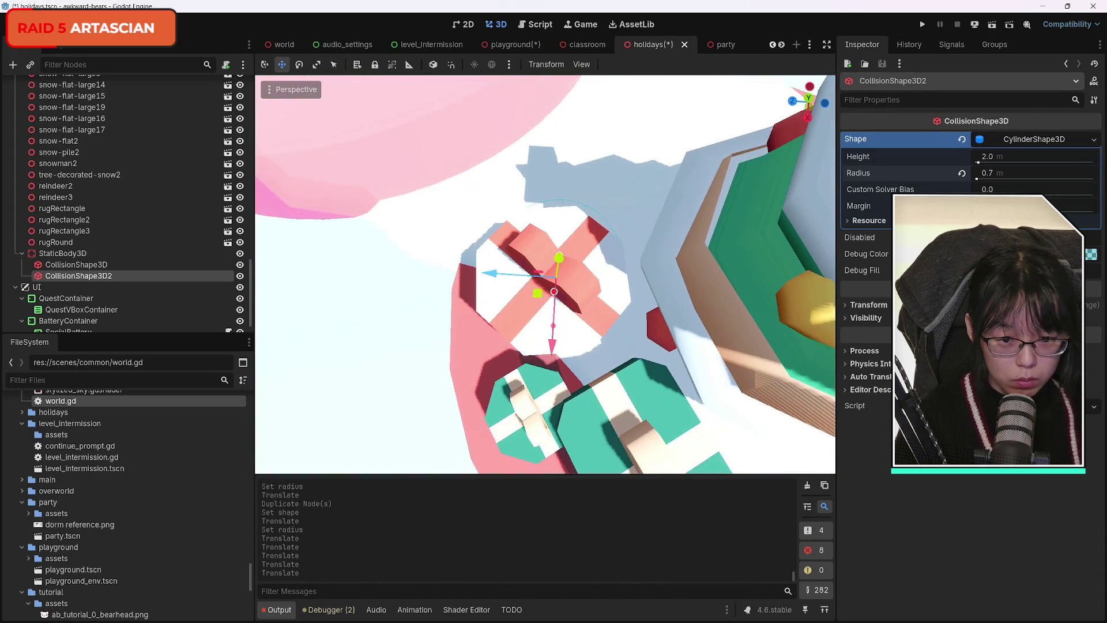
drag(495, 276, 481, 276)
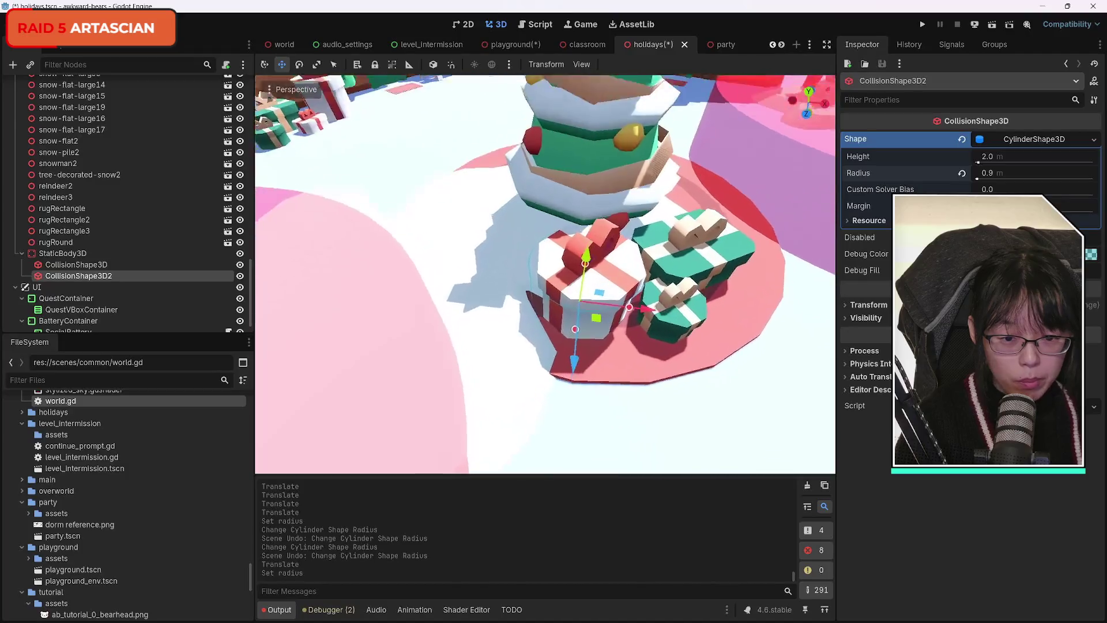
drag(599, 311, 600, 310)
scroll(609, 393, down, 3)
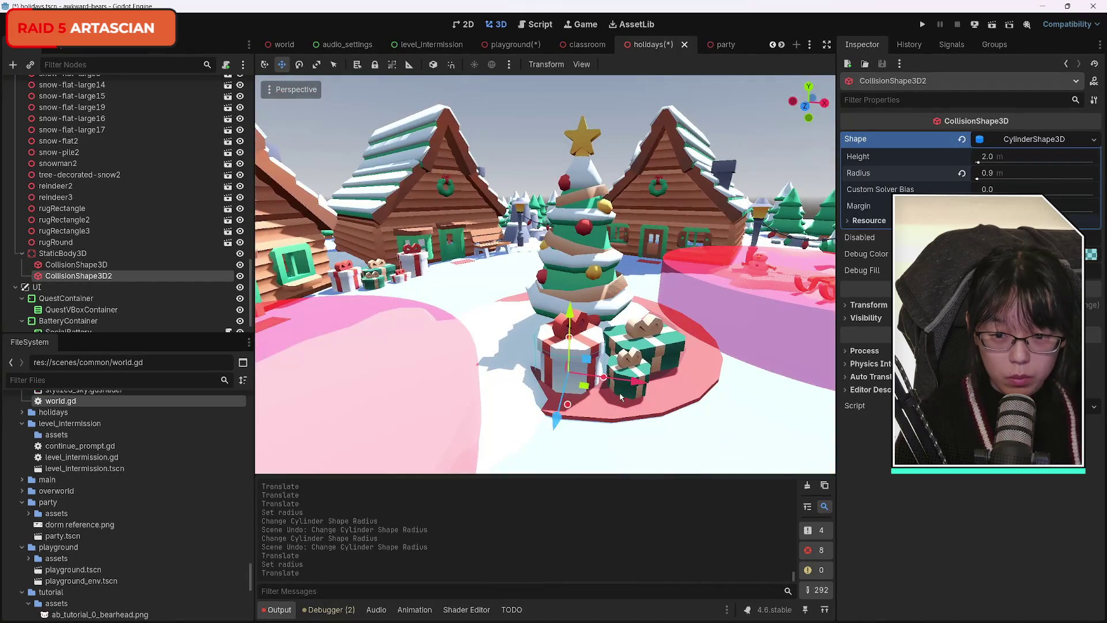
Step: Duplicate the cylinder and drag the third copy to the left
key(ctrl+d)
mouse_move(637, 391)
mouse_down()
mouse_move(346, 357)
mouse_move(359, 341)
mouse_move(536, 265)
mouse_up()
scroll(360, 340, up, 2)
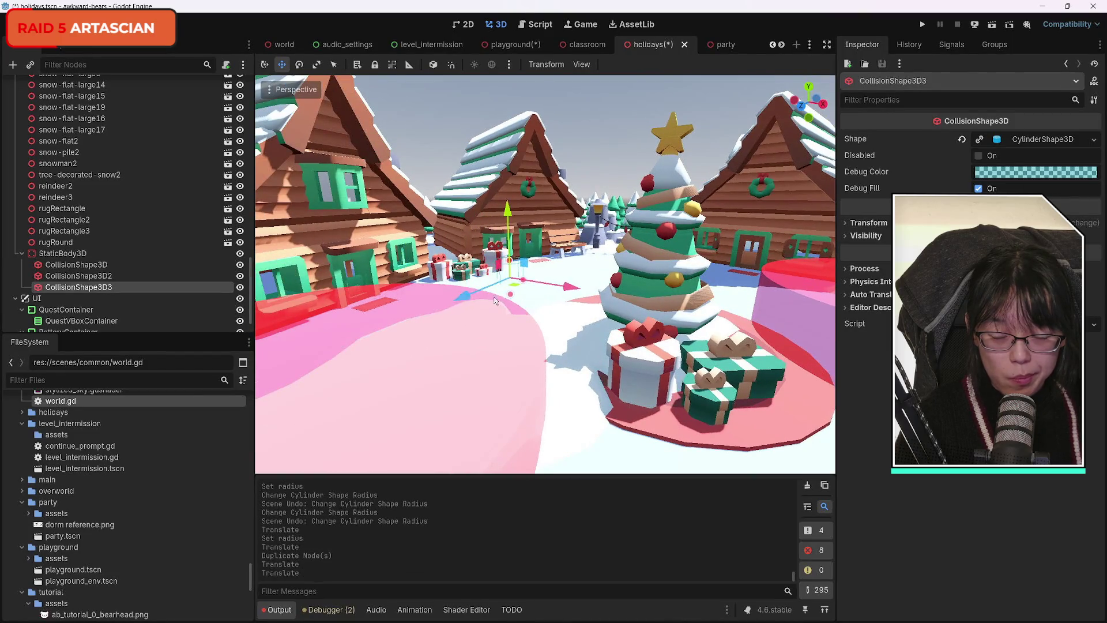
Step: Move the third collision cylinder over the tall gift by the houses
scroll(536, 265, up, 3)
key(f)
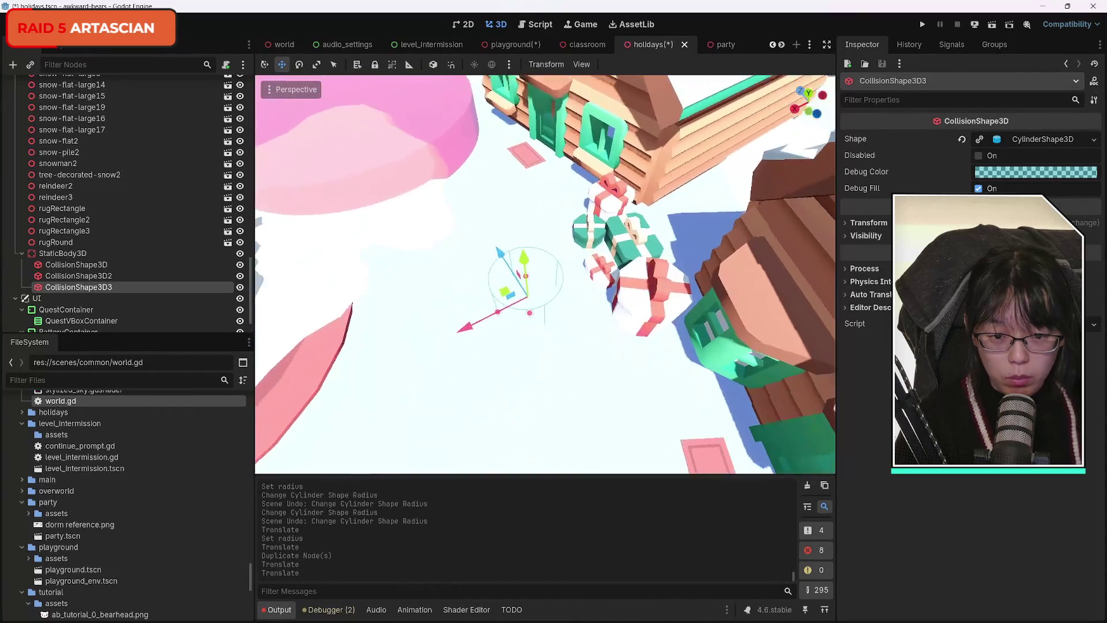
mouse_move(495, 253)
mouse_down()
mouse_move(516, 320)
mouse_move(554, 340)
mouse_move(589, 333)
mouse_move(592, 248)
mouse_move(565, 202)
mouse_up()
scroll(592, 248, up, 4)
drag(584, 306, 582, 312)
drag(472, 304, 472, 304)
scroll(545, 225, up, 2)
scroll(544, 273, up, 2)
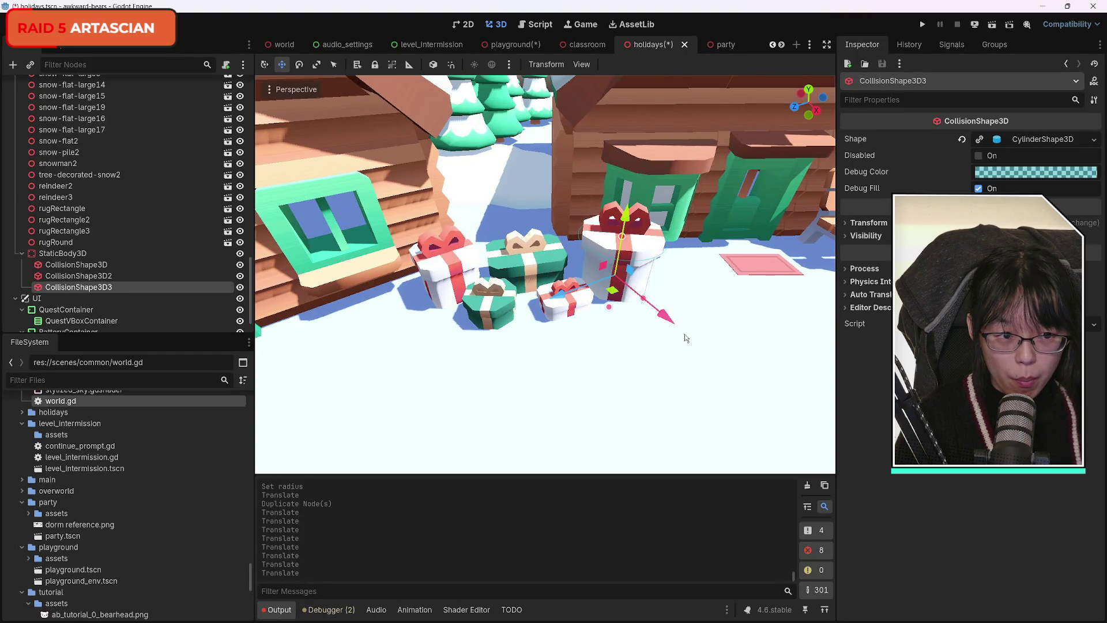
Step: Duplicate it onto the small green gift with its own cylinder of radius 0.5
key(ctrl+d)
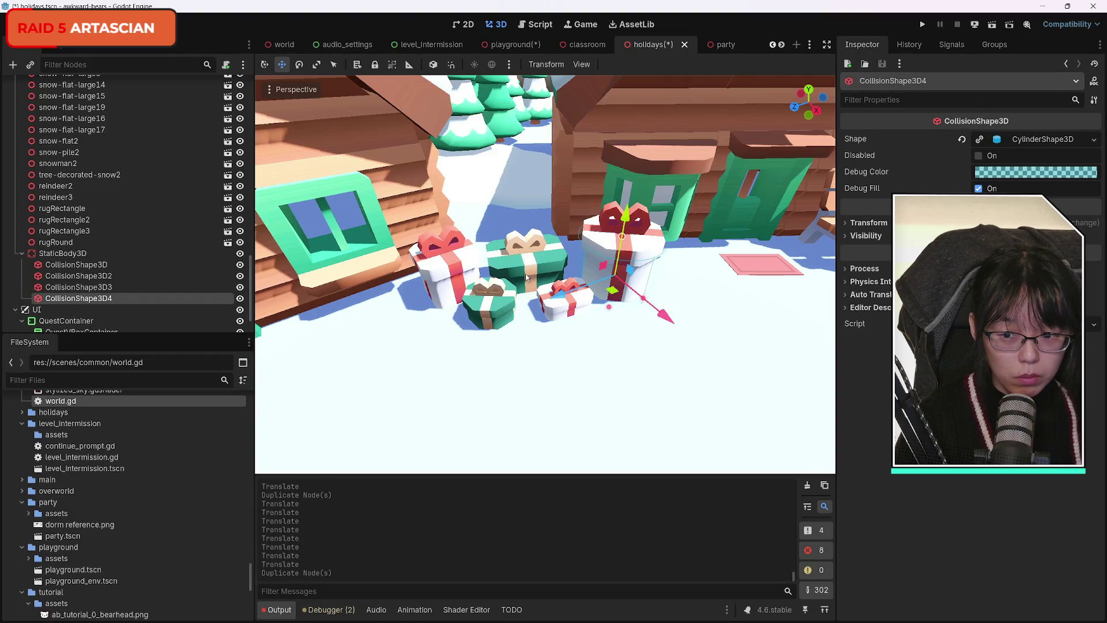
drag(577, 302, 410, 333)
click(978, 141)
click(983, 141)
click(990, 175)
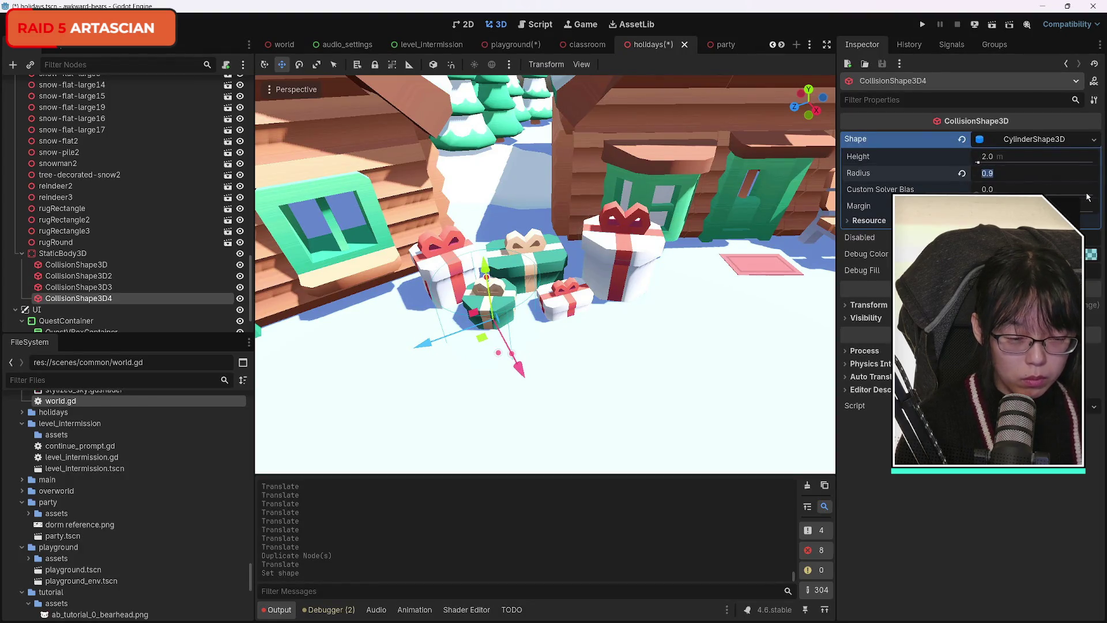
text(0.5)
key(Return)
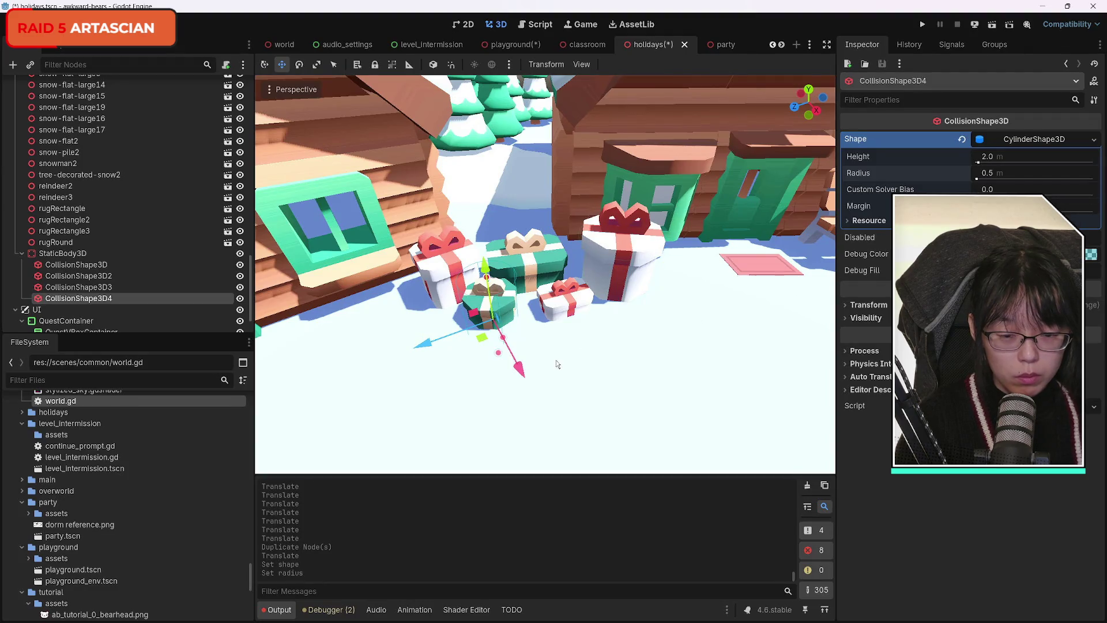
Step: Adjust the 0.5 cylinder over the green gift, then duplicate a fifth copy onto the tree's gifts
key(f)
drag(504, 314, 508, 305)
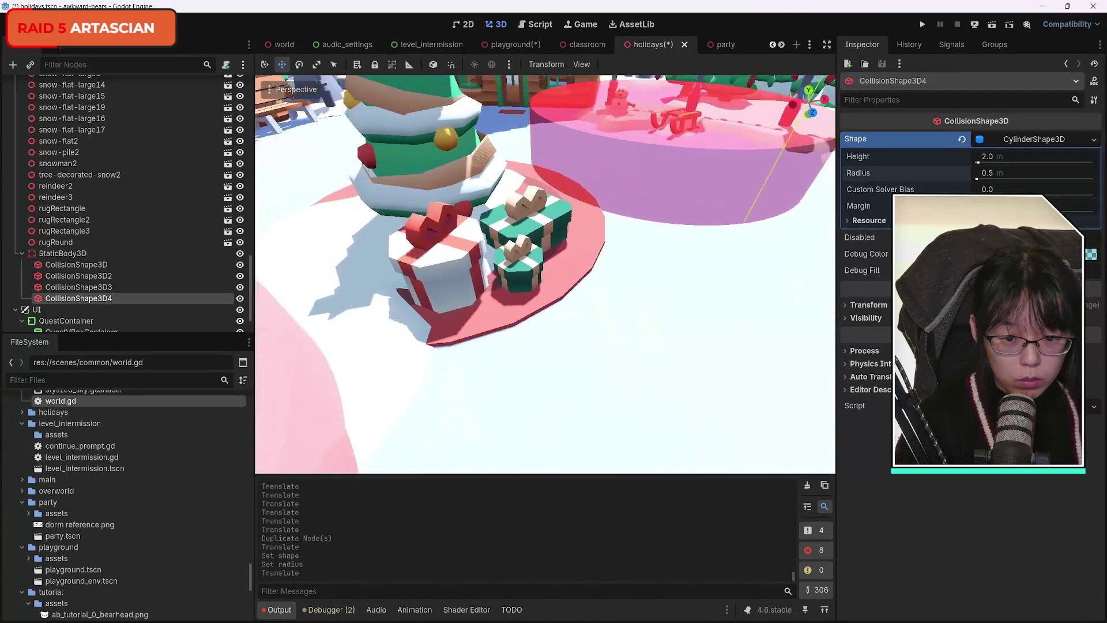
key(ctrl+d)
mouse_move(555, 243)
mouse_down()
mouse_move(569, 325)
mouse_move(620, 378)
mouse_up()
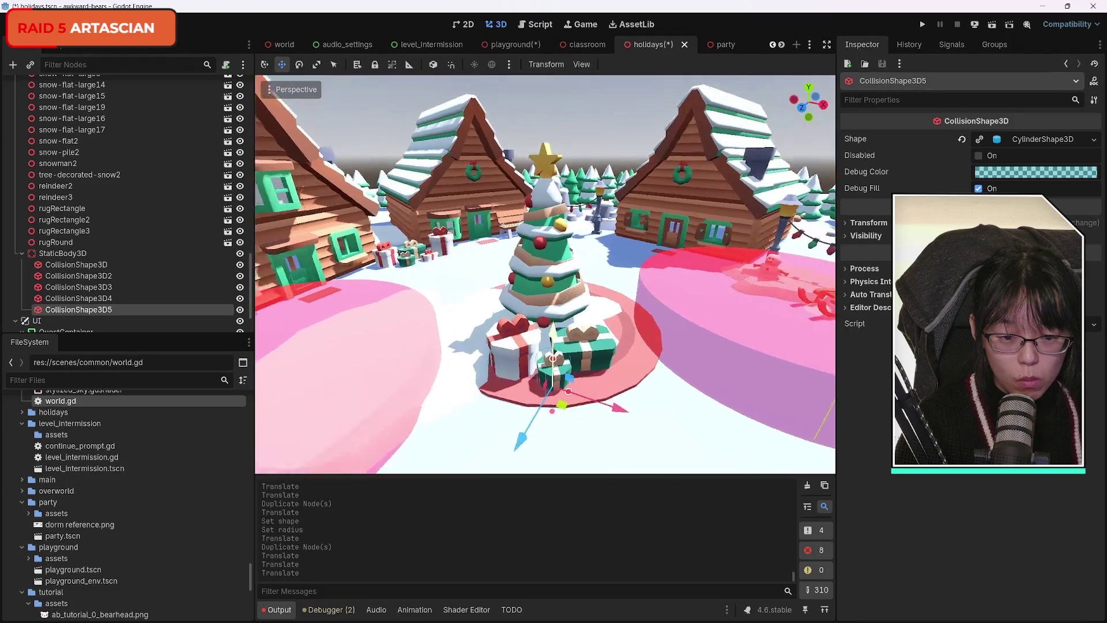
Step: Nudge the fifth collision cylinder along X and Z onto the small green gift
scroll(644, 425, up, 8)
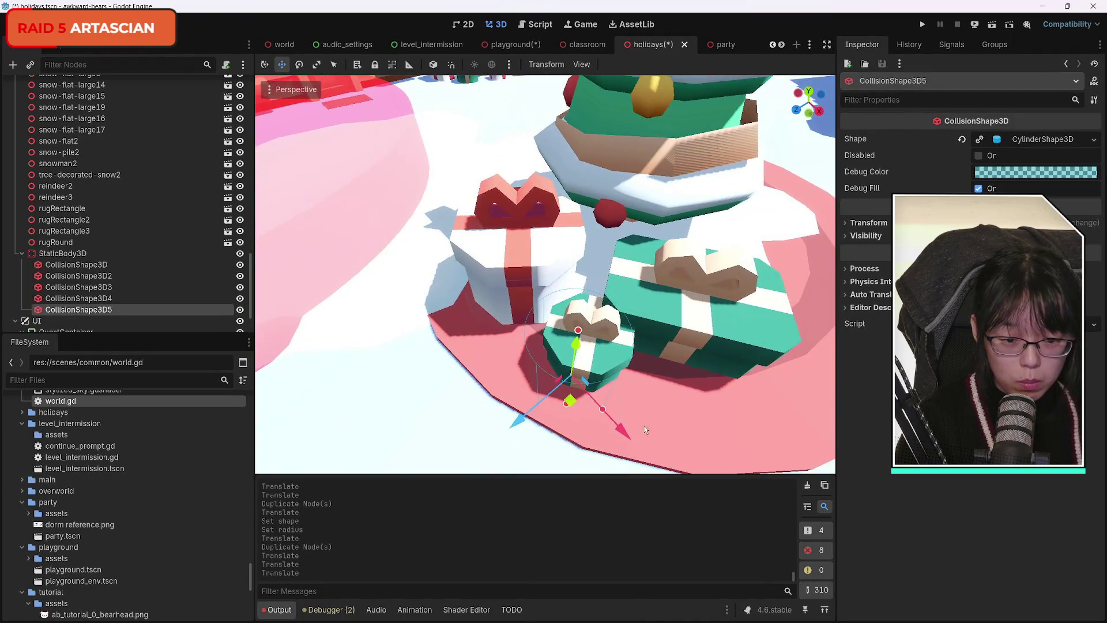
drag(640, 429, 635, 438)
drag(528, 420, 532, 419)
drag(640, 421, 636, 425)
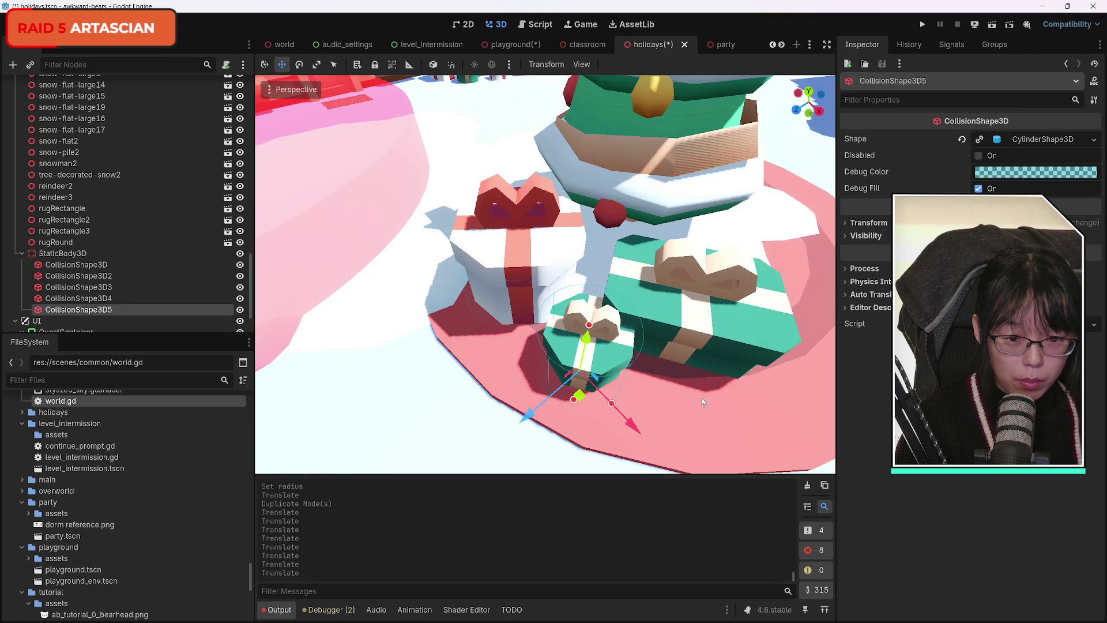
scroll(701, 398, down, 8)
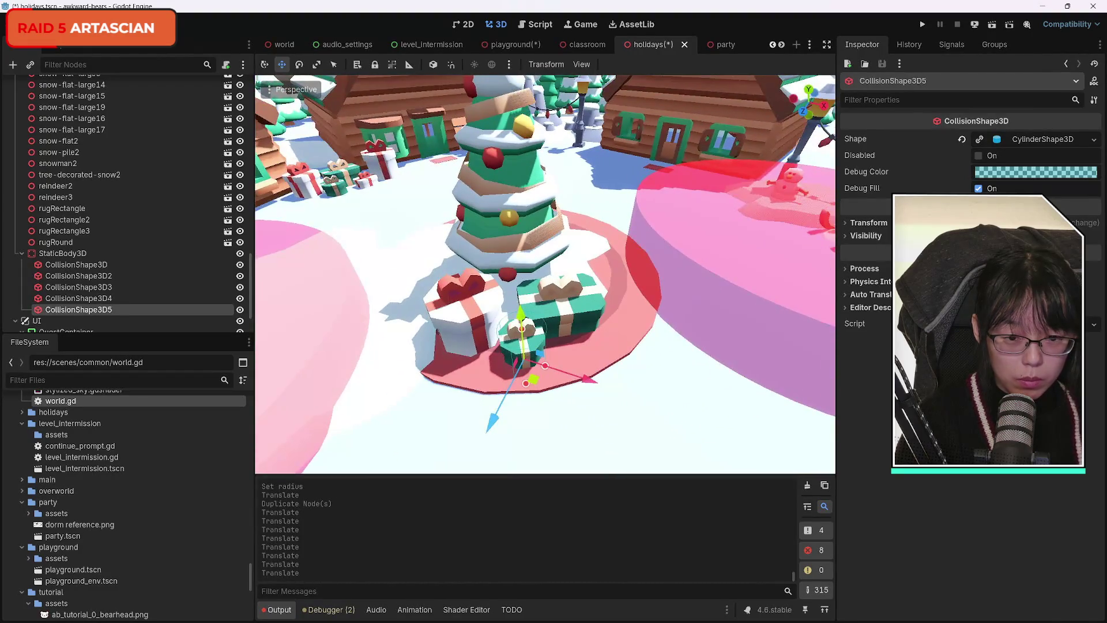
scroll(545, 274, up, 2)
Step: Duplicate CollisionShape3D3 as a sixth copy and drag it right along Z
key(d)
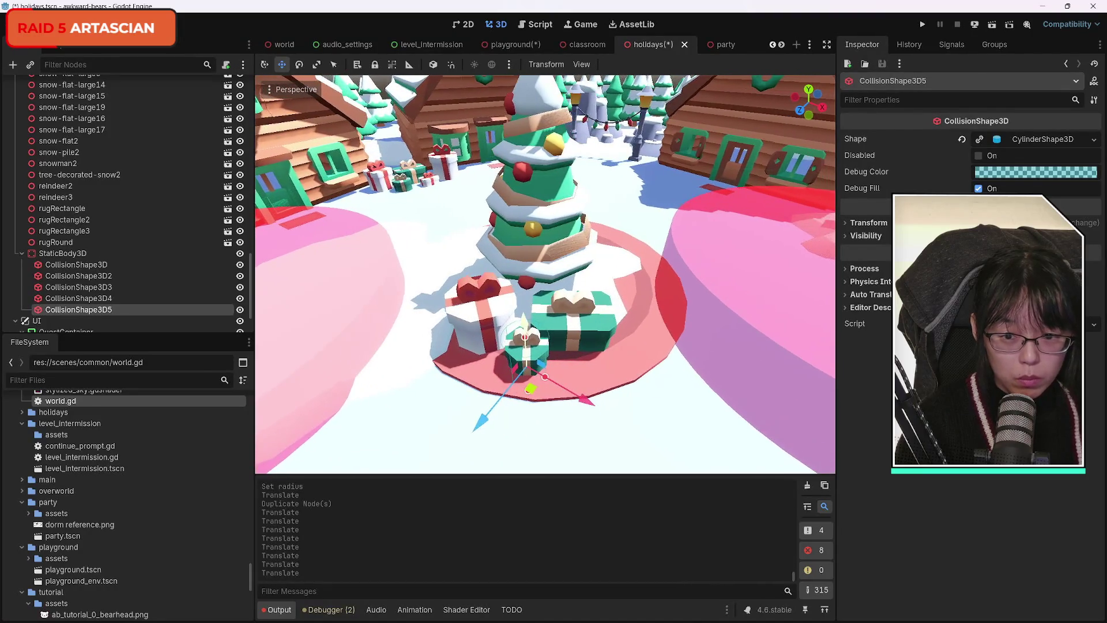
key(a)
key(f)
key(w)
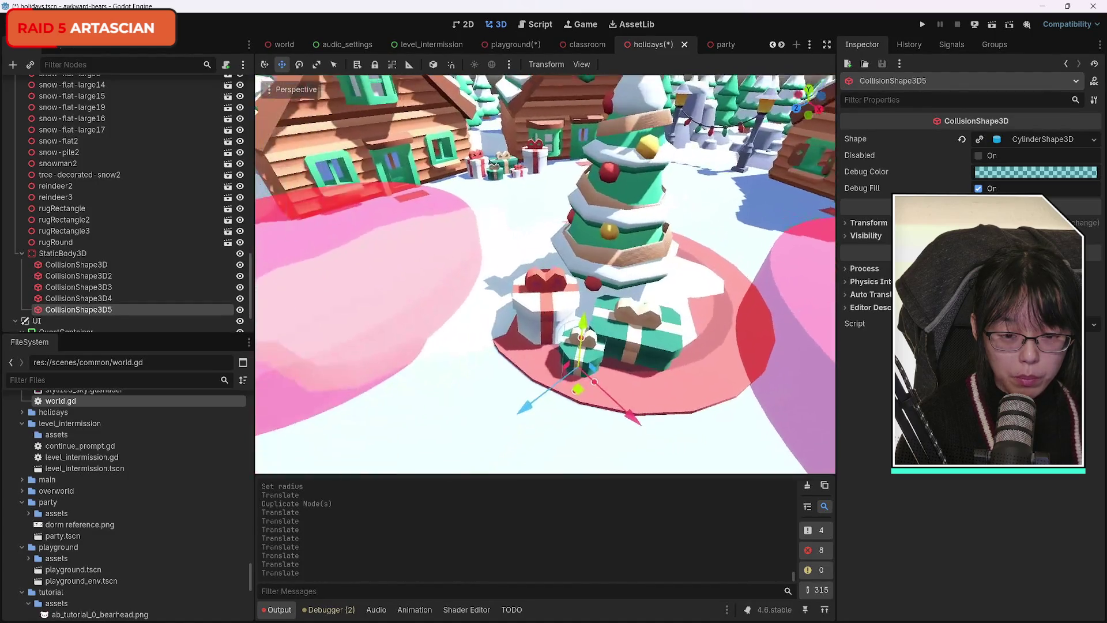
click(130, 299)
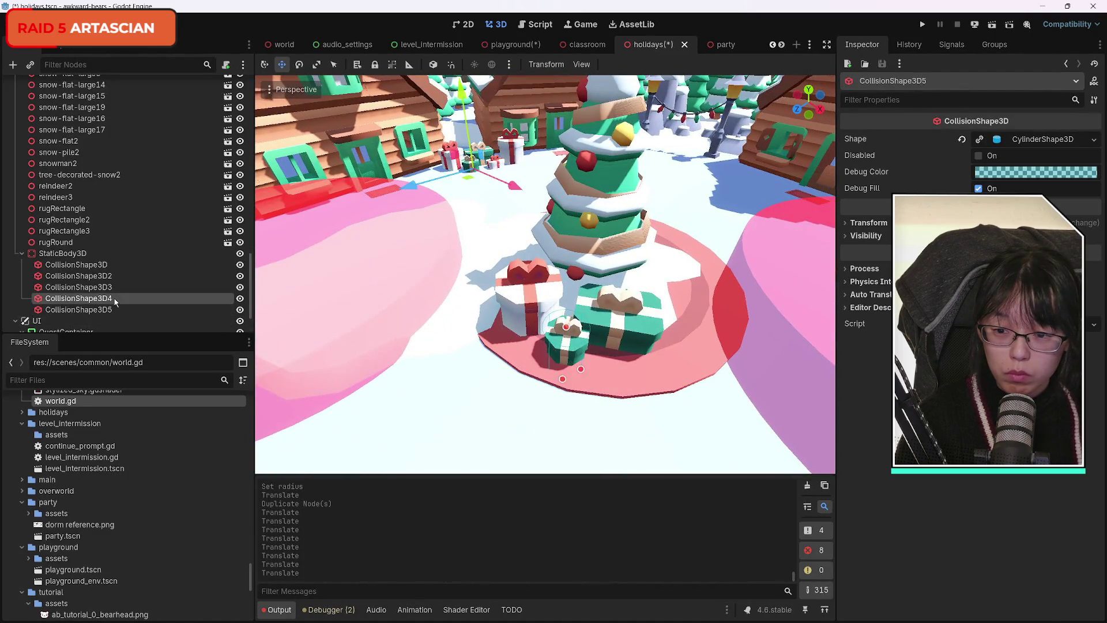
click(104, 288)
key(ctrl+d)
mouse_move(551, 171)
mouse_down()
mouse_move(772, 254)
mouse_move(815, 223)
mouse_up()
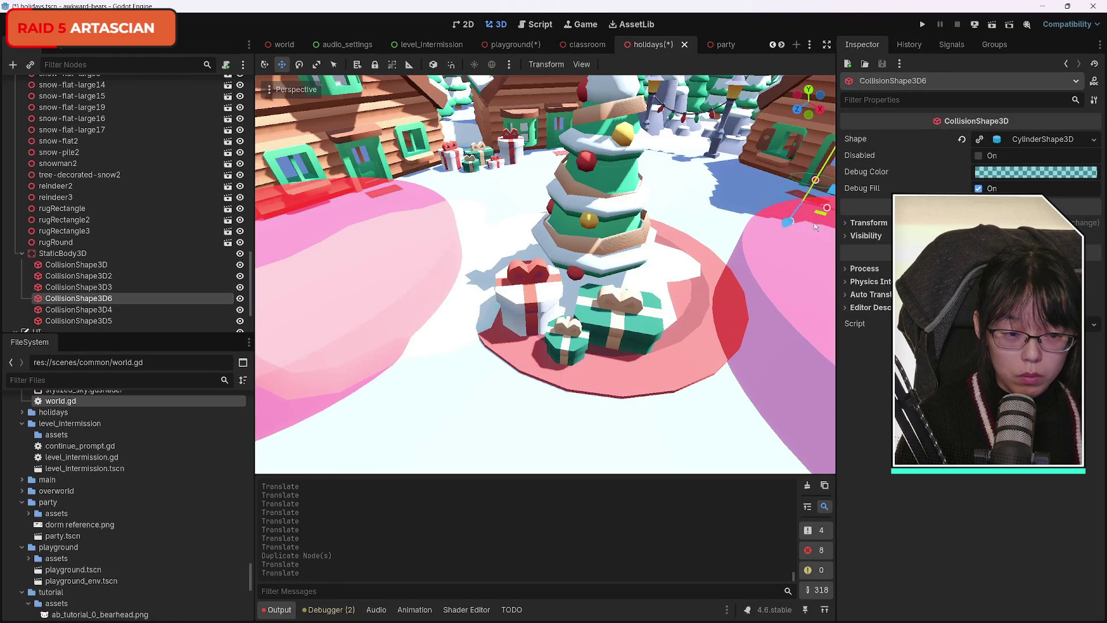
Step: Move CollisionShape3D6 onto the small figure and give it its own 0.8-radius cylinder
key(w)
key(w)
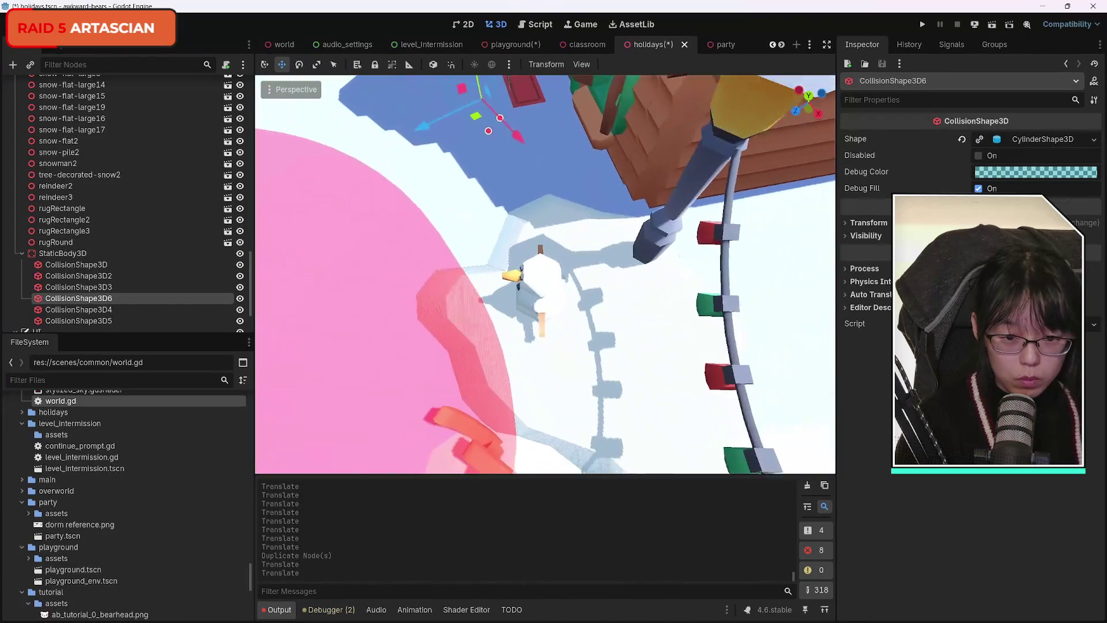
mouse_move(557, 191)
mouse_down()
mouse_move(645, 311)
mouse_move(684, 342)
mouse_move(505, 337)
mouse_move(491, 345)
mouse_move(499, 356)
mouse_up()
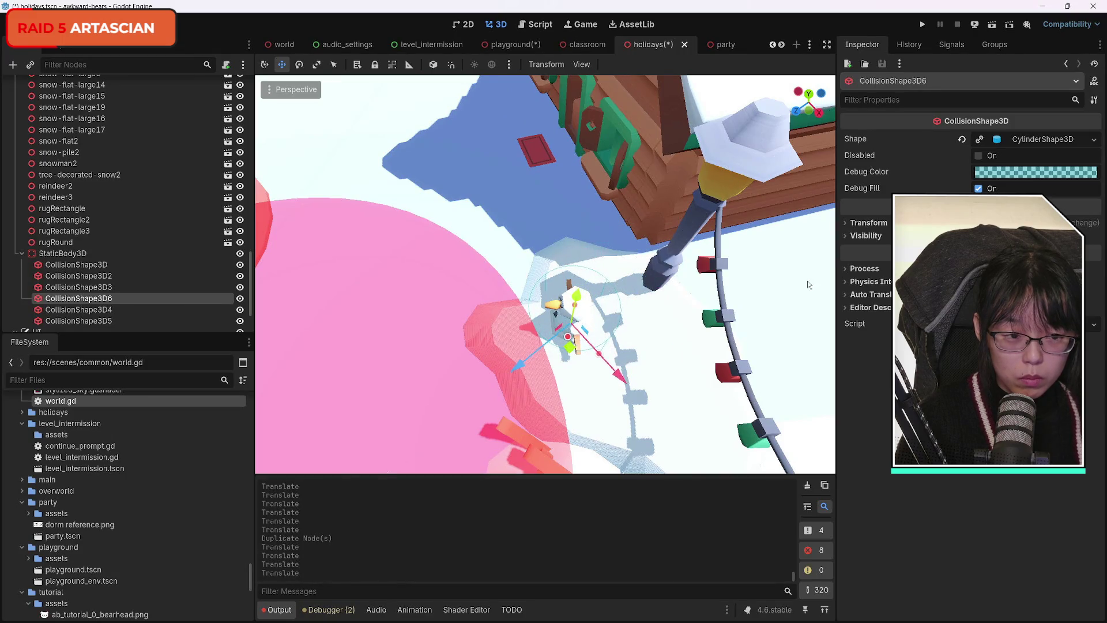
click(979, 141)
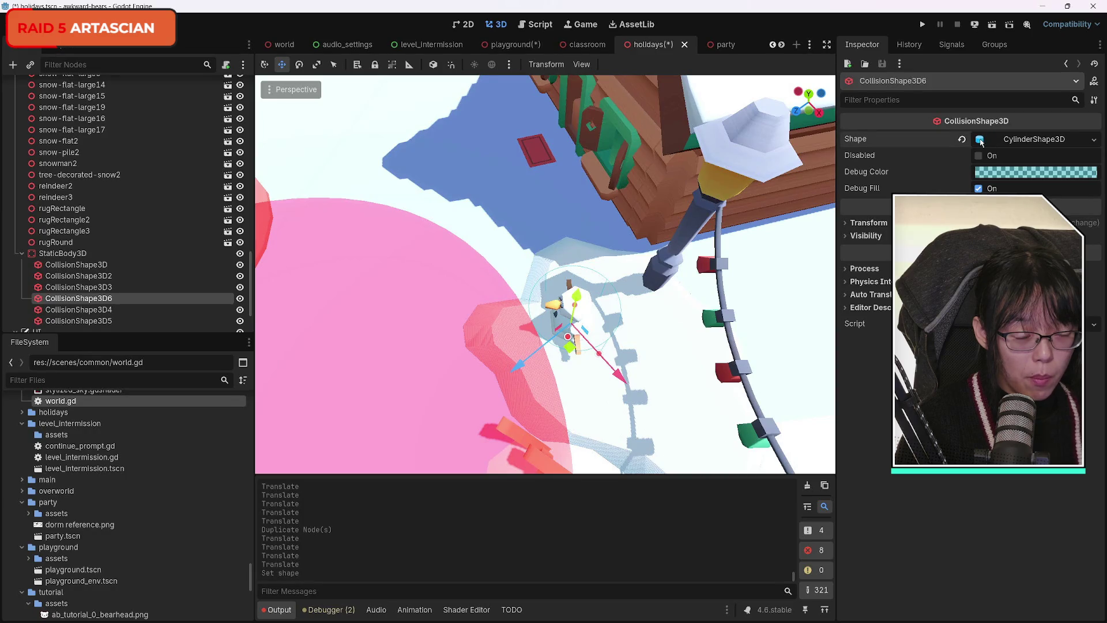
click(1005, 173)
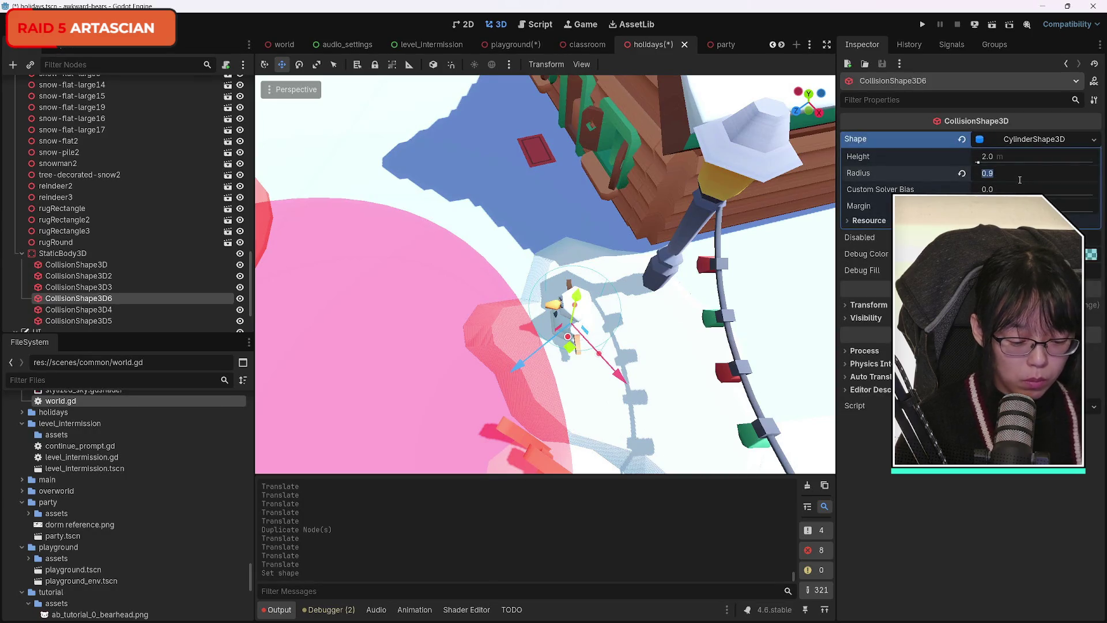
text(0.8)
key(Return)
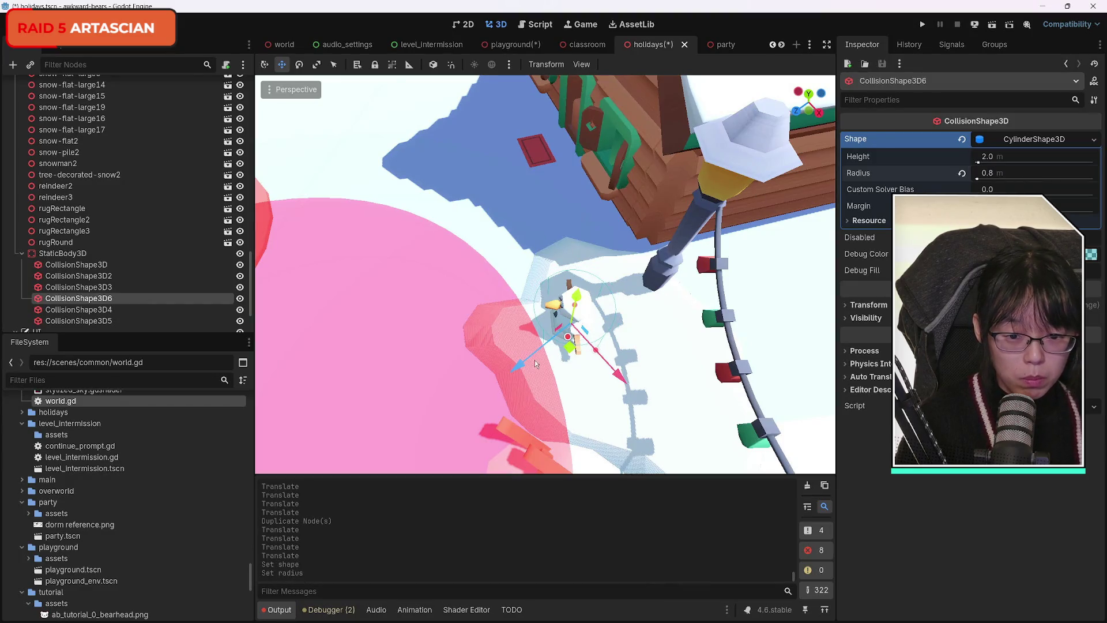
drag(608, 372, 632, 385)
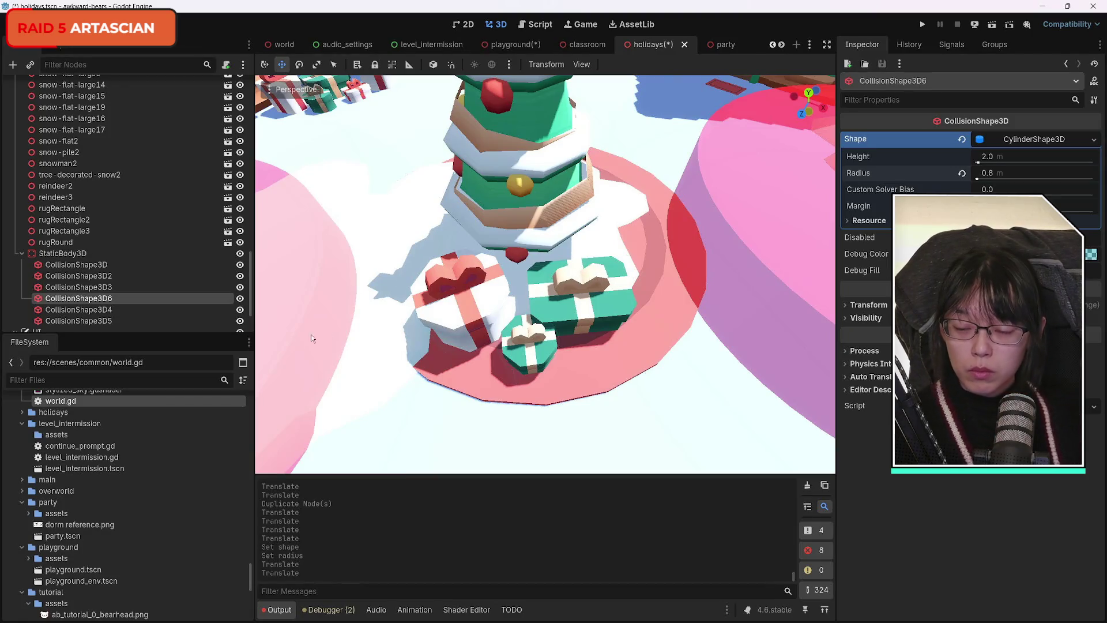
Step: Add a new CollisionShape3D under StaticBody3D with a box shape
click(13, 66)
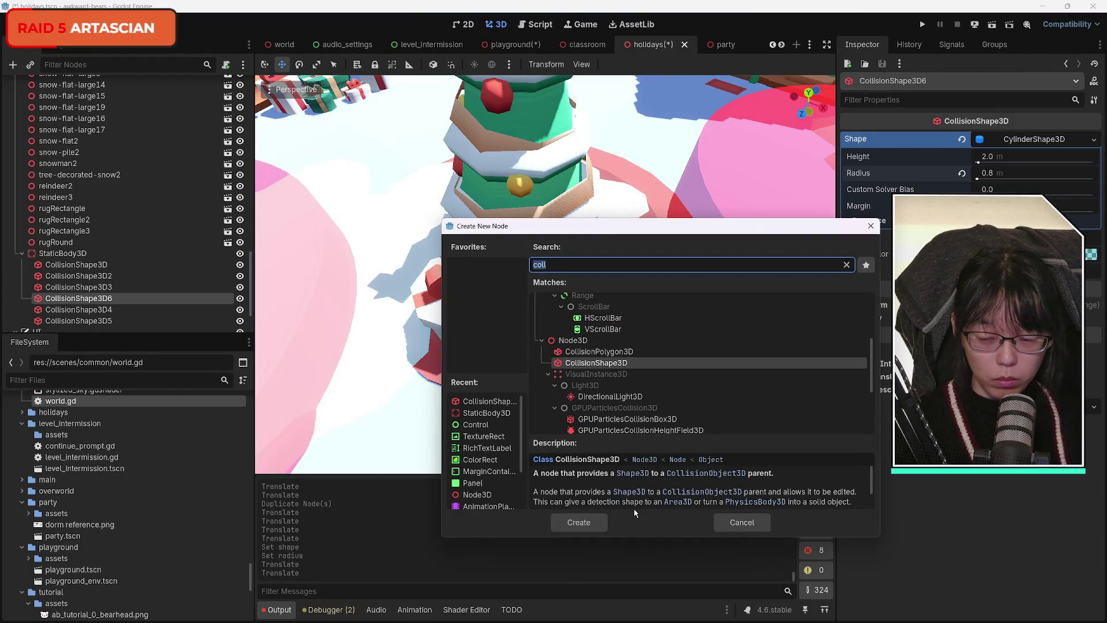
click(741, 522)
click(63, 253)
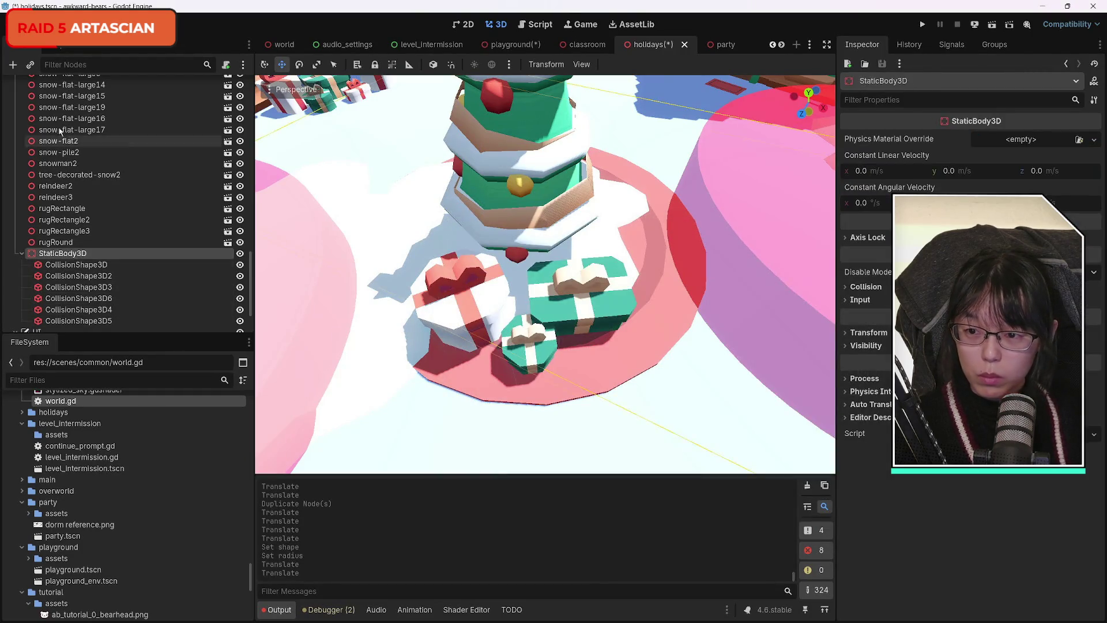
key(ctrl+a)
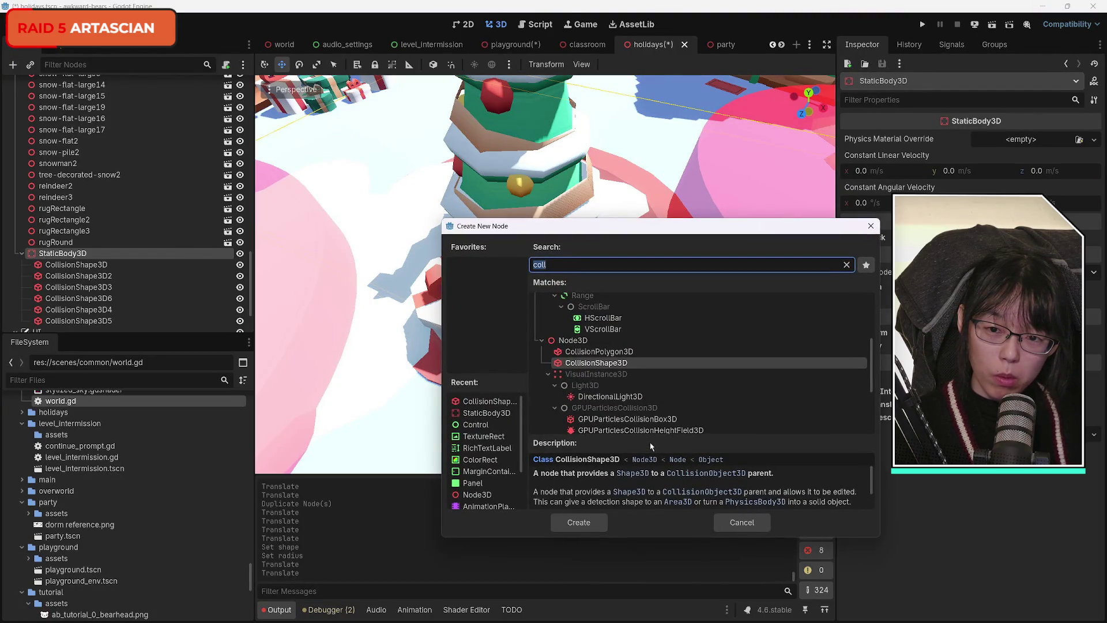
click(581, 523)
click(1094, 141)
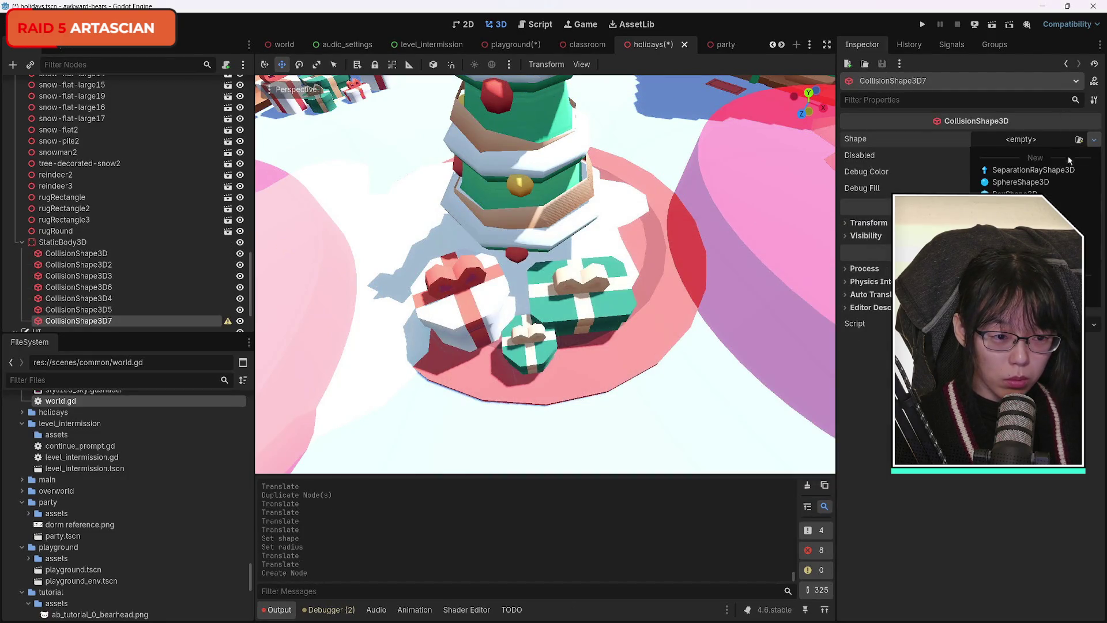
click(1021, 151)
Step: Move, raise and rotate the box about 10 degrees onto the green presents beside the tree
key(f)
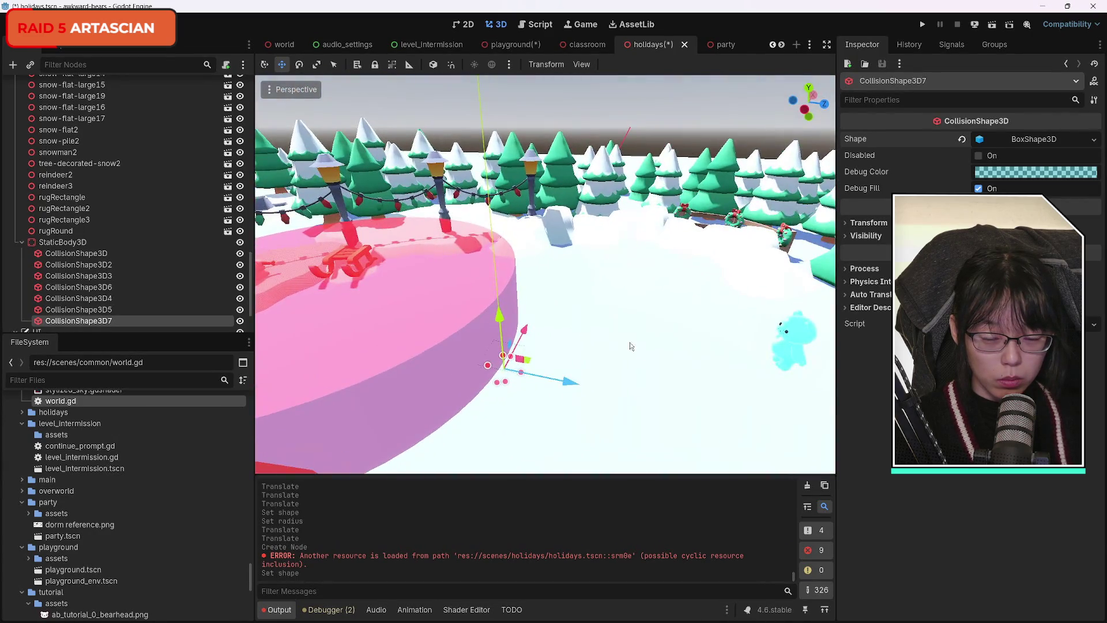
drag(631, 346, 664, 358)
mouse_move(687, 293)
mouse_down()
mouse_move(559, 302)
mouse_move(488, 329)
mouse_move(497, 306)
mouse_up()
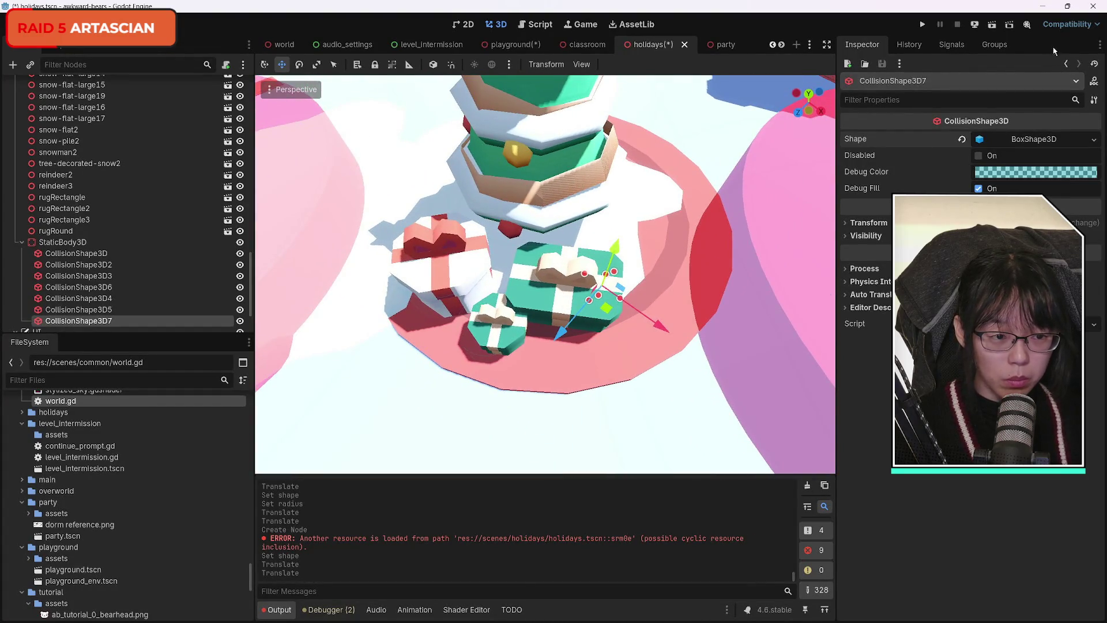
click(979, 140)
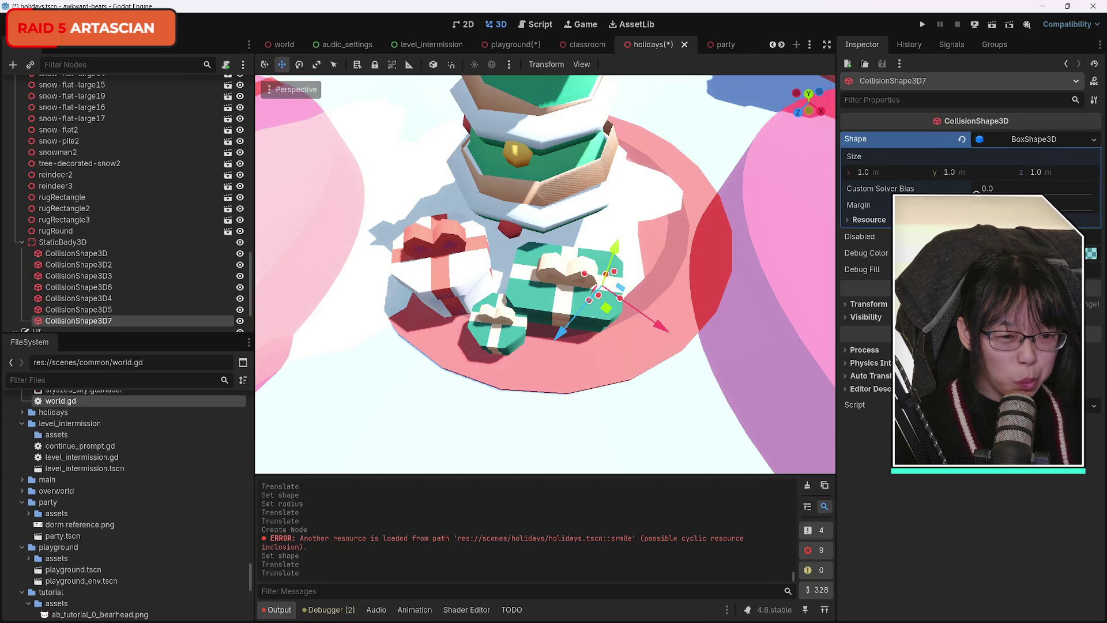
drag(930, 177, 974, 178)
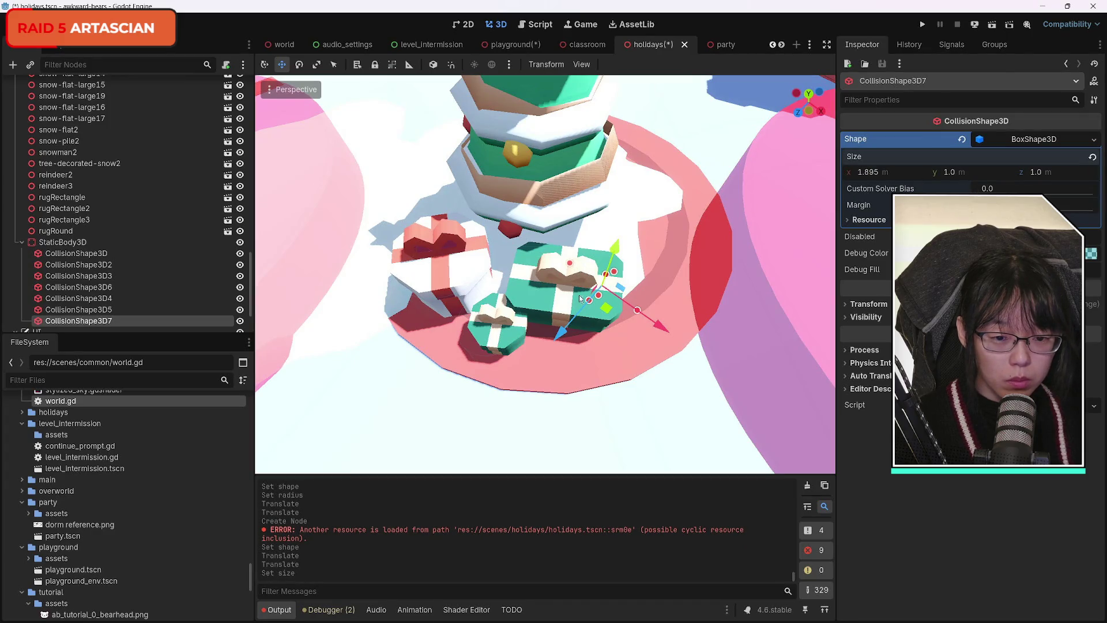
drag(616, 247, 629, 232)
key(e)
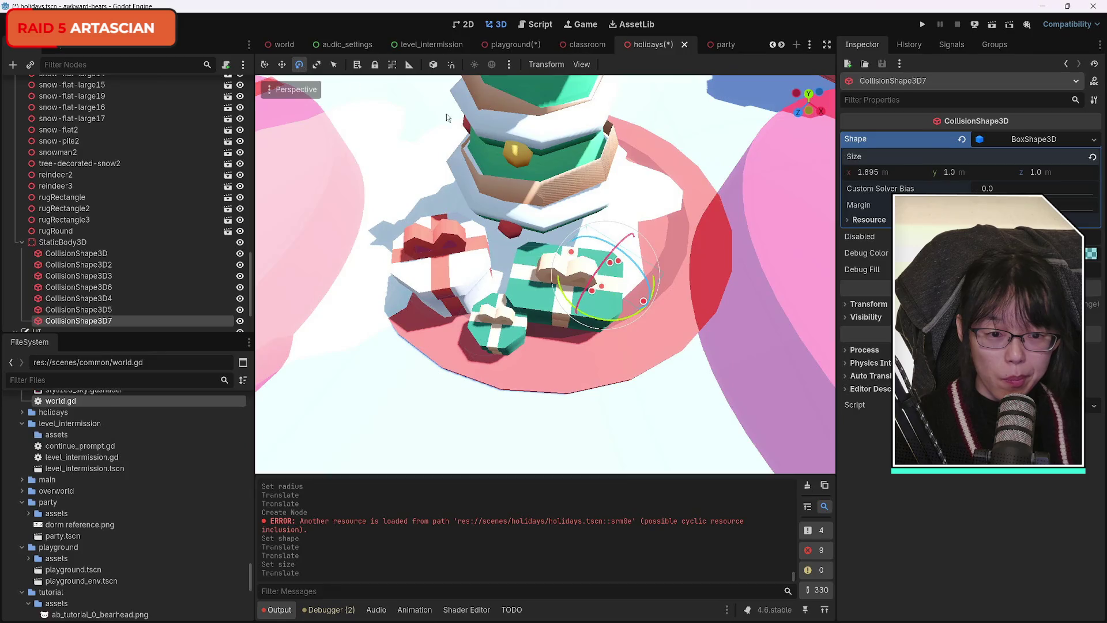
mouse_move(614, 323)
mouse_down()
mouse_move(633, 319)
mouse_move(640, 297)
mouse_move(625, 290)
mouse_up()
key(q)
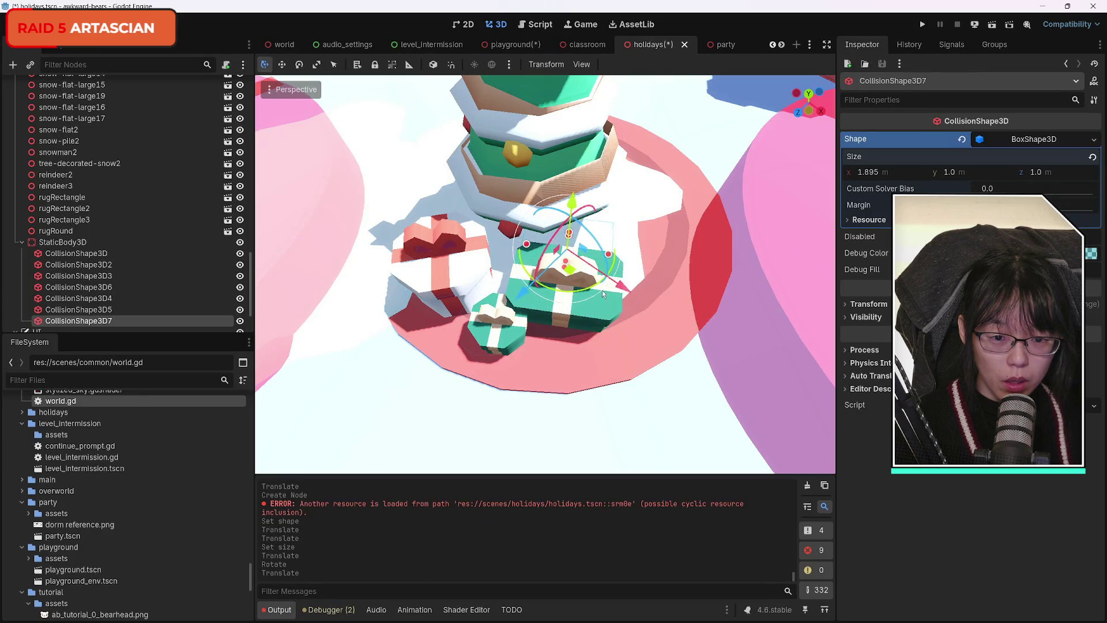
mouse_move(524, 291)
mouse_down()
mouse_move(570, 326)
mouse_move(622, 320)
mouse_up()
drag(523, 327, 522, 323)
drag(623, 316, 626, 320)
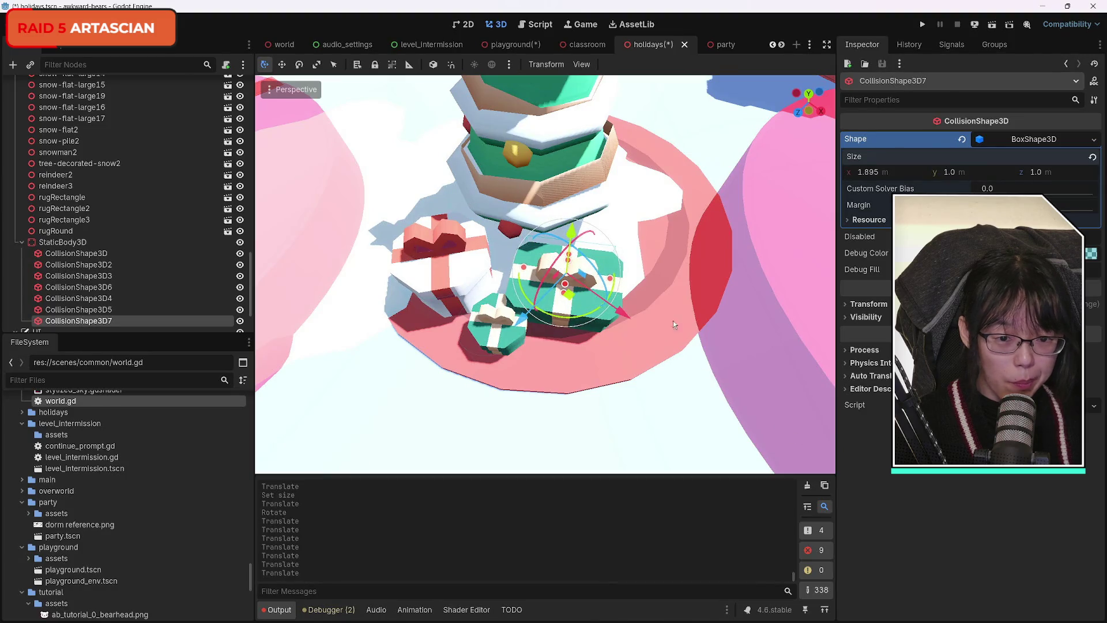
Step: Size the box to 2.415 m along X and 1.61 m along Z, then shift it along X
drag(874, 175, 903, 175)
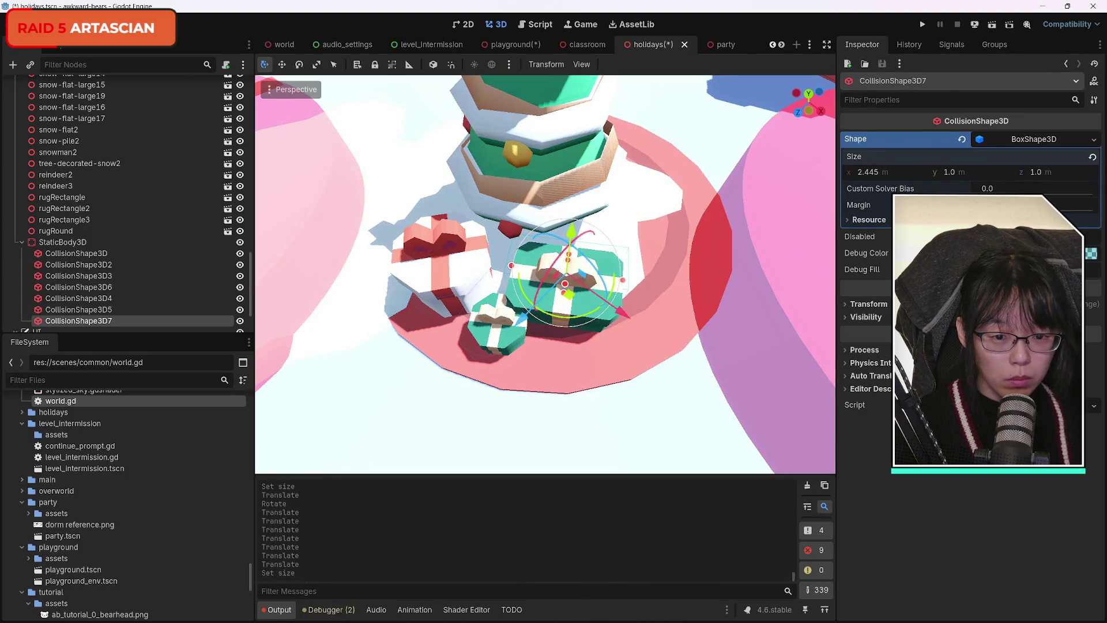
drag(1035, 172, 1058, 172)
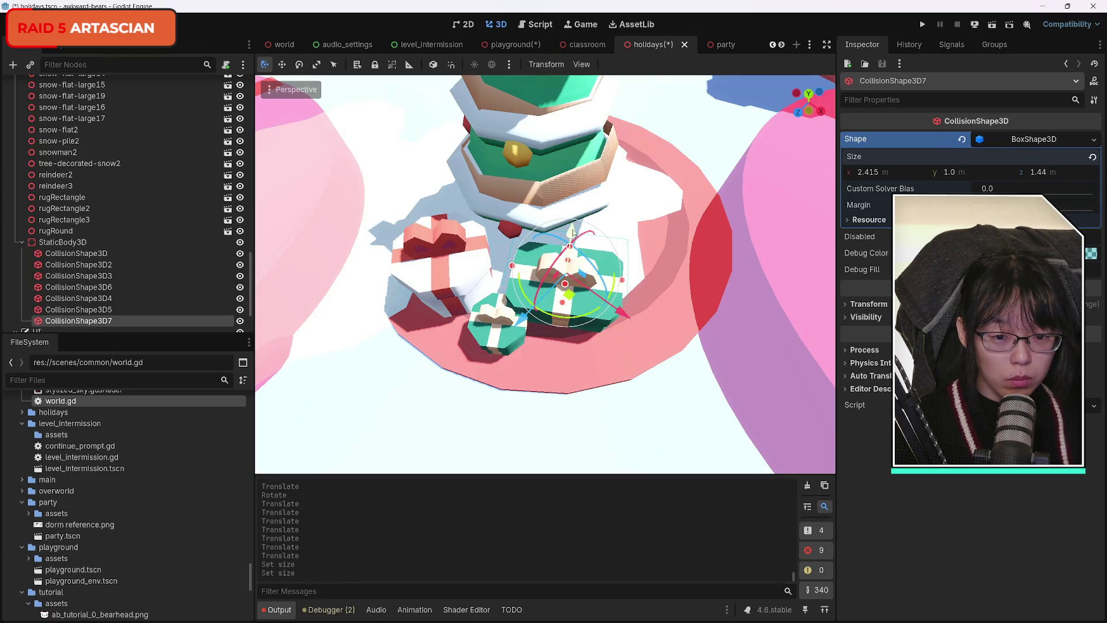
drag(562, 304, 620, 329)
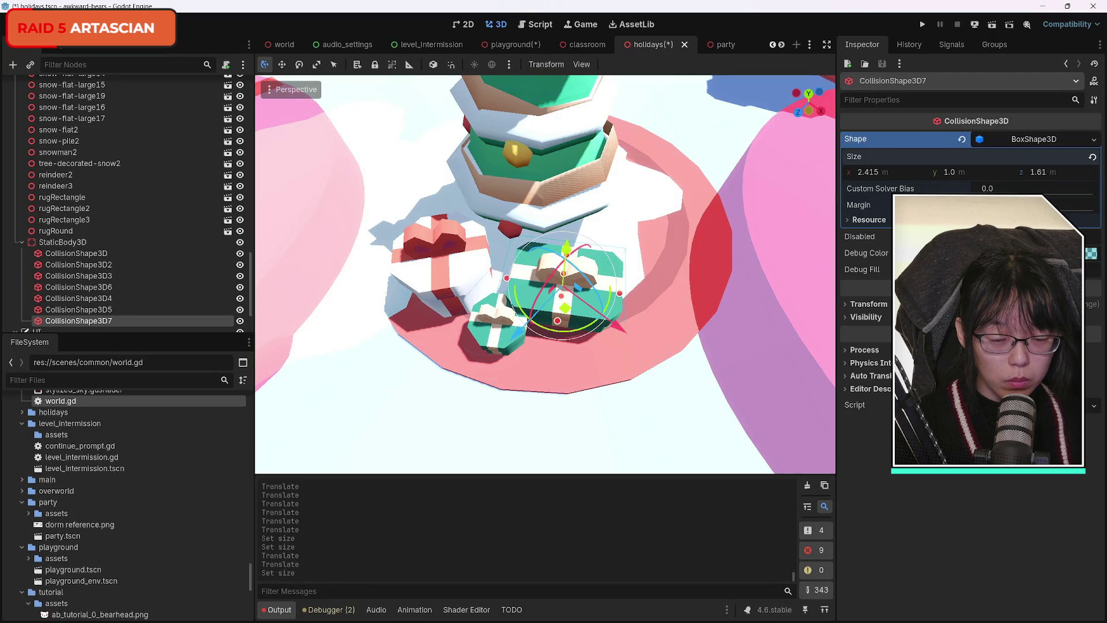
scroll(671, 275, down, 5)
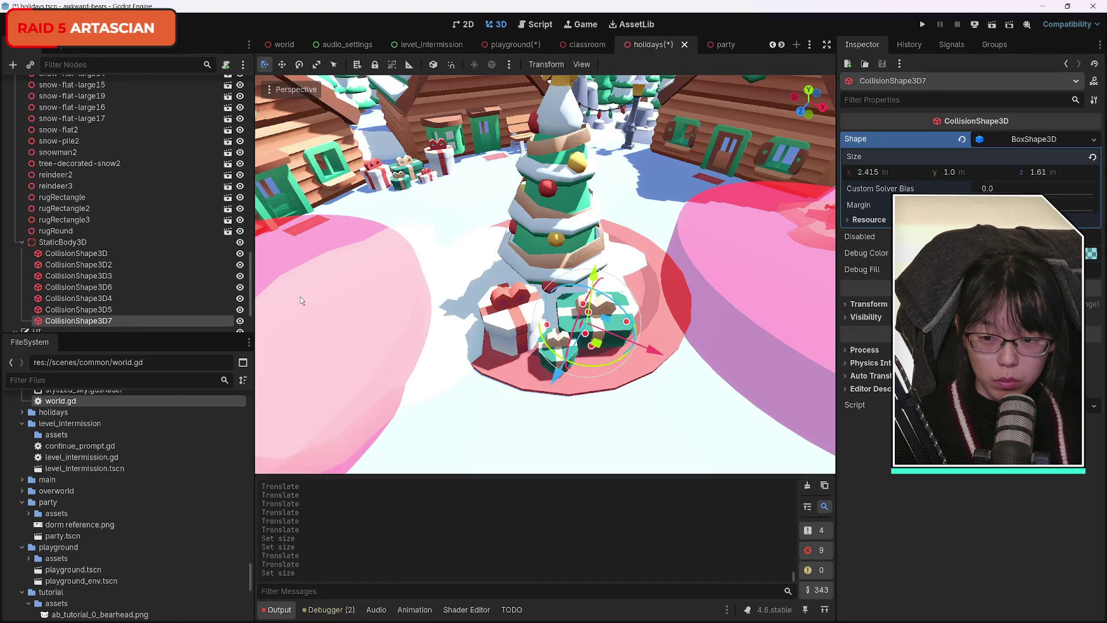
Step: Duplicate the fitted box and move the copy over the presents by the cabins
key(ctrl+d)
mouse_move(651, 349)
mouse_down()
mouse_move(434, 260)
mouse_move(316, 254)
mouse_move(351, 245)
mouse_move(352, 228)
mouse_move(326, 213)
mouse_up()
drag(417, 230, 417, 158)
scroll(417, 158, up, 5)
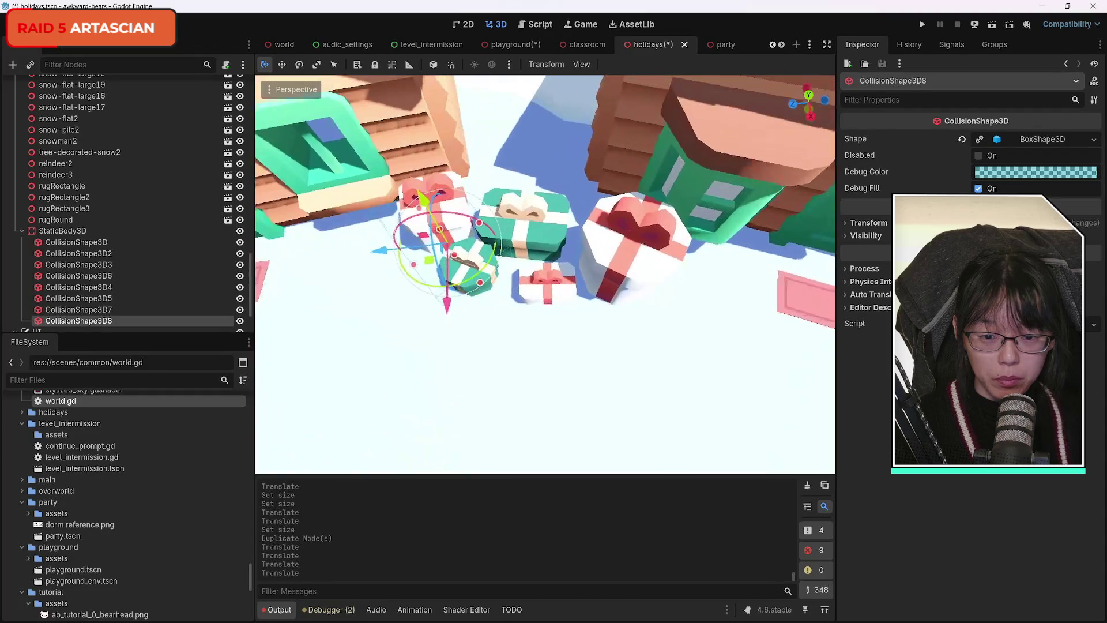
mouse_move(406, 279)
mouse_down()
mouse_move(465, 270)
mouse_move(453, 272)
mouse_move(547, 212)
mouse_move(588, 308)
mouse_up()
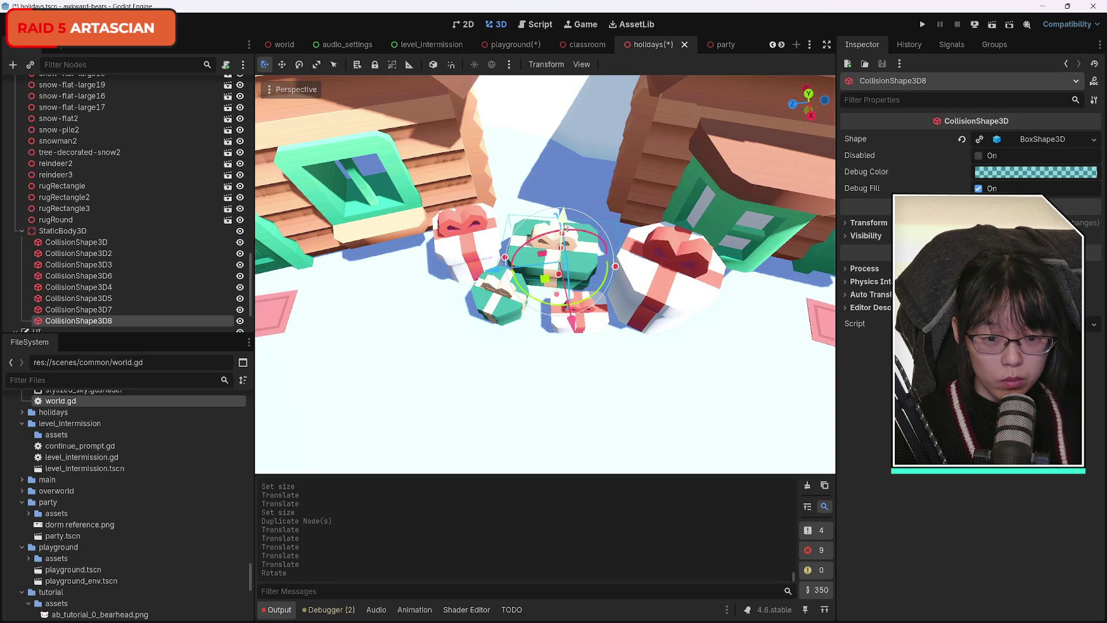
drag(504, 271, 491, 270)
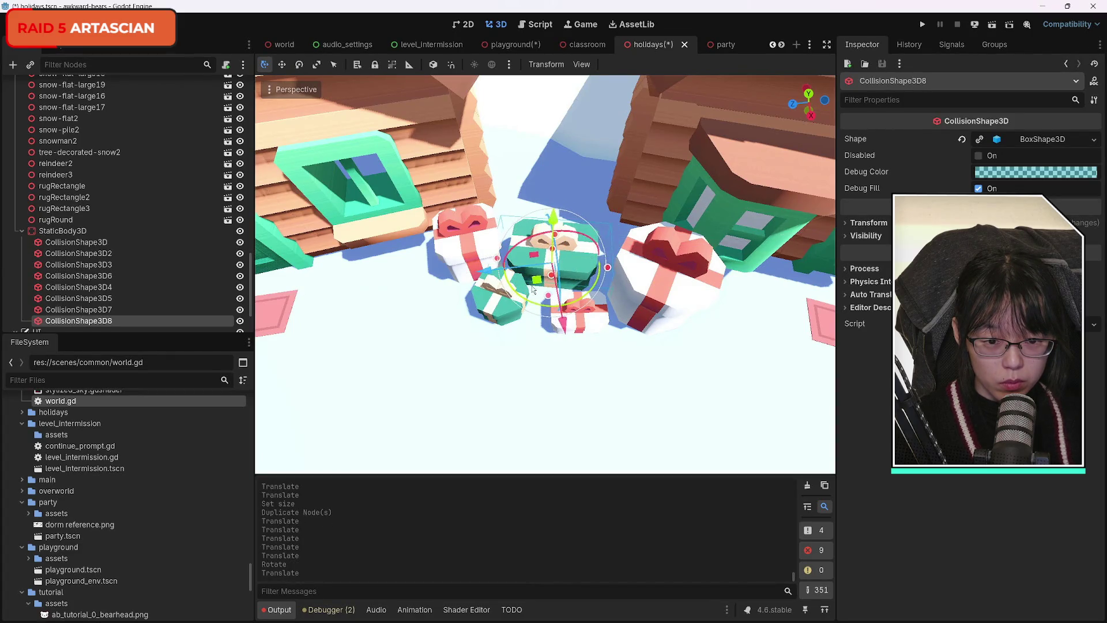
drag(577, 269, 576, 263)
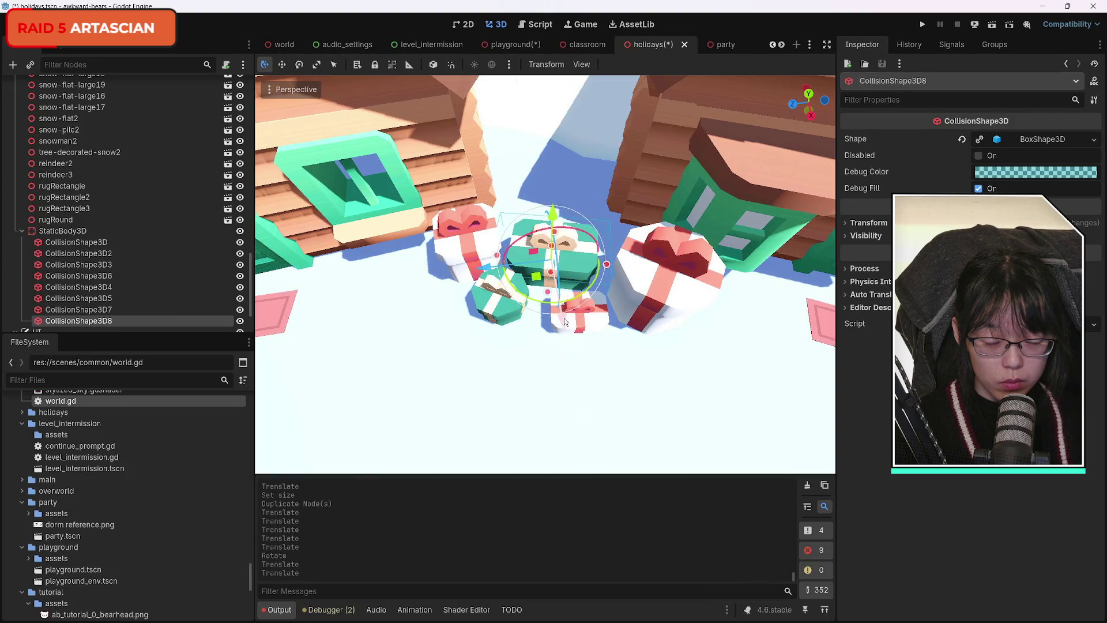
Step: Duplicate another box onto the front present, make its shape unique, and narrow it
key(ctrl+d)
mouse_move(560, 305)
mouse_down()
mouse_move(583, 358)
mouse_move(595, 361)
mouse_move(611, 337)
mouse_up()
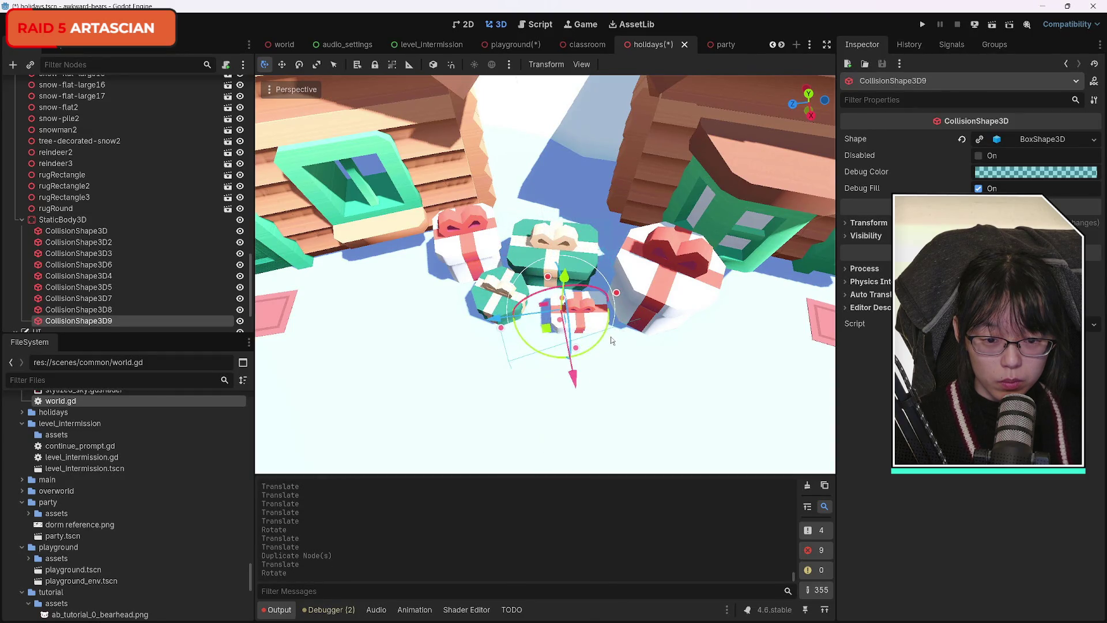
click(979, 139)
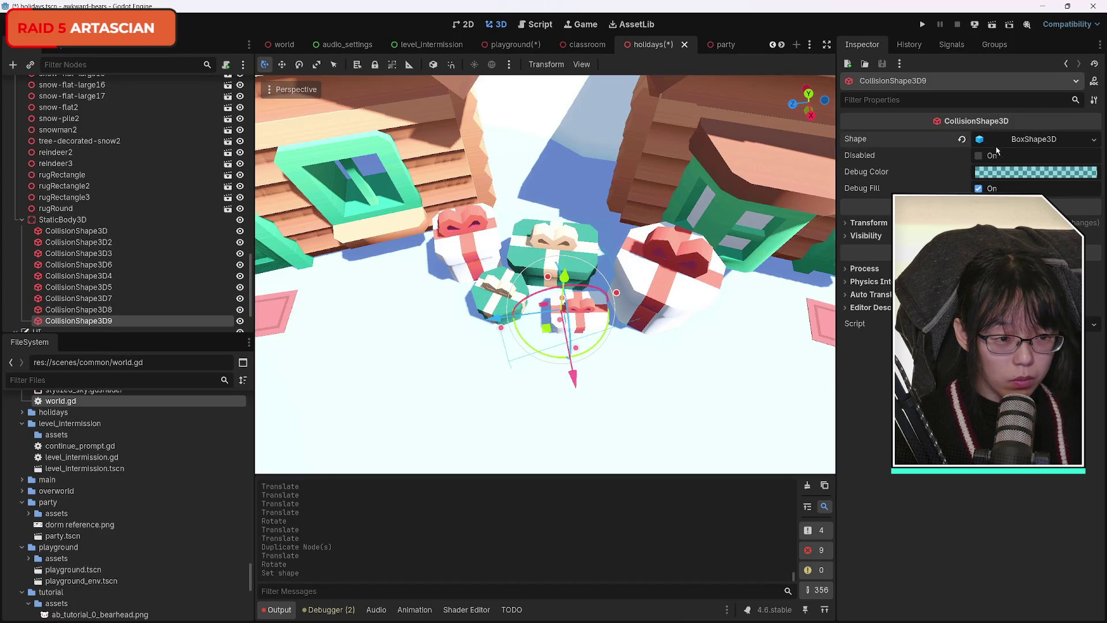
click(986, 144)
mouse_move(876, 176)
mouse_down()
mouse_move(842, 176)
mouse_move(859, 172)
mouse_up()
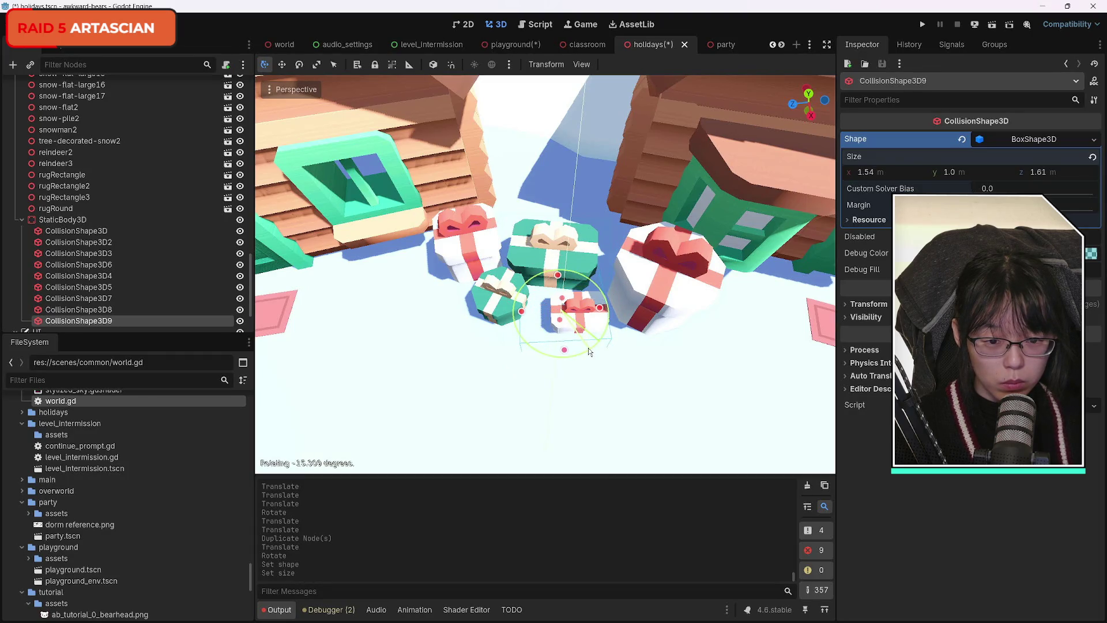
Step: Rotate the box about 15 degrees, resize it to 1.07 by 1.16 m, and duplicate it
drag(588, 351, 588, 349)
drag(515, 320, 529, 322)
drag(874, 175, 888, 175)
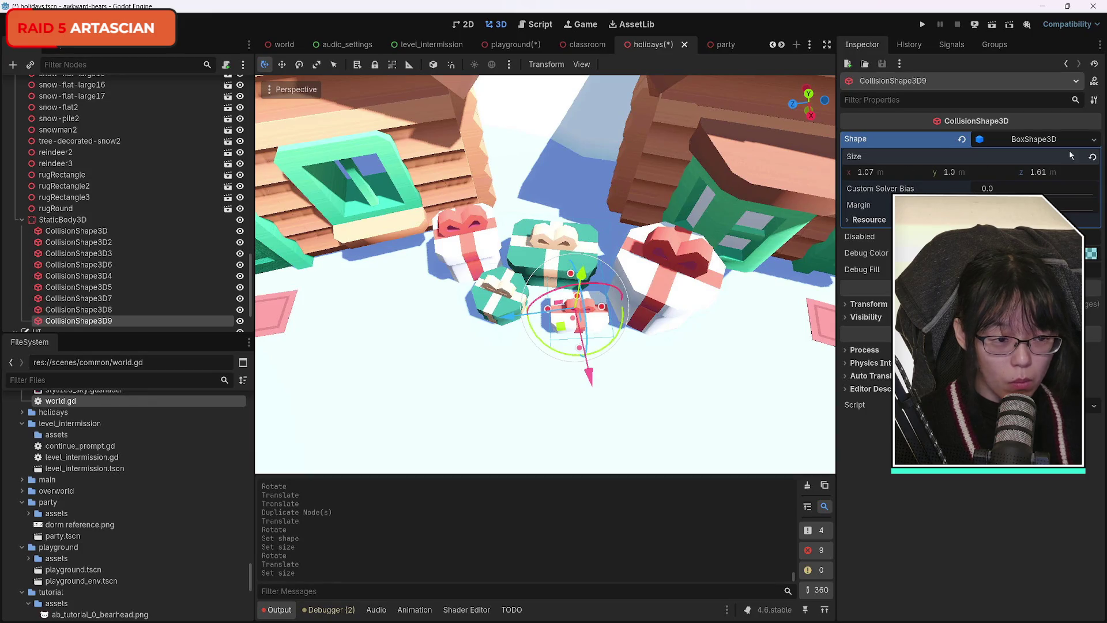
drag(1045, 174, 1060, 174)
text(1.16)
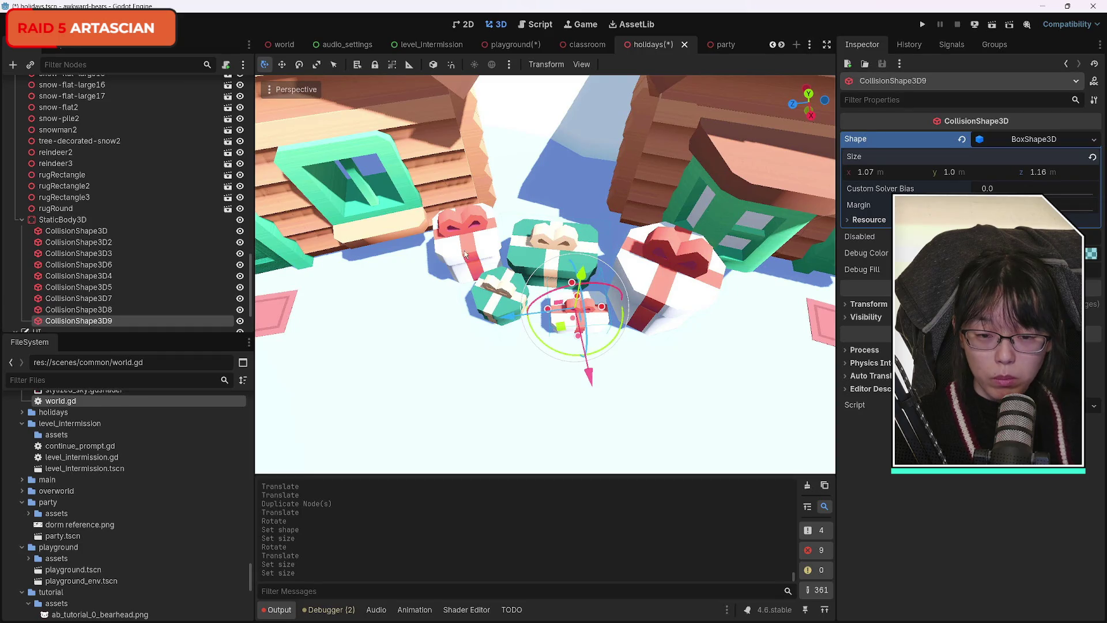
key(ctrl+d)
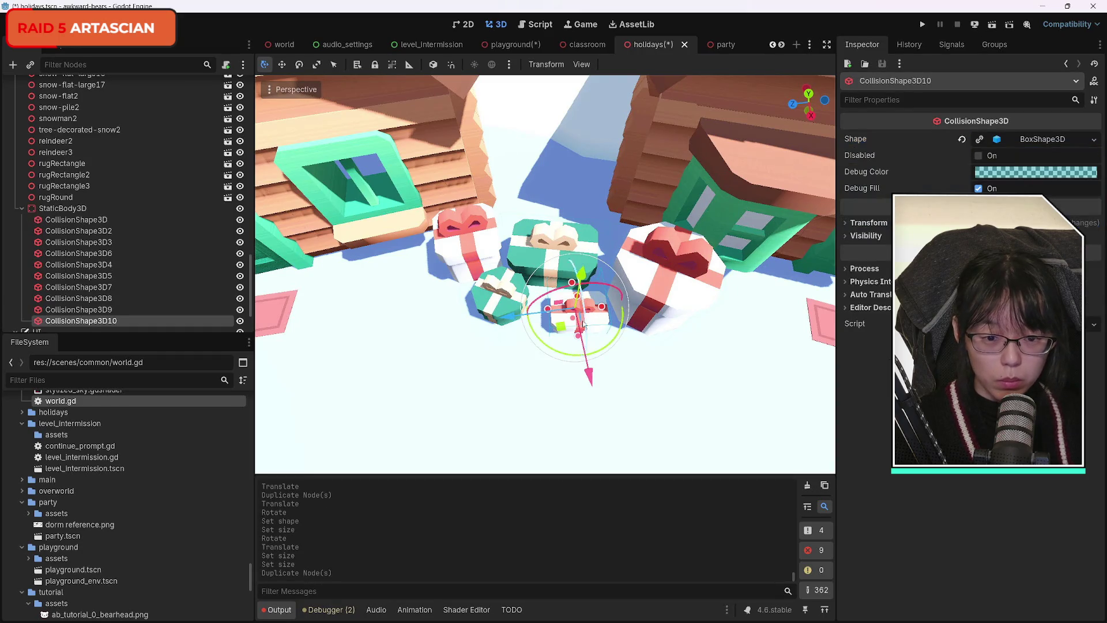
Step: Move the new box copy onto the red-and-white present, rotating it about 10 degrees
mouse_move(515, 317)
mouse_down()
mouse_move(404, 346)
mouse_move(408, 335)
mouse_up()
drag(489, 357, 495, 350)
mouse_move(450, 398)
mouse_down()
mouse_move(451, 332)
mouse_move(497, 323)
mouse_up()
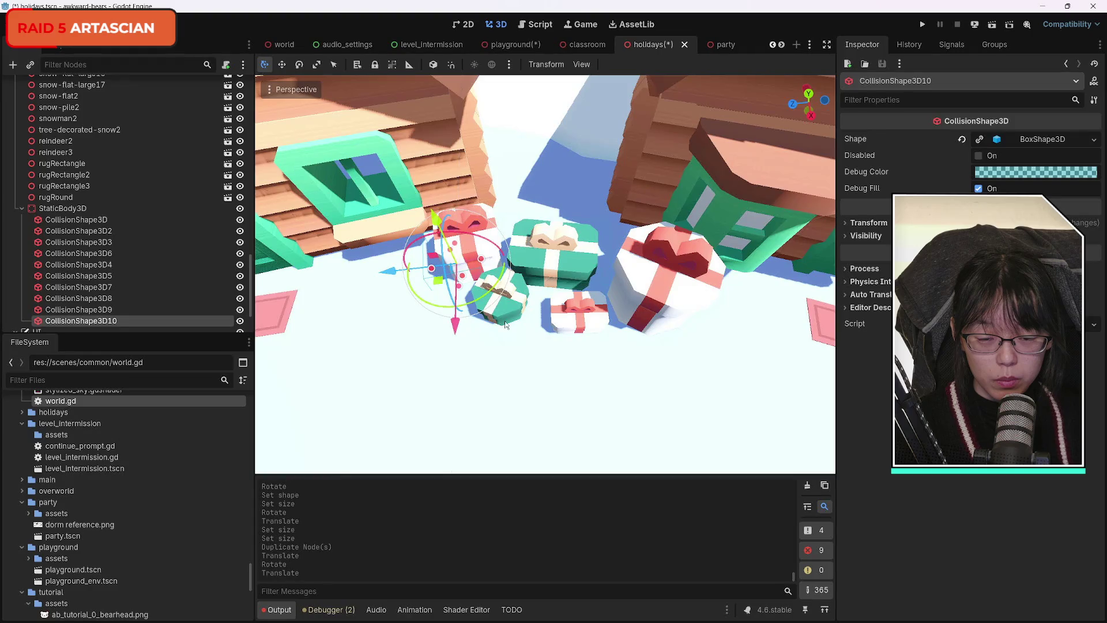
scroll(497, 323, up, 5)
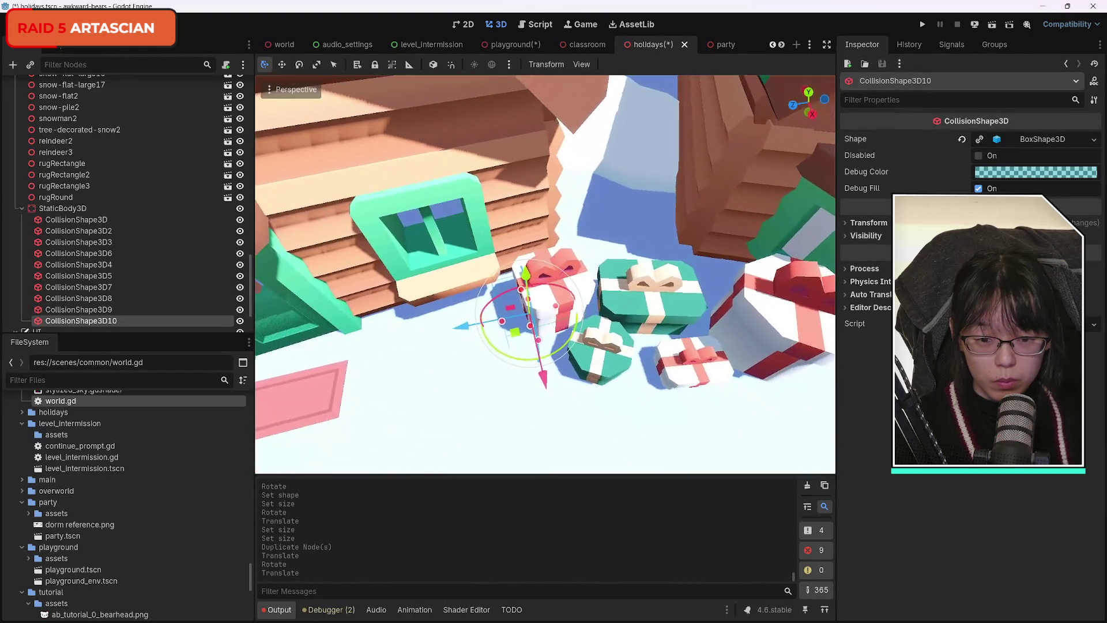
drag(497, 323, 592, 358)
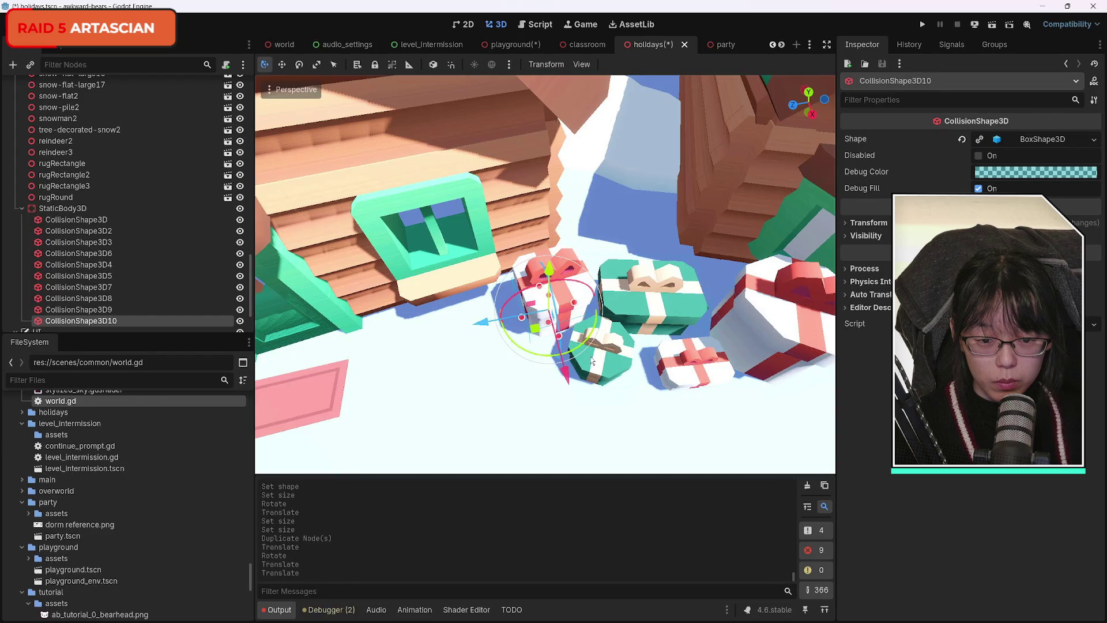
scroll(592, 358, down, 8)
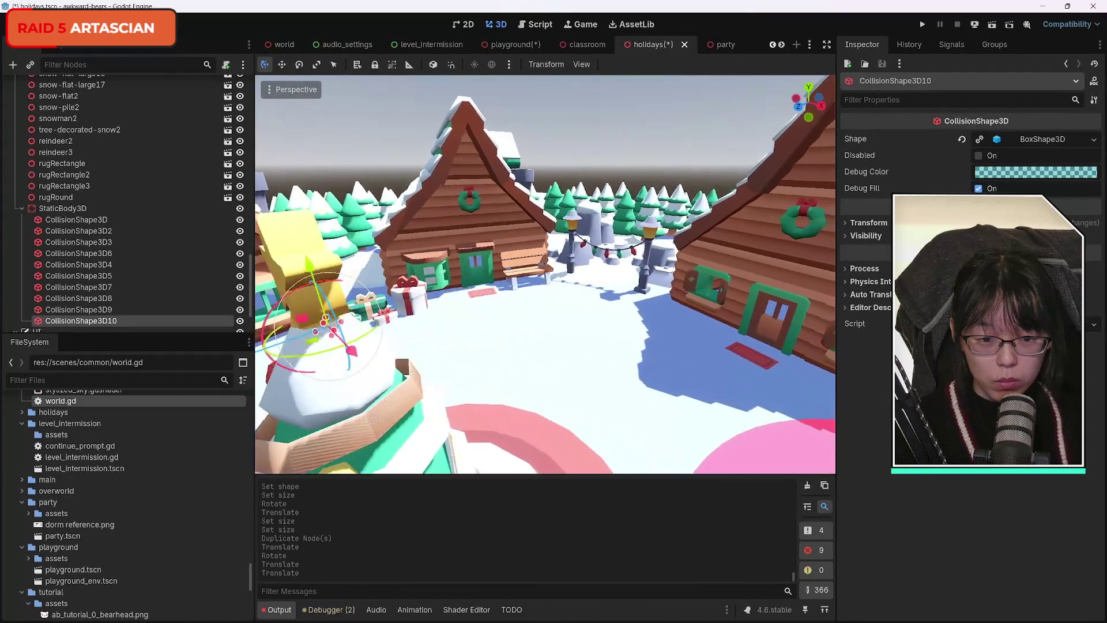
key(w)
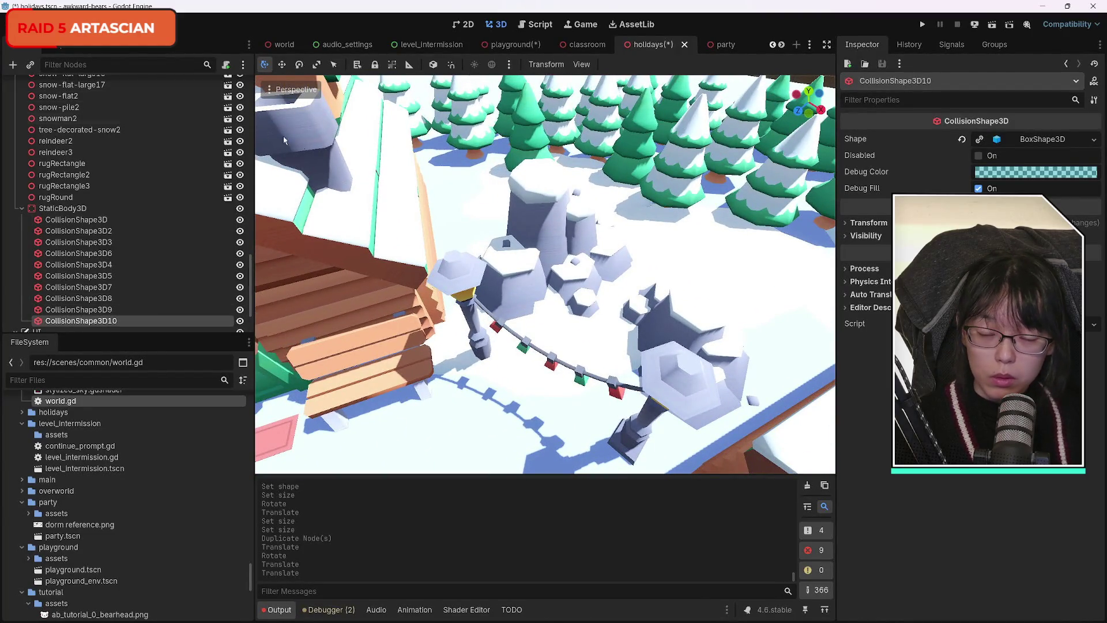
Step: Duplicate the box onto the snow rocks with its own shape sized 3.1 by 1.7 m
key(f)
key(ctrl+d)
drag(499, 304, 819, 415)
key(f)
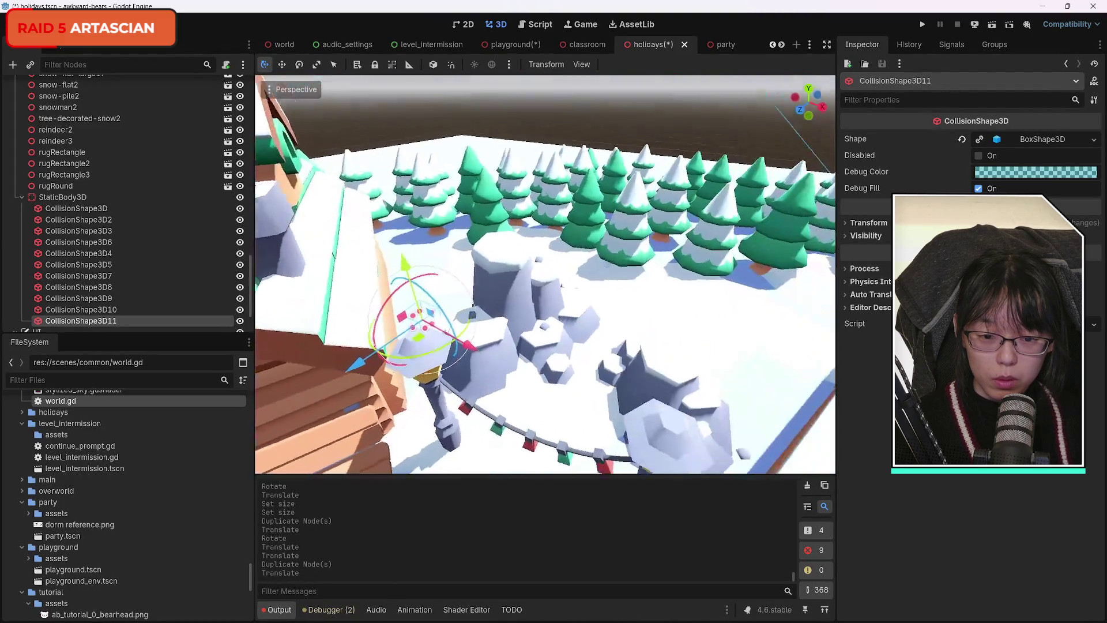
mouse_move(432, 424)
mouse_down()
mouse_move(506, 378)
mouse_move(518, 390)
mouse_move(489, 398)
mouse_up()
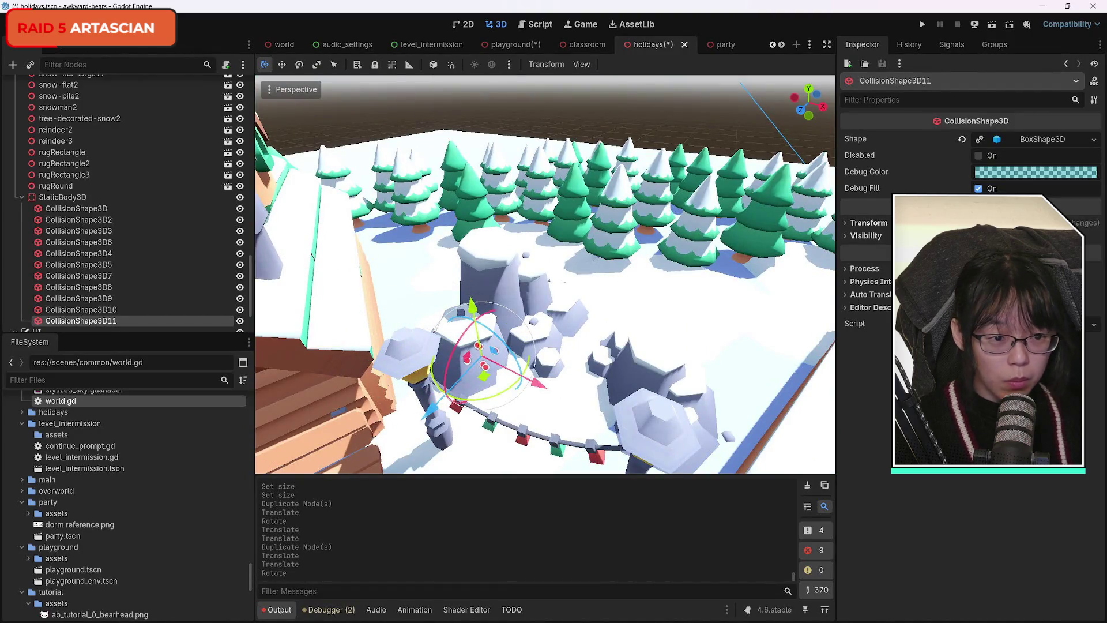
click(983, 140)
click(980, 140)
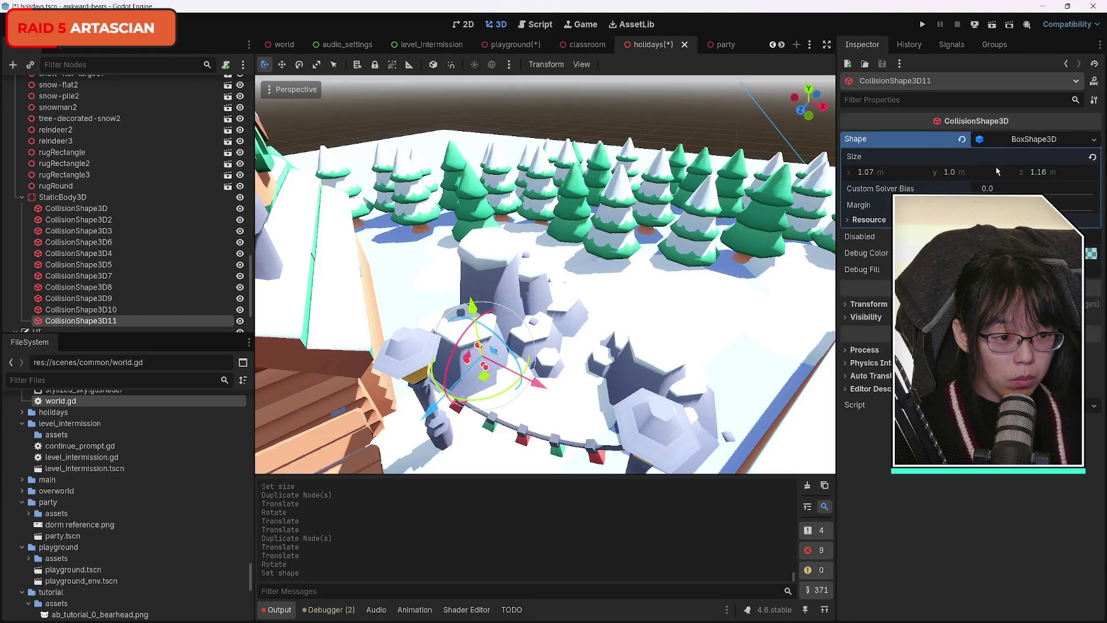
drag(876, 173, 905, 173)
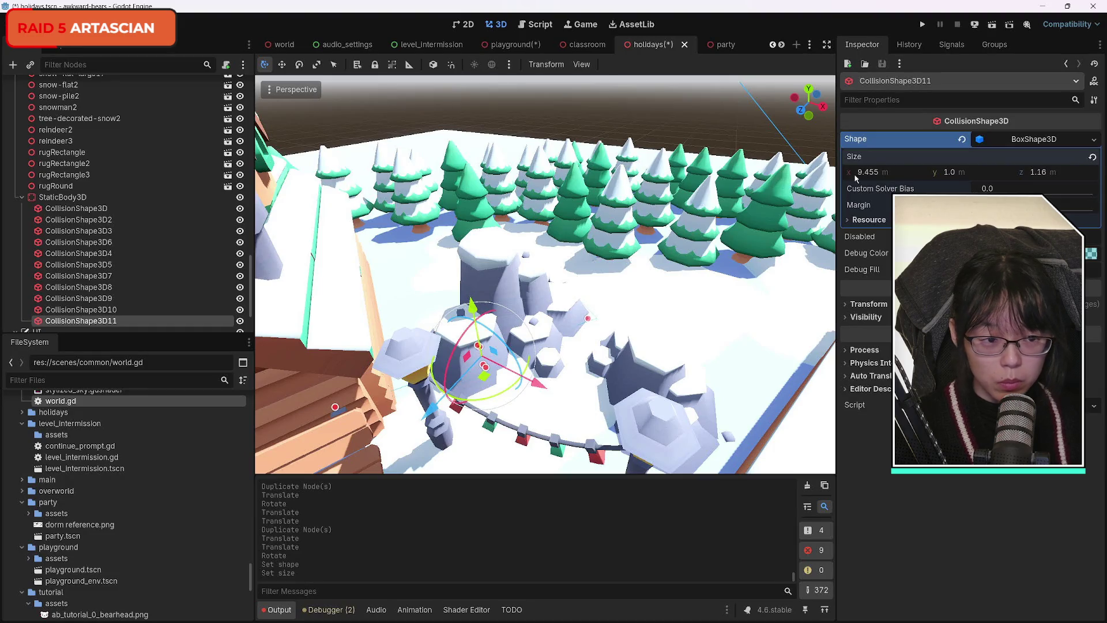
drag(1038, 173, 1055, 172)
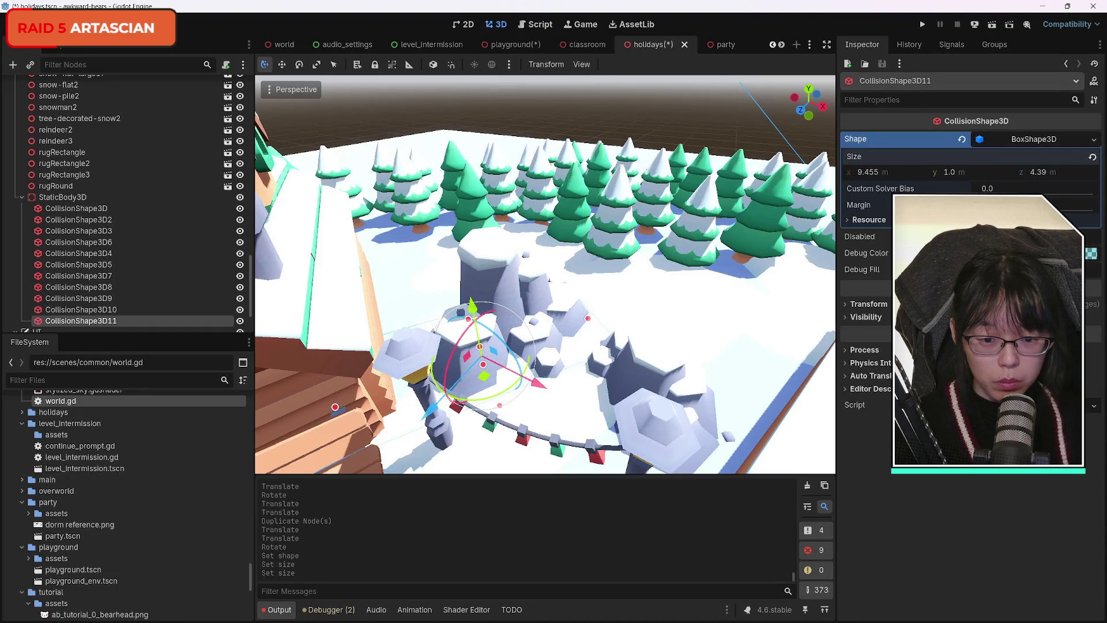
Step: Rotate and slide the collision box to match the snow rock pile
mouse_move(724, 272)
mouse_down()
mouse_move(721, 219)
mouse_move(728, 312)
mouse_move(692, 299)
mouse_move(657, 260)
mouse_up()
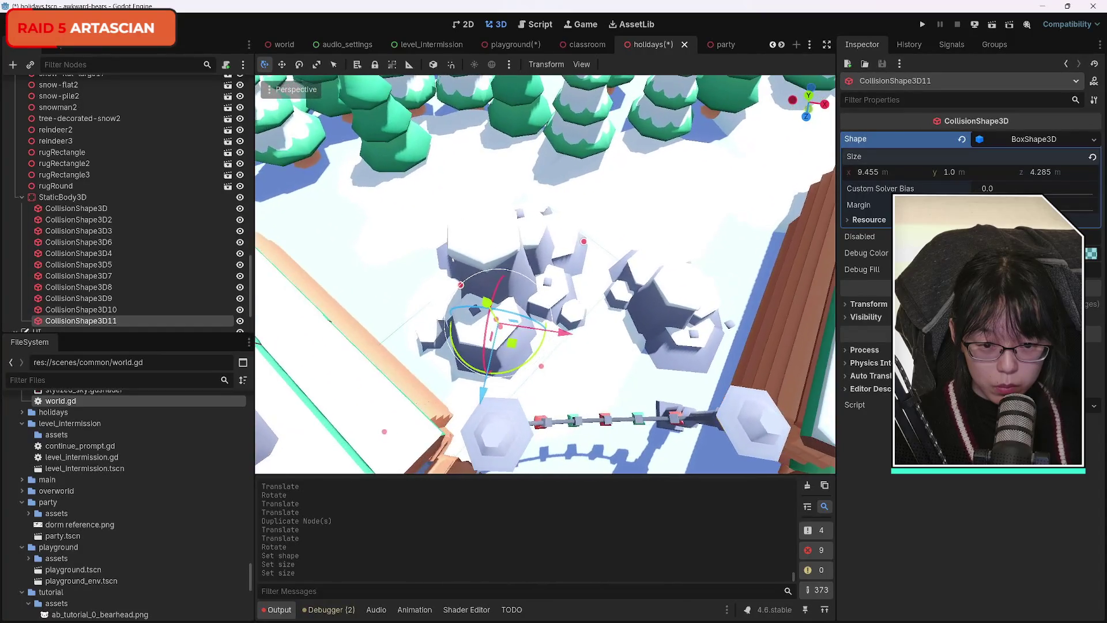
drag(532, 362, 545, 359)
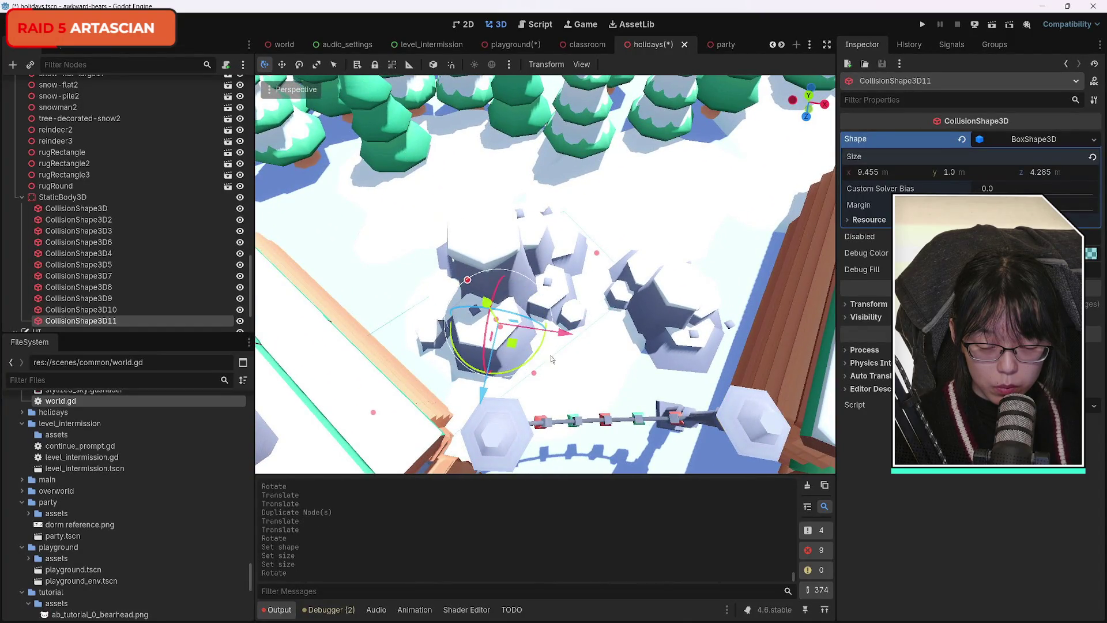
mouse_move(483, 389)
mouse_down()
mouse_move(487, 377)
mouse_move(495, 385)
mouse_up()
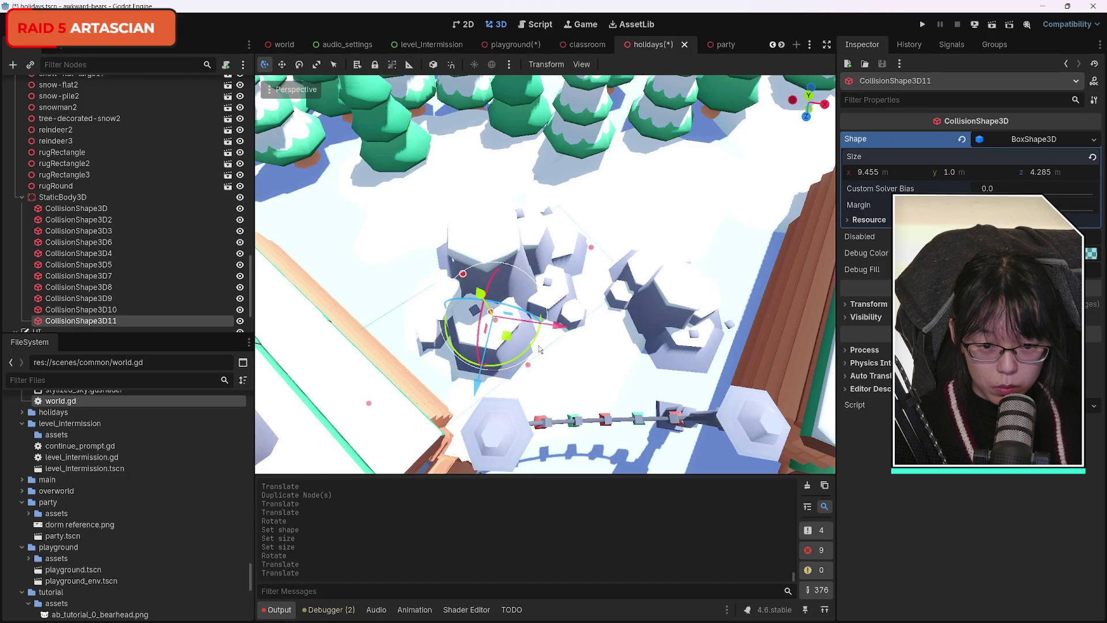
mouse_move(533, 350)
mouse_down()
mouse_move(564, 333)
mouse_move(539, 353)
mouse_up()
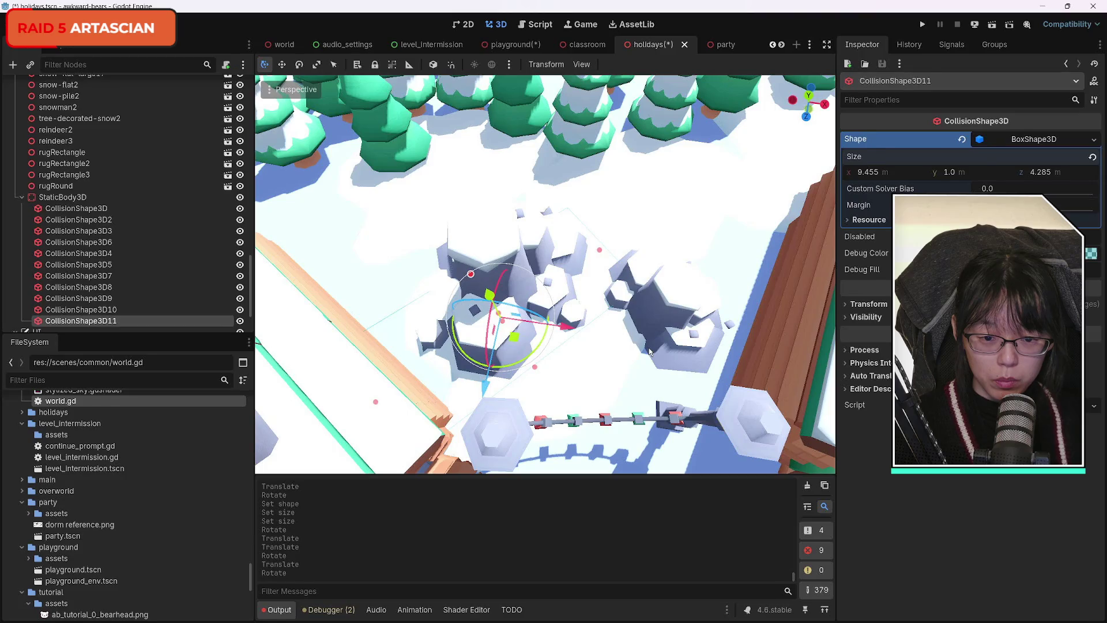
Step: Duplicate the rock box over the next rock pile and give it its own box shape
key(ctrl+d)
mouse_move(548, 340)
mouse_down()
mouse_move(490, 360)
mouse_move(493, 352)
mouse_up()
mouse_move(568, 330)
mouse_down()
mouse_move(674, 398)
mouse_move(663, 380)
mouse_move(692, 330)
mouse_move(646, 334)
mouse_move(692, 336)
mouse_move(706, 304)
mouse_up()
scroll(705, 304, up, 1)
click(980, 140)
click(989, 142)
drag(1038, 171, 1037, 172)
Step: Narrow the new rock box to 7.135 m wide and bring the cabin into view
key(ctrl+z)
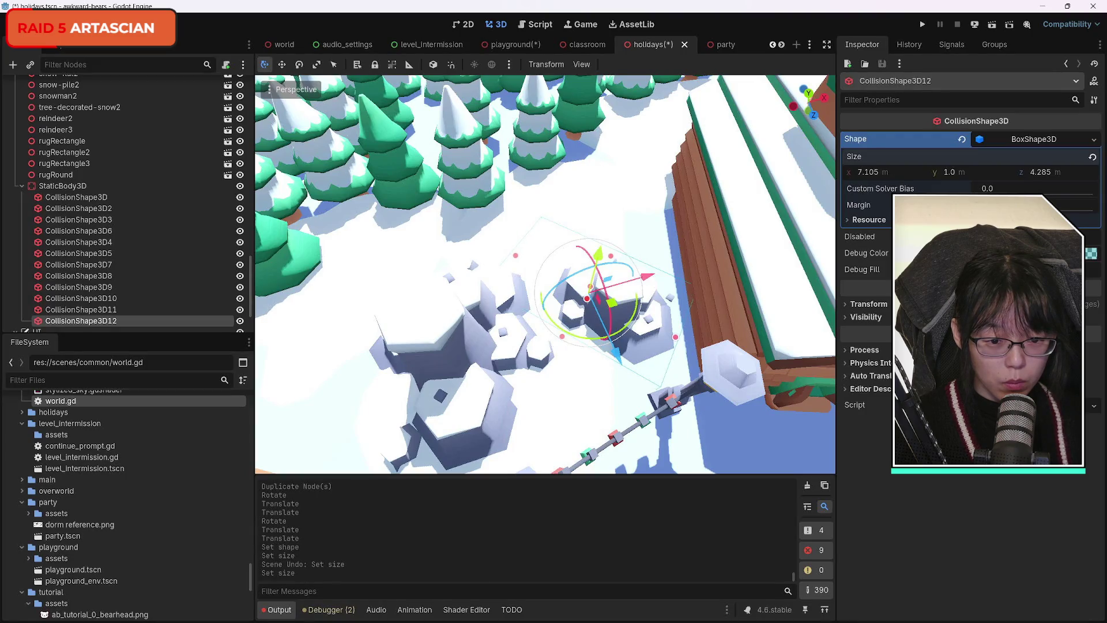
key(w)
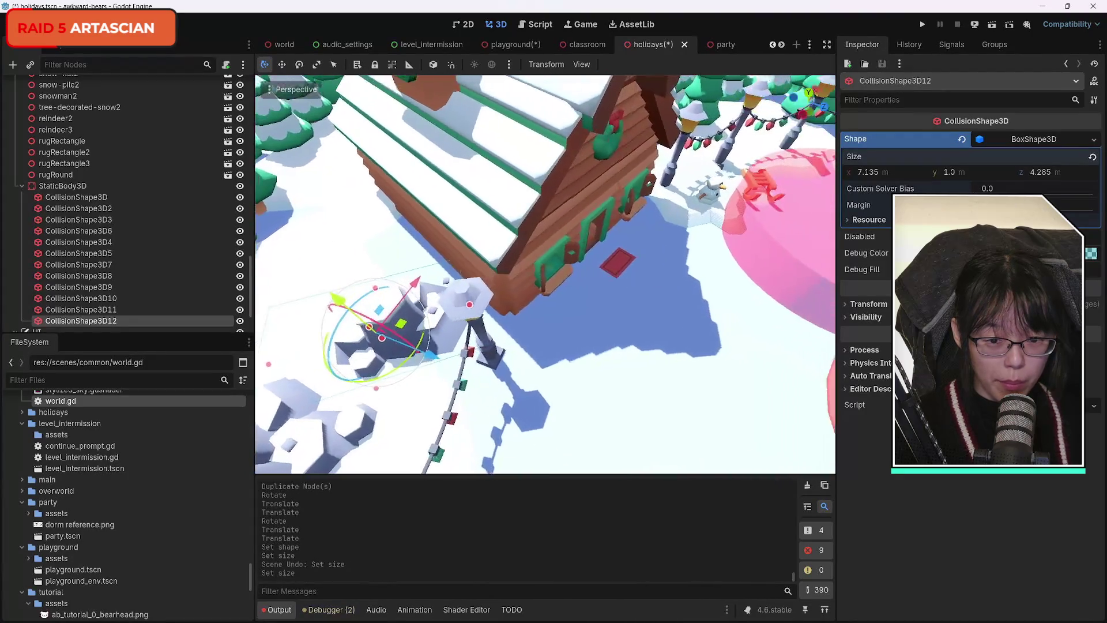
key(s)
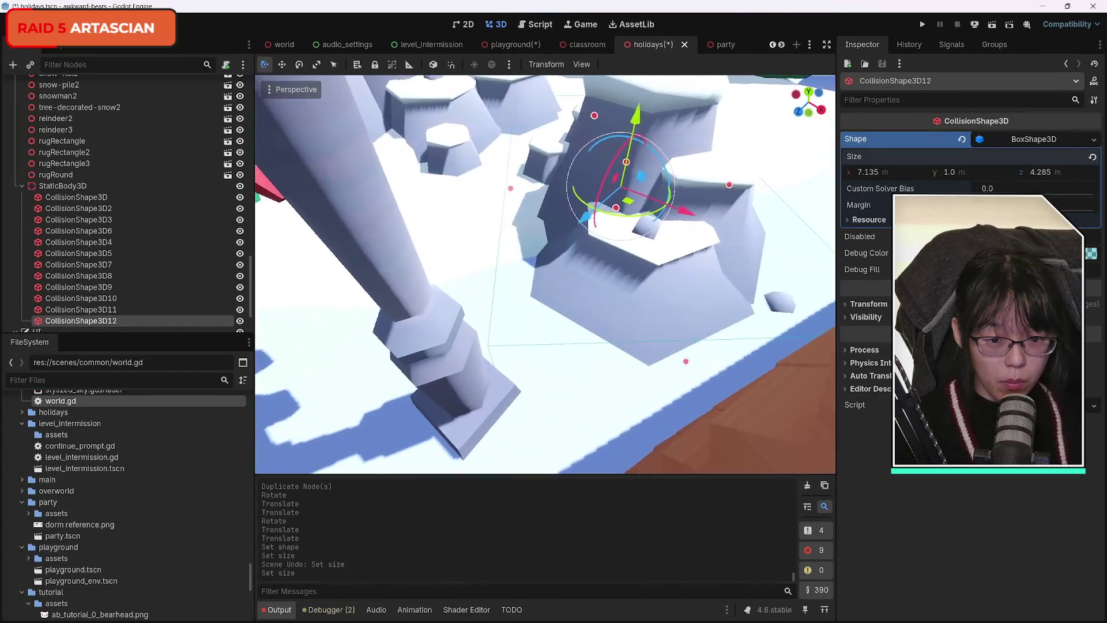
key(s)
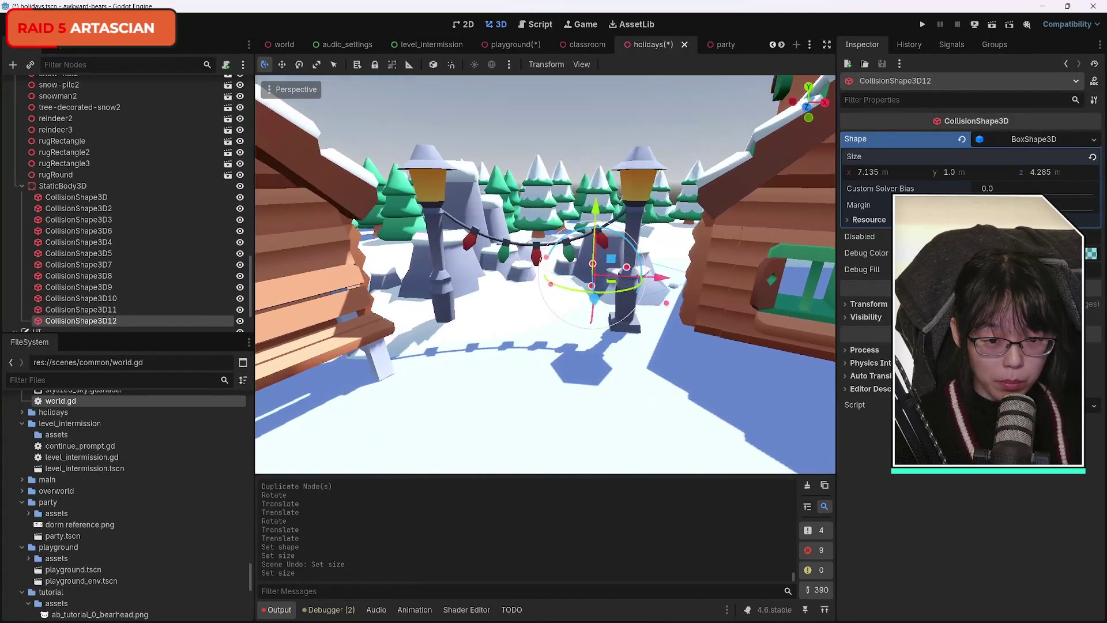
key(d)
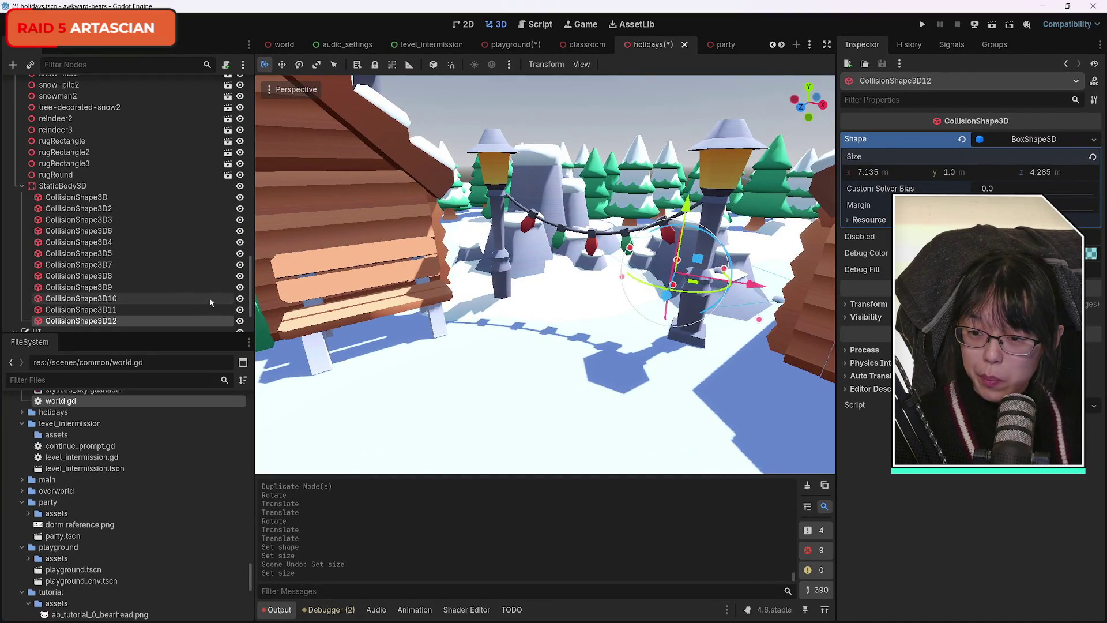
key(a)
key(a)
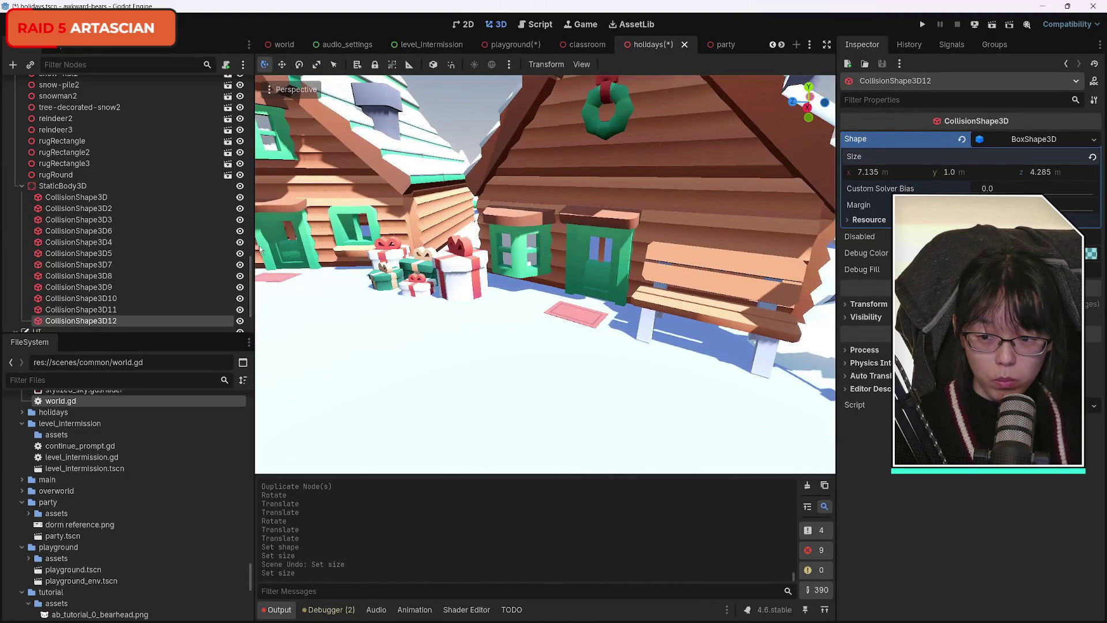
Step: Duplicate CollisionShape3D9 onto the cabin's doormat and make its shape unique
click(110, 298)
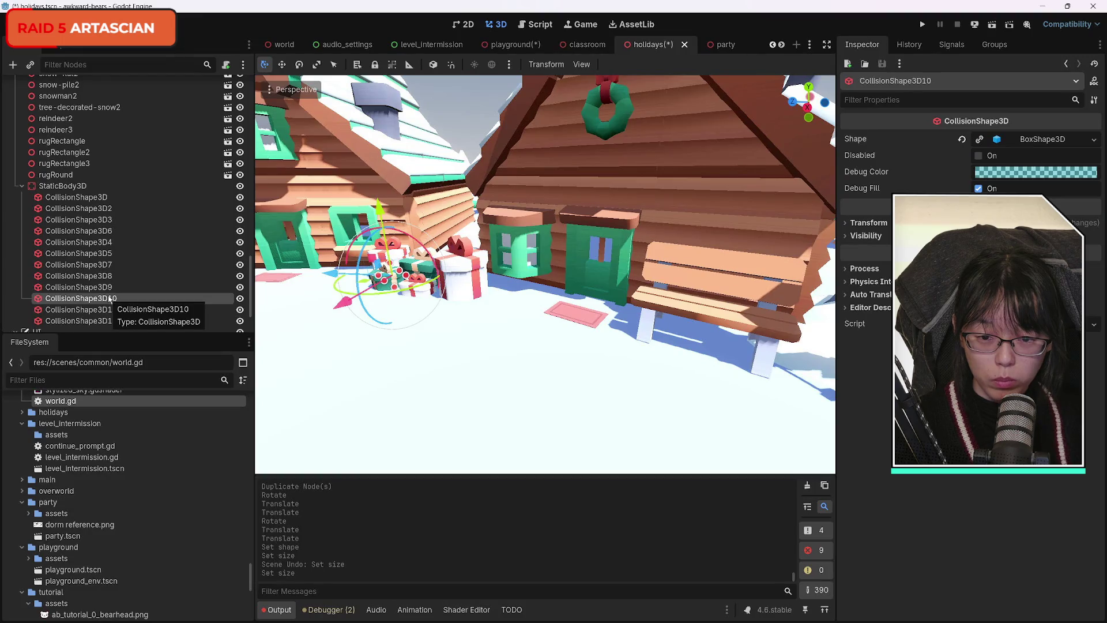
click(78, 286)
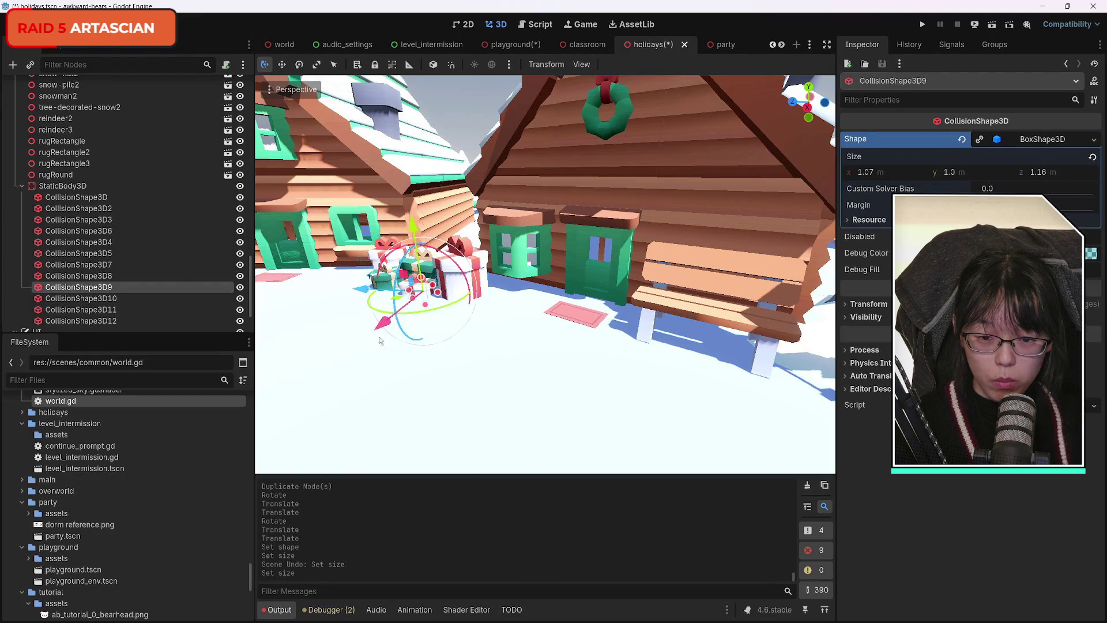
key(d)
key(ctrl+d)
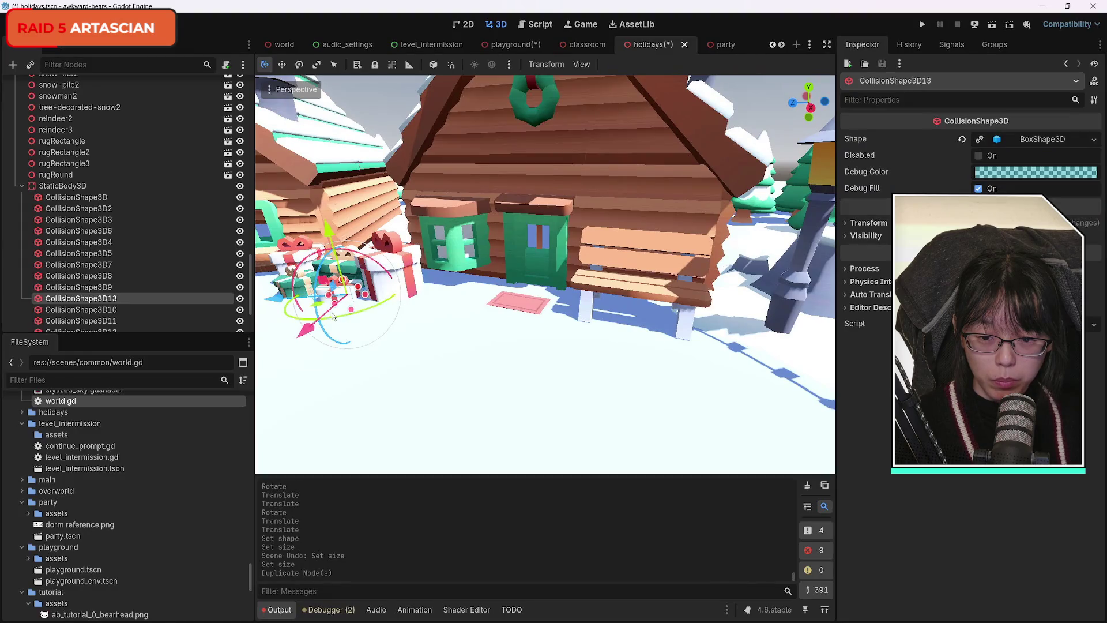
mouse_move(314, 328)
mouse_down()
mouse_move(267, 315)
mouse_move(519, 326)
mouse_move(510, 332)
mouse_move(534, 337)
mouse_move(528, 346)
mouse_move(556, 383)
mouse_move(556, 358)
mouse_up()
click(979, 140)
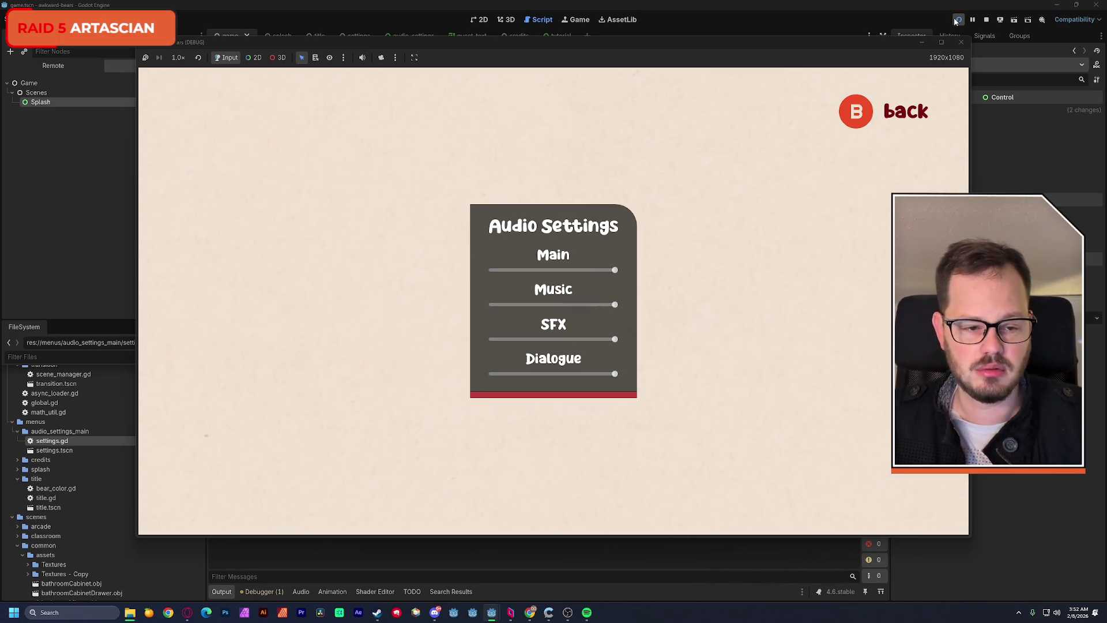
Step: Stop the running game to return to the settings.gd script
click(960, 42)
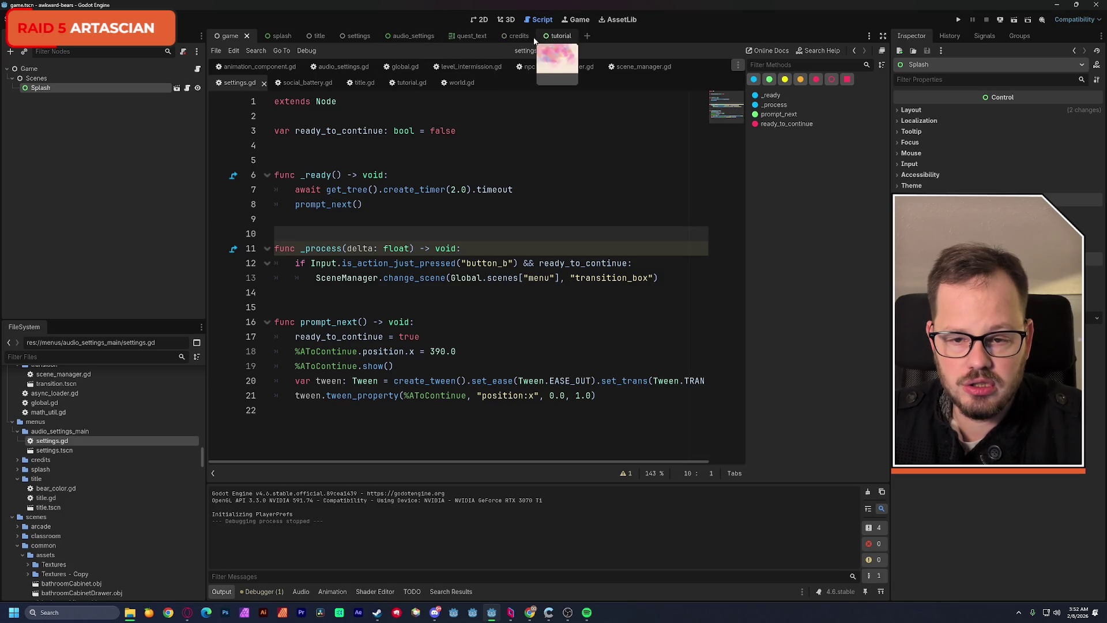
Step: Hide the AToContinue back prompt in the settings scene, save it, and run the project
click(346, 35)
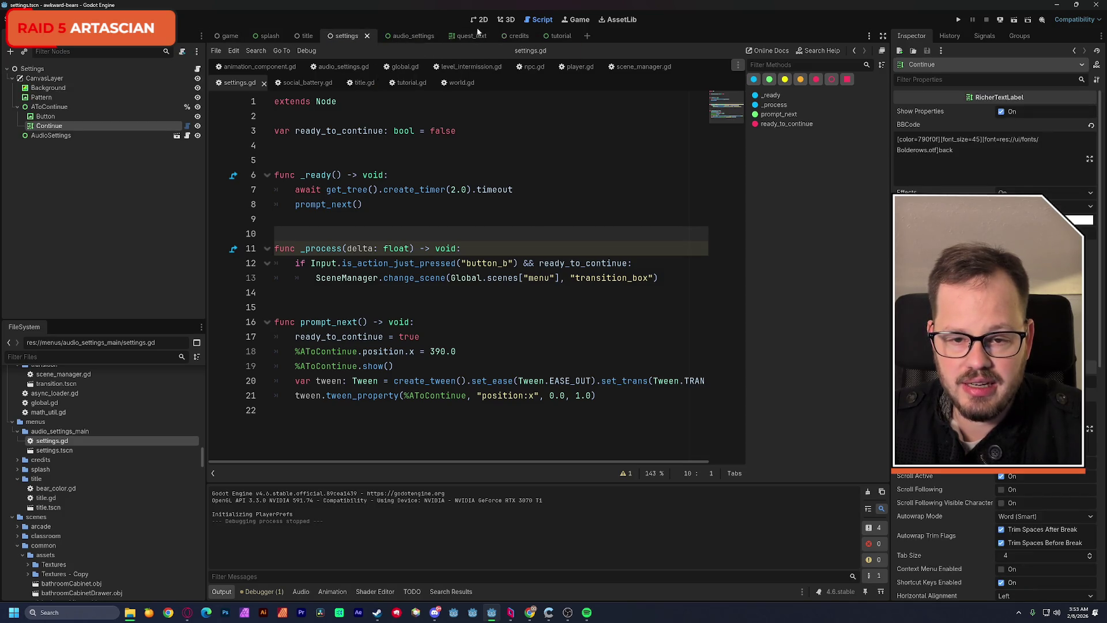
click(482, 23)
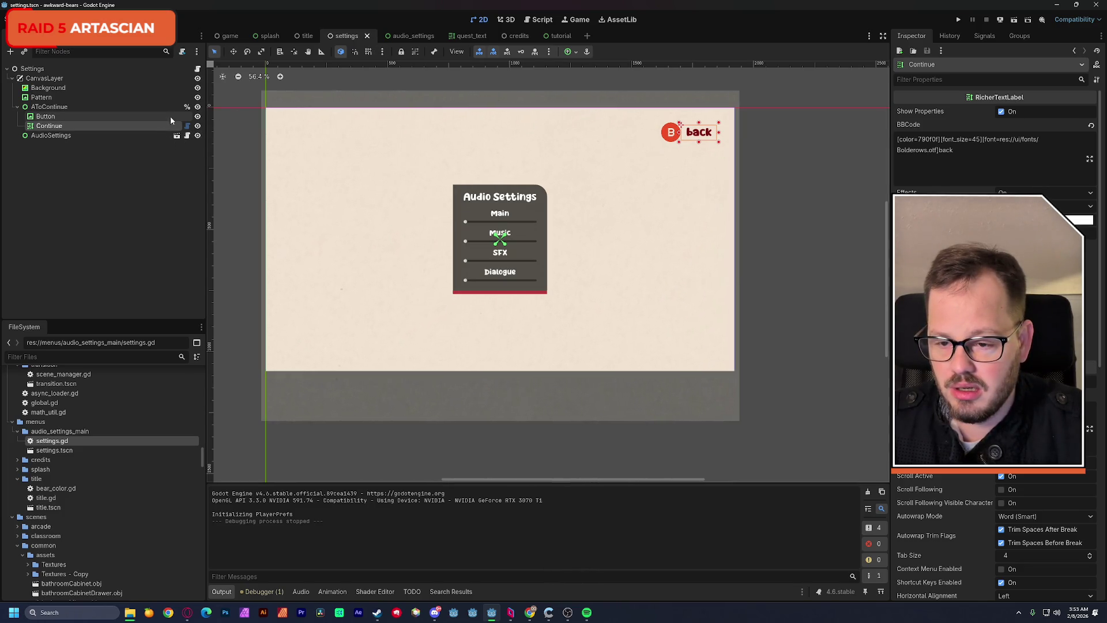
click(197, 106)
key(ctrl+s)
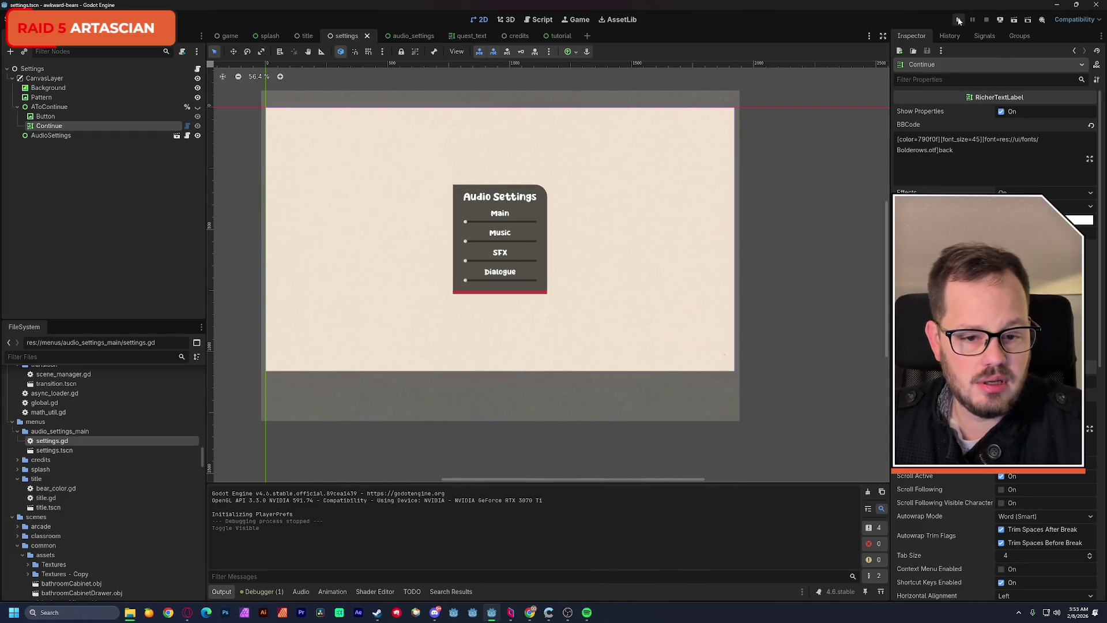
click(958, 19)
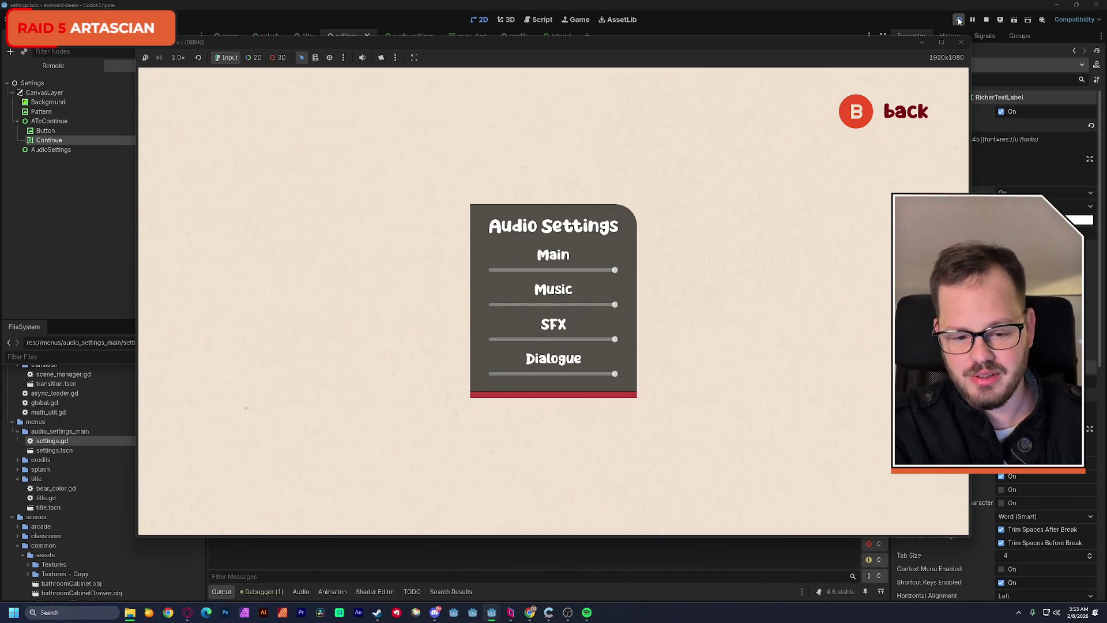
key(Escape)
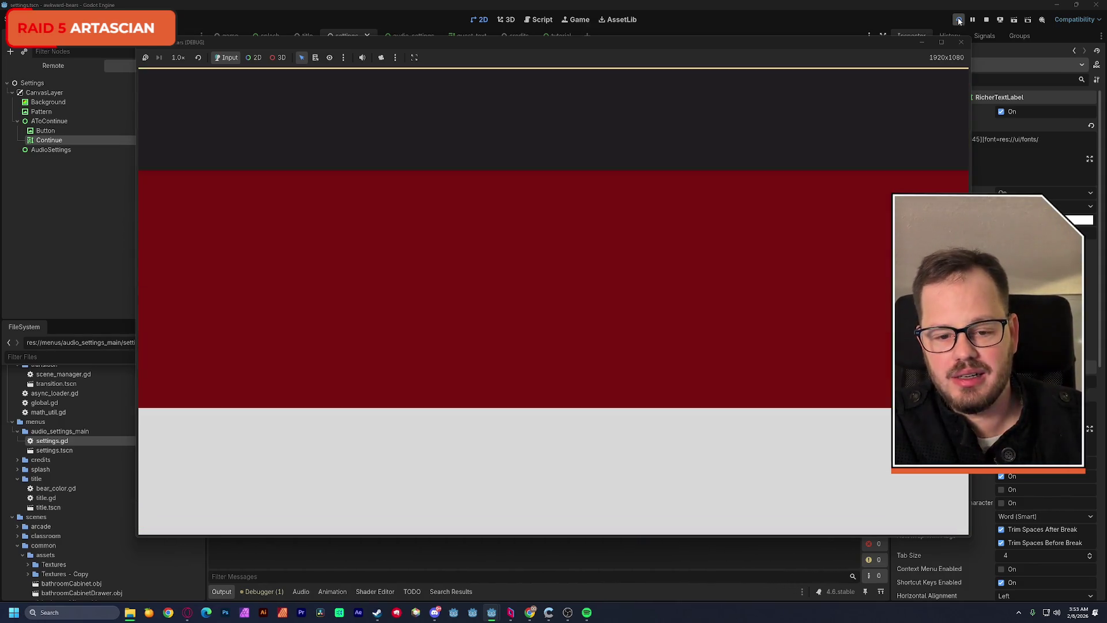
key(Escape)
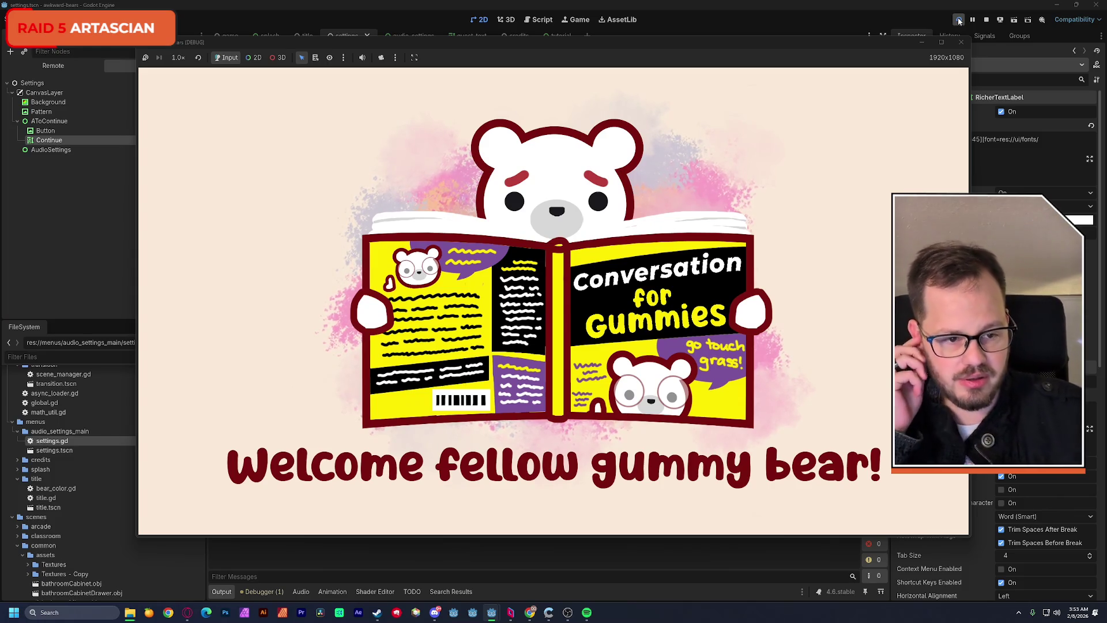
click(965, 41)
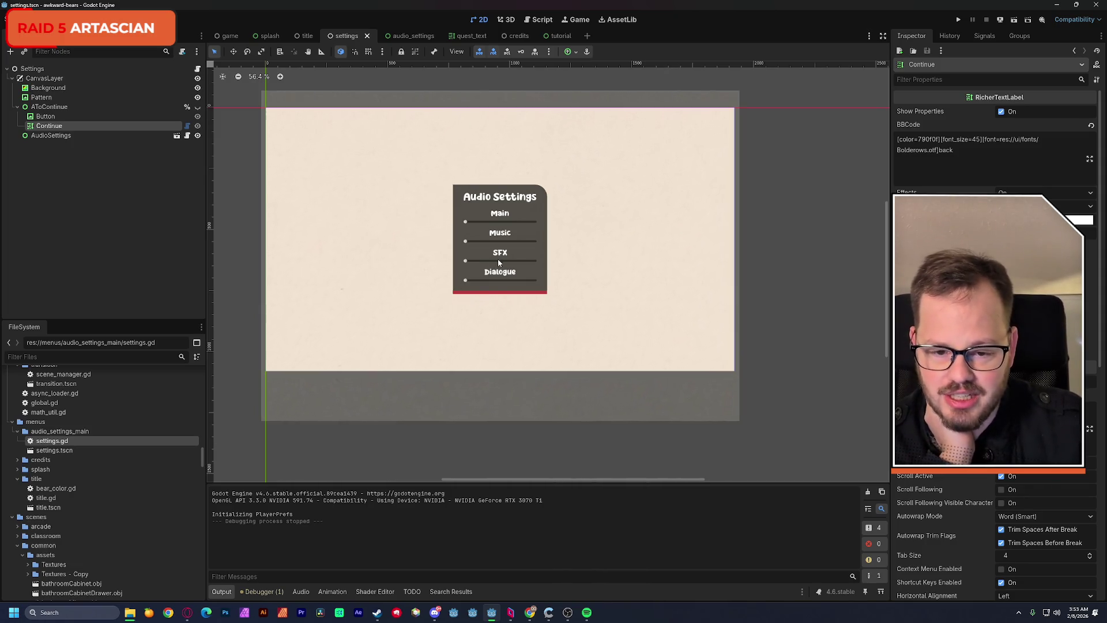
Step: Switch to the title scene showing the 'unBEARably Awkward' menu and purple swirls
scroll(512, 236, up, 1)
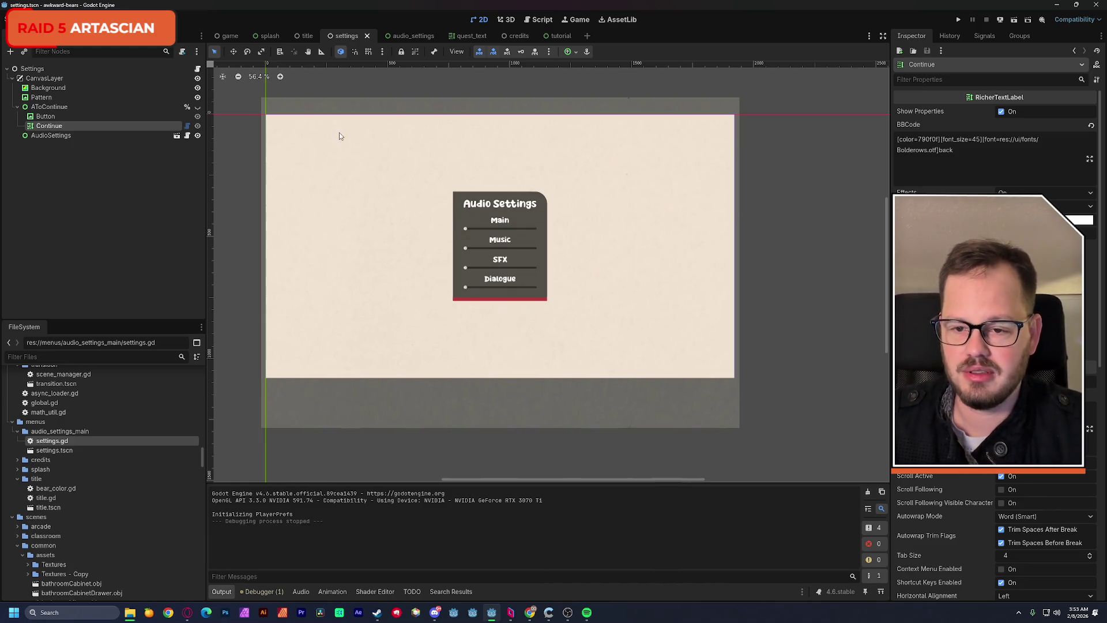
click(307, 36)
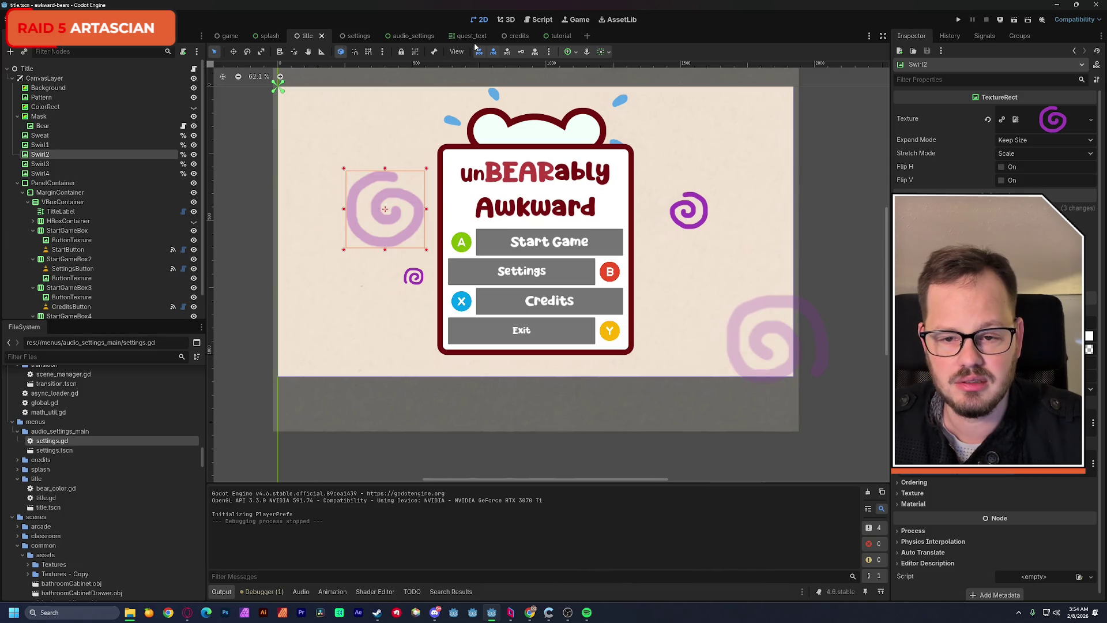
Step: Paste the copied Swirl2 into the settings scene's CanvasLayer
click(363, 38)
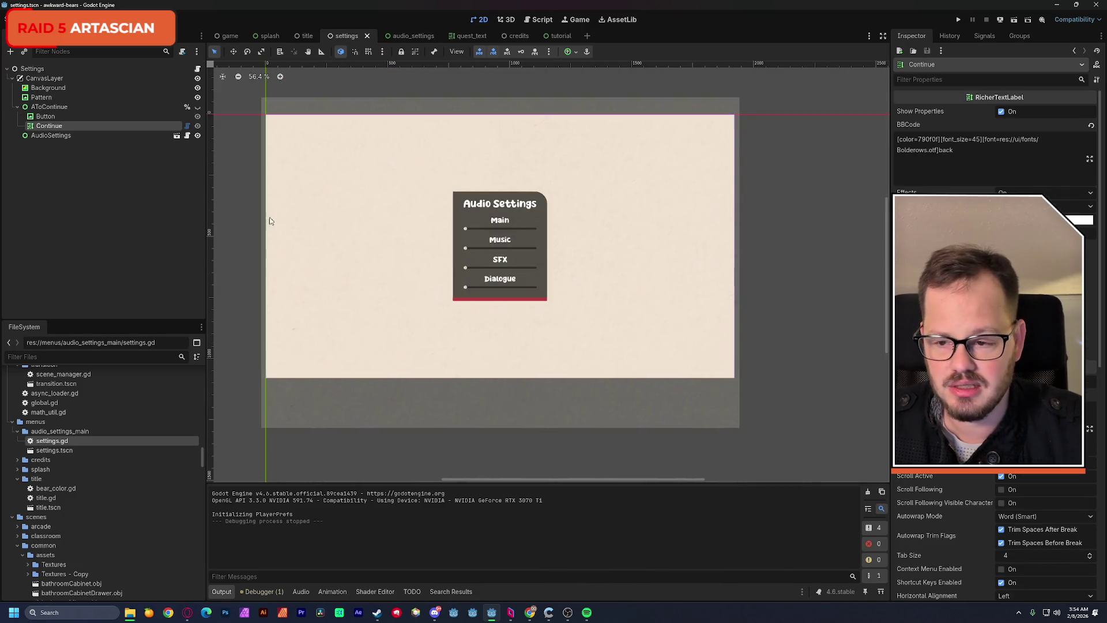
click(18, 107)
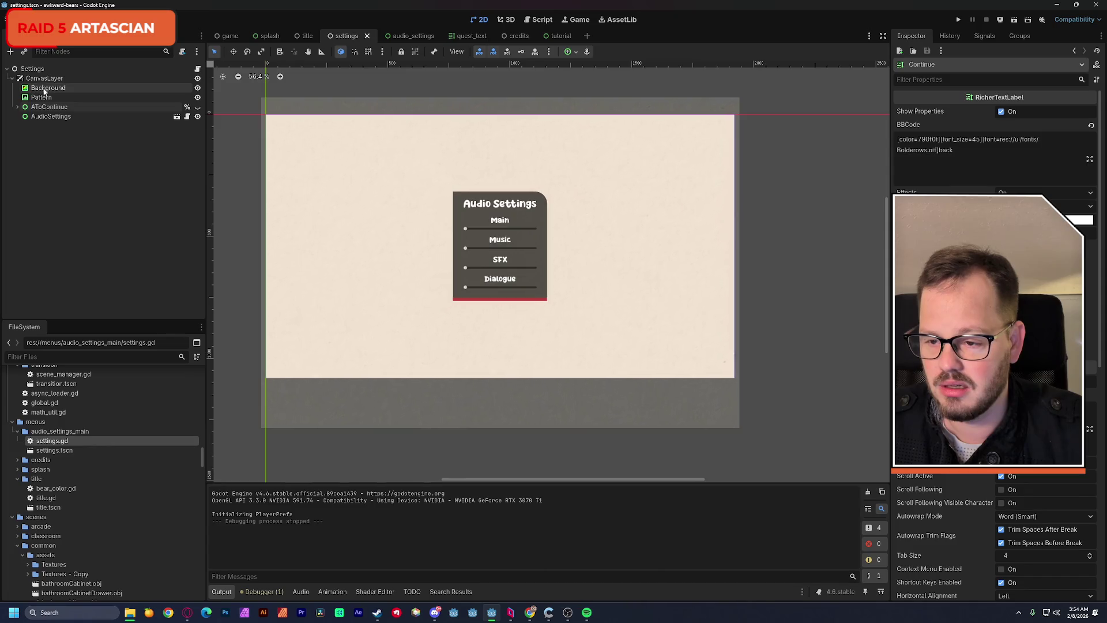
click(45, 79)
key(ctrl+v)
Step: Move Swirl2 just below Pattern in the node order and hide the Audio Settings panel
drag(41, 126, 56, 108)
drag(382, 221, 353, 281)
key(ctrl+z)
click(40, 107)
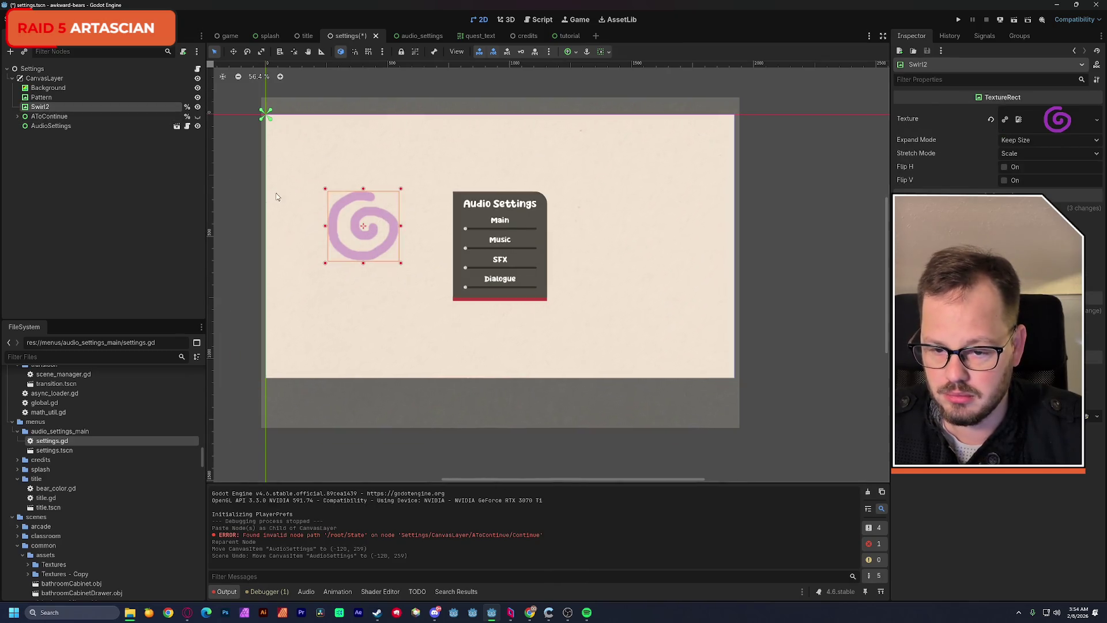
drag(340, 210, 333, 210)
key(ctrl+z)
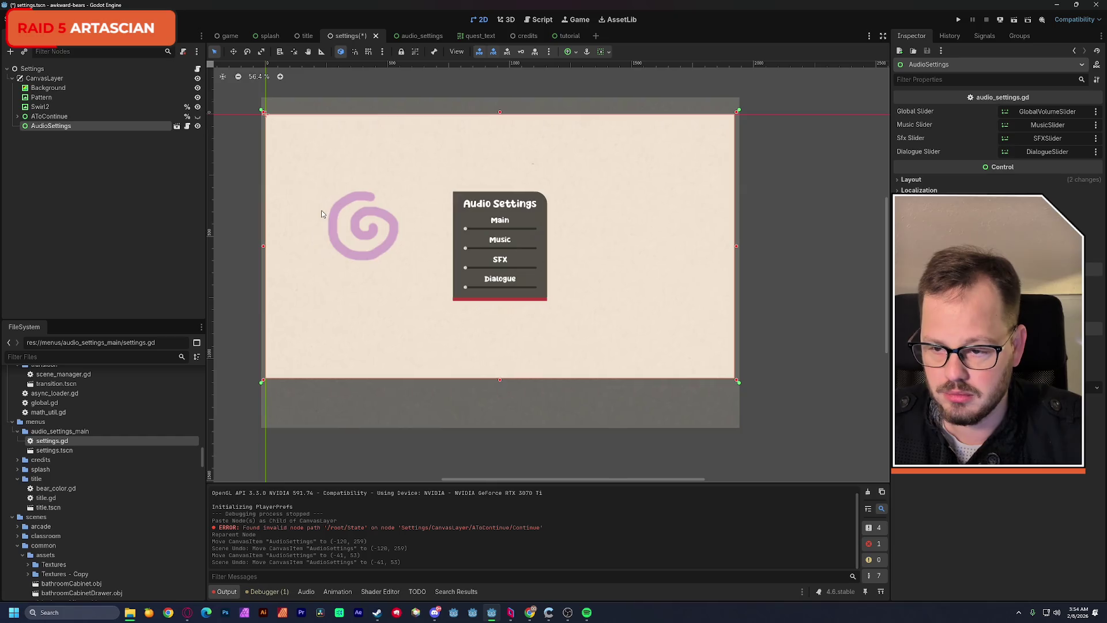
click(198, 126)
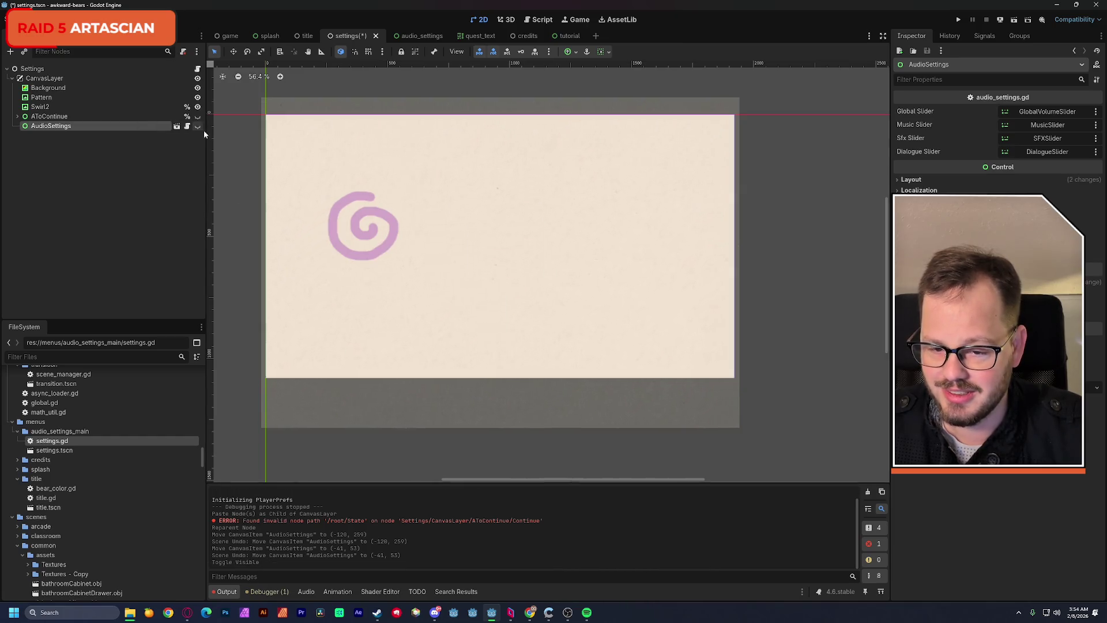
Step: Move the Swirl2 spiral to the lower-left corner and enlarge it
click(355, 201)
mouse_move(356, 201)
mouse_down()
mouse_move(299, 315)
mouse_move(271, 336)
mouse_move(282, 323)
mouse_up()
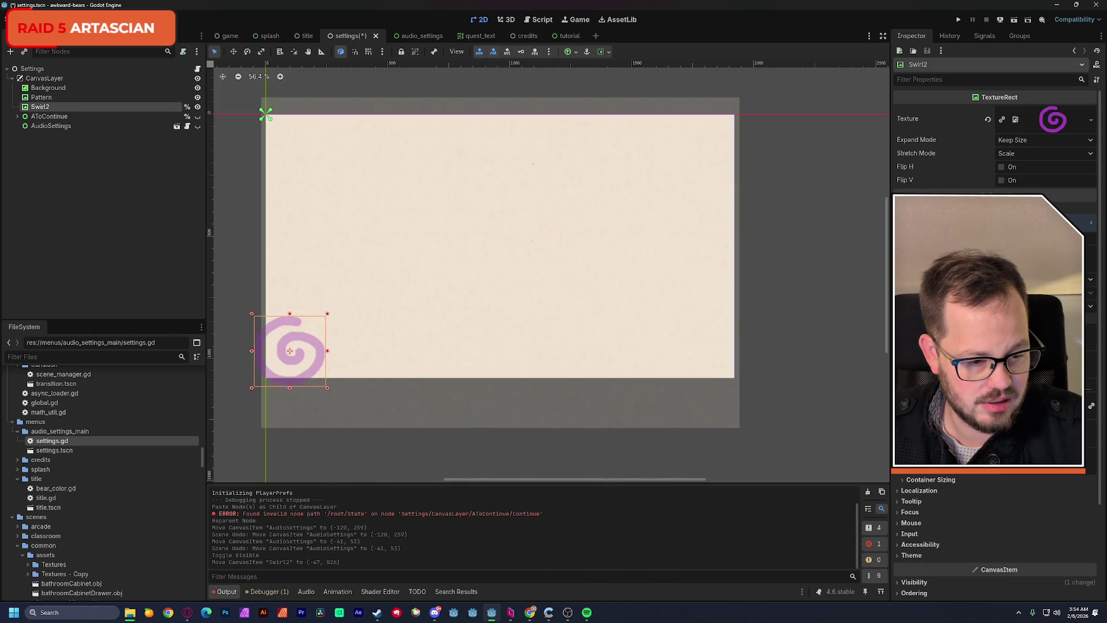
mouse_move(327, 313)
mouse_down()
mouse_move(366, 295)
mouse_move(294, 360)
mouse_move(304, 355)
mouse_up()
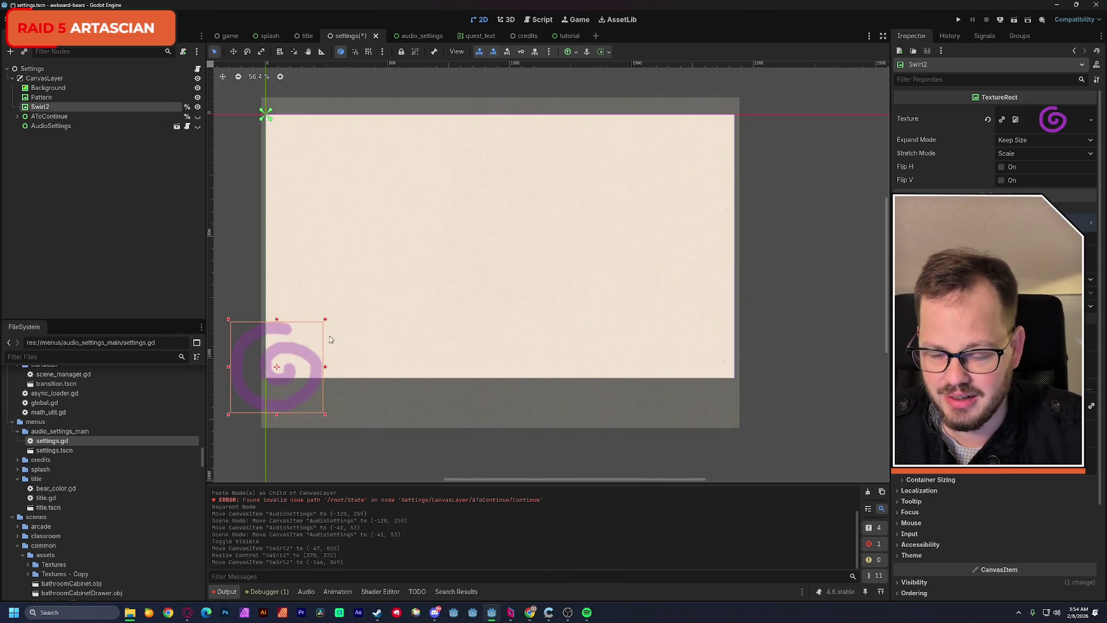
click(235, 178)
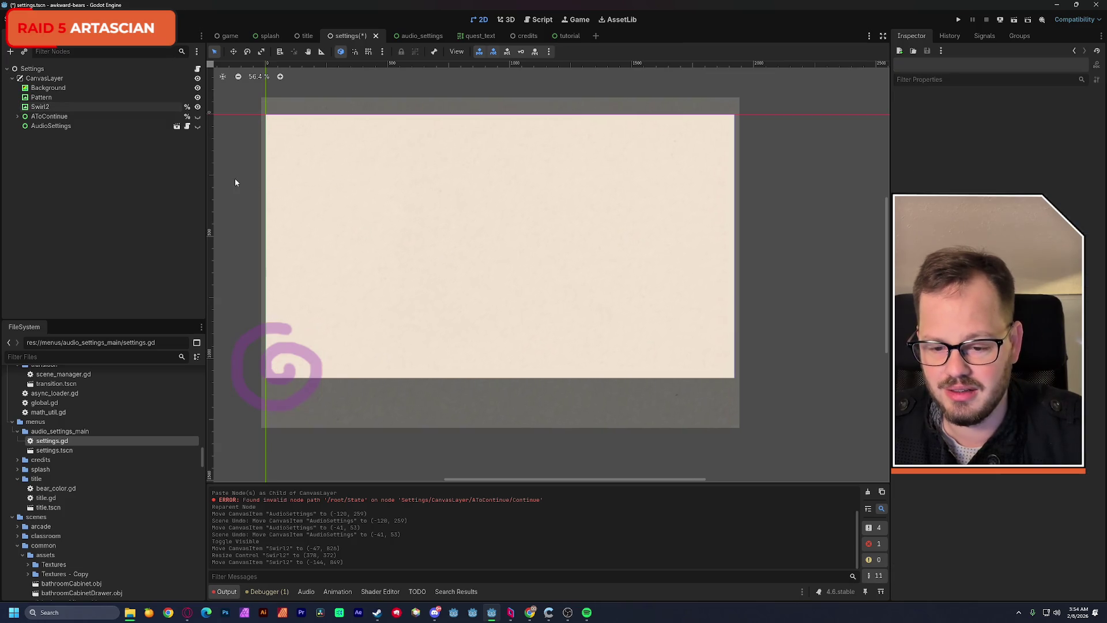
Step: Show the AudioSettings panel again, save, keep AToContinue hidden, and return to the title scene
click(197, 125)
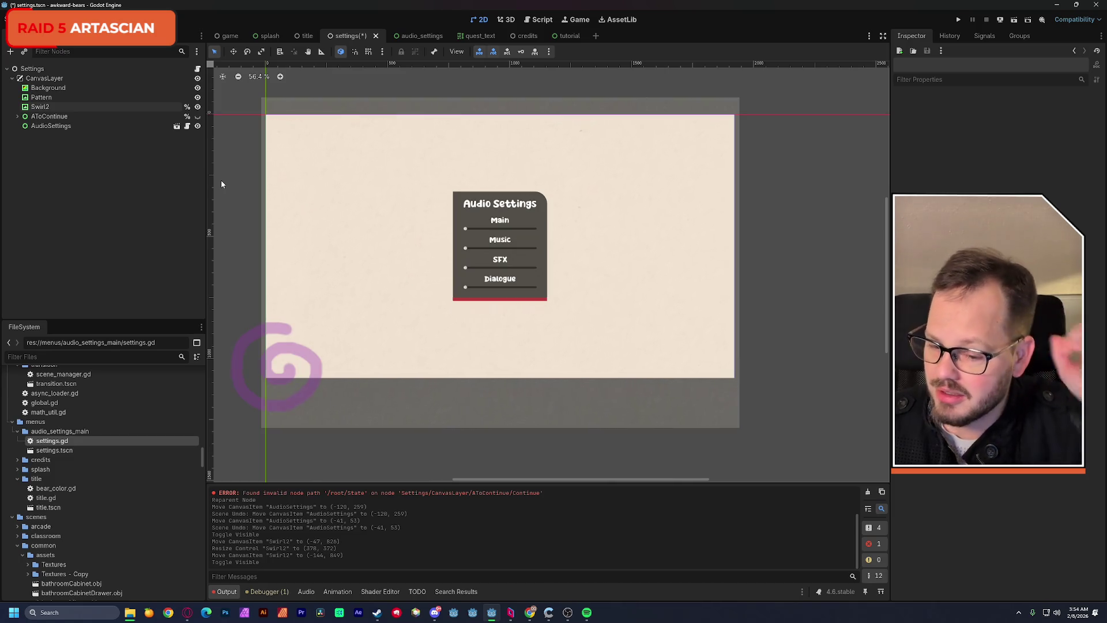
key(ctrl+s)
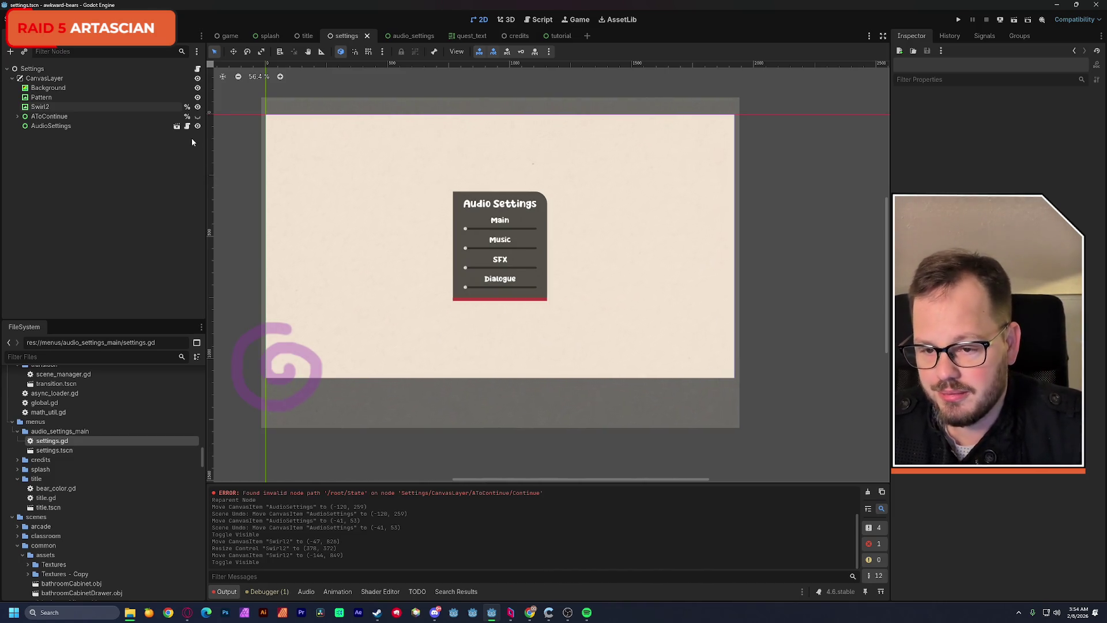
click(198, 116)
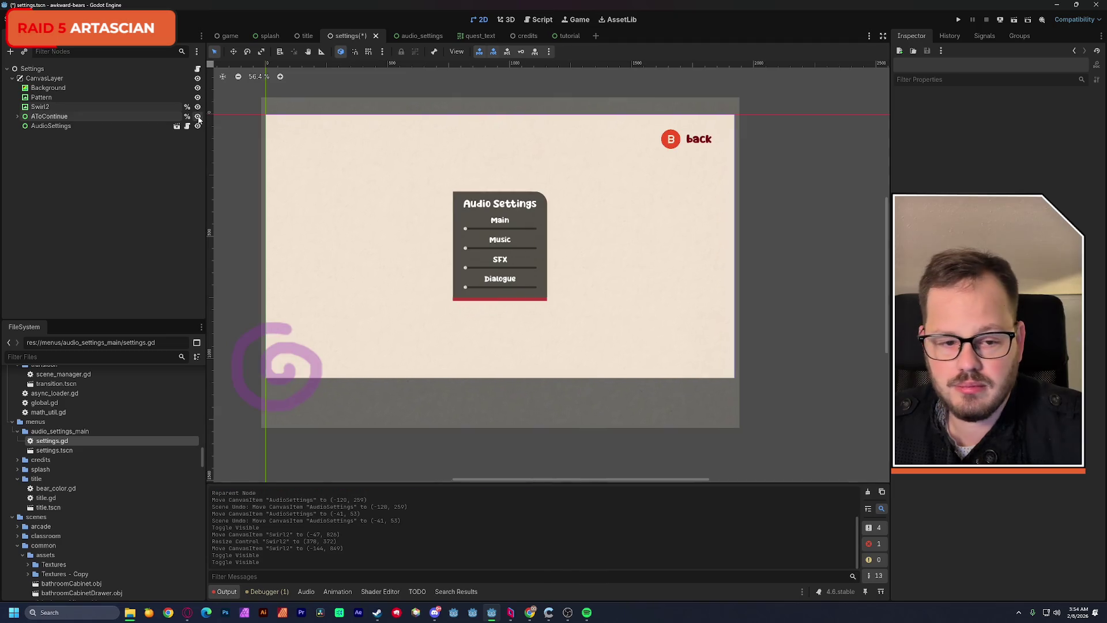
click(198, 117)
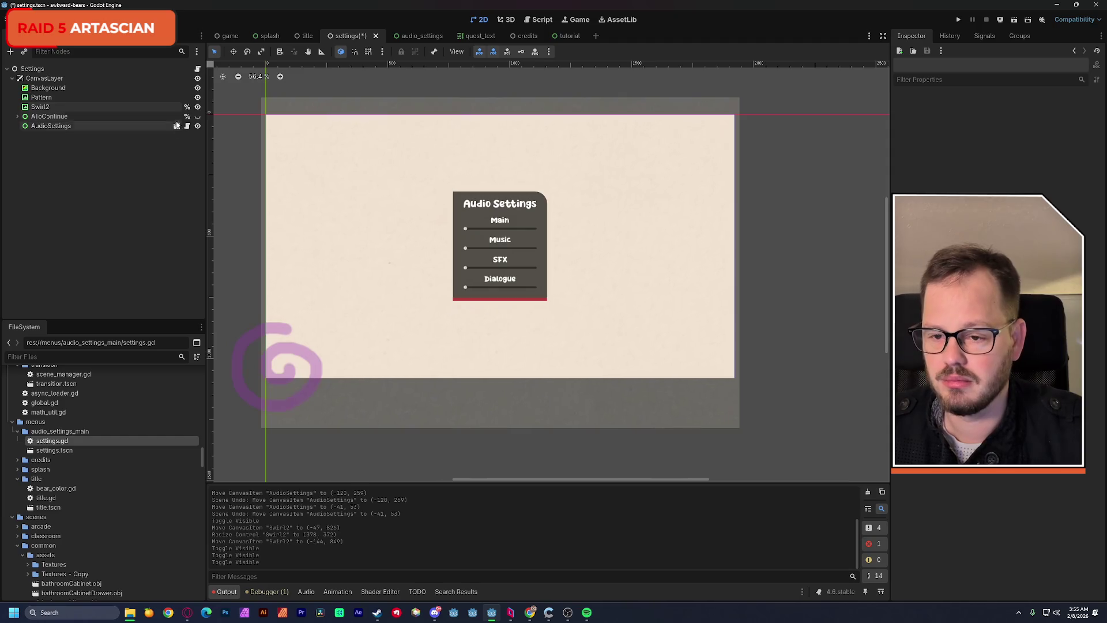
click(306, 36)
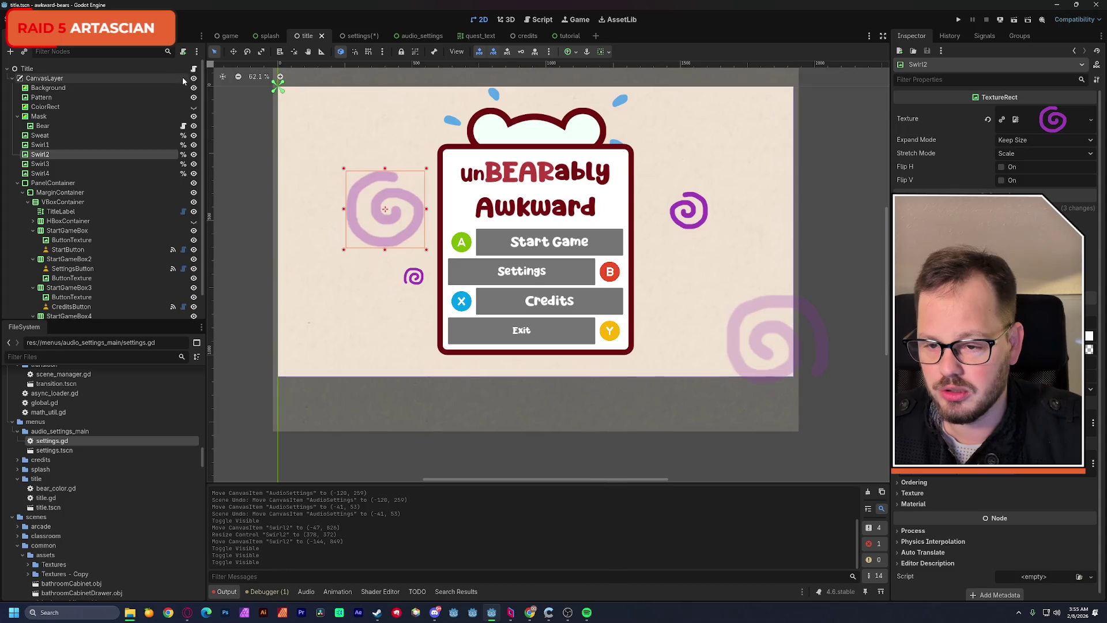
Step: Copy the %Swirl2 animate_swirl call from title.gd line 19 into the top of settings.gd's _ready
click(193, 69)
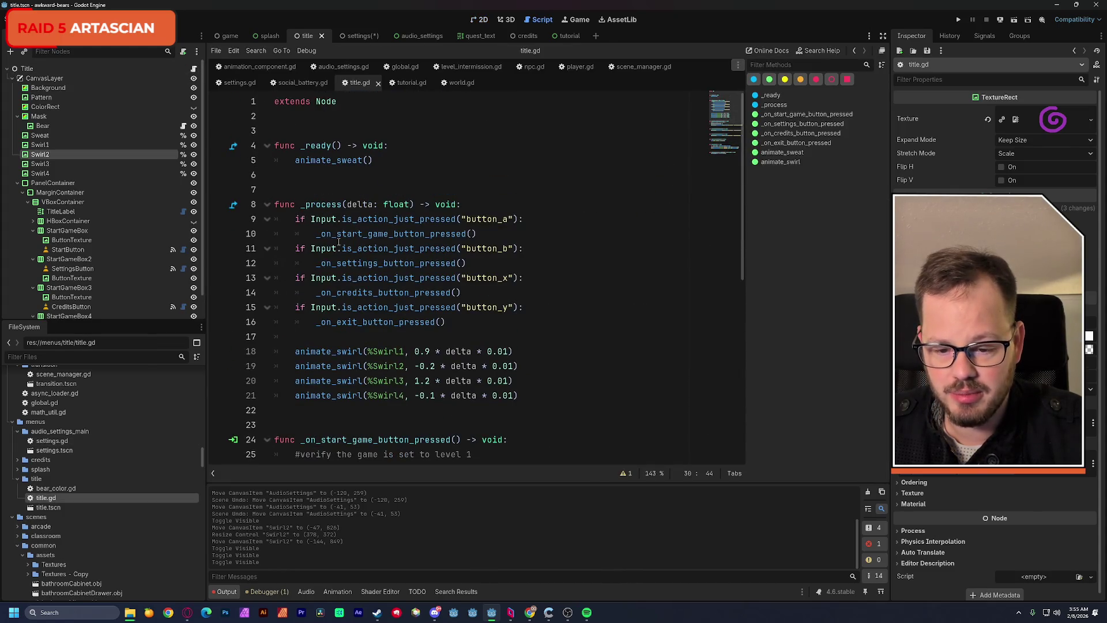
drag(294, 365, 519, 364)
key(ctrl+c)
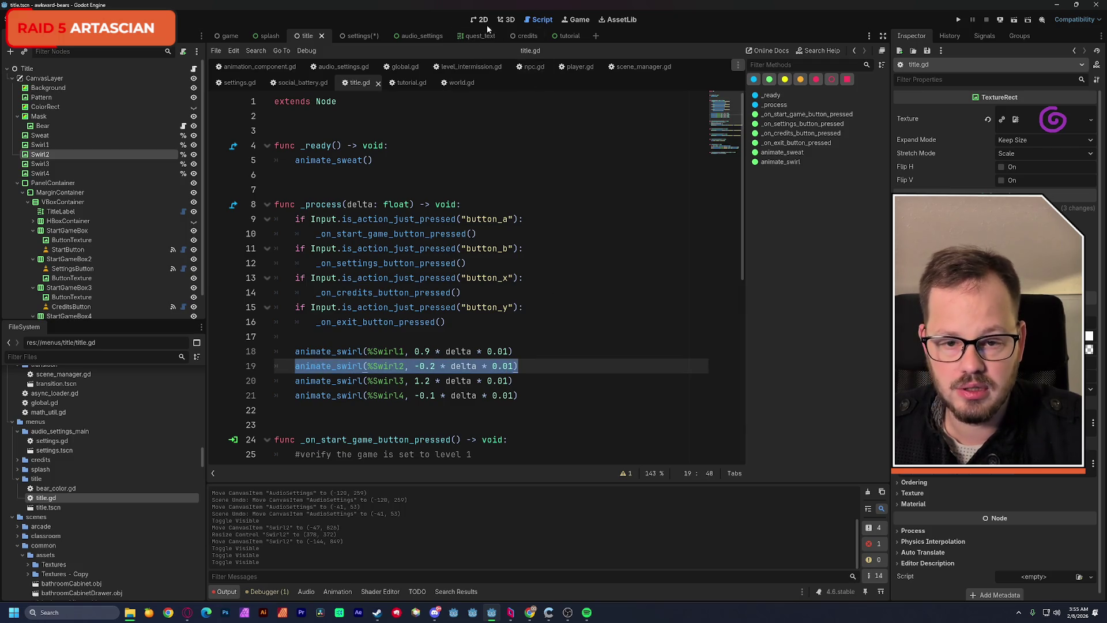
click(352, 35)
key(ctrl+s)
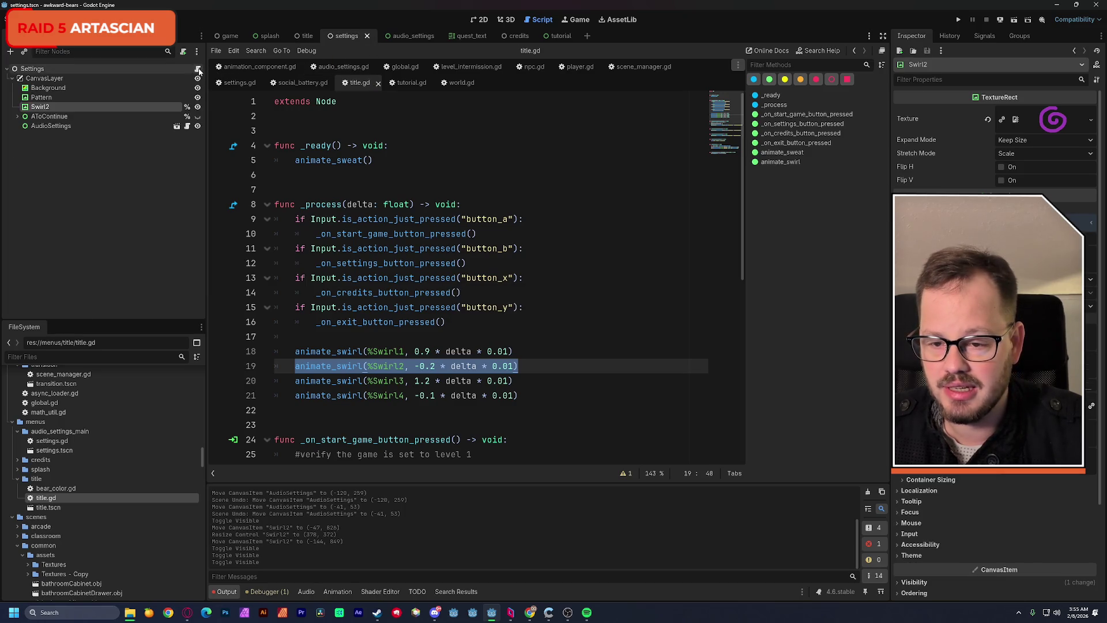
click(197, 69)
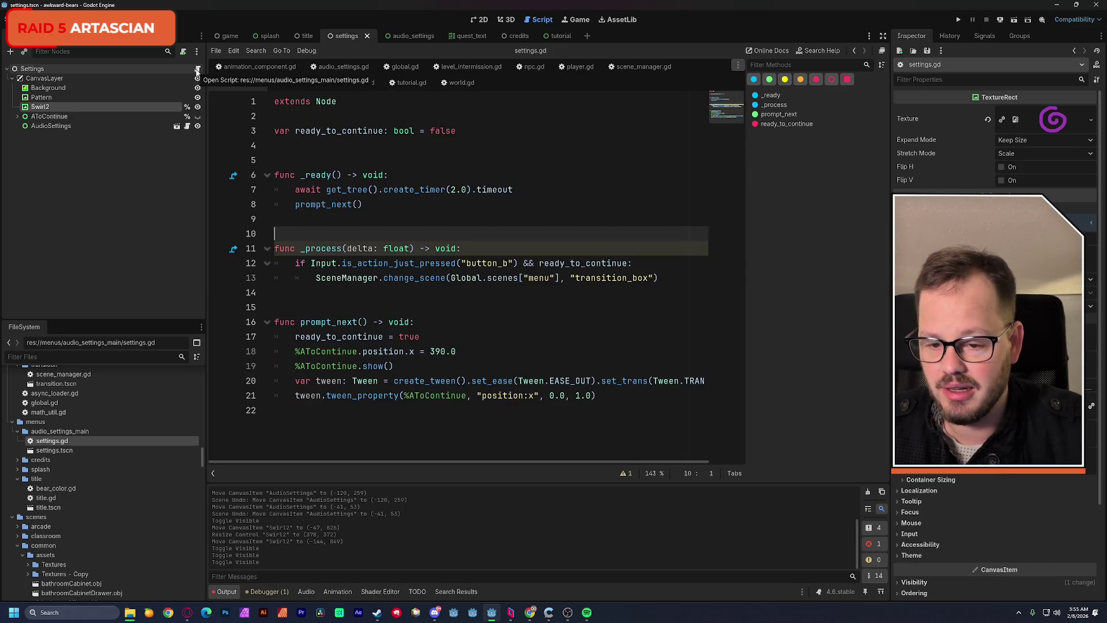
click(301, 191)
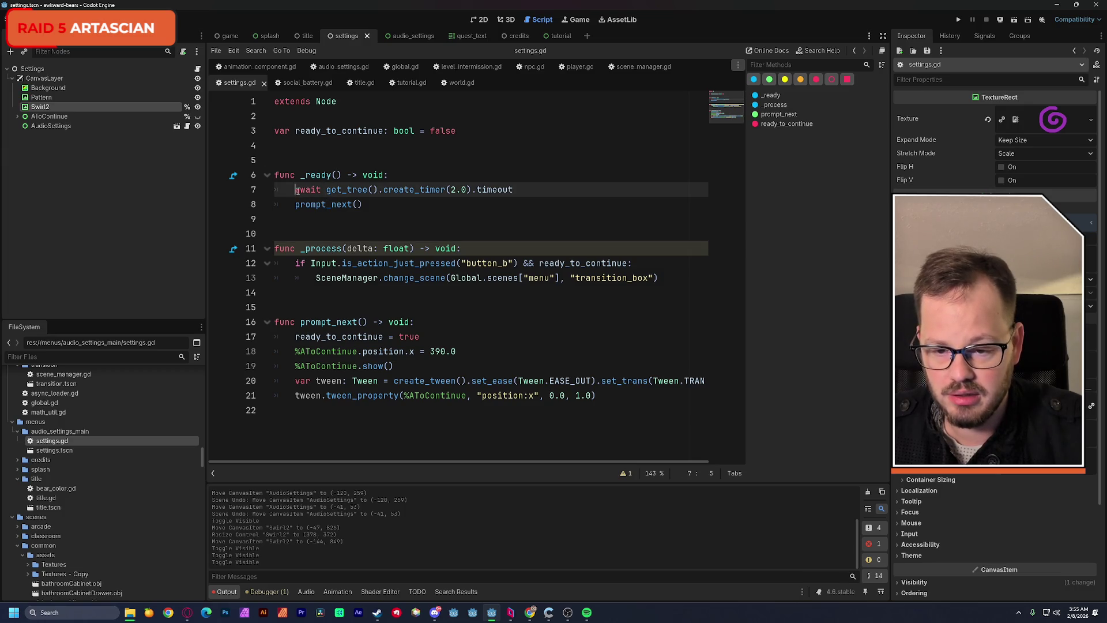
key(Home)
key(Return)
key(Up)
key(ctrl+v)
click(428, 162)
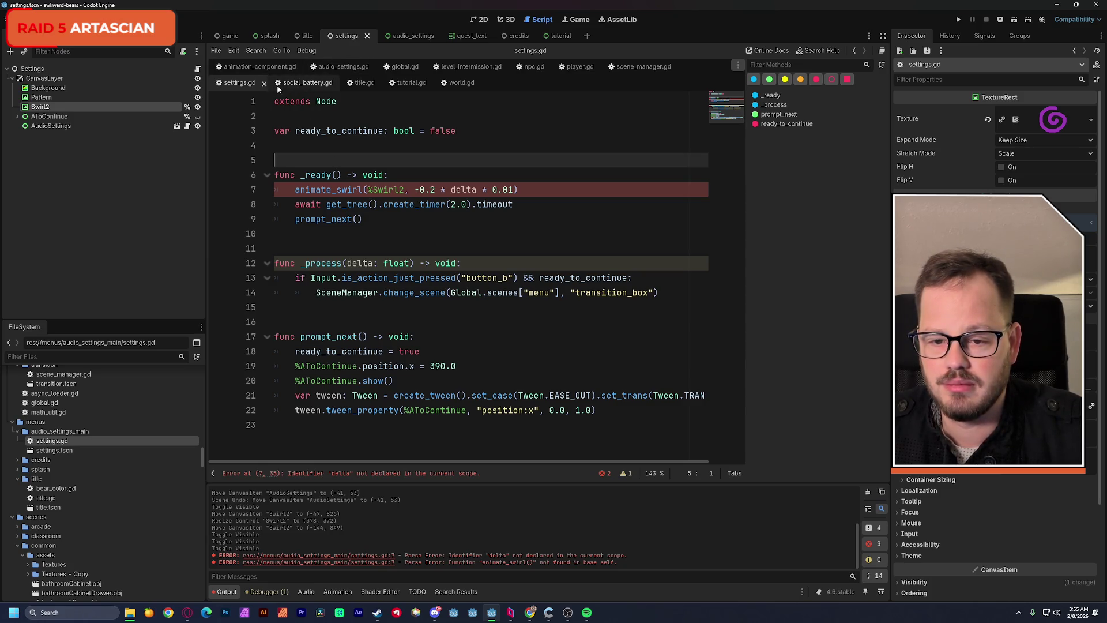
Step: Copy the whole animate_swirl function from title.gd and go to the end of settings.gd
click(303, 41)
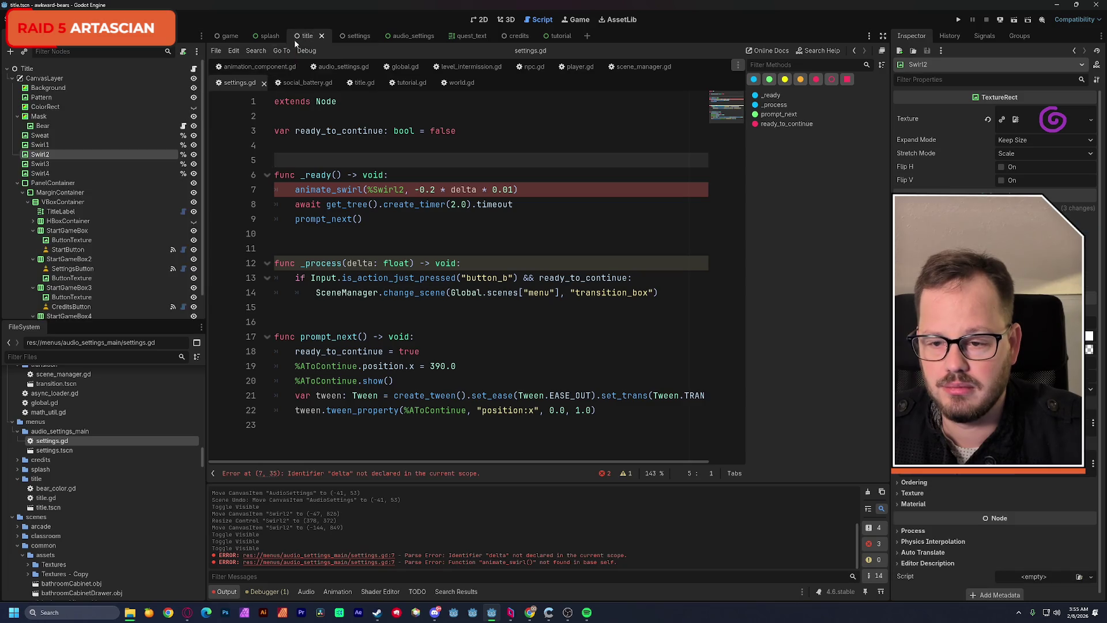
scroll(329, 195, down, 5)
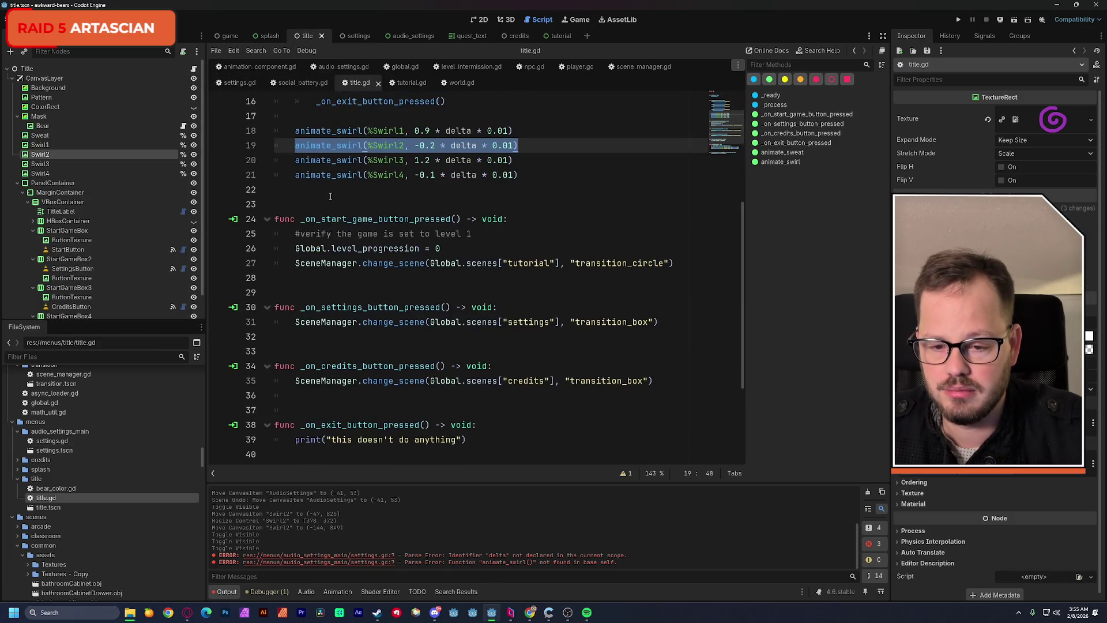
scroll(332, 197, down, 3)
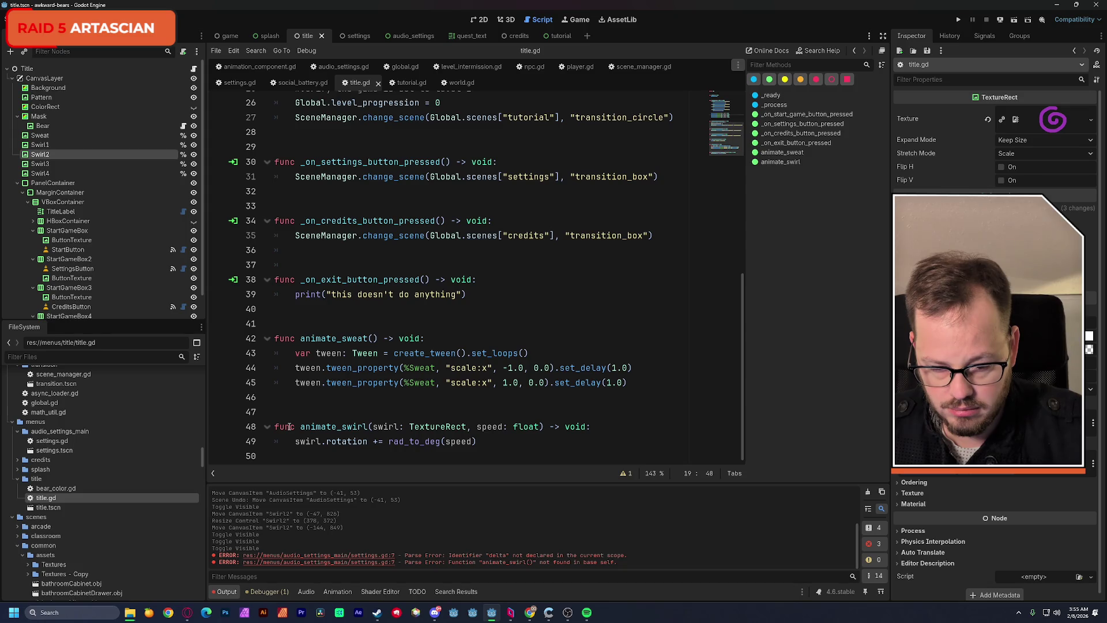
mouse_move(275, 426)
mouse_down()
mouse_move(472, 426)
mouse_move(478, 442)
mouse_up()
key(ctrl+c)
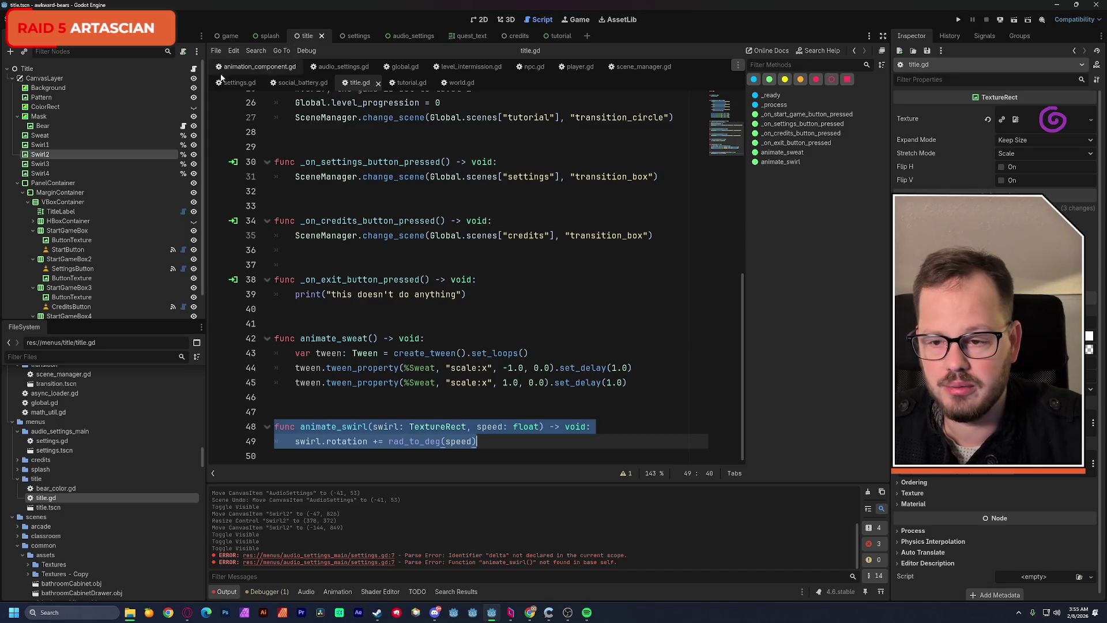
click(357, 38)
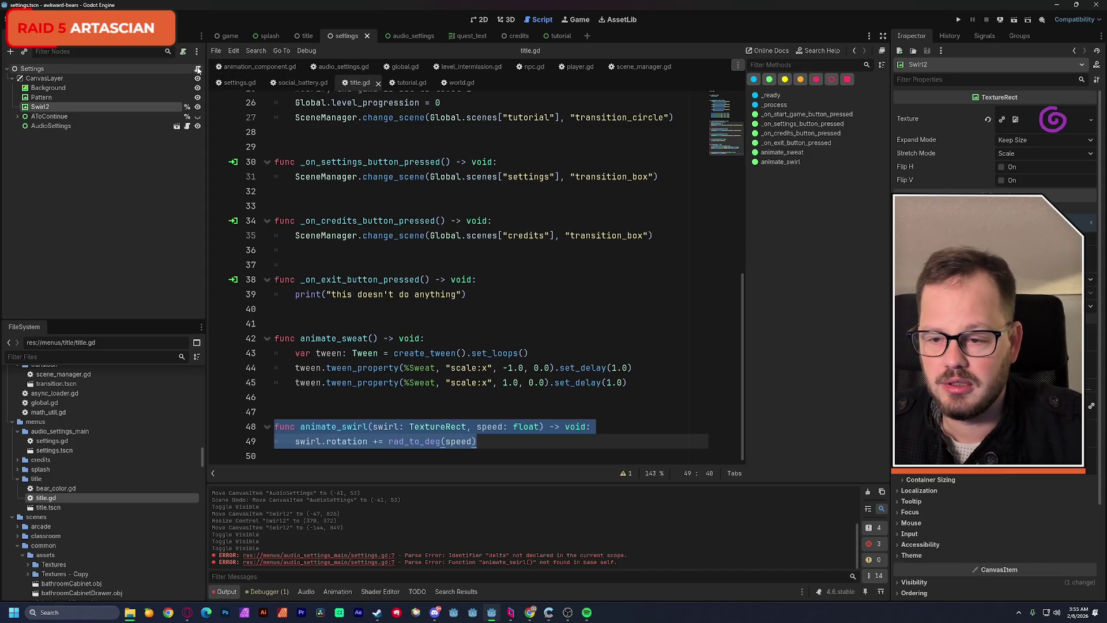
click(326, 424)
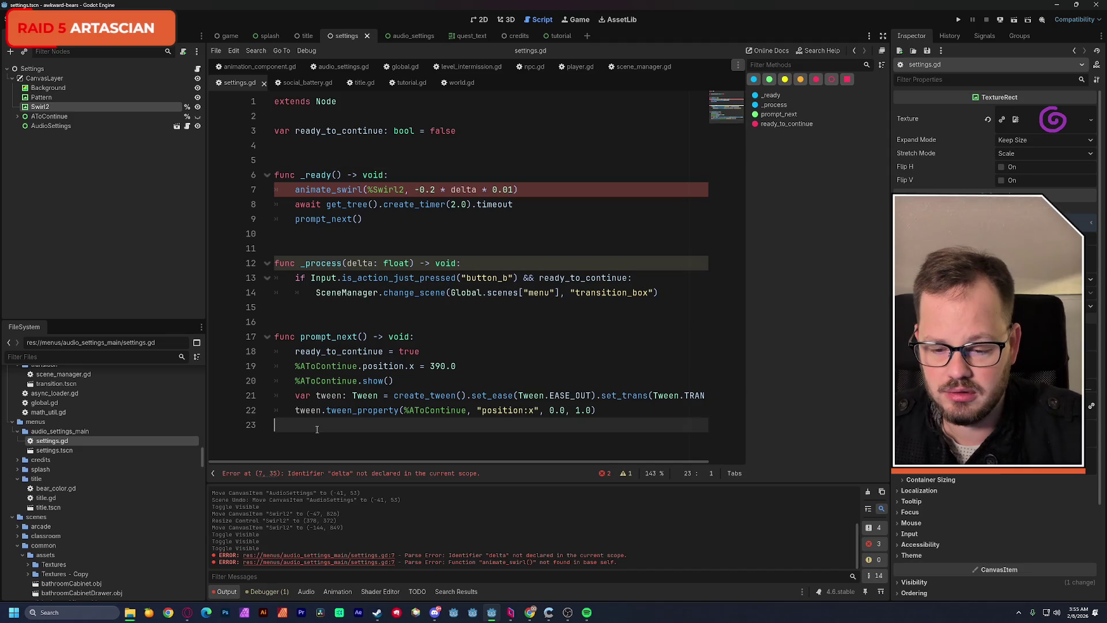
Step: Paste the animate_swirl function at the end of settings.gd with a blank line above it
key(Return)
key(ctrl+v)
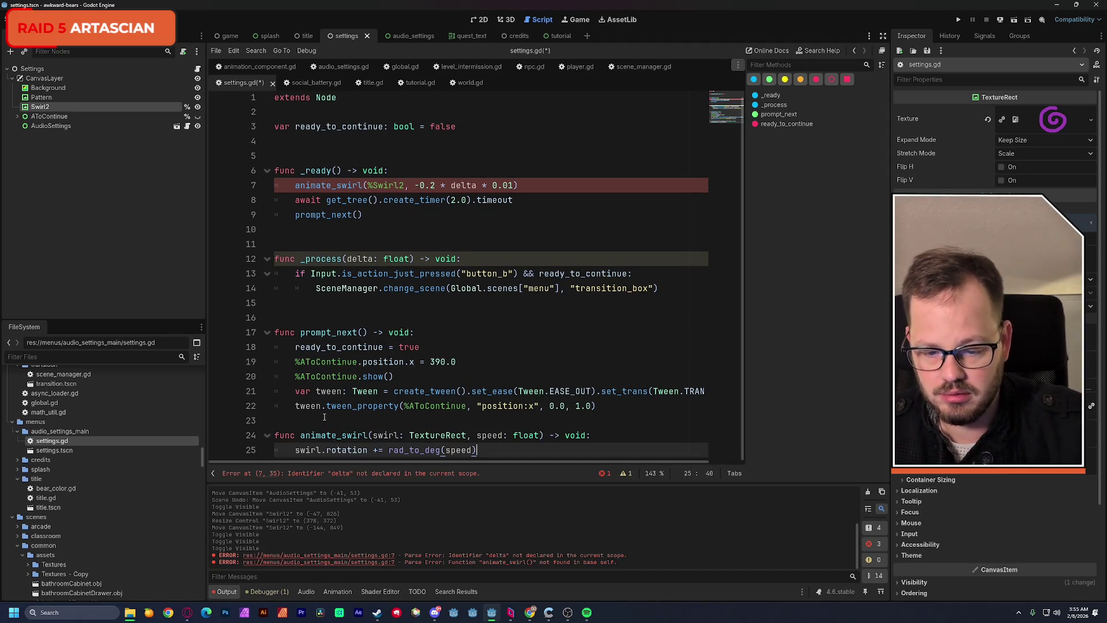
click(325, 417)
key(Return)
scroll(417, 362, down, 1)
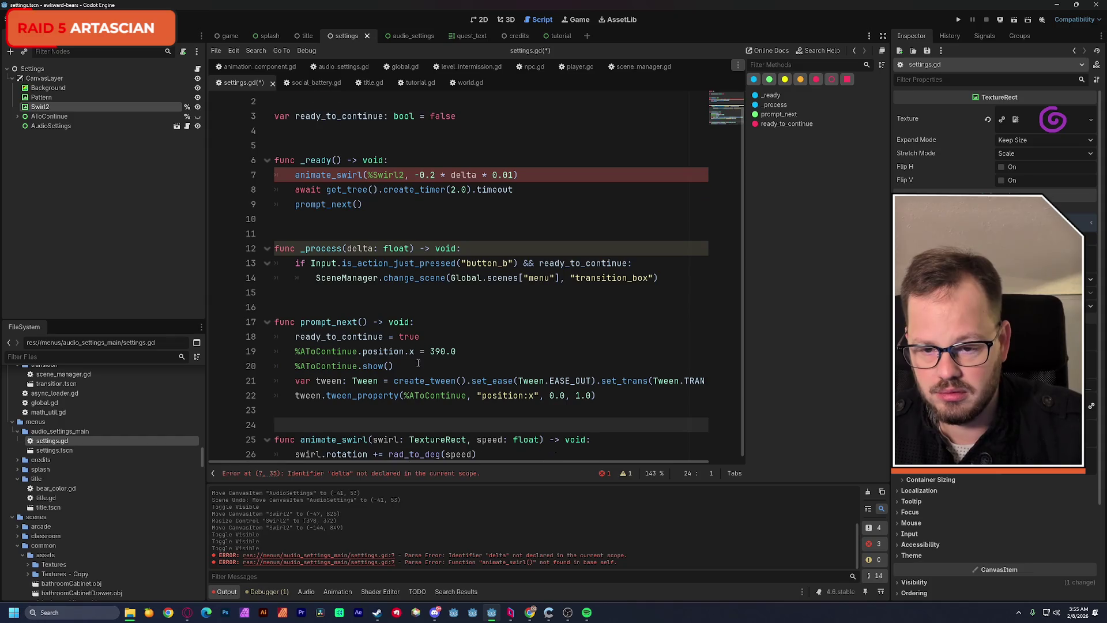
mouse_move(430, 382)
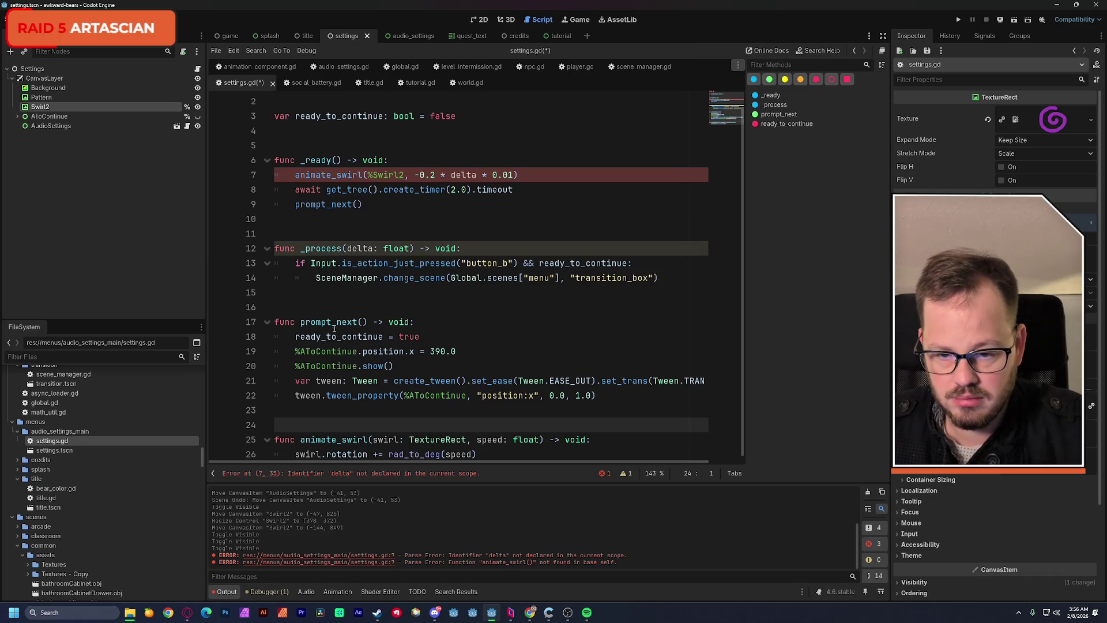
Step: Move the Swirl2 swirl call from _ready to the top of _process, then run the project
drag(295, 175, 527, 172)
key(BackSpace)
key(BackSpace)
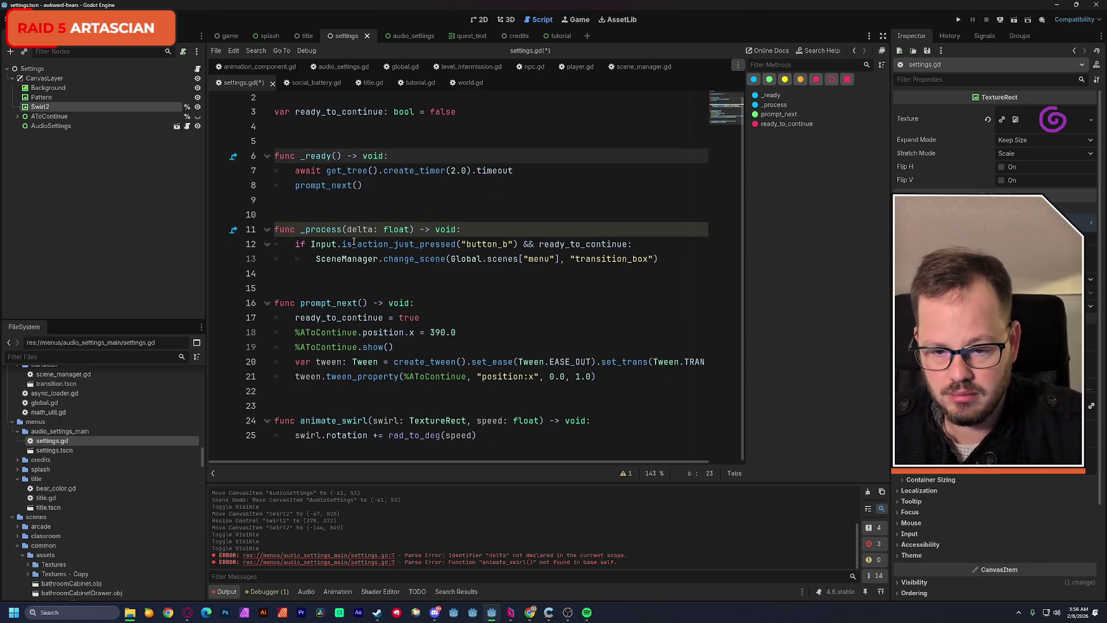
click(299, 246)
key(Return)
key(Up)
text(animate_swirl(%Swirl2, -0.2 * delta * 0.01))
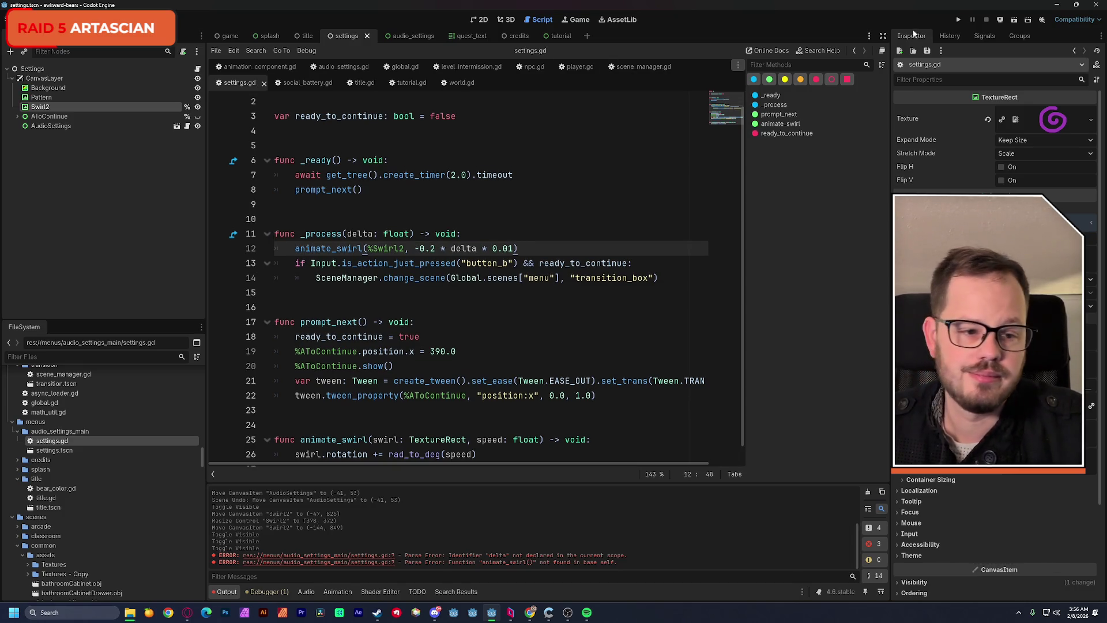
click(957, 21)
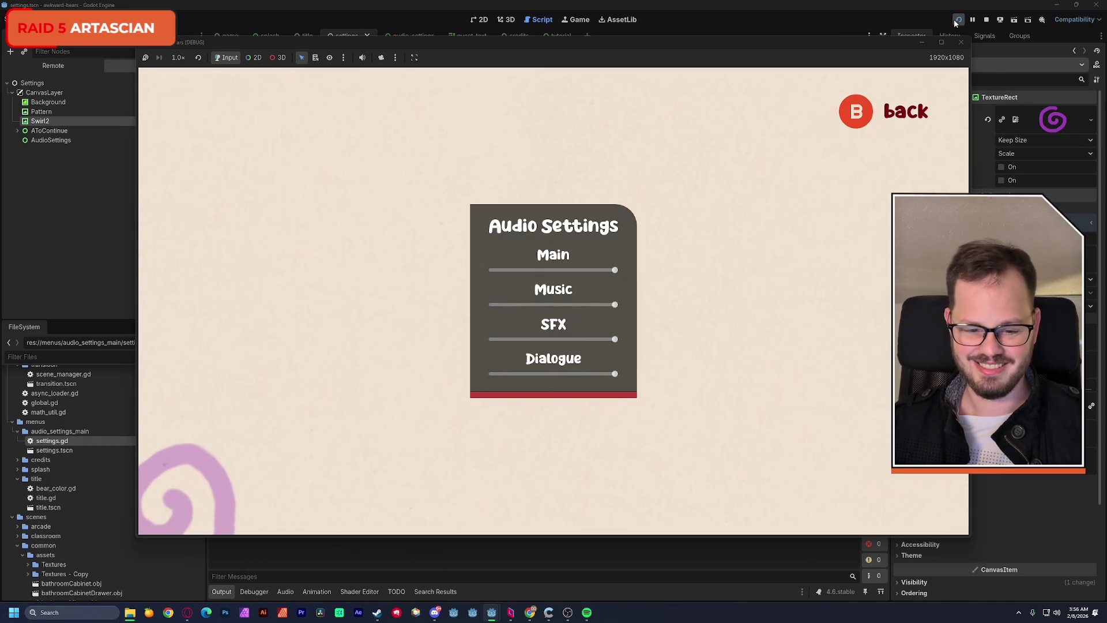
Step: In the running game, go back, open Settings, return, start the game, then stop the run
key(Escape)
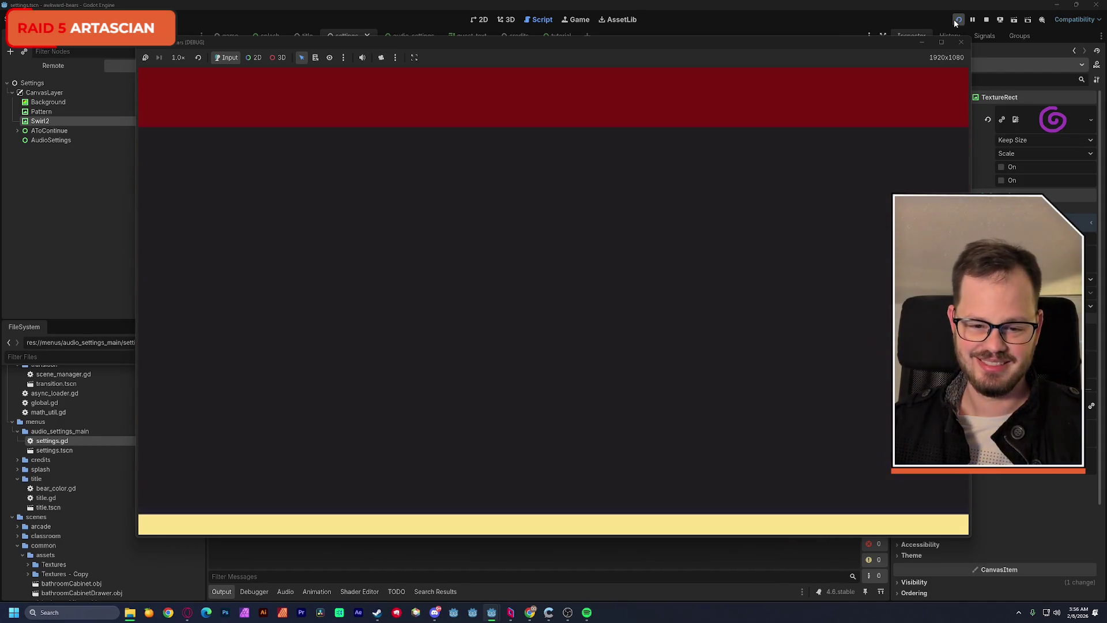
key(Escape)
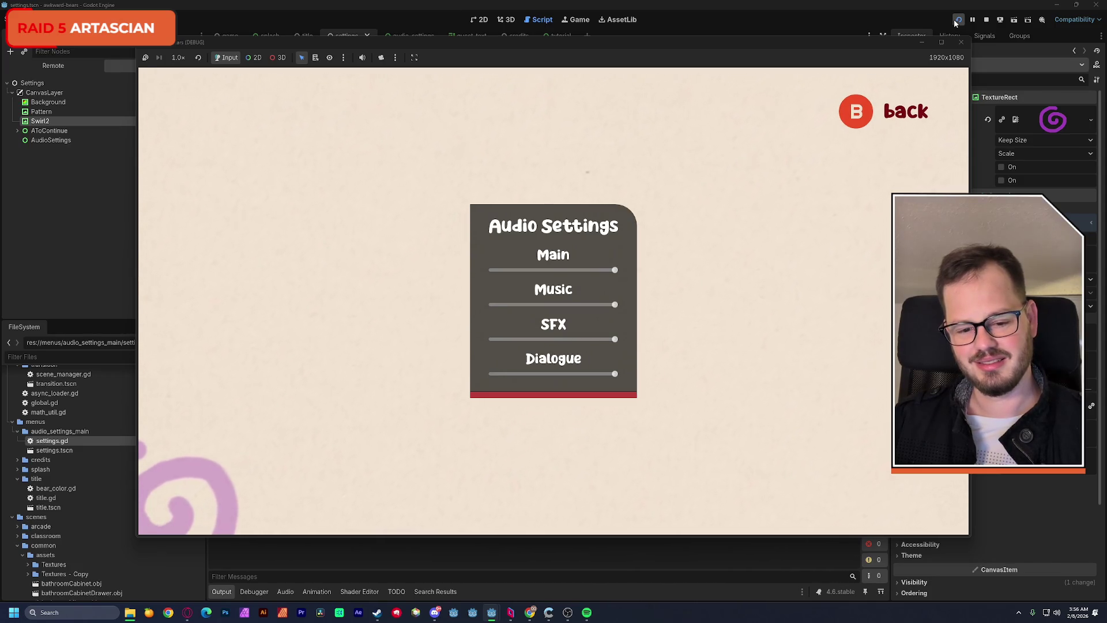
key(Escape)
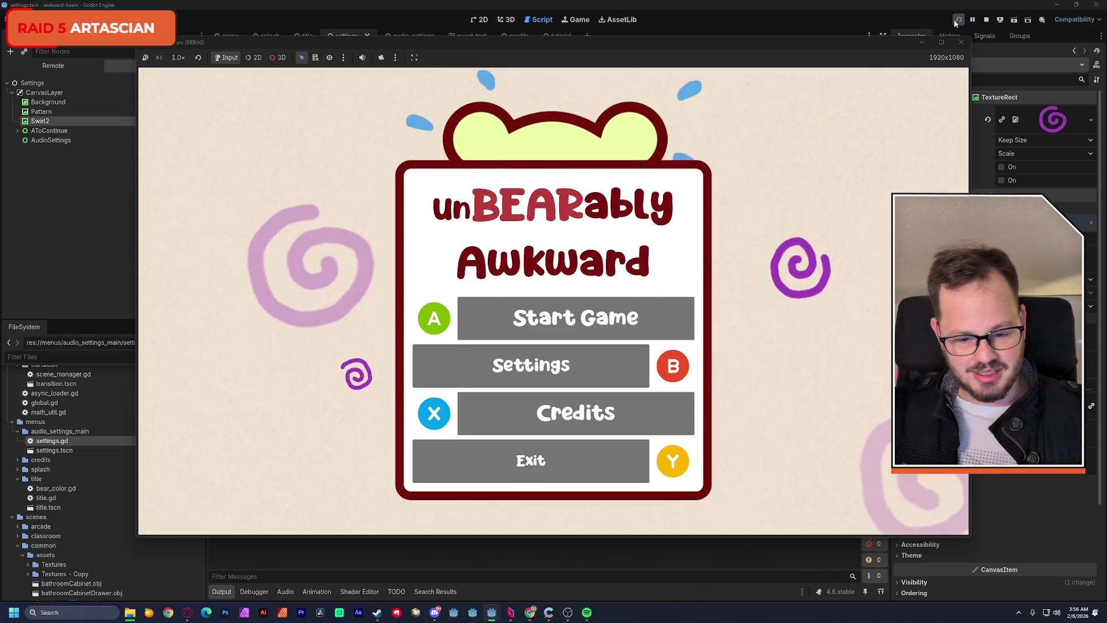
key(Return)
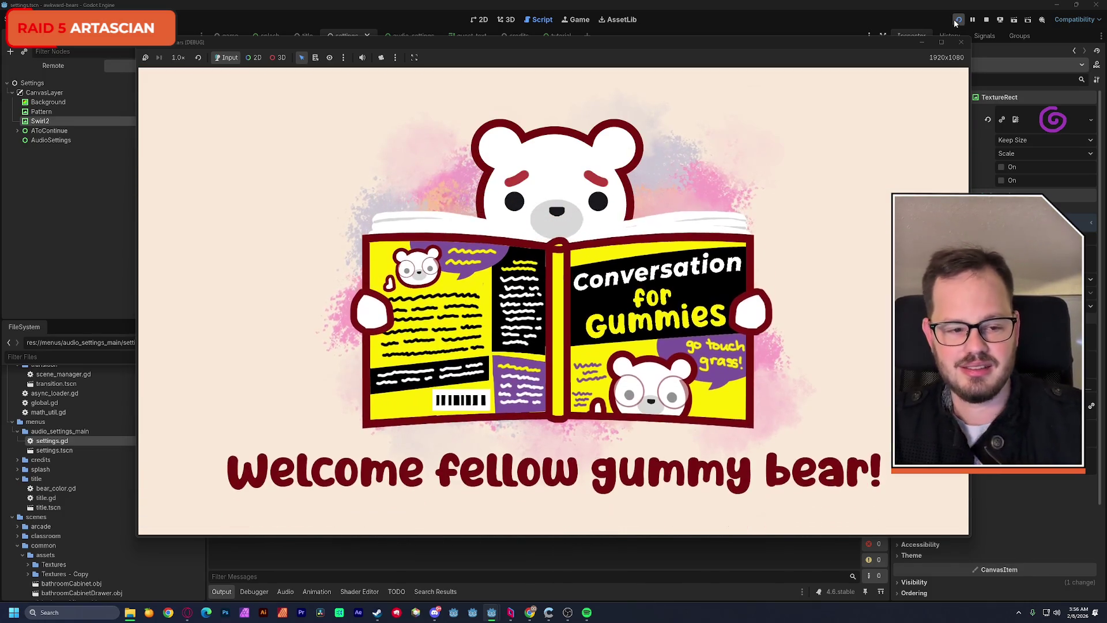
click(960, 41)
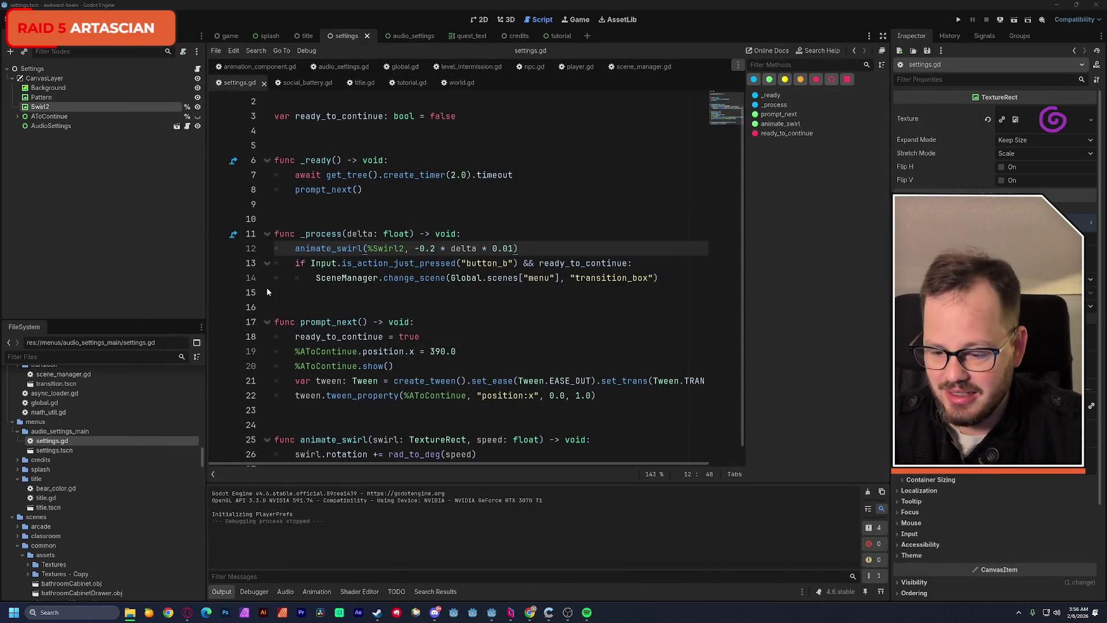
Step: Switch to the credits scene and look over its mostly empty 2D canvas
click(517, 37)
click(478, 19)
scroll(437, 168, down, 2)
drag(590, 197, 554, 204)
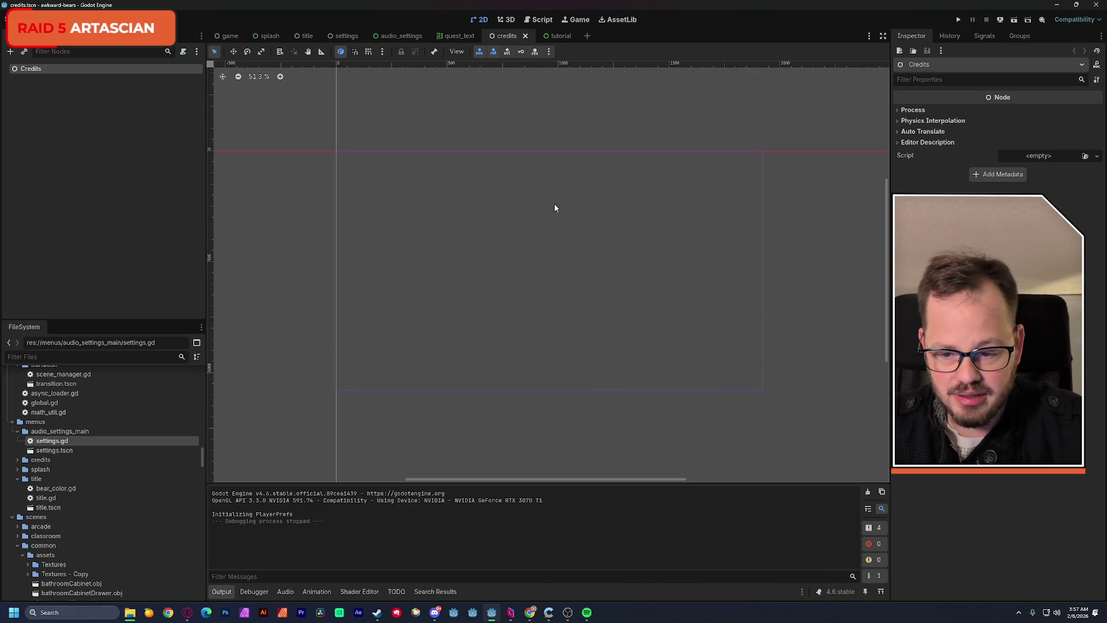
drag(202, 453, 205, 373)
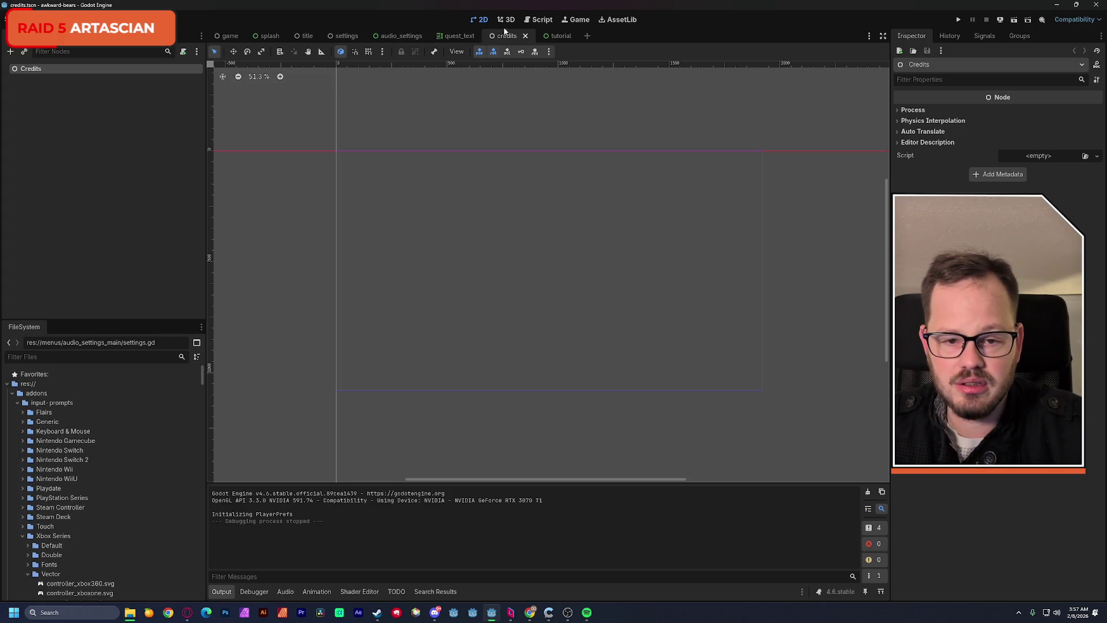
Step: In global.gd, replace line 10's credits path with the copied res://menus/credits/credits.tscn path
click(539, 21)
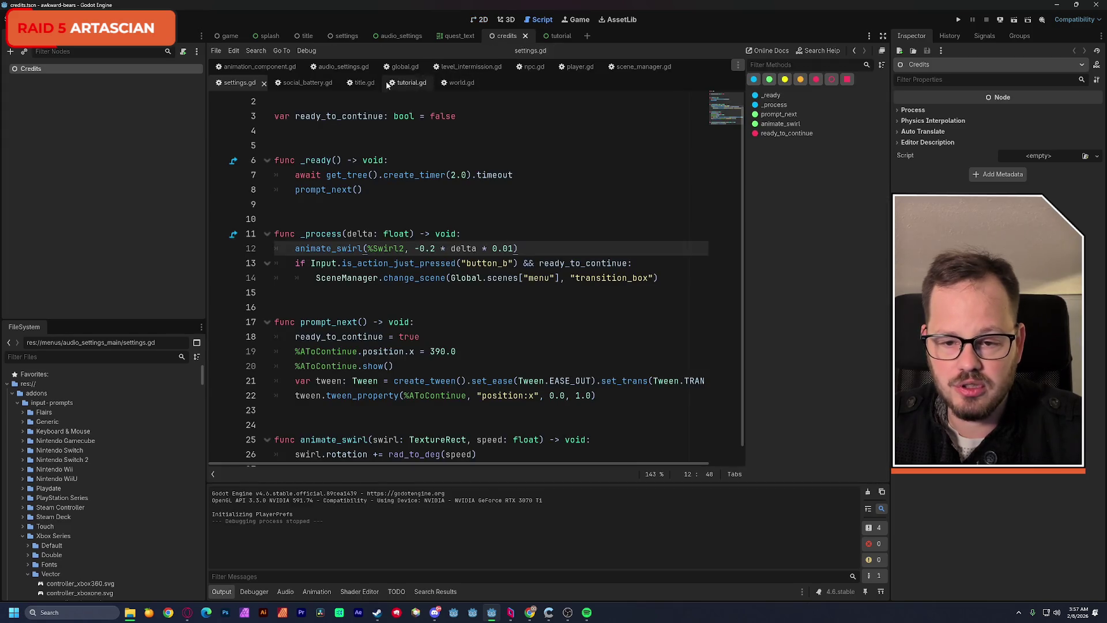
click(407, 66)
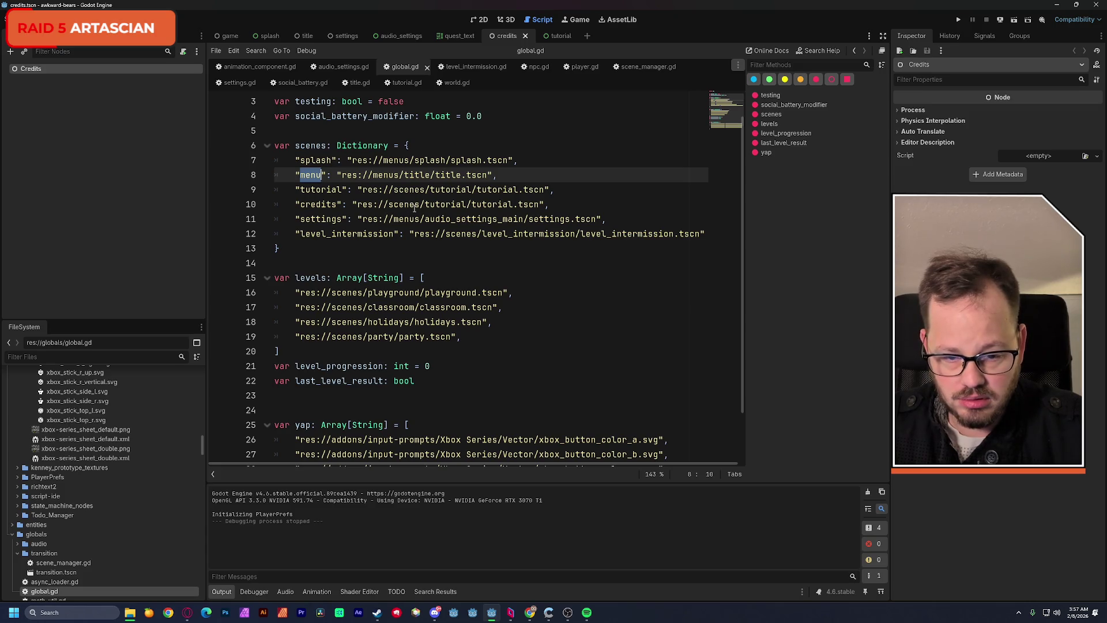
double_click(369, 219)
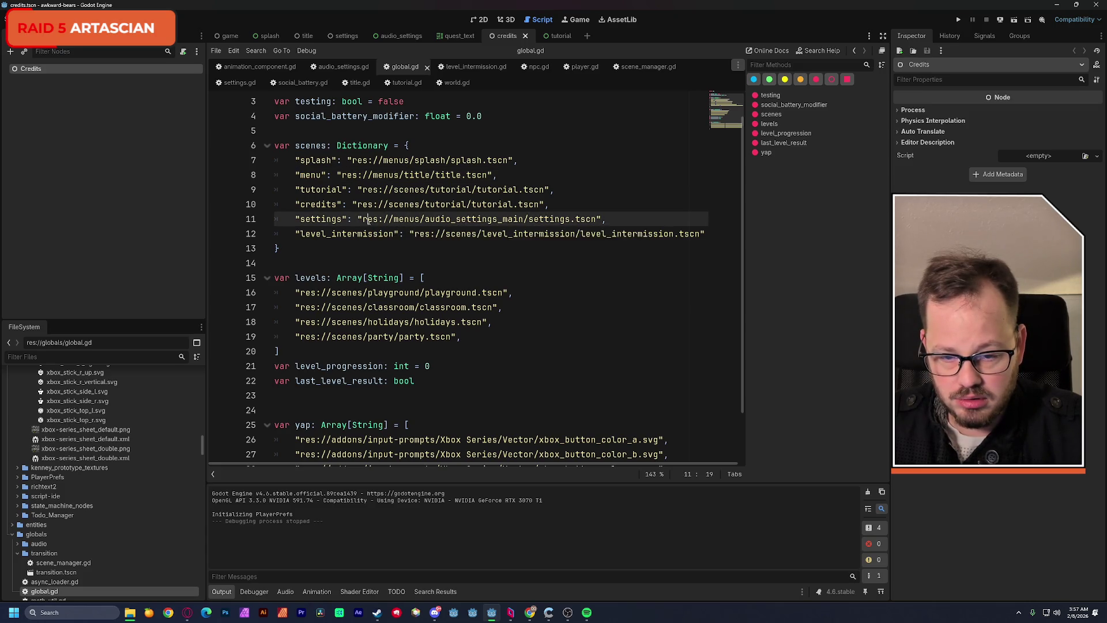
scroll(143, 428, down, 4)
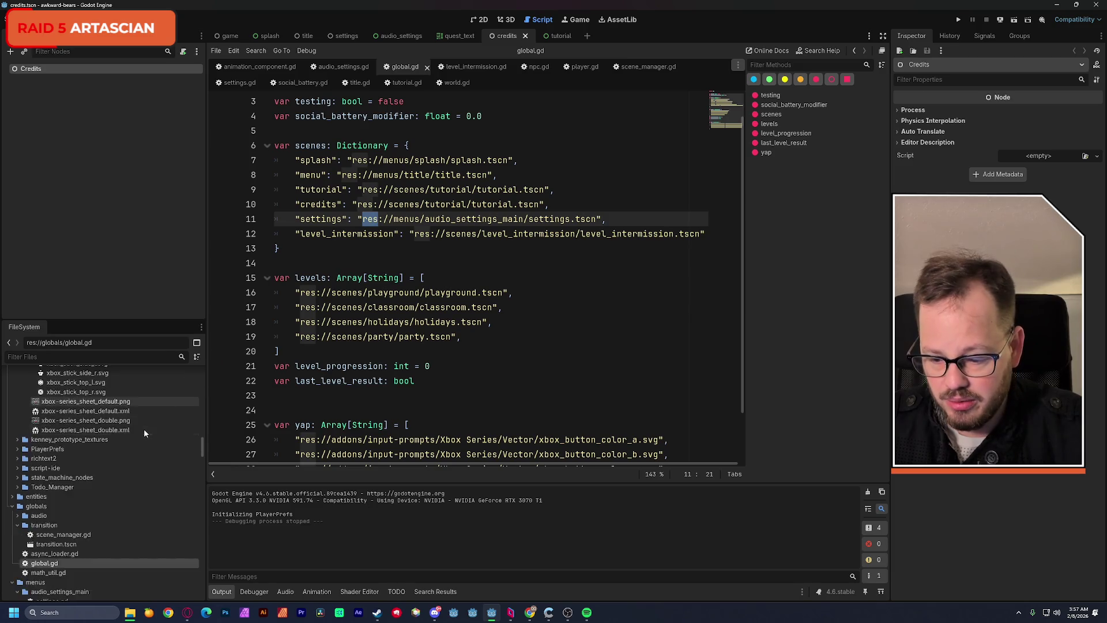
click(80, 356)
text(credi)
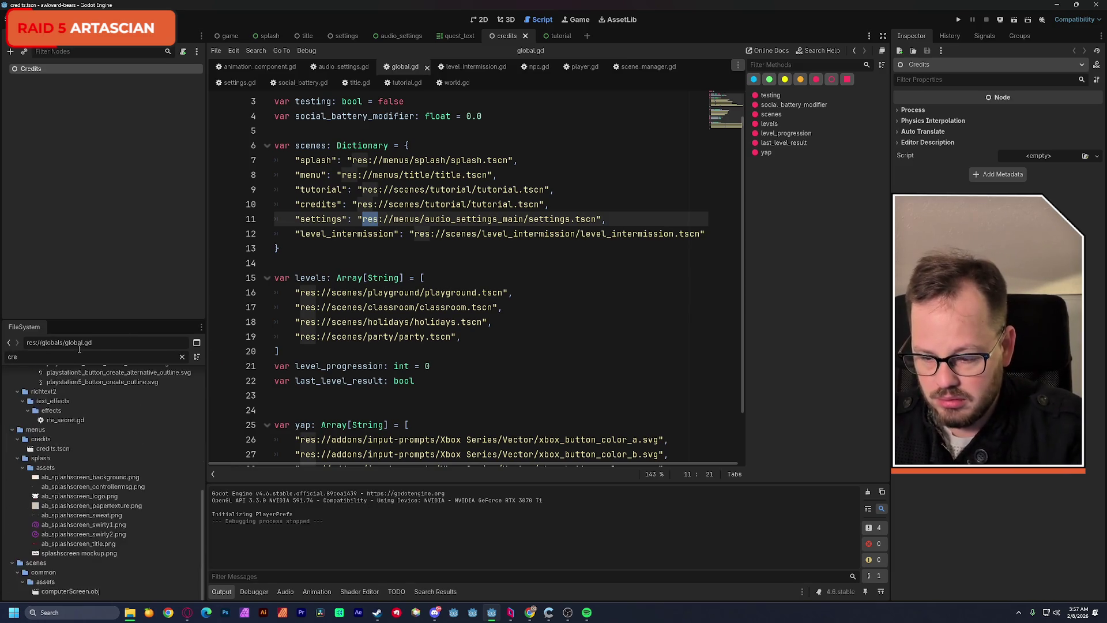
right_click(58, 413)
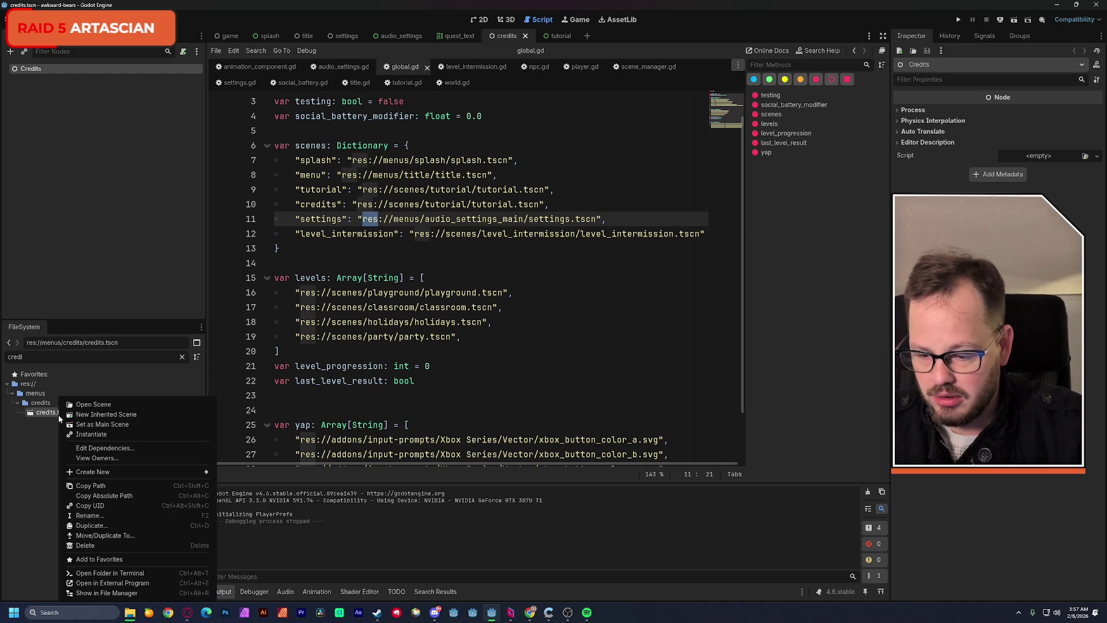
click(113, 484)
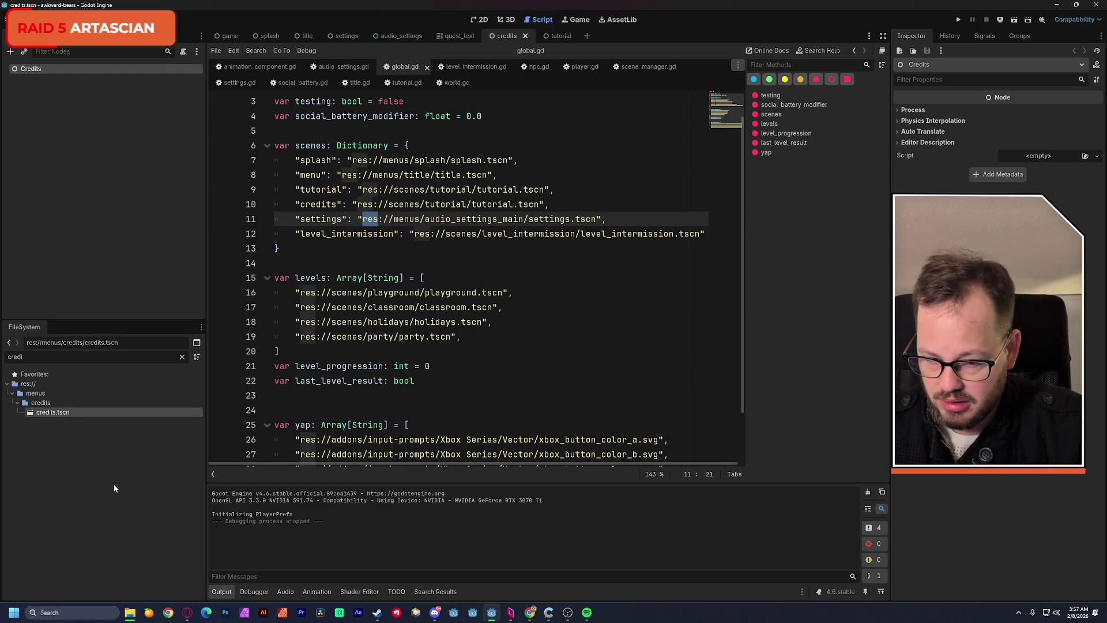
drag(358, 205, 543, 205)
text(res://menus/credits/credits.tscn)
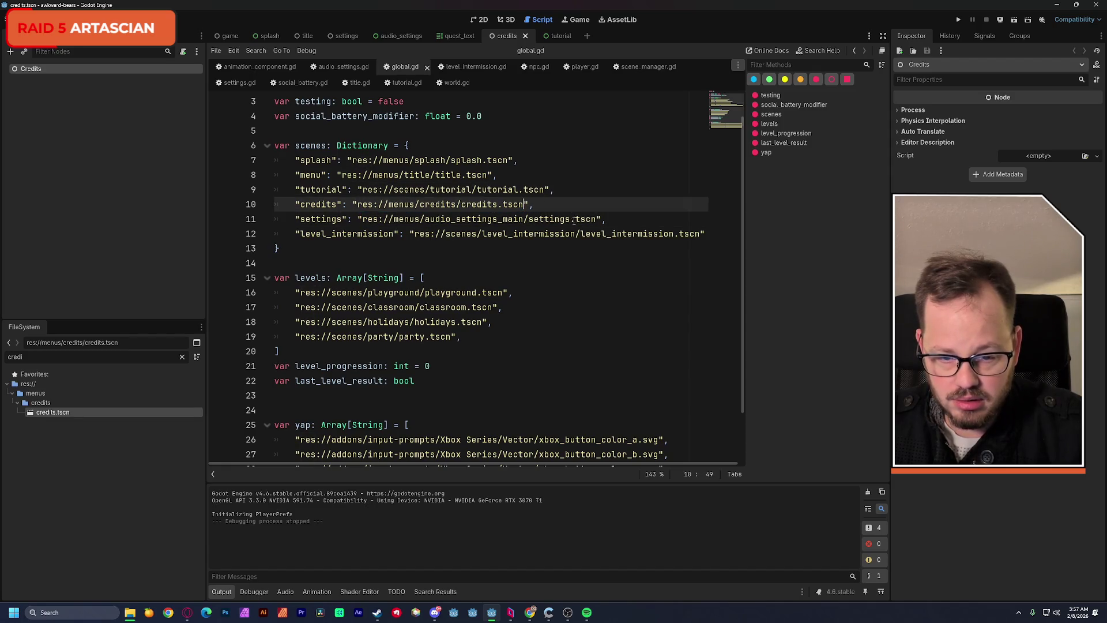
click(584, 174)
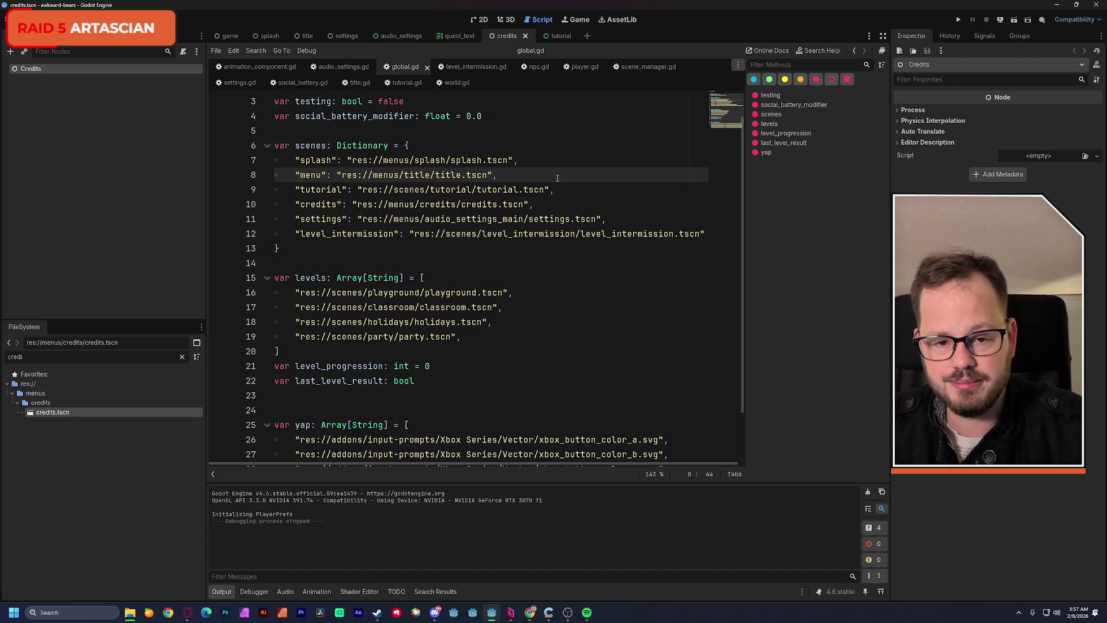
click(481, 19)
Step: Attach a new credits.gd script with the default template to the Credits root node
scroll(493, 162, down, 1)
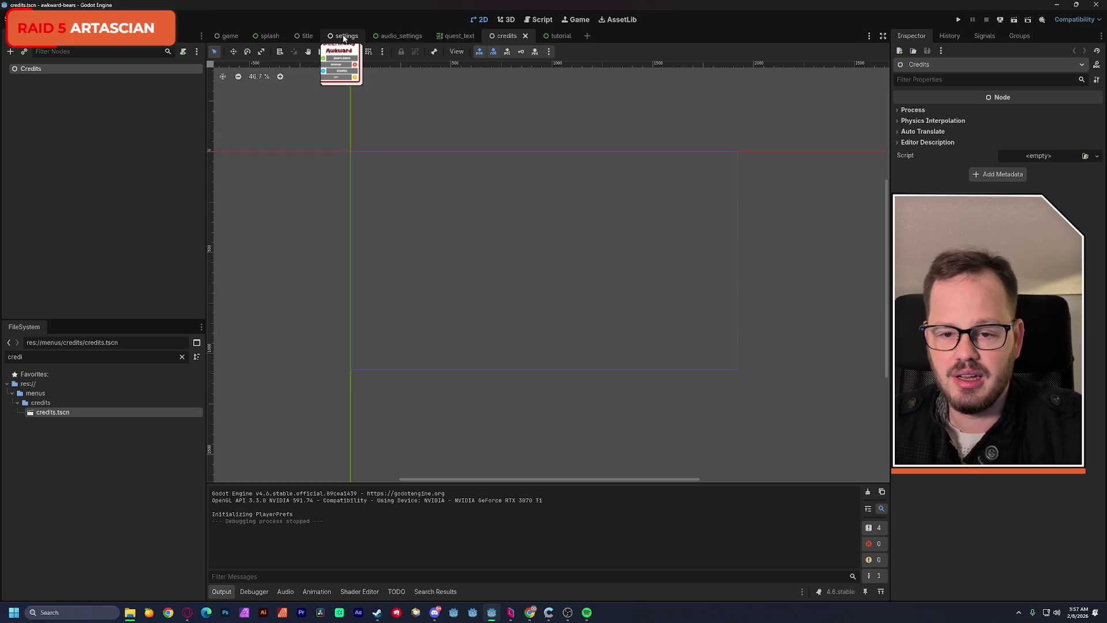
drag(462, 126, 454, 132)
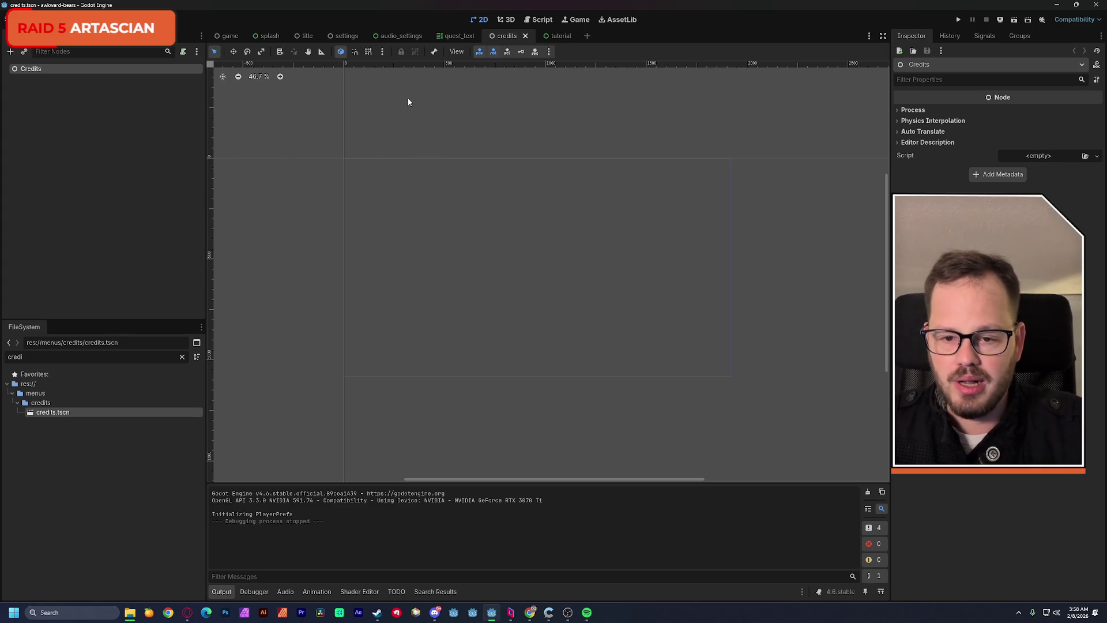
click(183, 52)
click(511, 394)
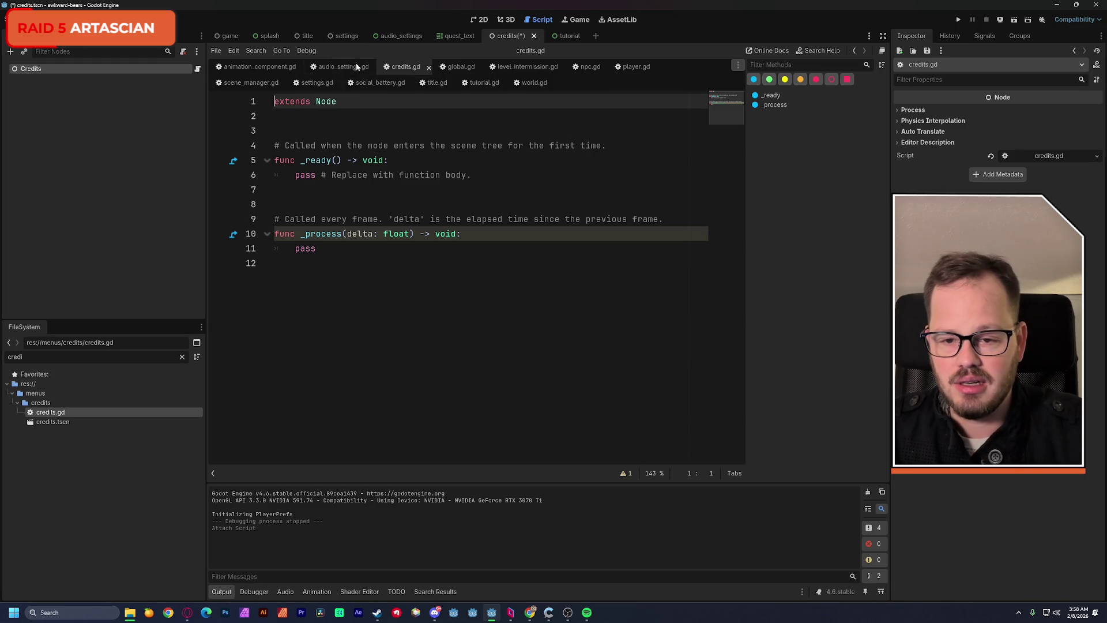
Step: Copy the settings scene's CanvasLayer, paste it under the Credits node, and save
click(346, 36)
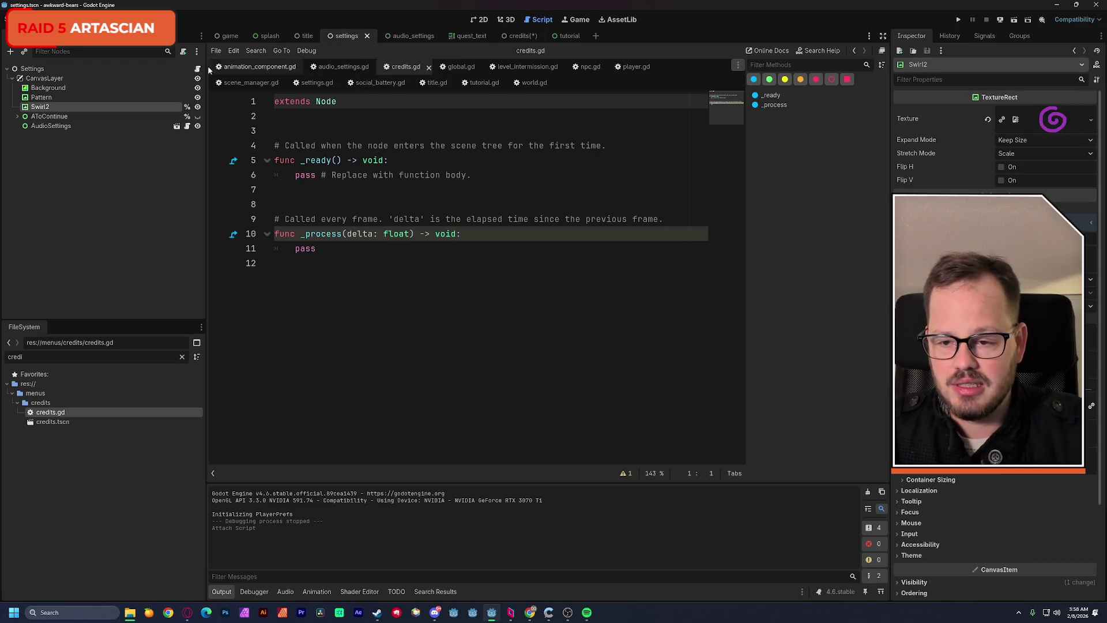
click(147, 79)
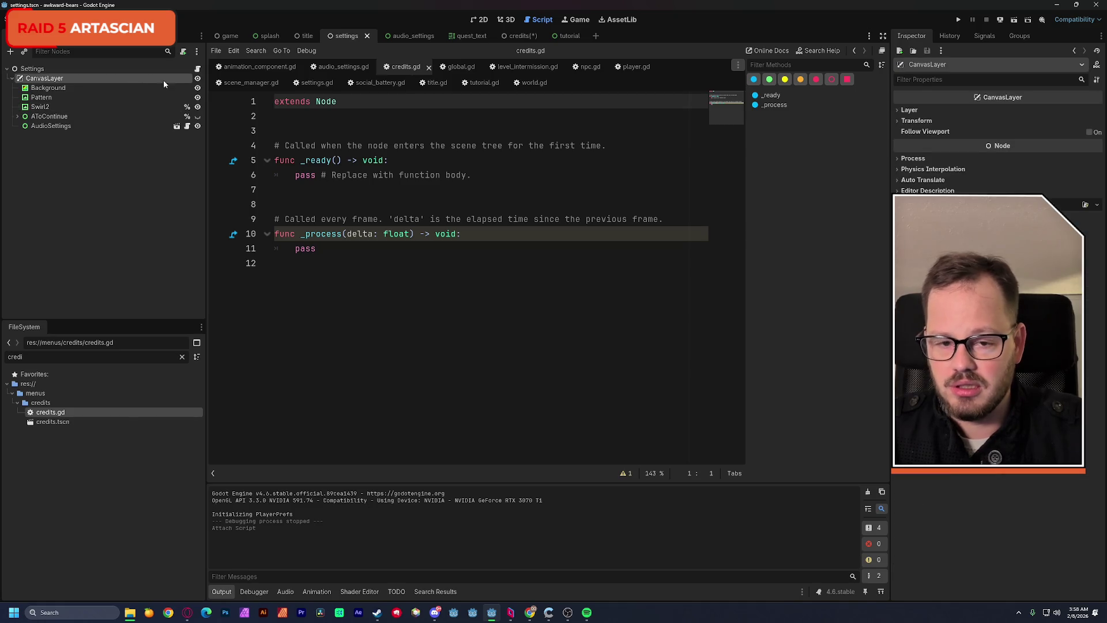
click(519, 36)
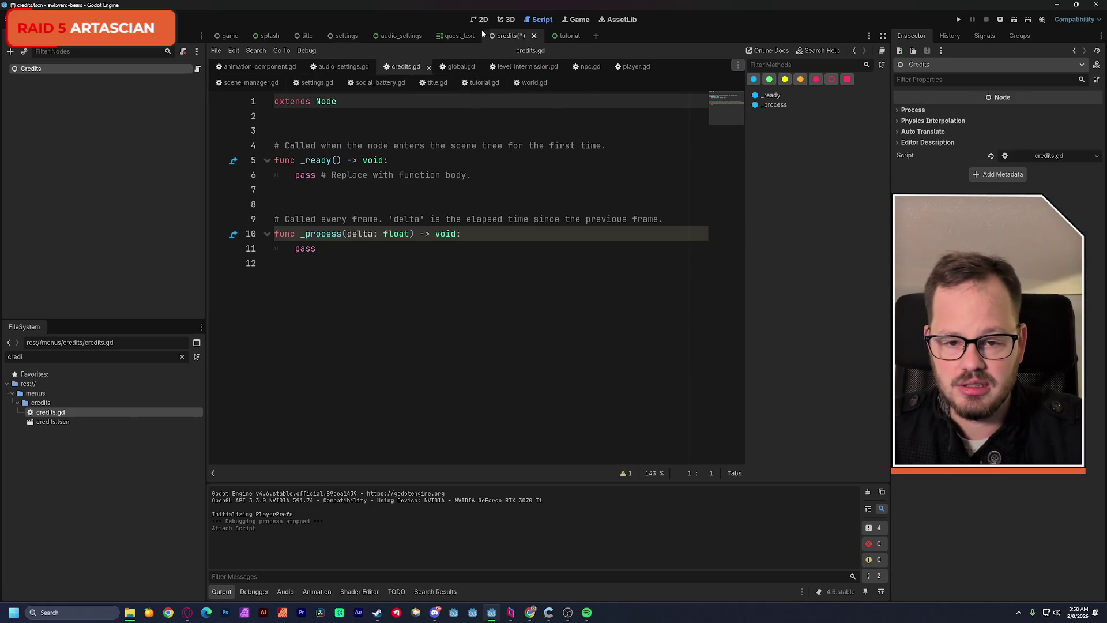
key(ctrl+v)
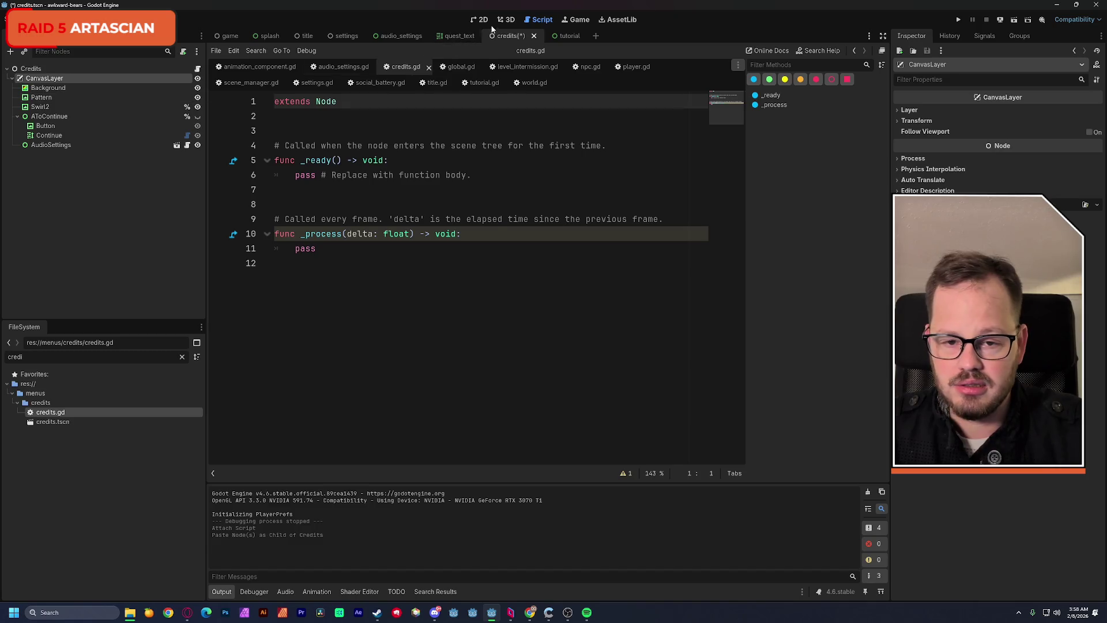
key(ctrl+F1)
key(ctrl+s)
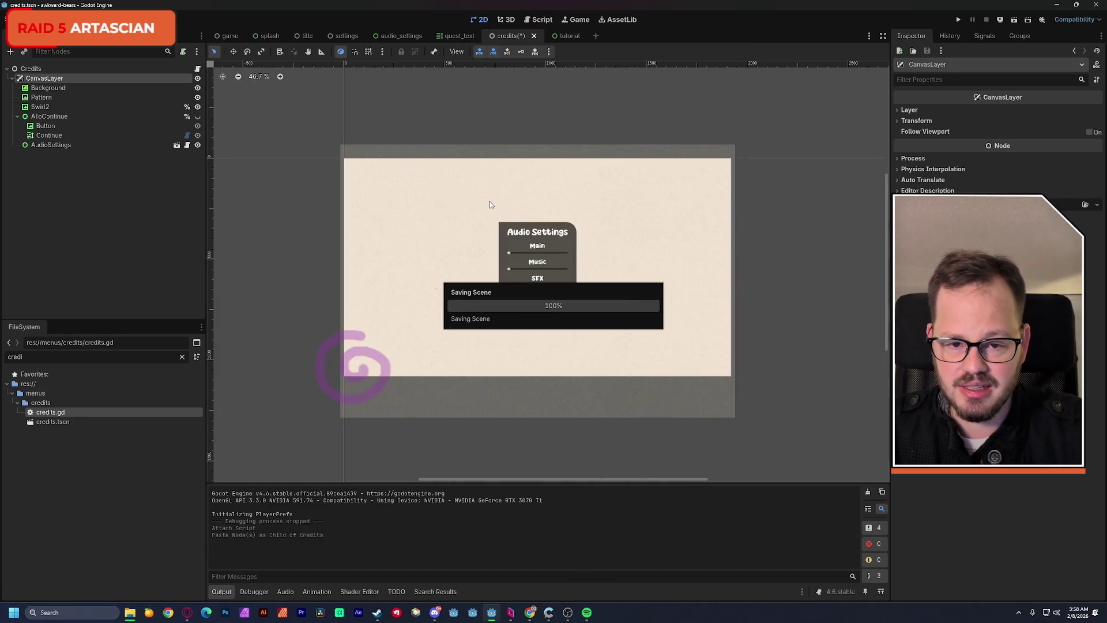
Step: Delete the AudioSettings node from the credits scene and save it
click(142, 198)
click(57, 147)
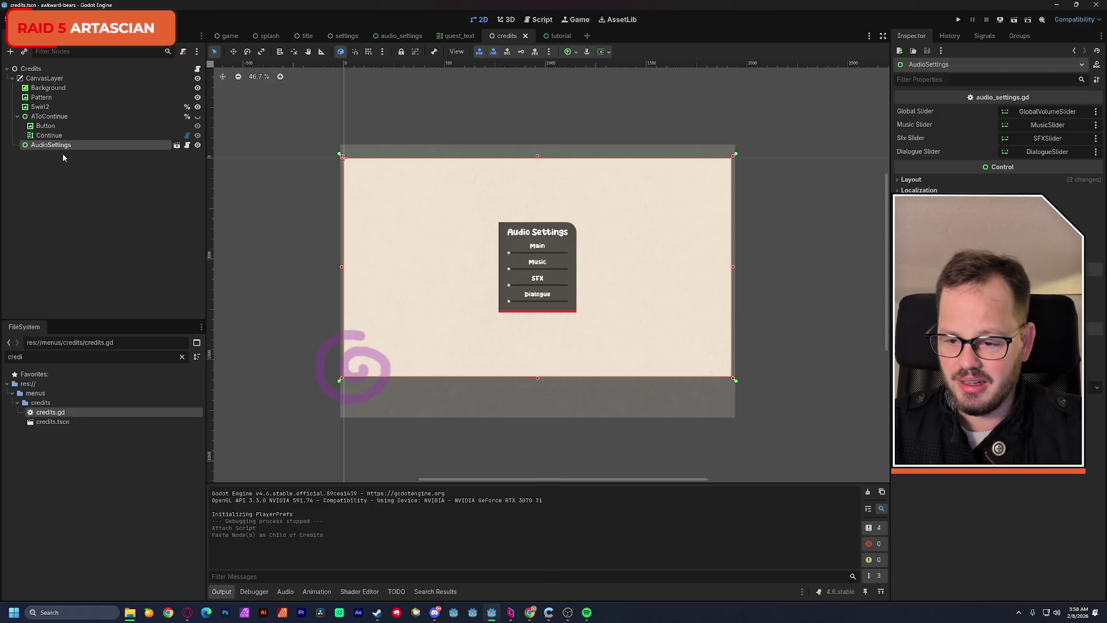
key(Delete)
key(Return)
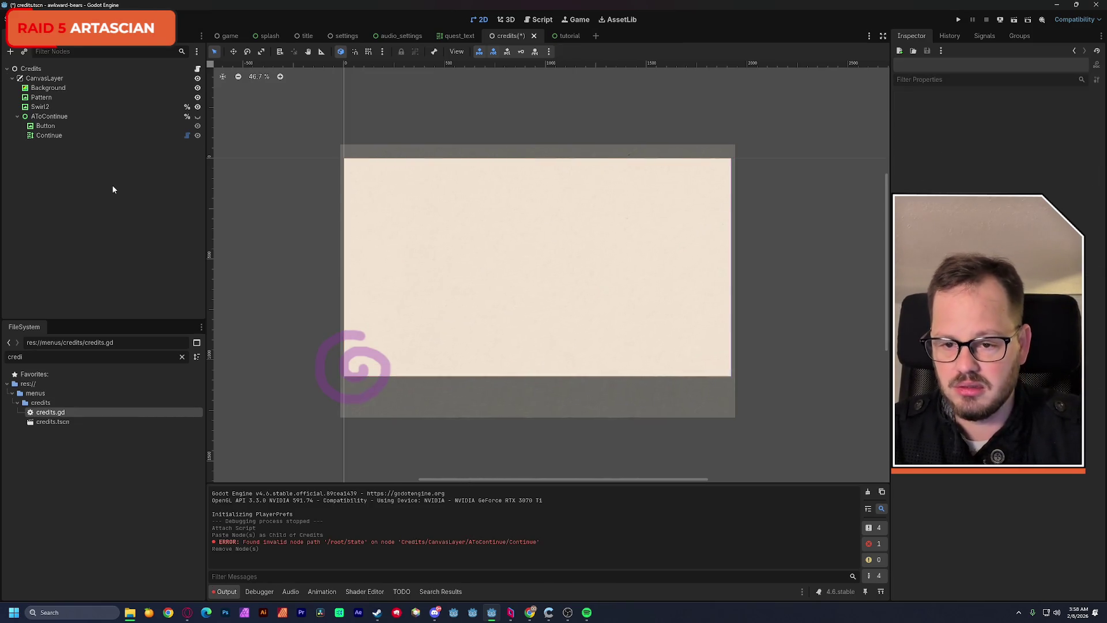
key(ctrl+s)
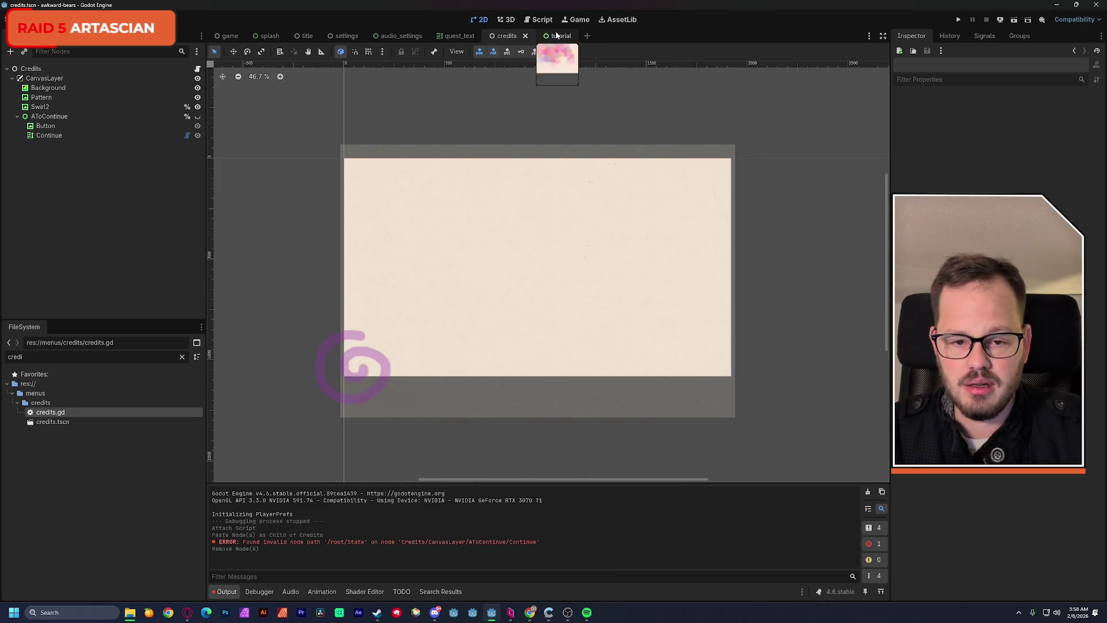
Step: Copy the watercolor BackgroundTexture from the tutorial scene into the credits CanvasLayer, just below Background
click(553, 35)
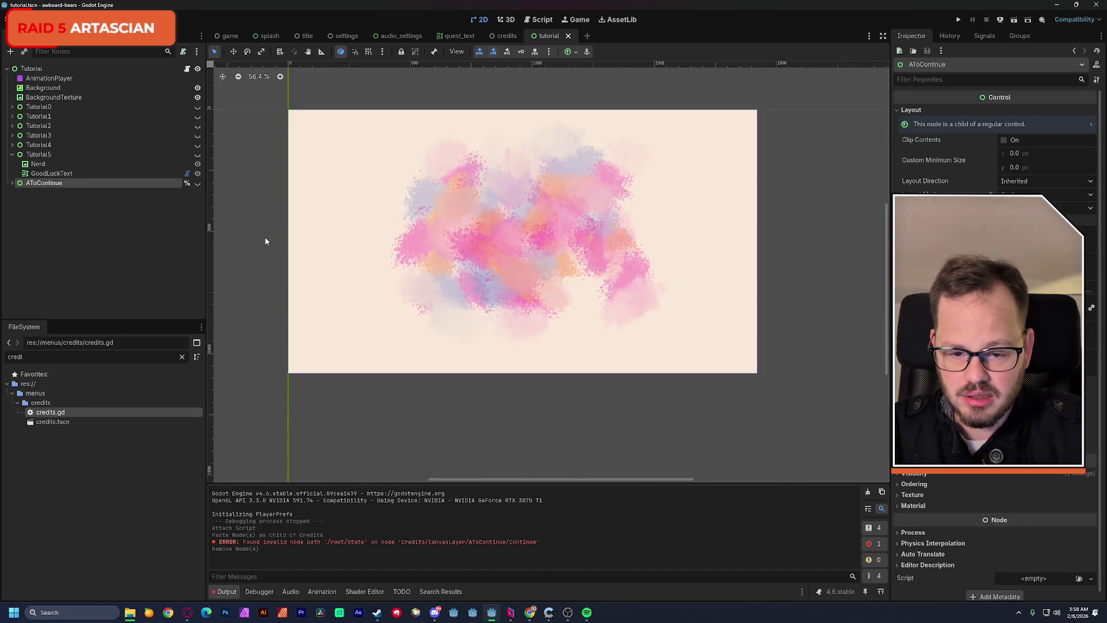
click(51, 97)
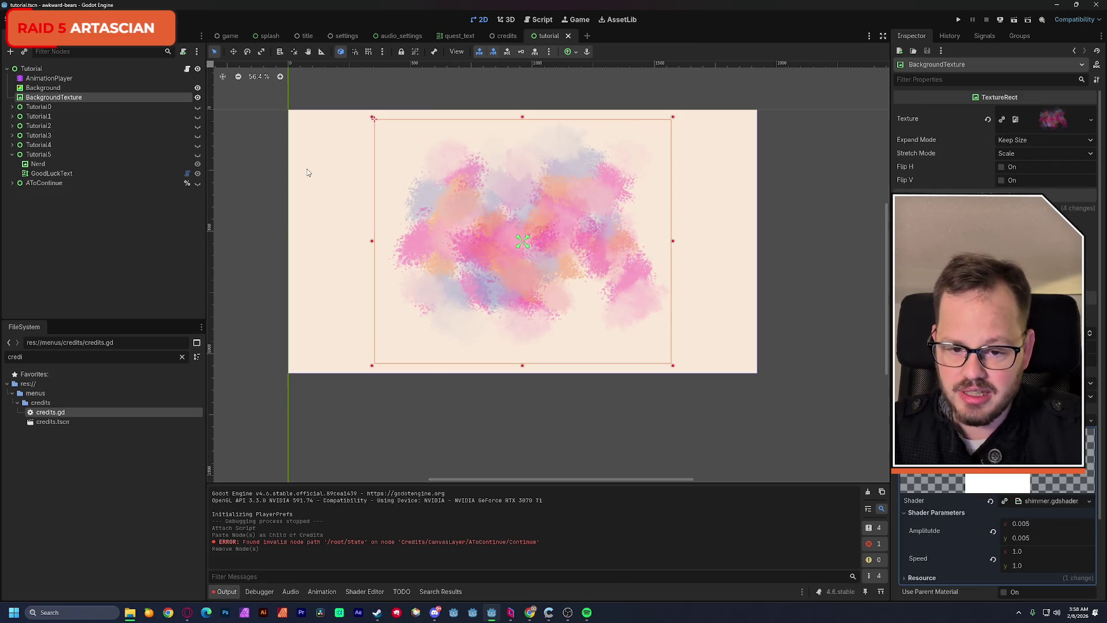
click(507, 36)
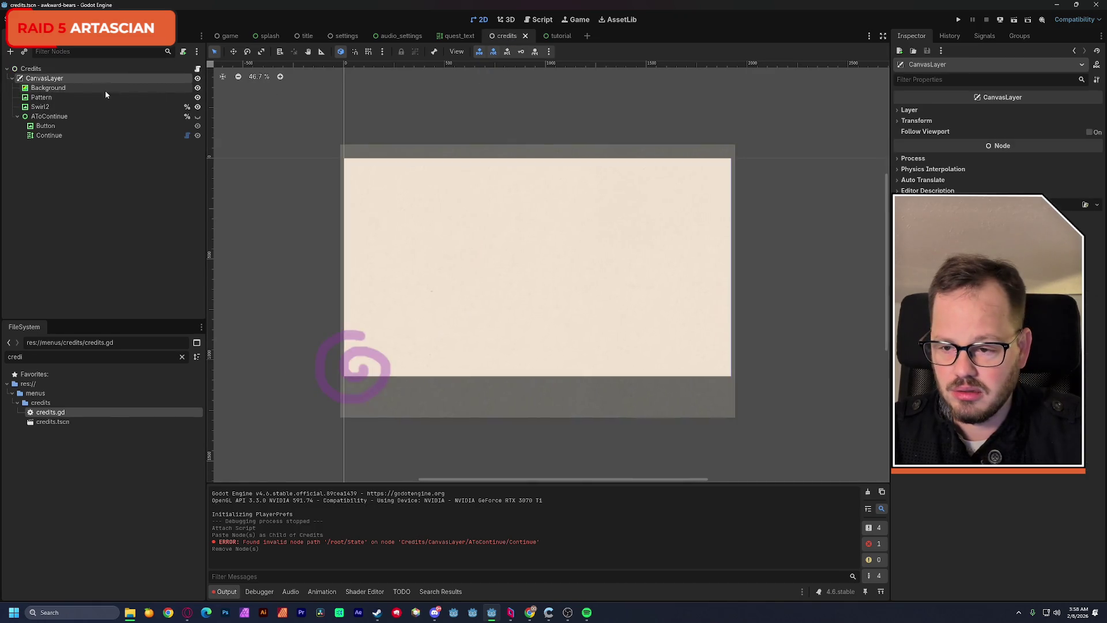
key(ctrl+v)
drag(57, 144, 70, 97)
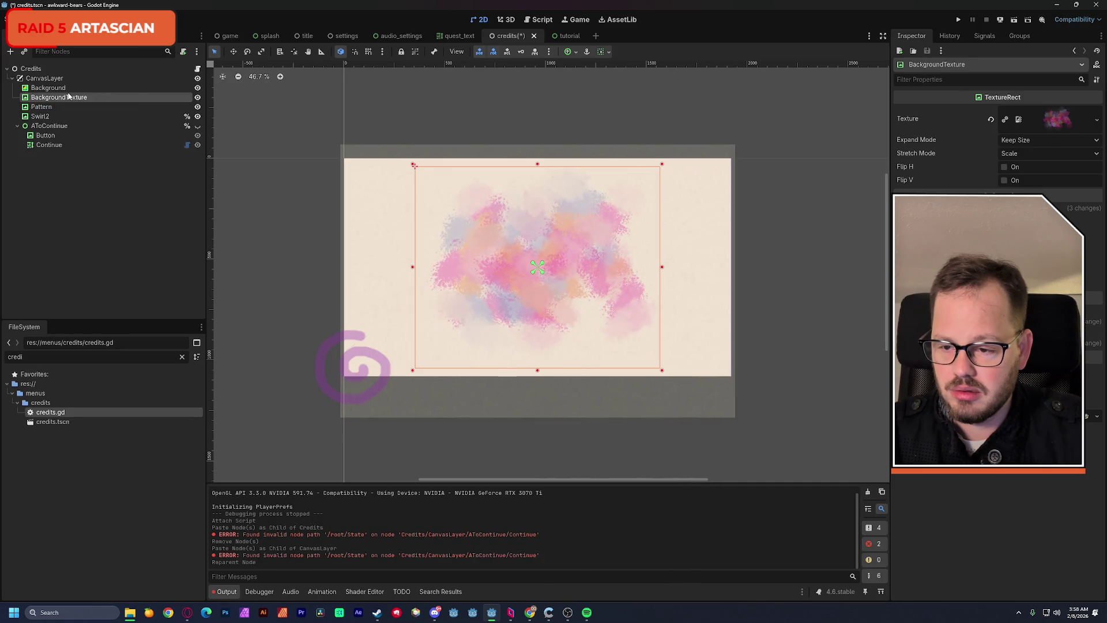
Step: Delete the Pattern and Swirl2 nodes from the credits scene and save credits.tscn
click(58, 106)
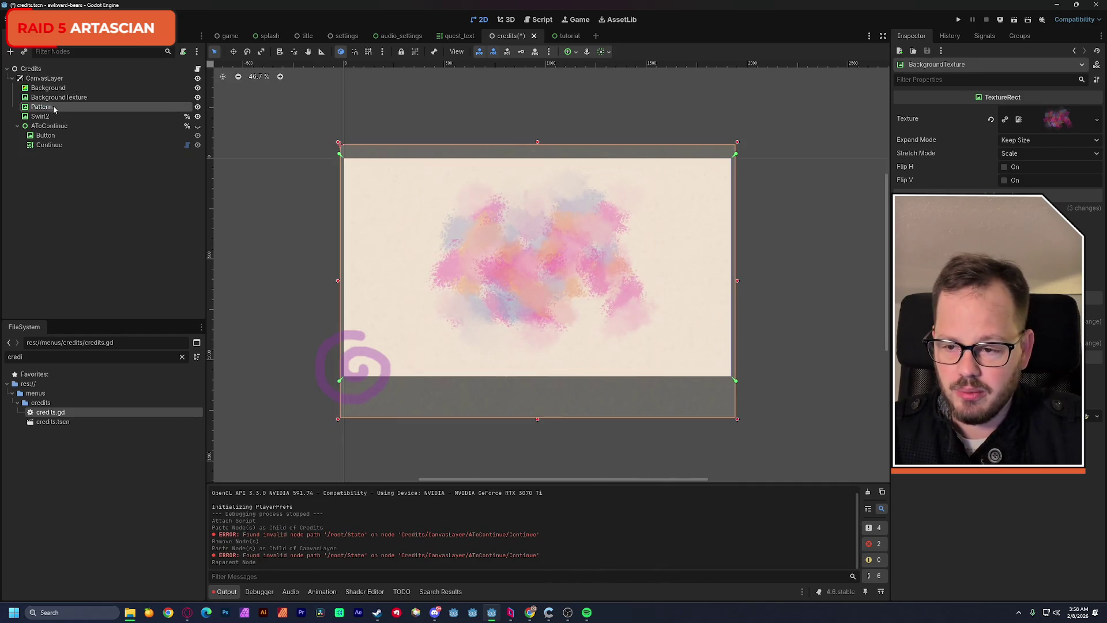
key(Delete)
key(Return)
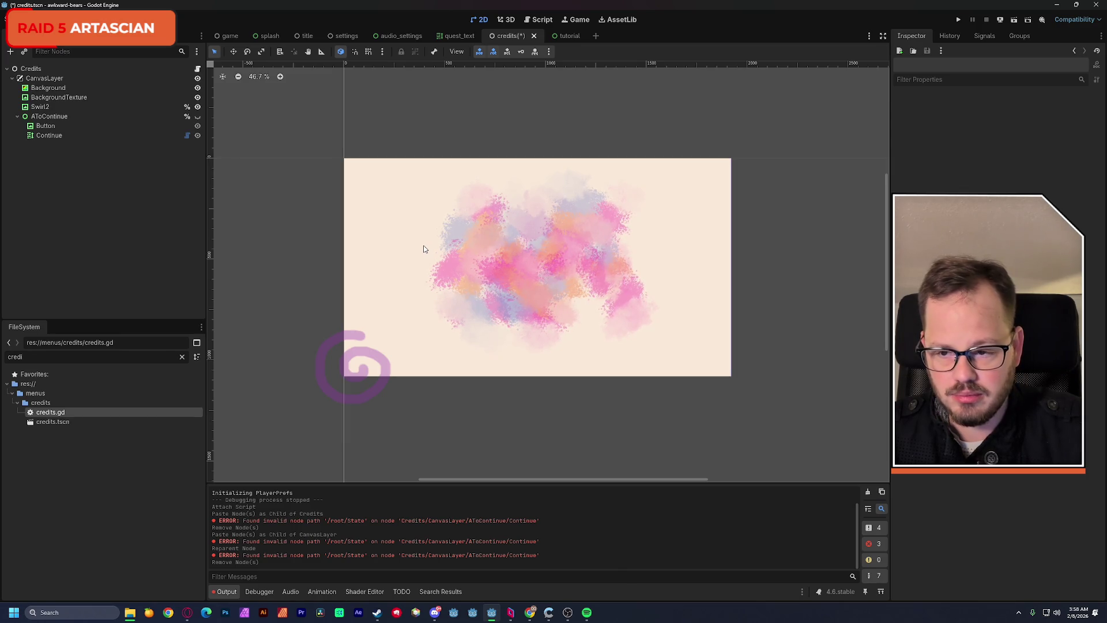
click(374, 351)
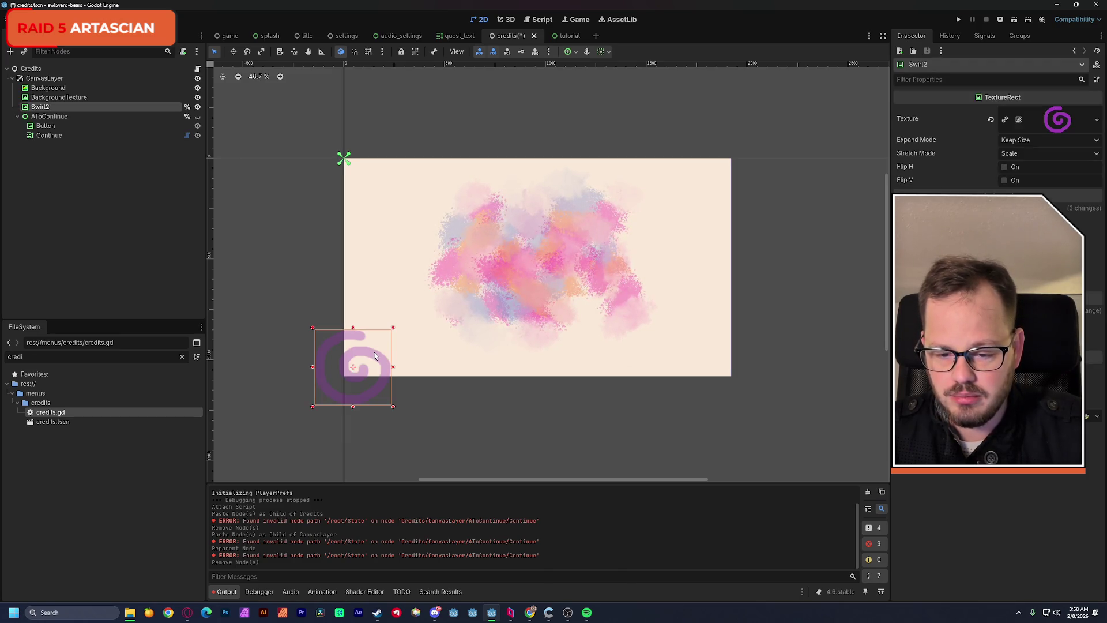
drag(370, 352, 637, 330)
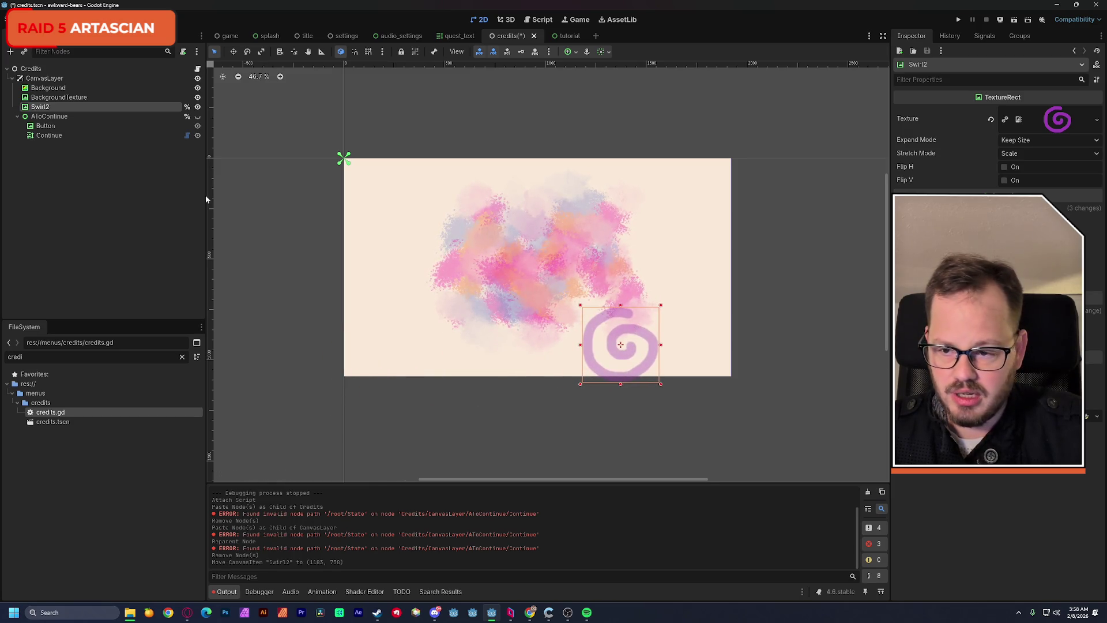
click(51, 146)
click(40, 107)
key(Delete)
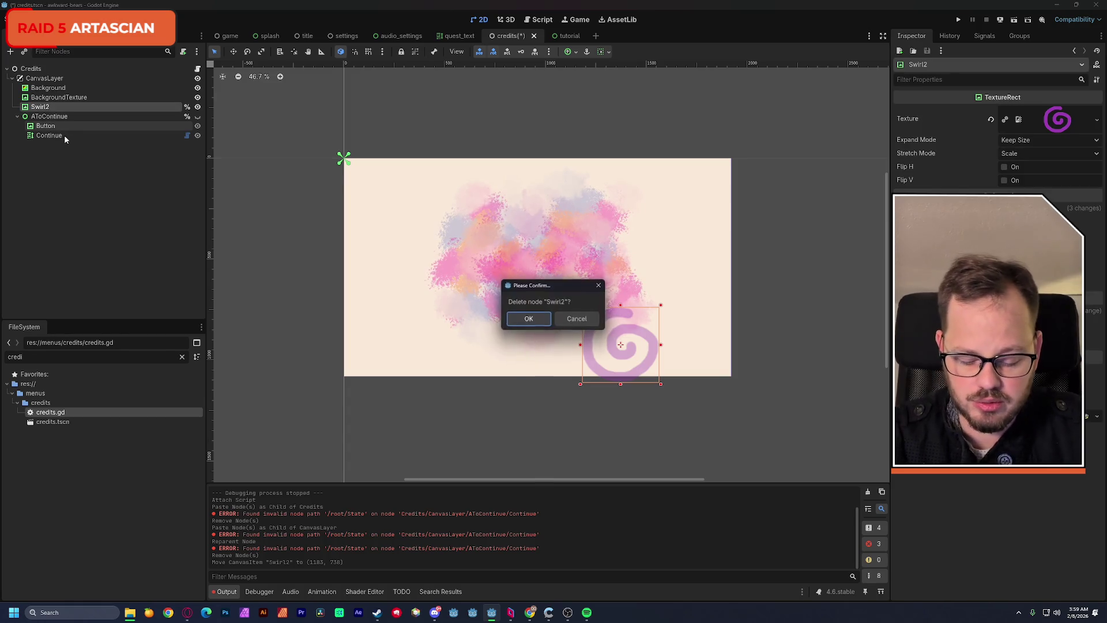
key(Return)
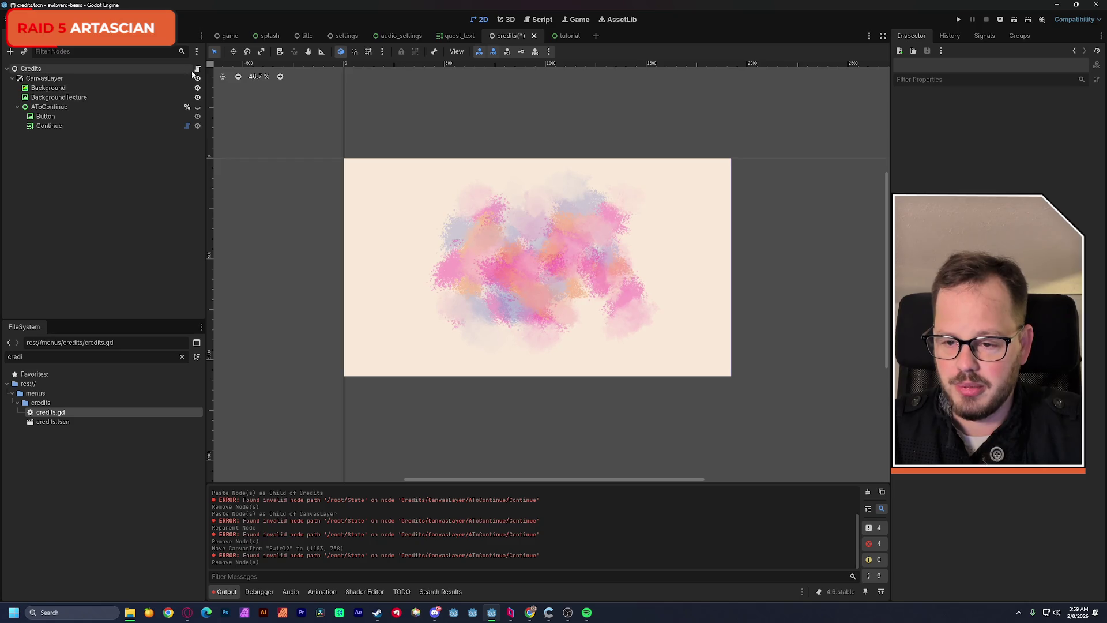
key(ctrl+s)
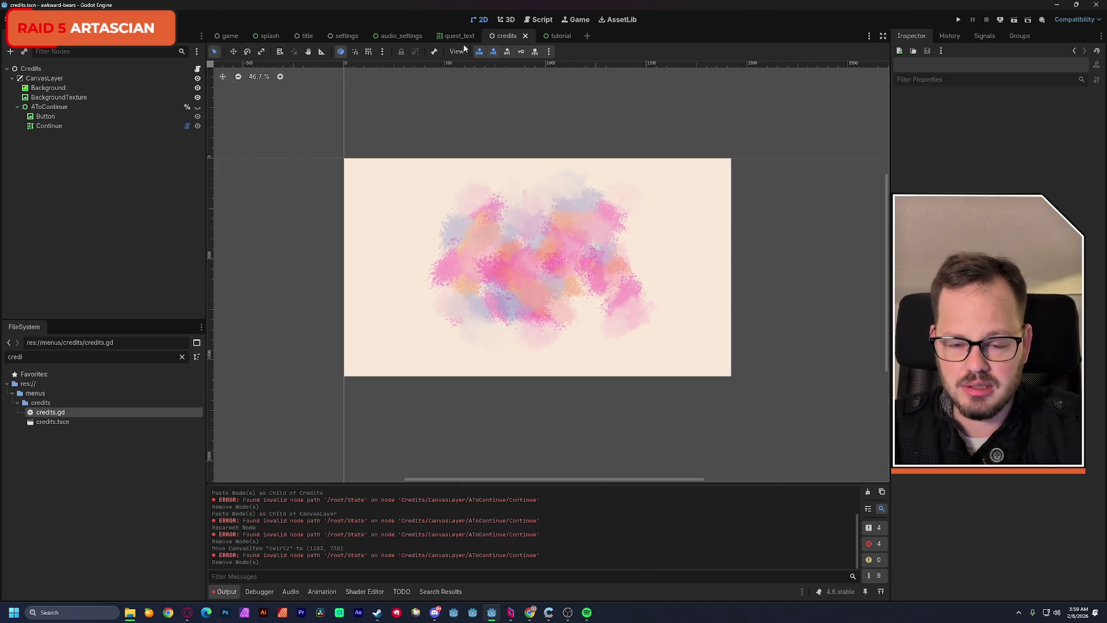
Step: Copy the ready_to_continue variable from settings.gd into line 3 of credits.gd
click(542, 20)
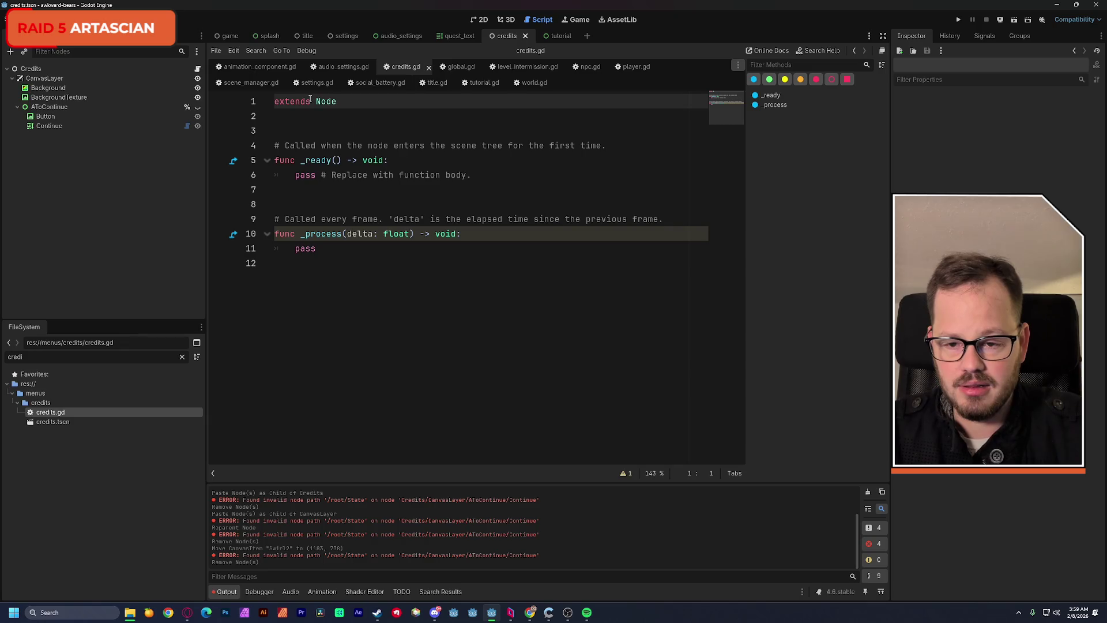
mouse_move(327, 102)
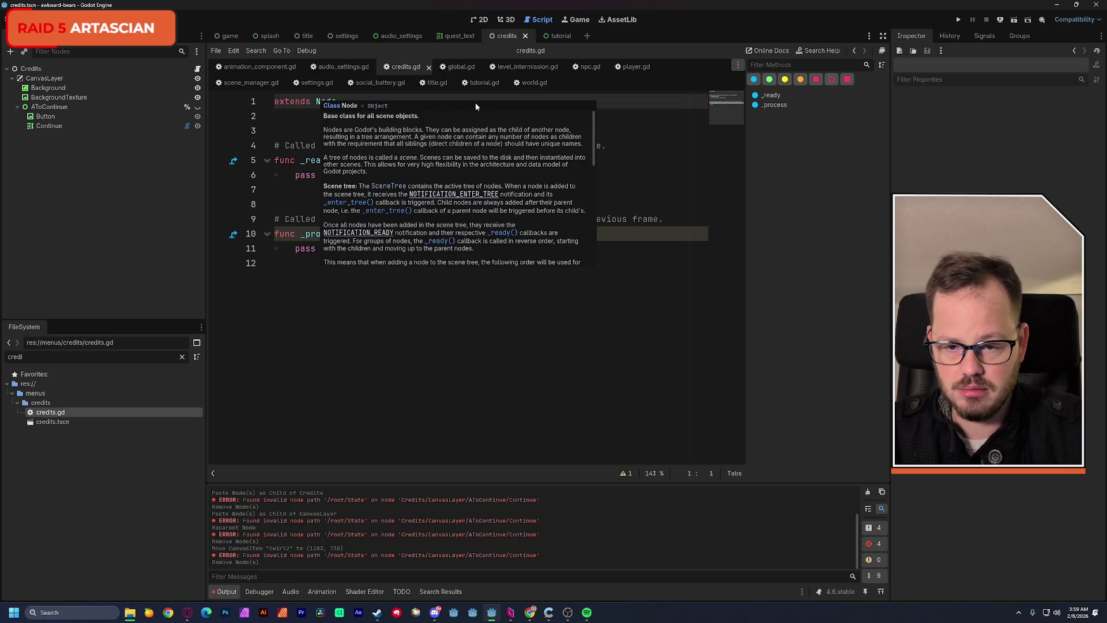
click(327, 85)
drag(275, 130, 467, 130)
key(ctrl+c)
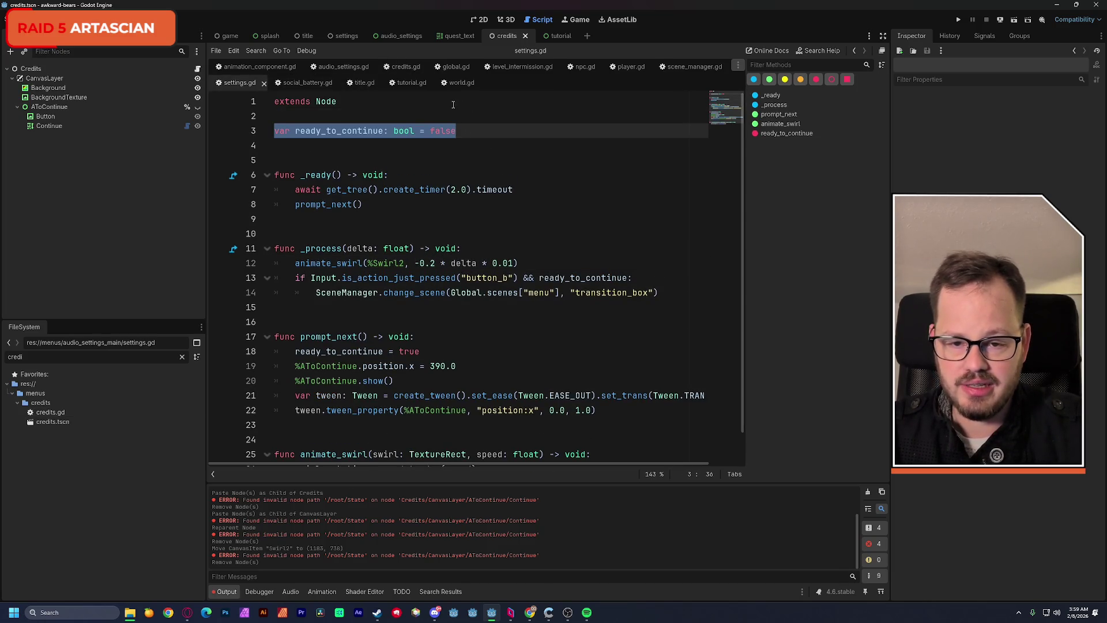
click(405, 67)
click(348, 125)
key(ctrl+v)
key(Return)
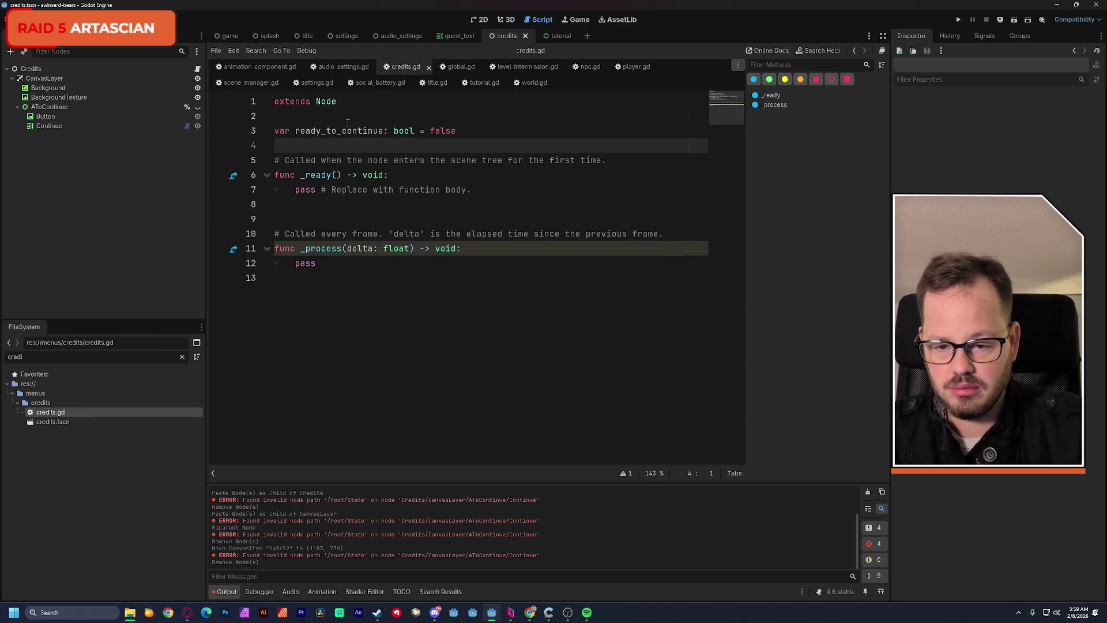
Step: Delete the _ready and _process template comments in credits.gd and save it
drag(275, 160, 614, 156)
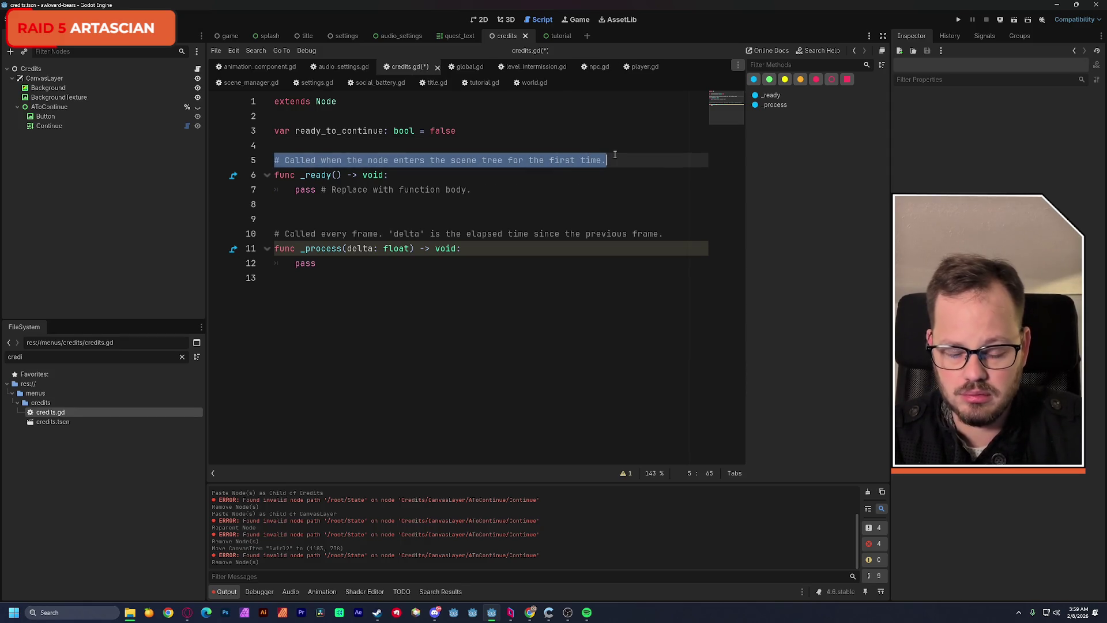
key(BackSpace)
mouse_move(276, 234)
mouse_down()
mouse_move(519, 219)
mouse_move(669, 234)
mouse_up()
key(BackSpace)
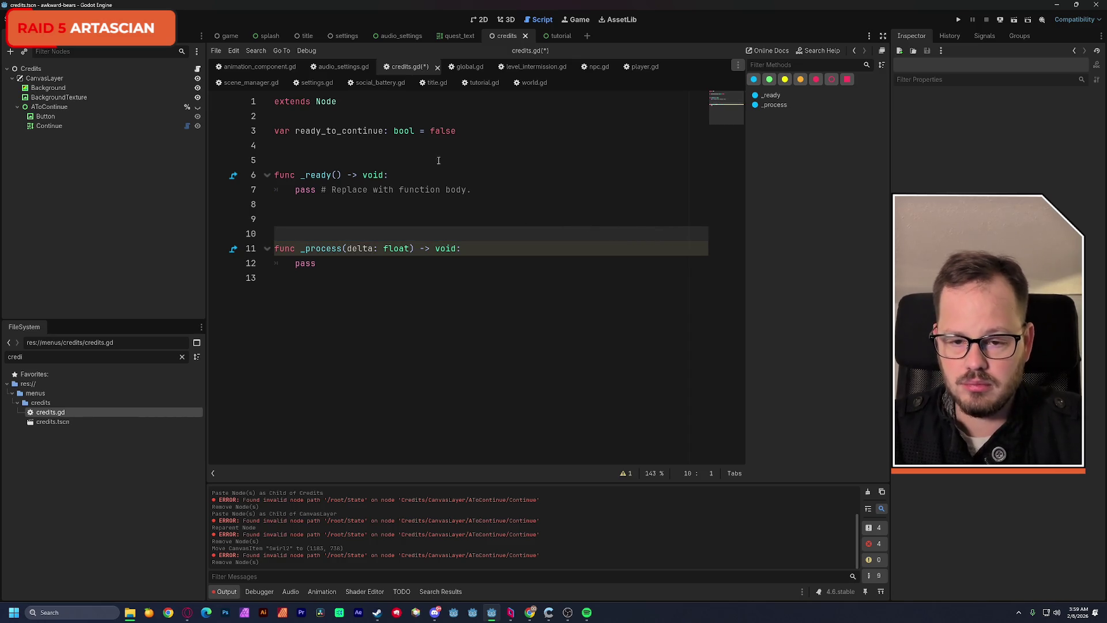
key(ctrl+s)
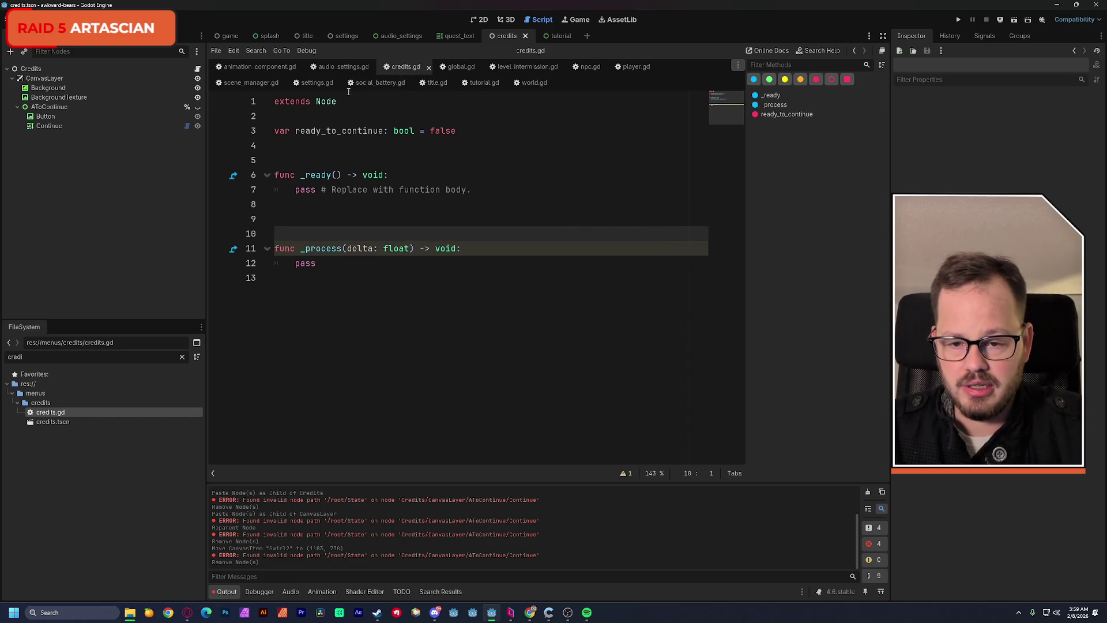
Step: Replace the placeholder pass in credits.gd's _ready with a prompt_next() call copied from settings.gd
click(310, 83)
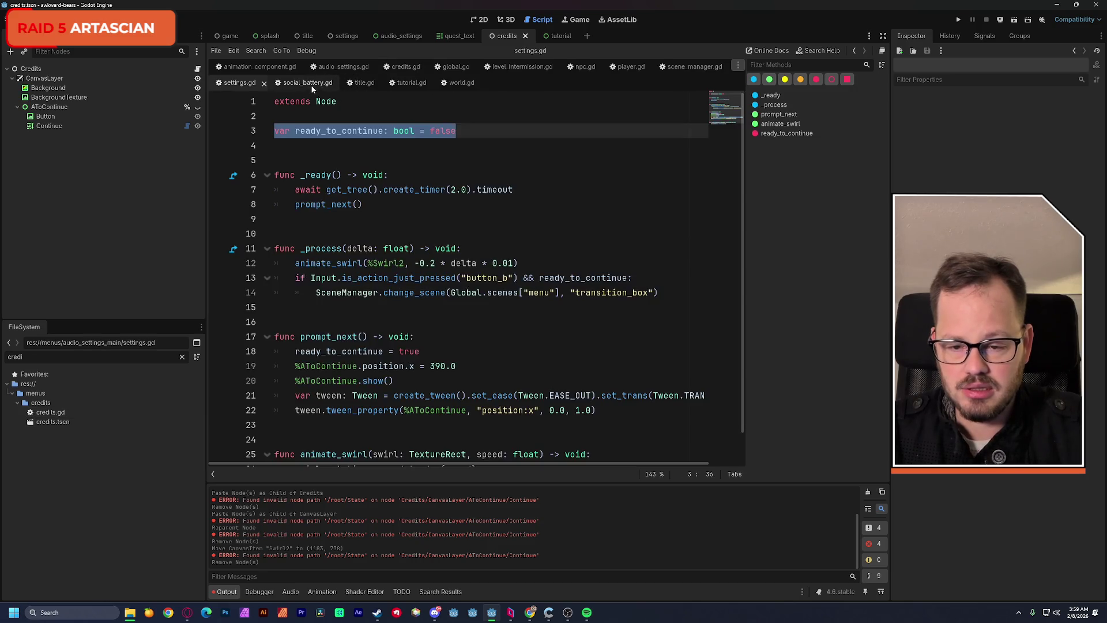
drag(295, 204, 364, 204)
key(ctrl+c)
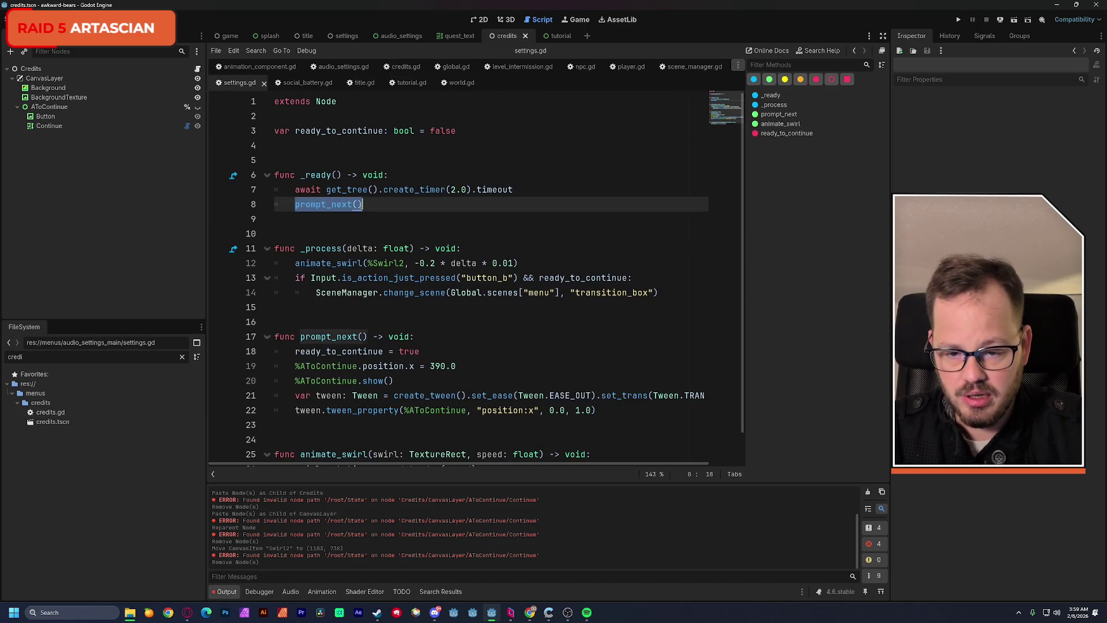
click(454, 67)
click(382, 66)
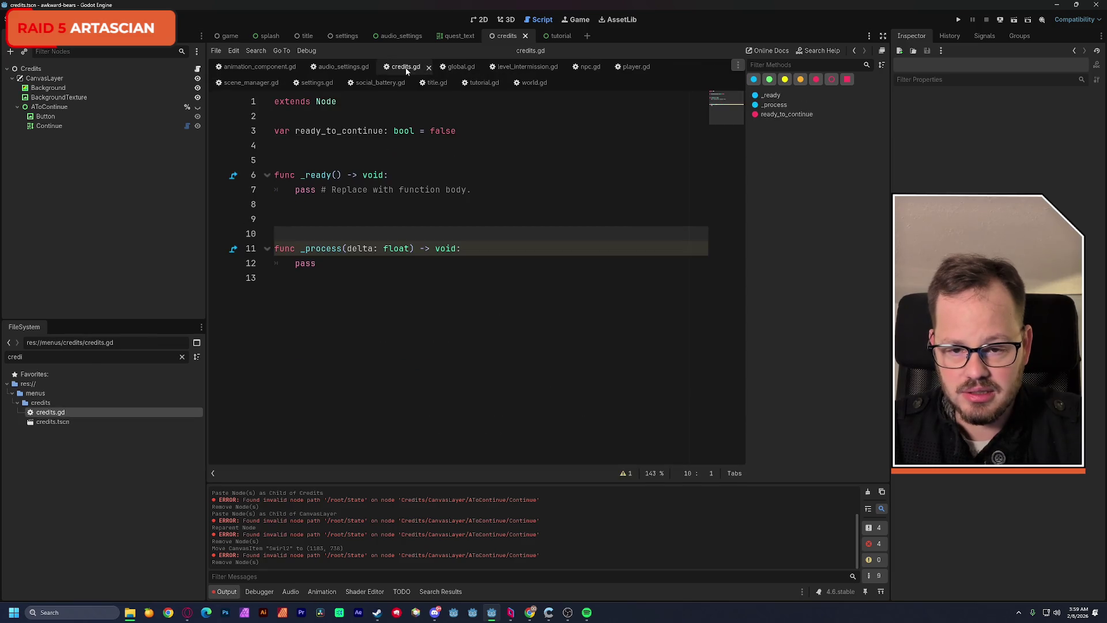
drag(295, 189, 469, 190)
key(ctrl+v)
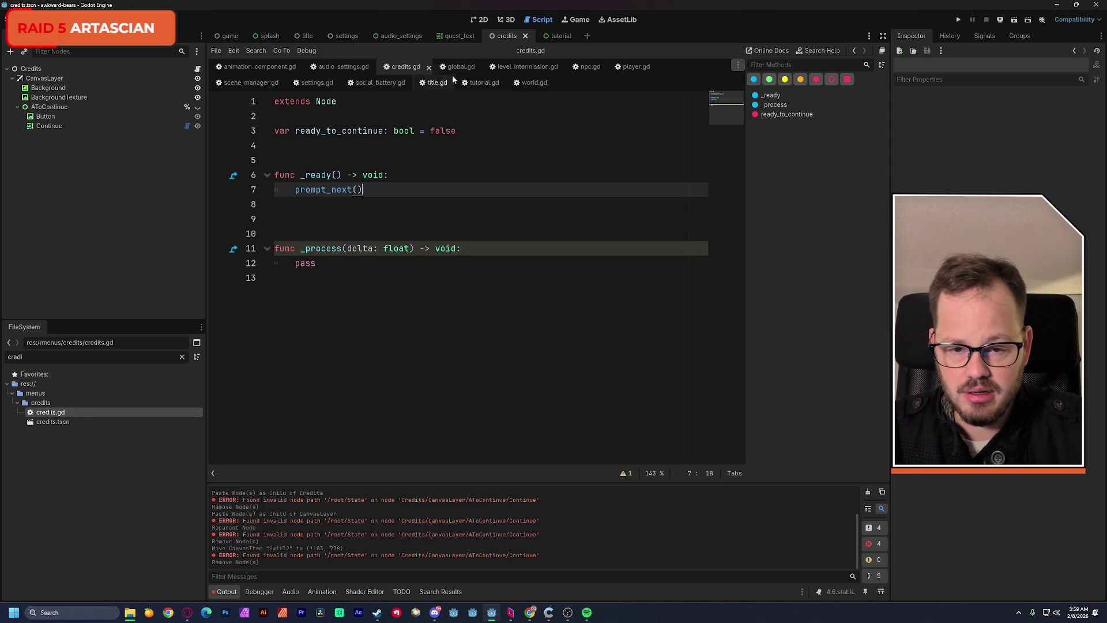
Step: Copy the whole prompt_next function from settings.gd to the end of credits.gd, save, and return to the 2D scene
click(447, 83)
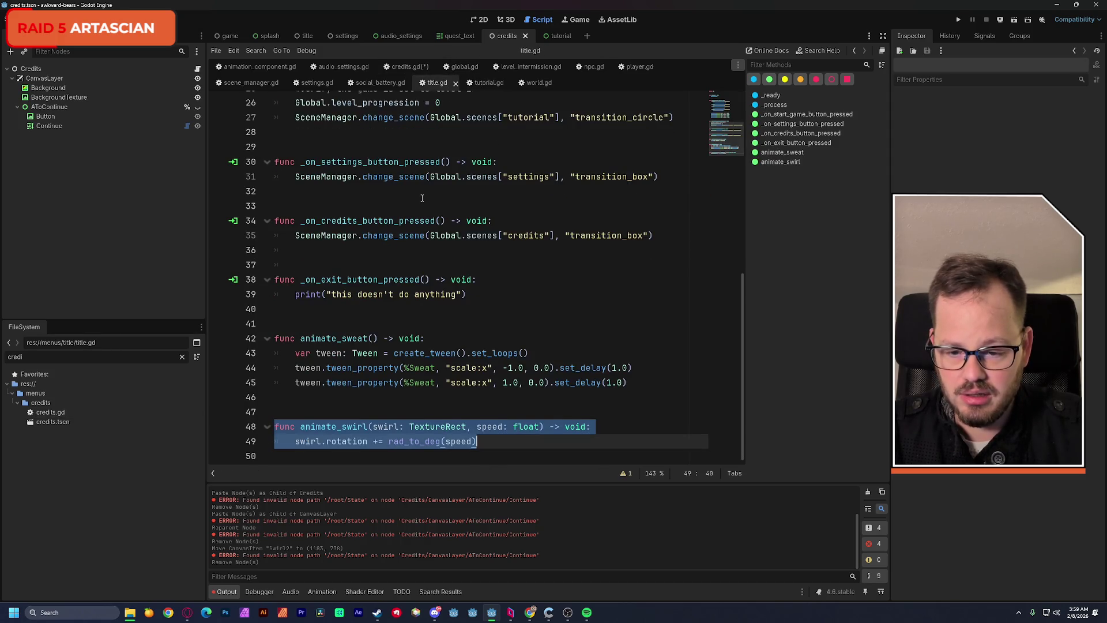
click(314, 82)
scroll(345, 233, down, 1)
drag(276, 306, 603, 380)
key(ctrl+c)
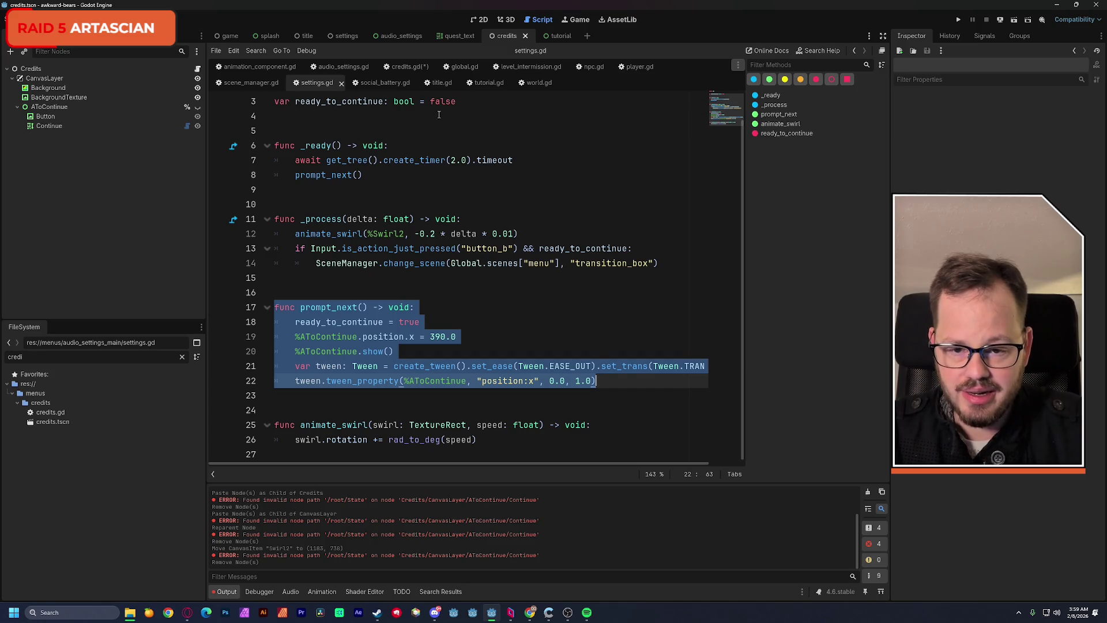
click(403, 68)
click(322, 308)
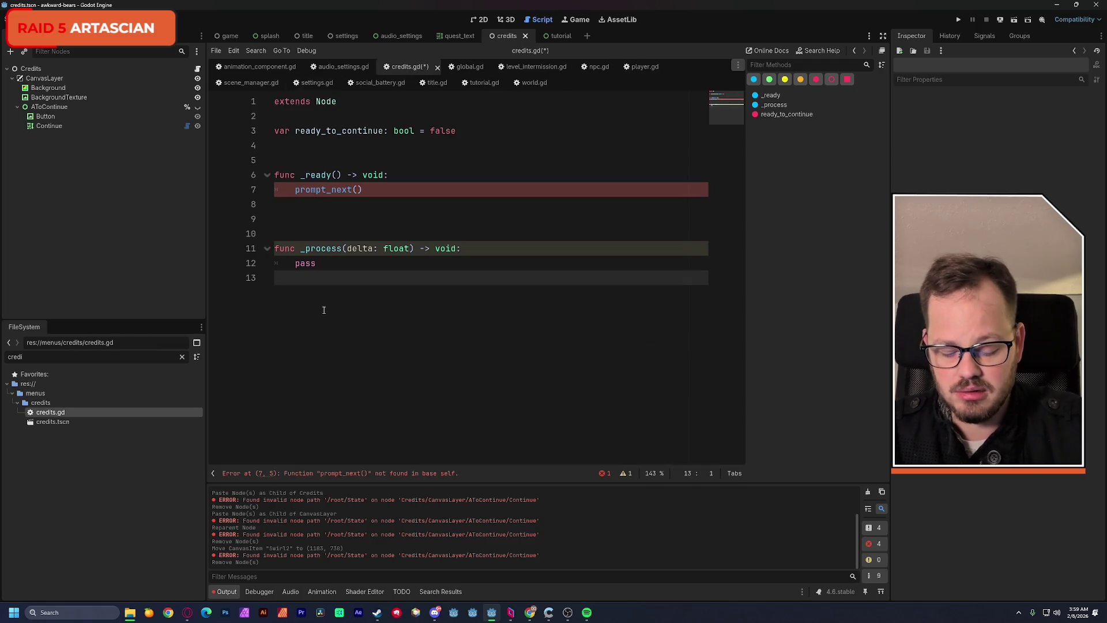
key(Return)
key(ctrl+v)
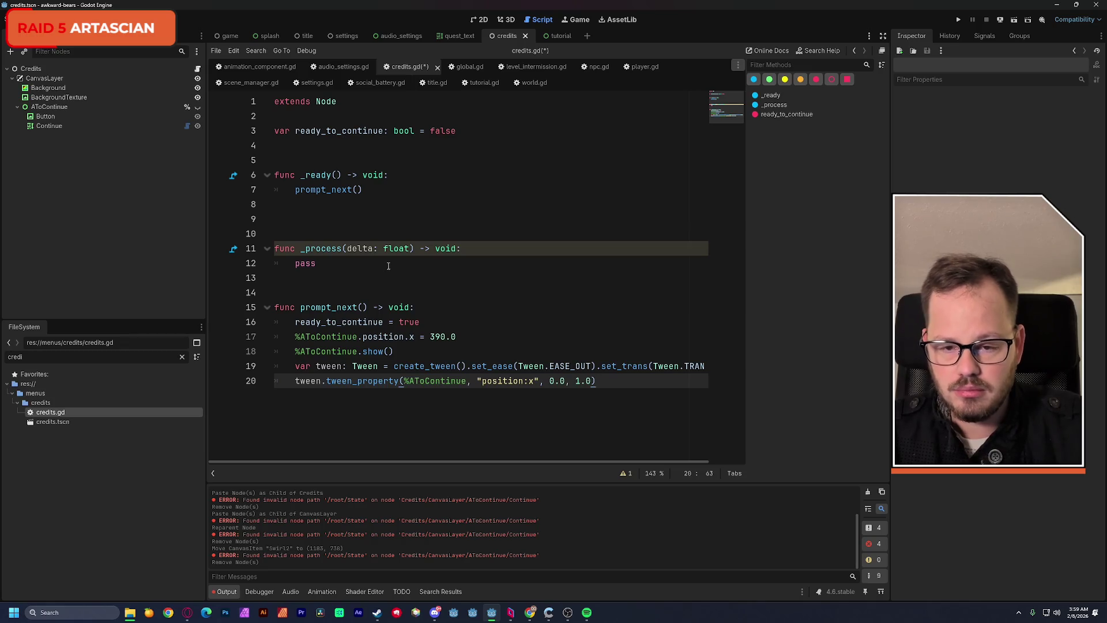
key(ctrl+s)
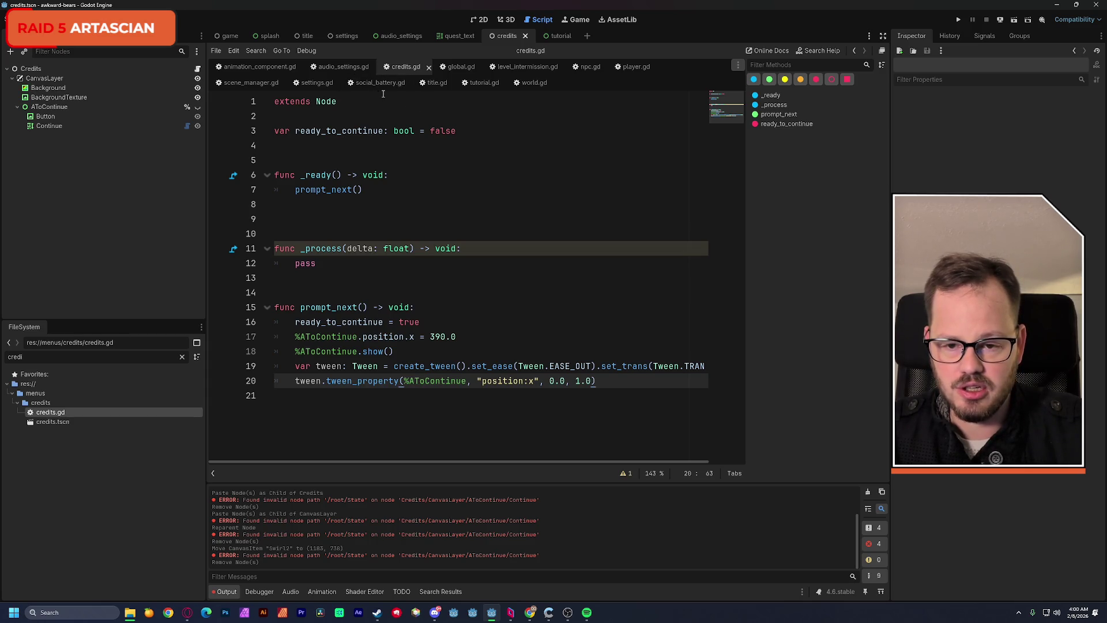
click(481, 21)
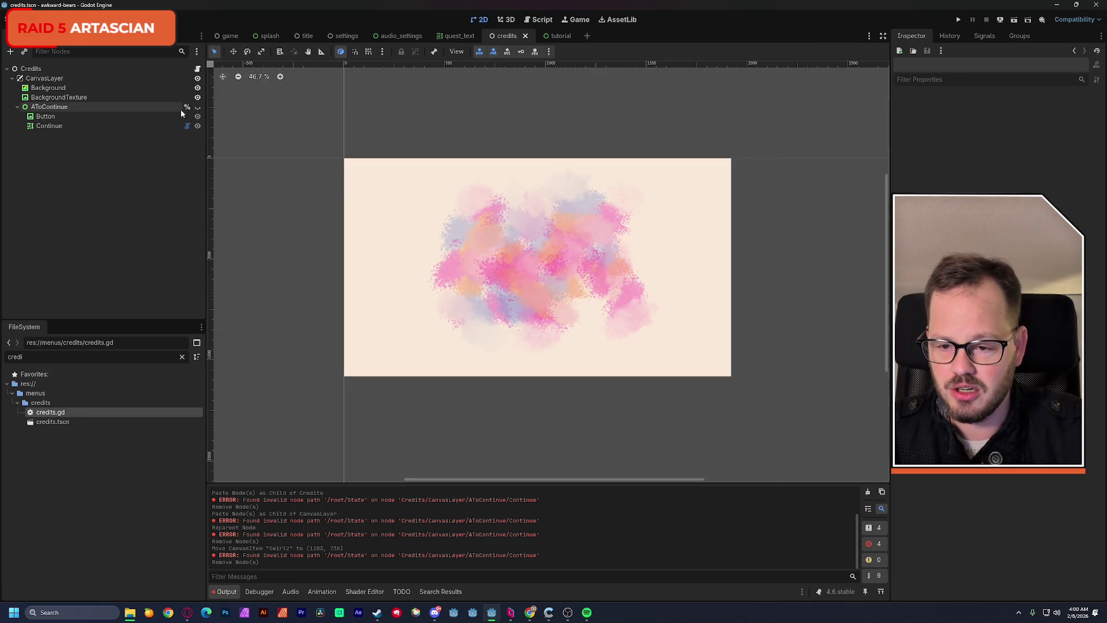
Step: Show the AToContinue prompt and set its button icon to the Xbox X graphic
click(197, 107)
click(682, 182)
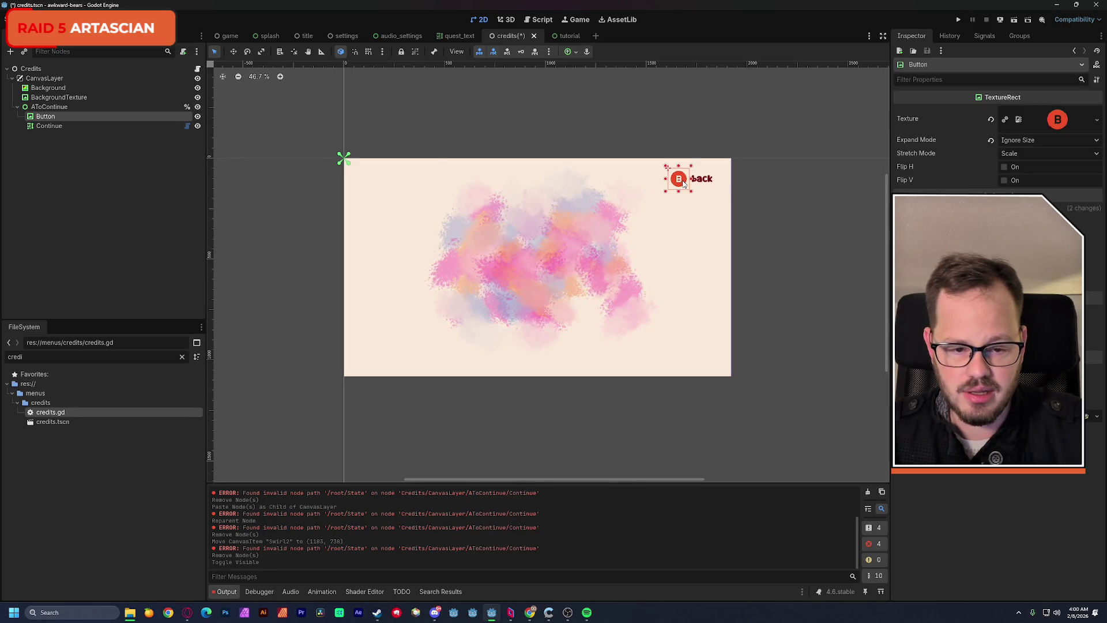
click(182, 356)
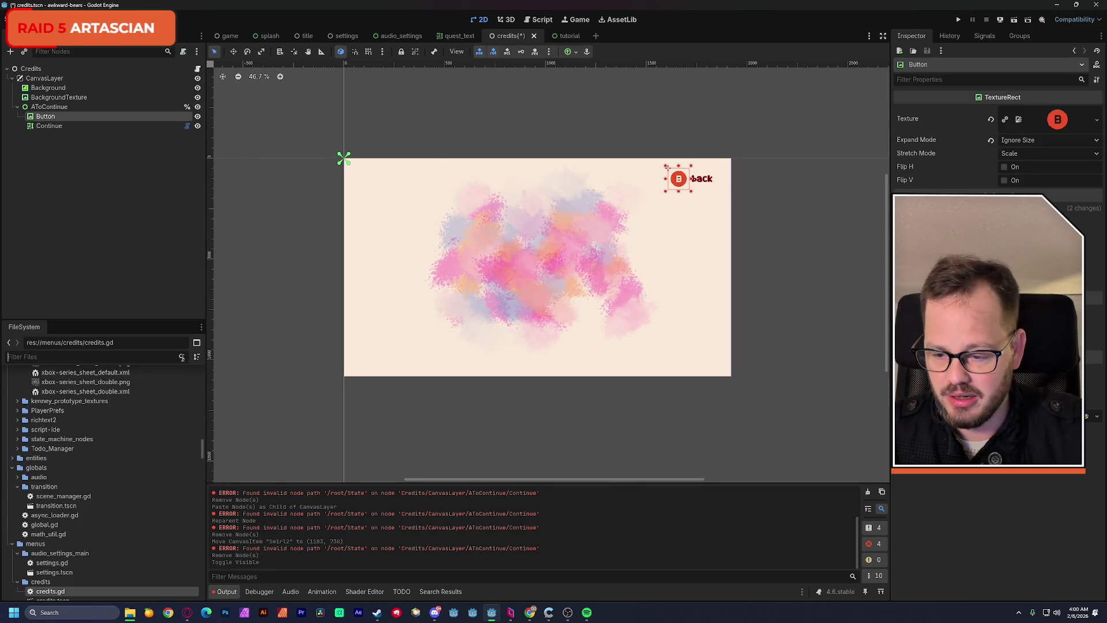
mouse_move(198, 448)
mouse_down()
mouse_move(197, 380)
mouse_move(199, 391)
mouse_up()
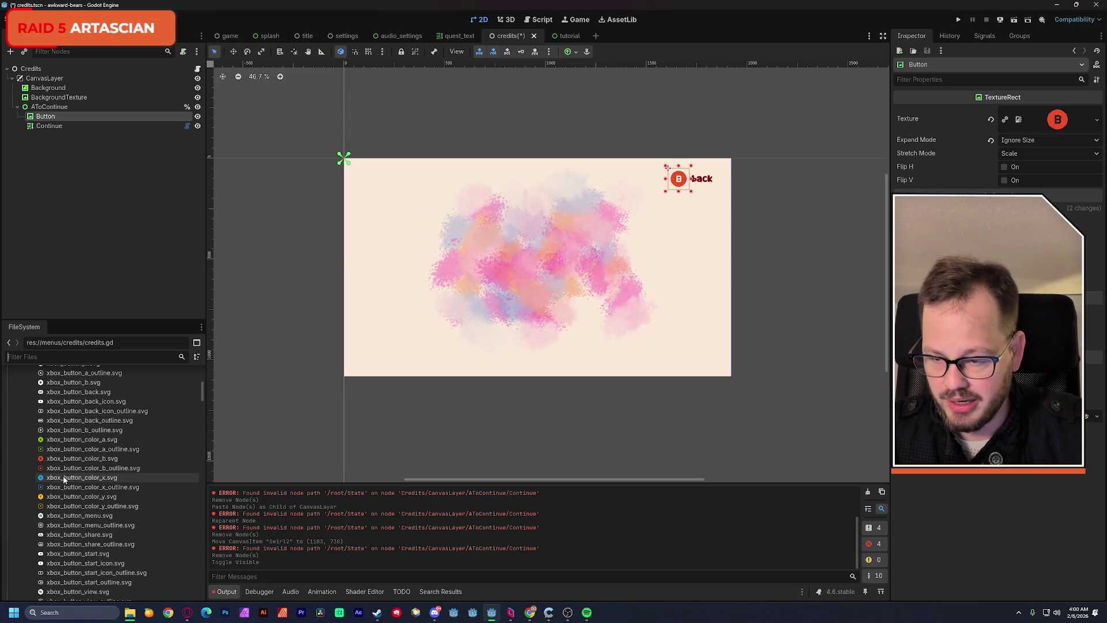
mouse_move(65, 478)
mouse_move(65, 478)
mouse_down()
mouse_move(92, 459)
mouse_move(1067, 159)
mouse_move(1056, 124)
mouse_up()
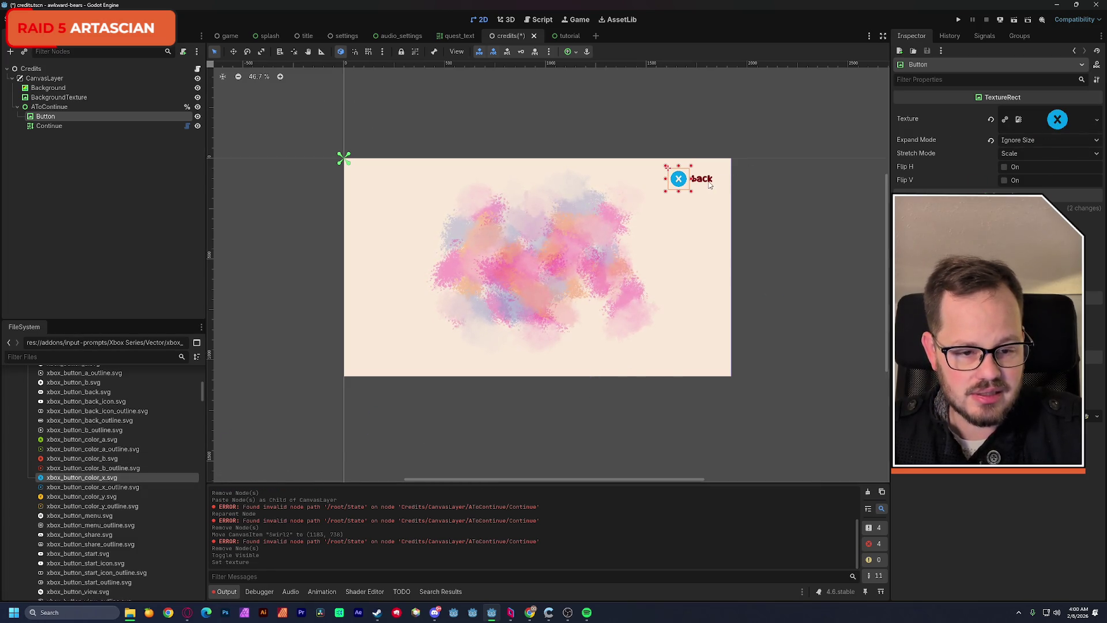
Step: Widen the Continue label box and try swapping 'back' for 'thanks', restoring the original markup
click(709, 183)
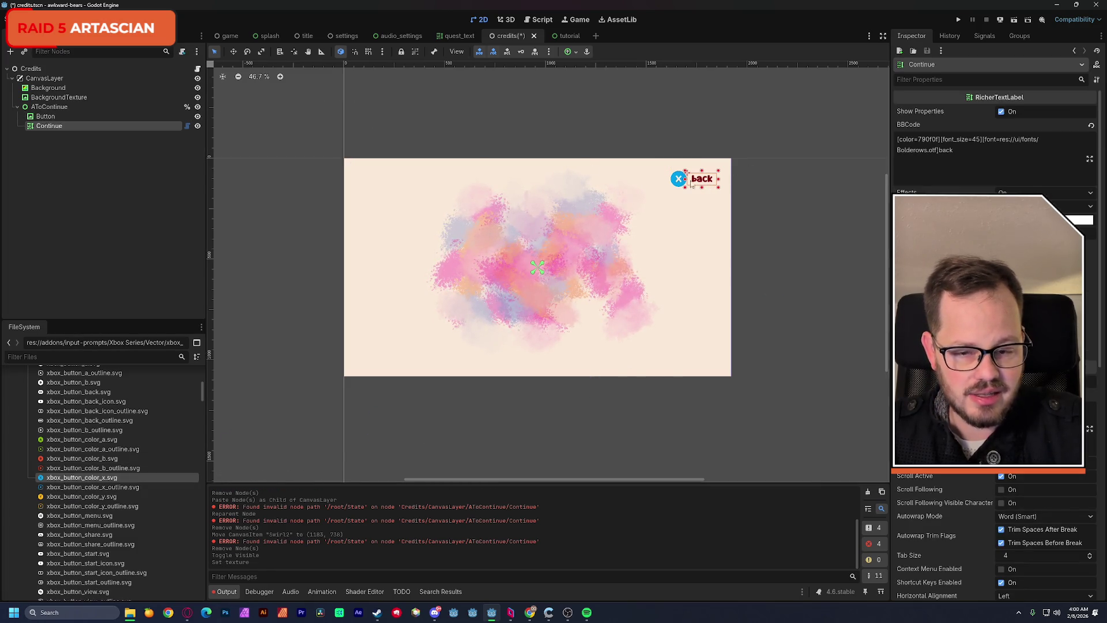
double_click(945, 150)
text(th)
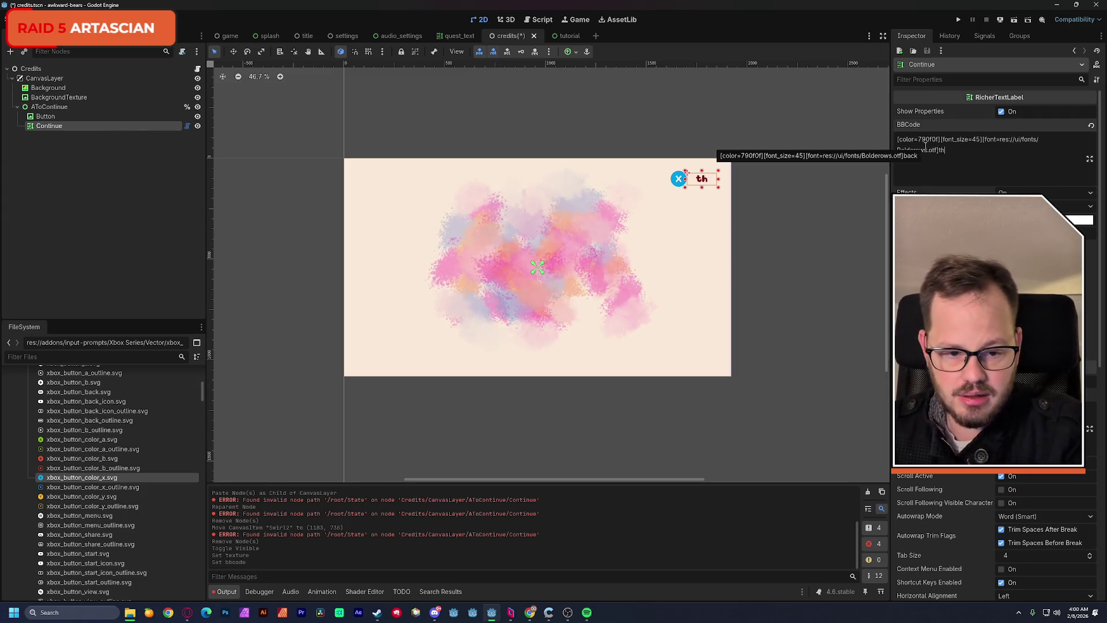
text(anks)
key(ctrl+z)
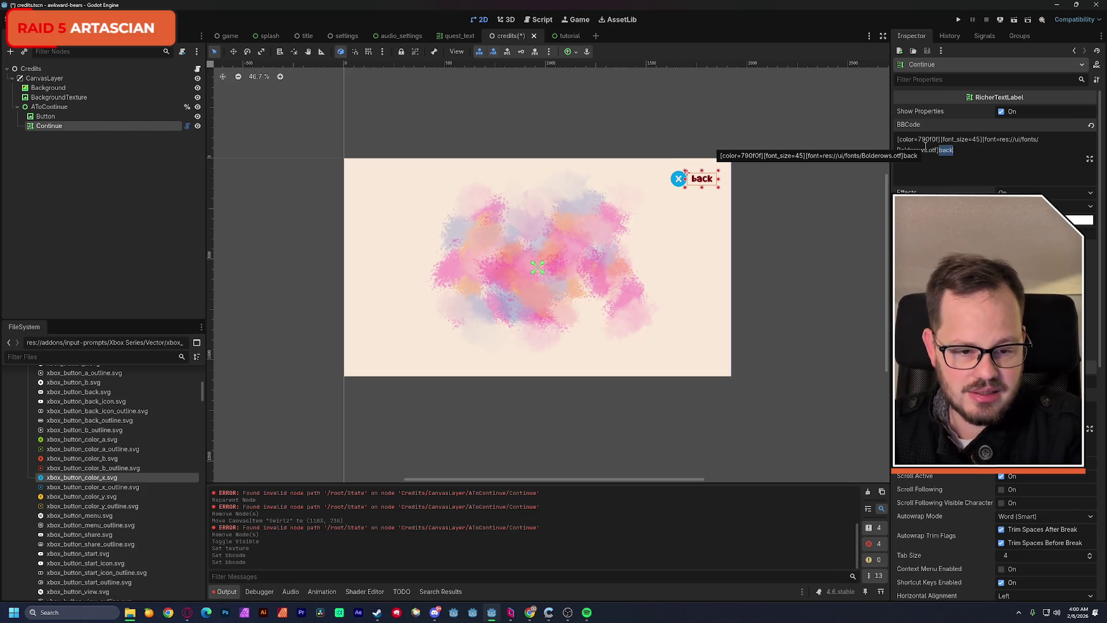
drag(719, 179, 726, 179)
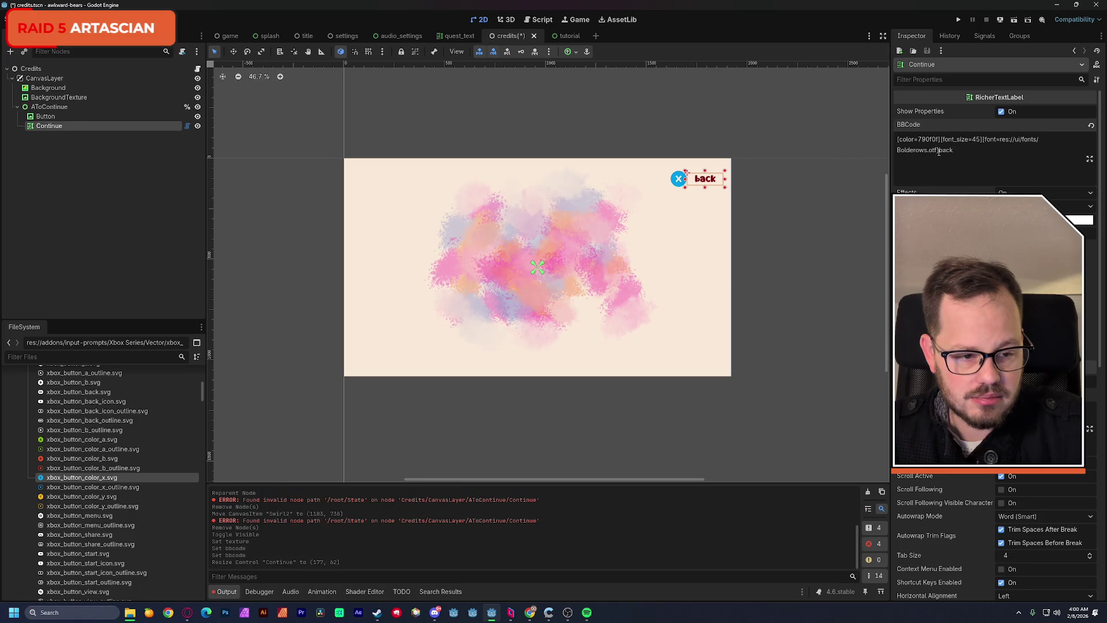
drag(939, 151, 959, 151)
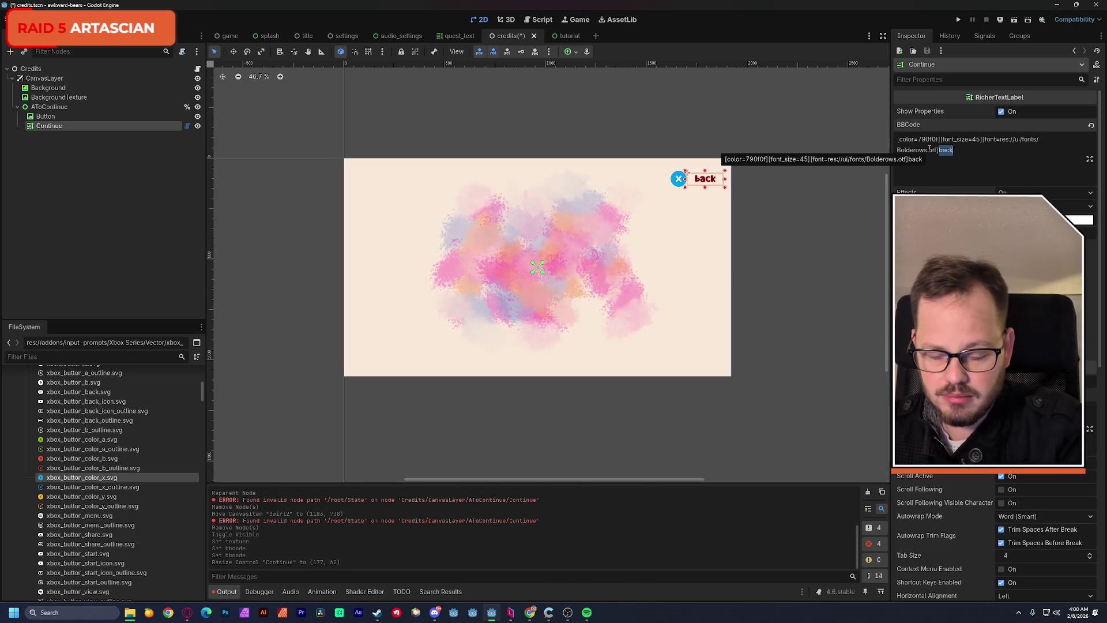
text(thanks)
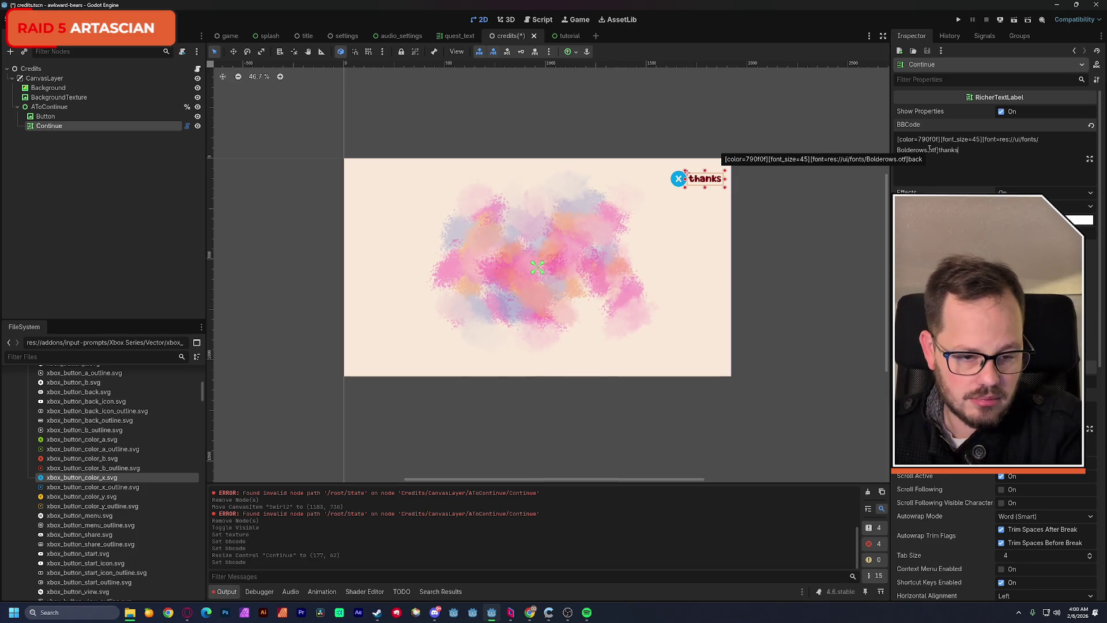
key(ctrl+a)
key(BackSpace)
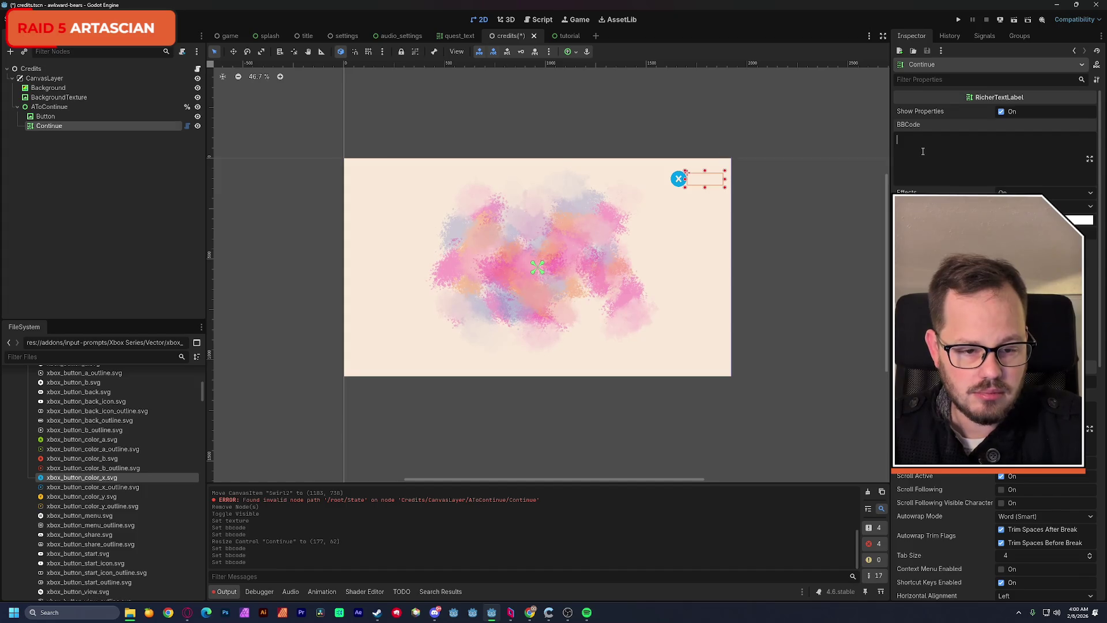
key(ctrl+v)
scroll(674, 191, up, 6)
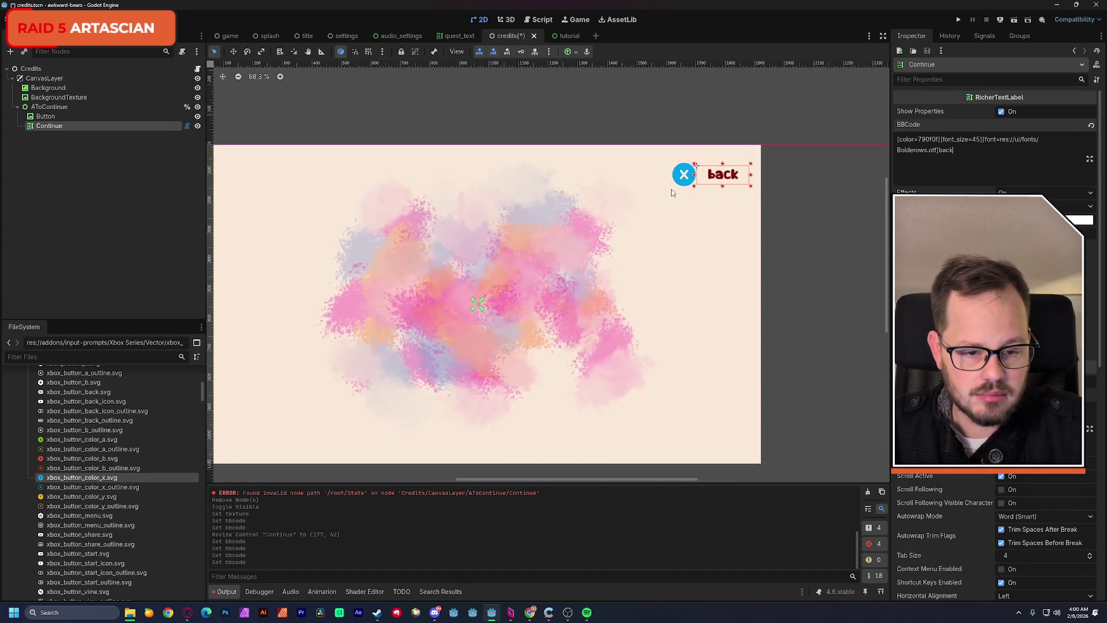
Step: Shift the X icon slightly left, change the label's 'back' to 'thanks', and save the scene
click(699, 181)
mouse_move(699, 181)
mouse_down()
mouse_move(686, 179)
mouse_move(709, 166)
mouse_up()
click(746, 161)
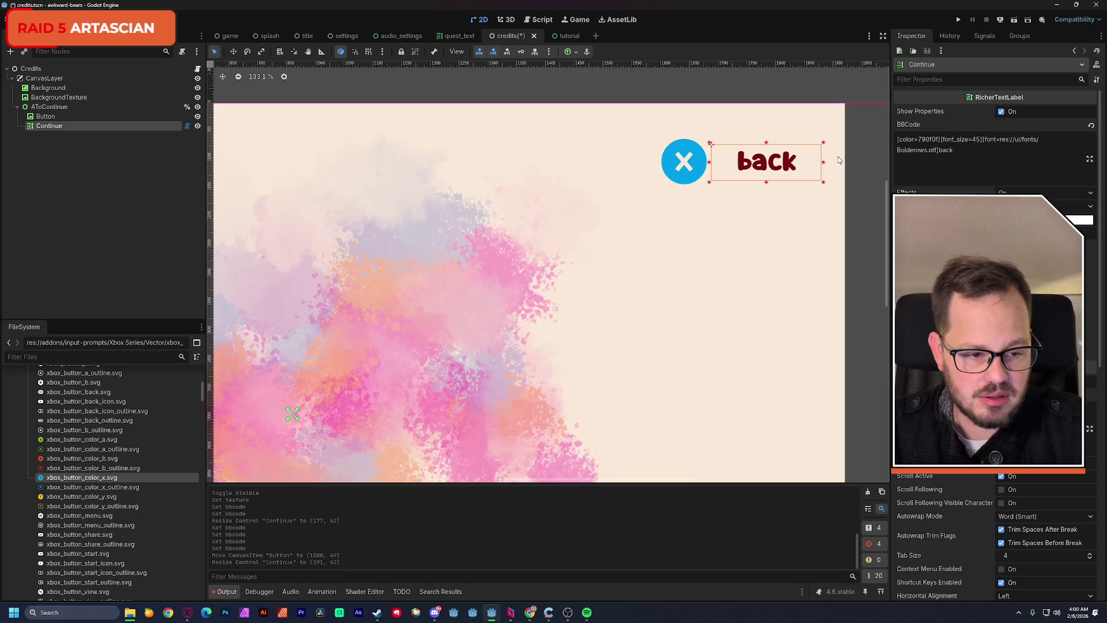
click(929, 152)
key(BackSpace)
key(BackSpace)
key(BackSpace)
text(thanks)
scroll(640, 226, down, 10)
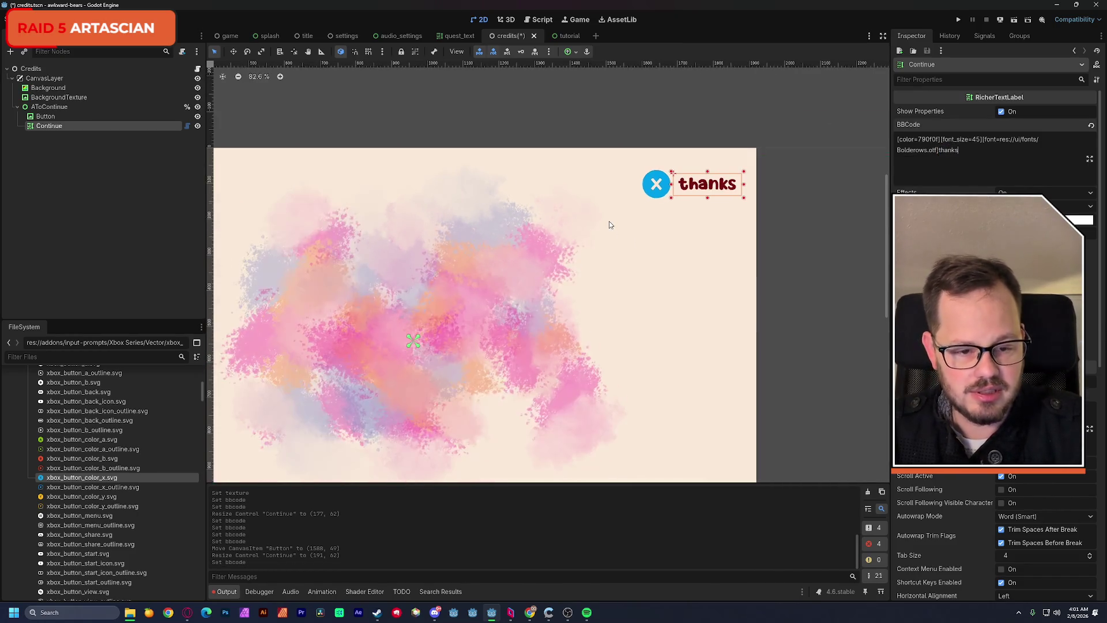
scroll(609, 222, left, 2)
click(466, 127)
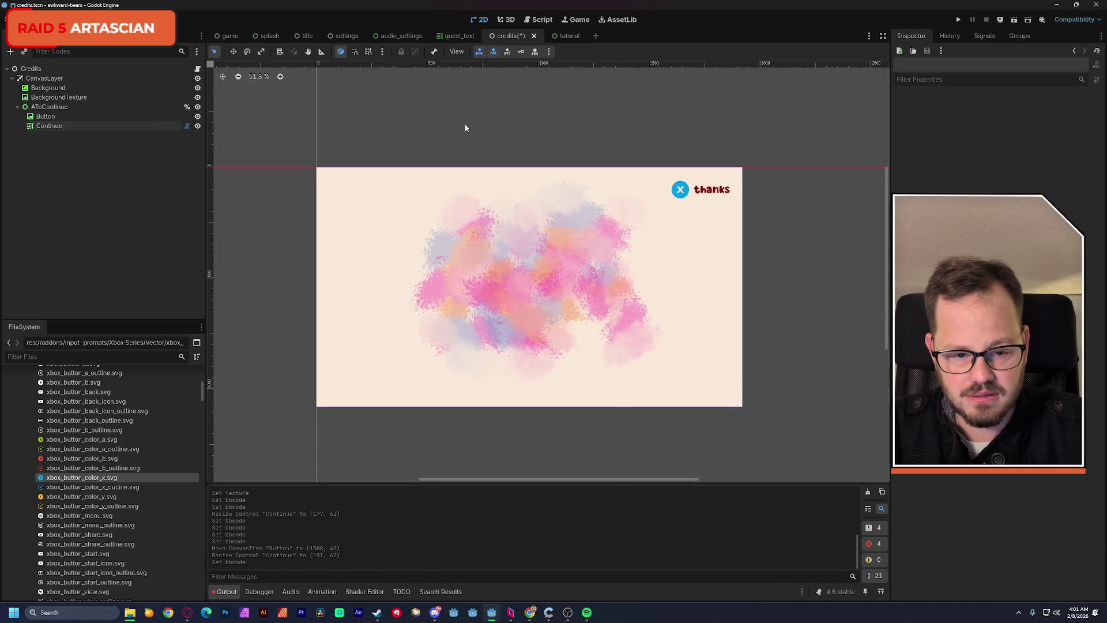
key(ctrl+s)
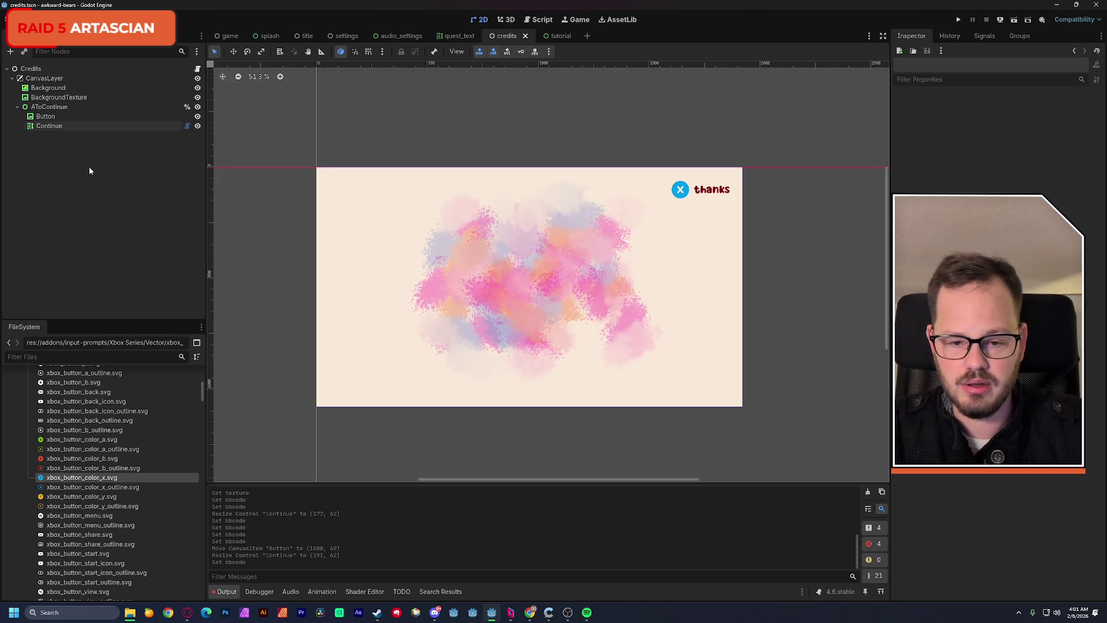
Step: Open credits.gd from the Credits node's script icon
click(198, 68)
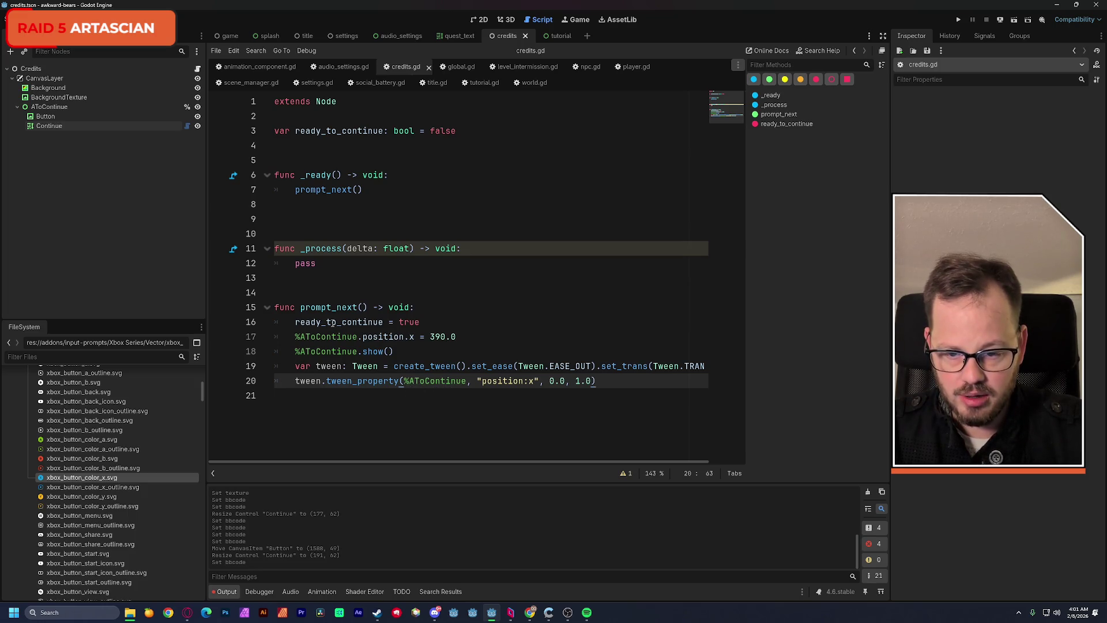
Step: Hide AToContinue and paste settings.gd's return-to-menu input check into credits.gd's _process
click(197, 108)
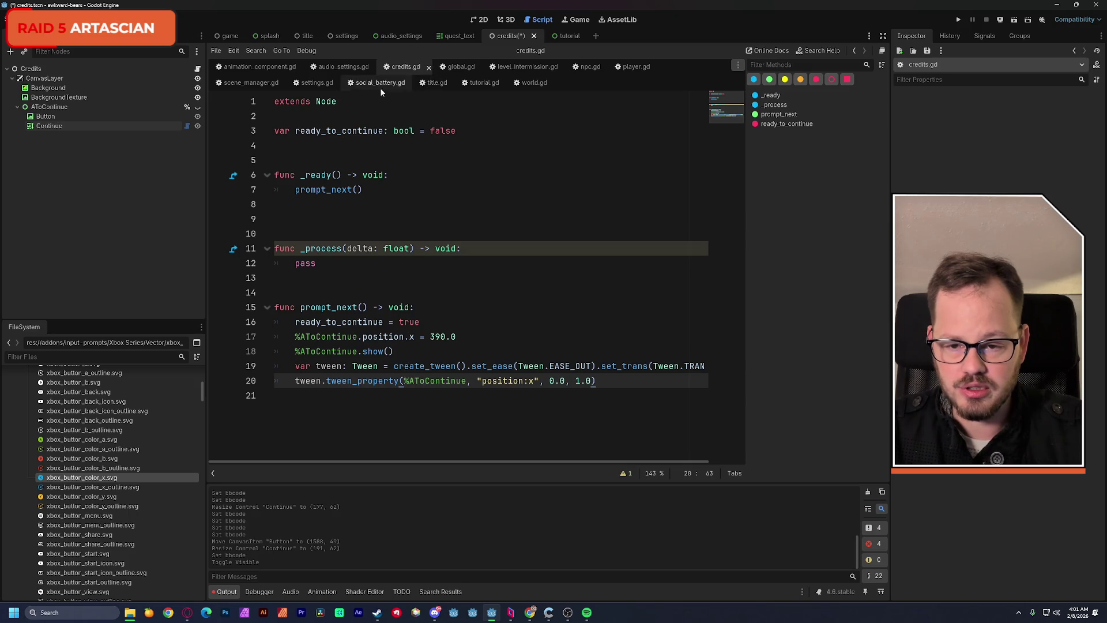
click(317, 84)
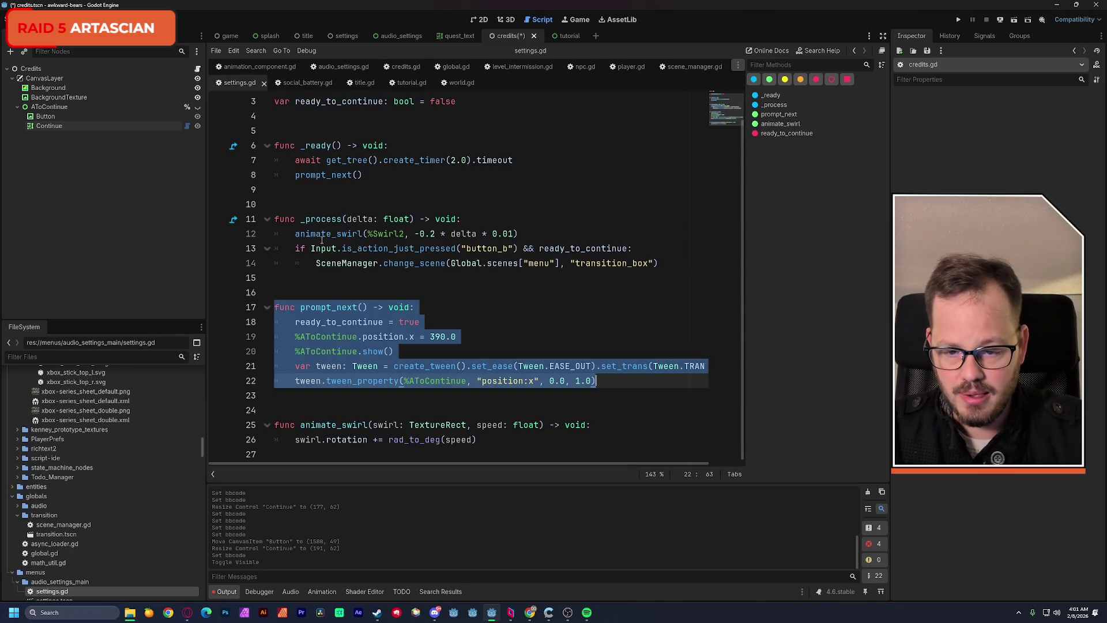
mouse_move(295, 249)
mouse_down()
mouse_move(464, 264)
mouse_move(660, 259)
mouse_up()
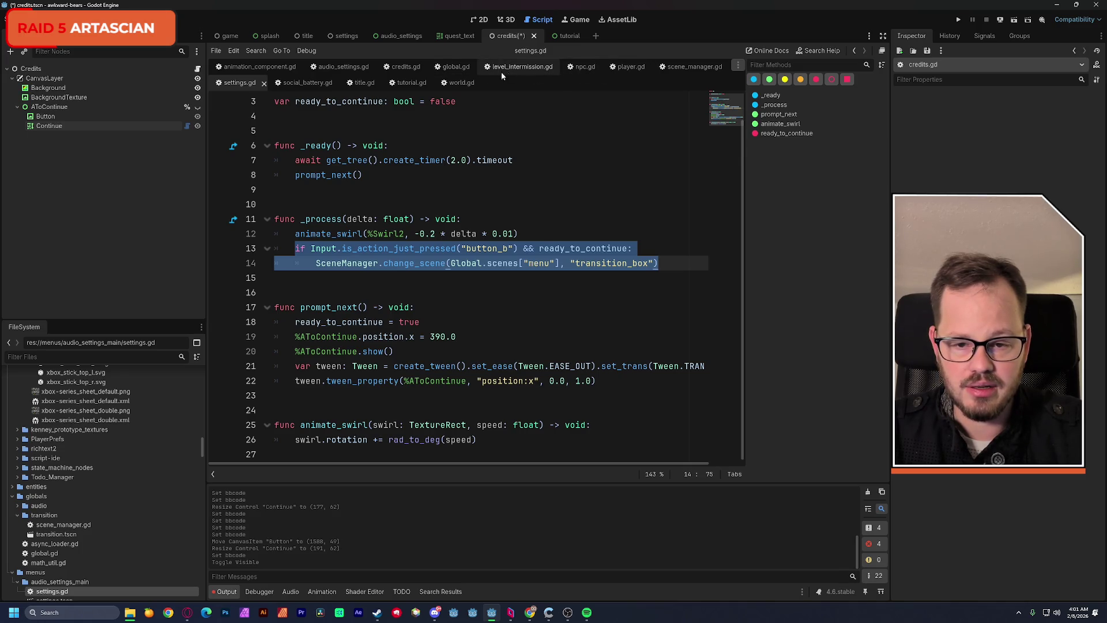
click(405, 67)
double_click(315, 263)
text(if Input.is_action_just_pressed("button_b") && ready_to_continue: 		SceneManager.change_scene(Global.scenes["menu"], "transition_box"))
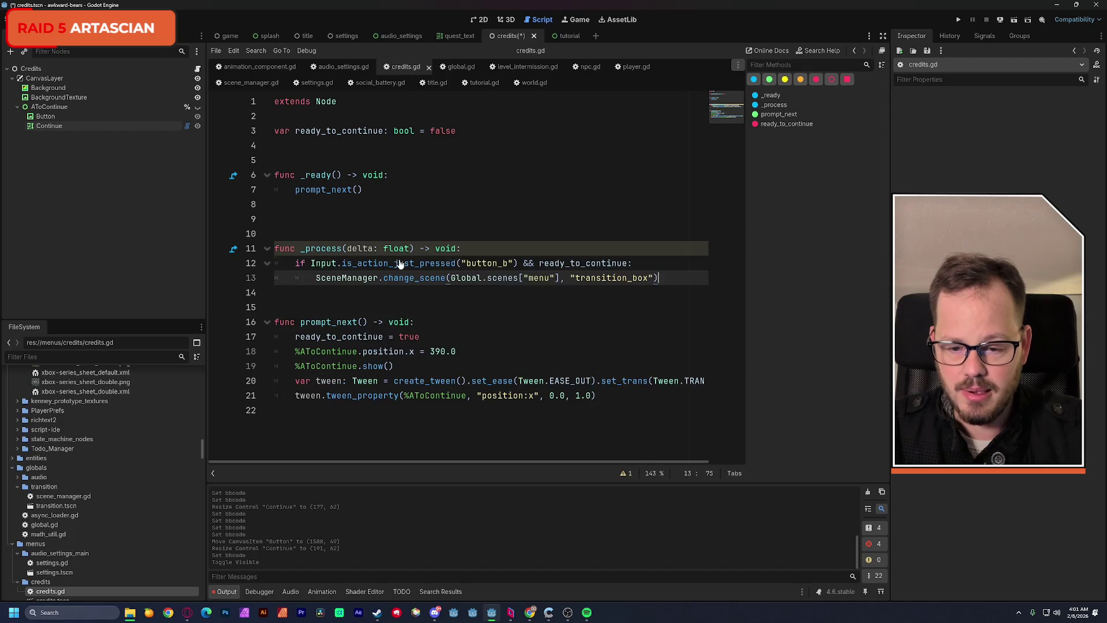
Step: Change the pasted check's action from button_b to button_x, remove an extra blank line, and save
click(509, 263)
key(BackSpace)
text(x)
click(519, 205)
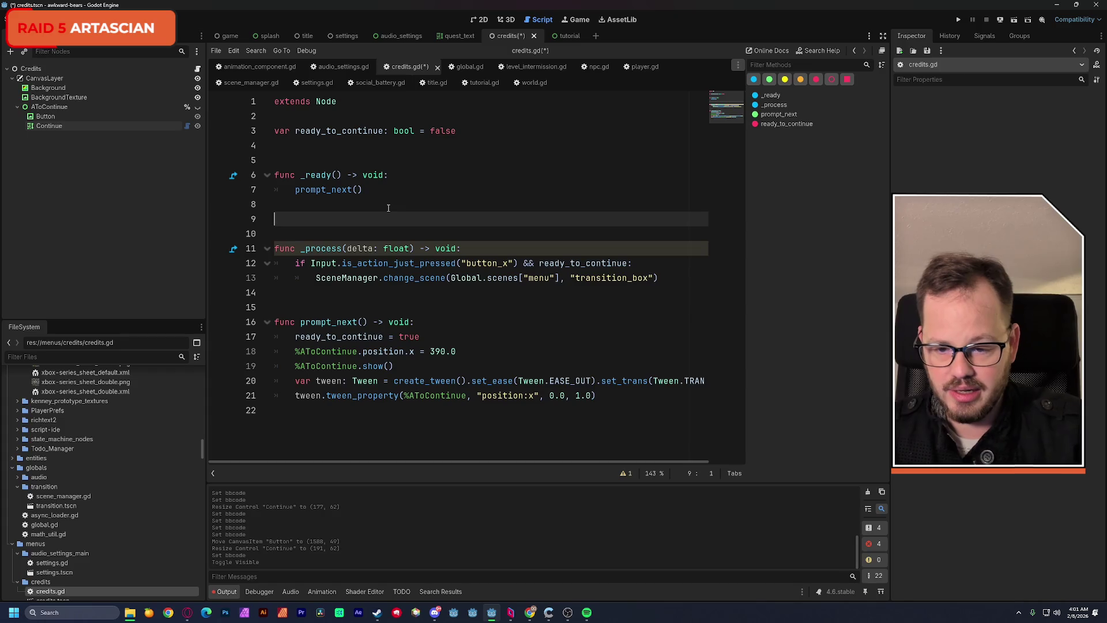
key(Delete)
key(ctrl+s)
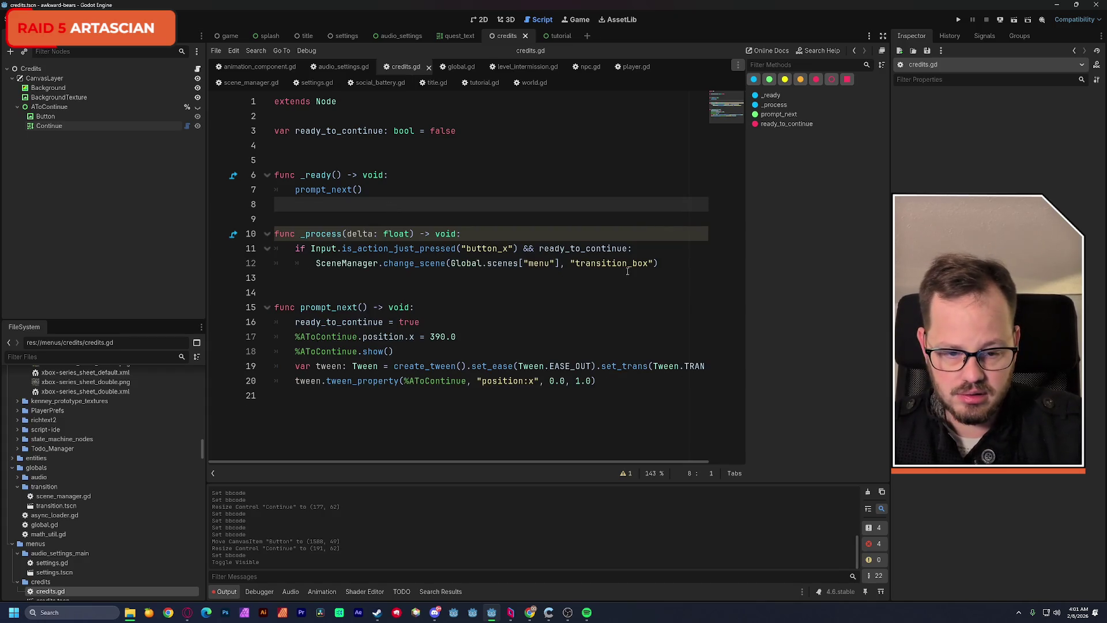
Step: Change transition_box to transition_circle, save credits.gd, and return to the 2D view
click(633, 263)
drag(633, 264, 648, 264)
text(circl)
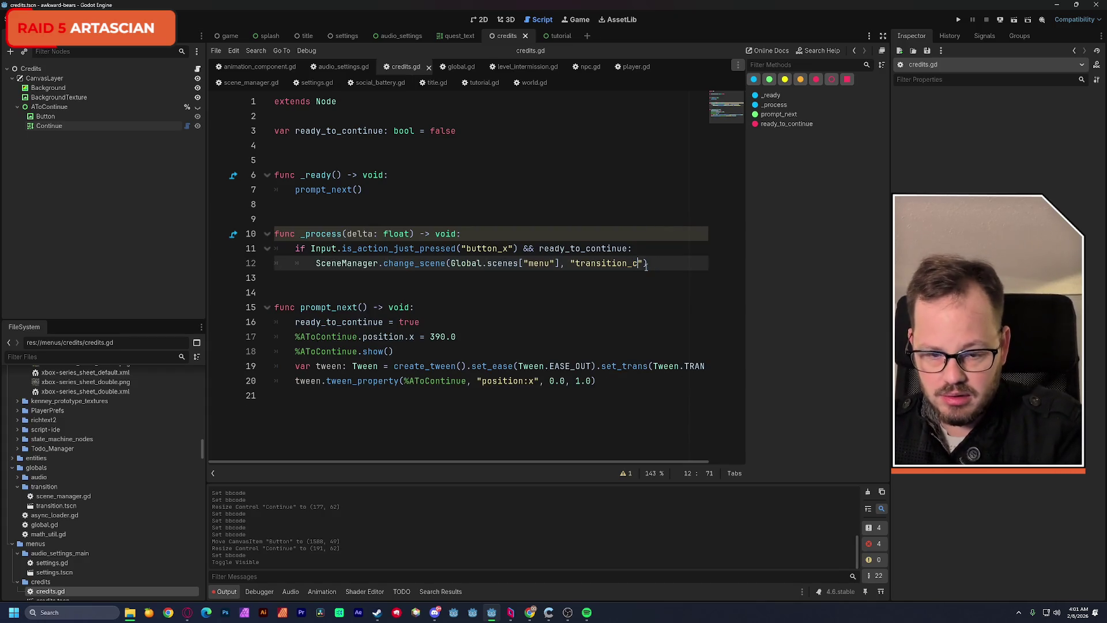
text(e)
click(571, 214)
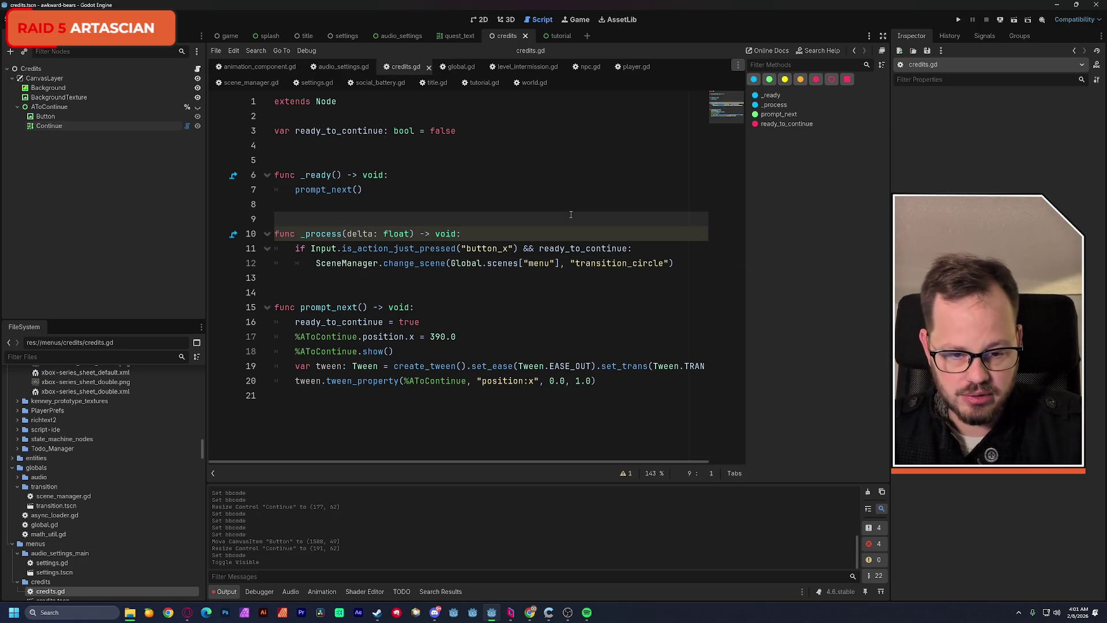
key(ctrl+s)
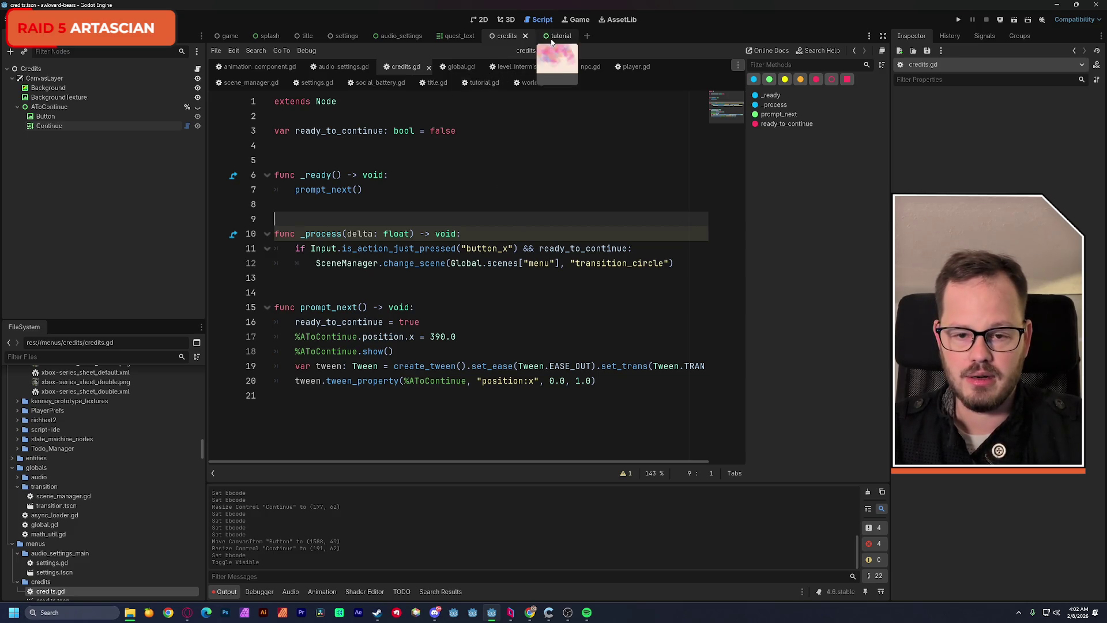
click(480, 22)
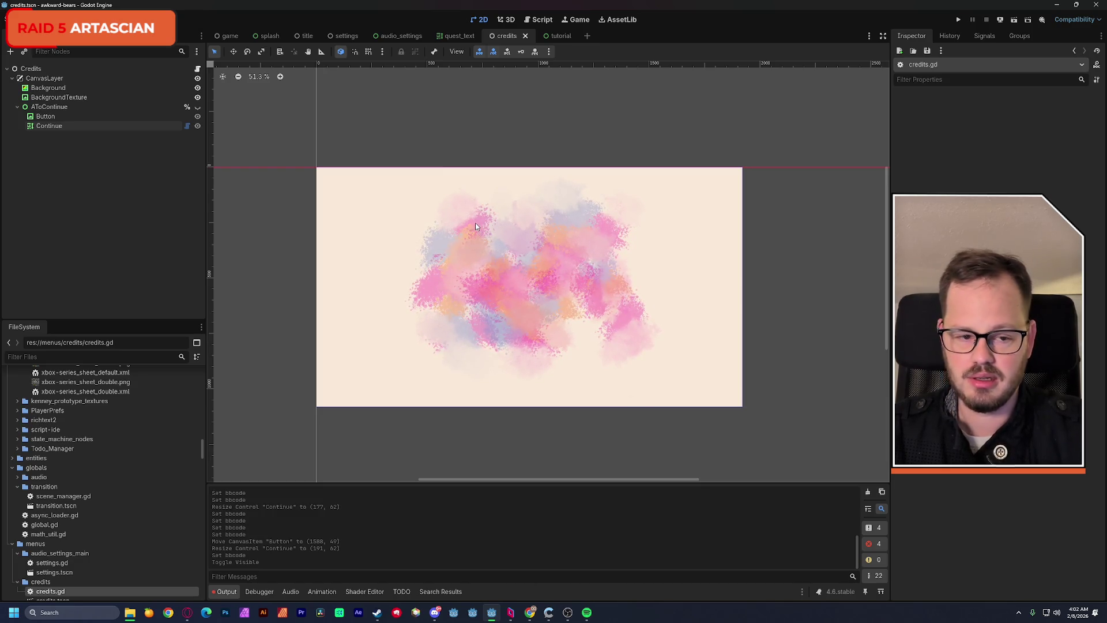
Step: Pan the credits canvas slightly, then switch over to the Awkward Bears document
drag(477, 221, 482, 223)
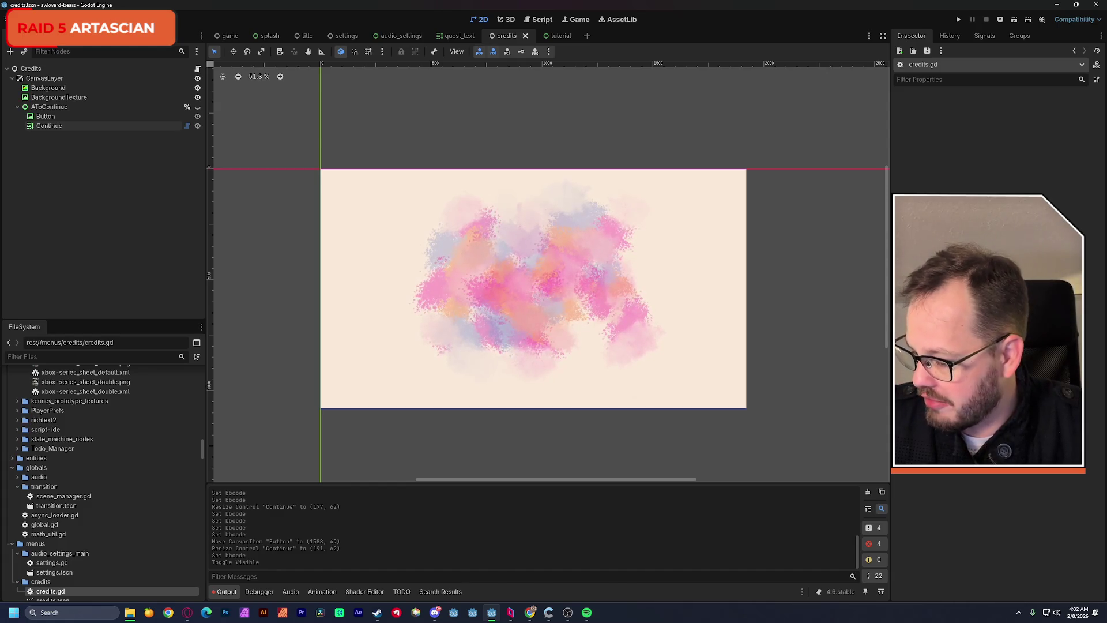
key(alt+Tab)
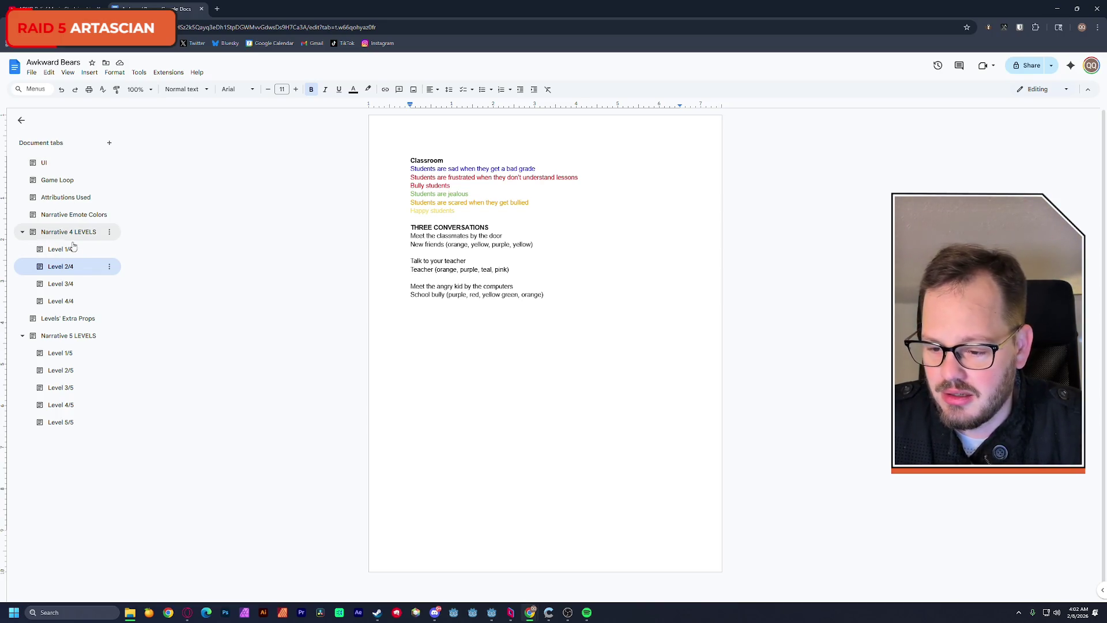
Step: Read through the Awkward Bears 'Attributions Used' tab, then bring Godot back to the front
click(77, 199)
scroll(536, 309, down, 5)
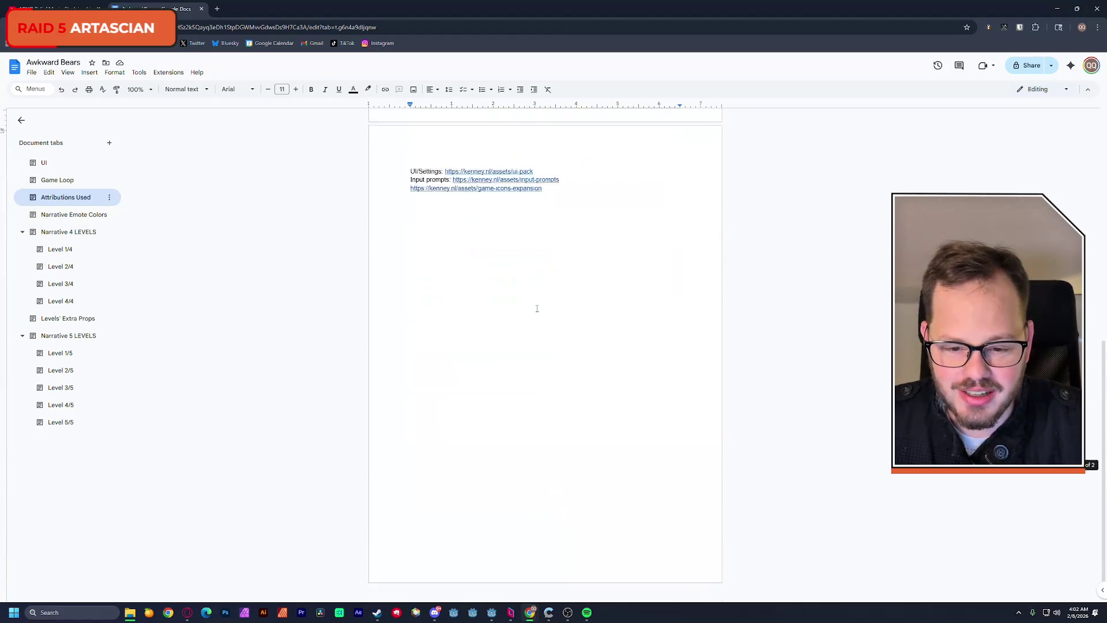
scroll(536, 309, up, 5)
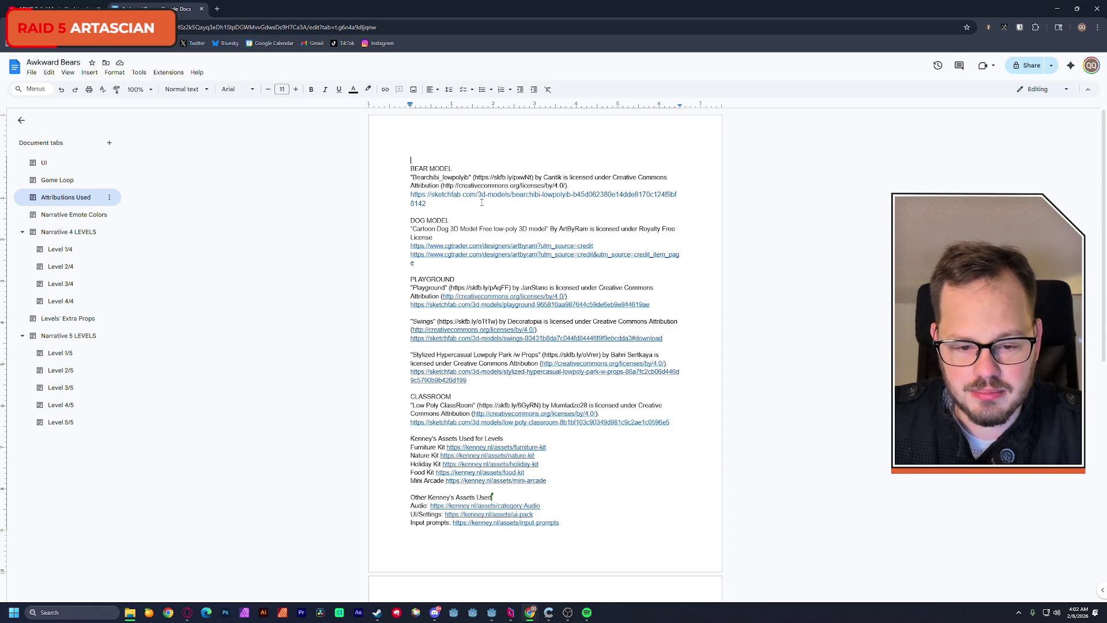
scroll(482, 203, down, 3)
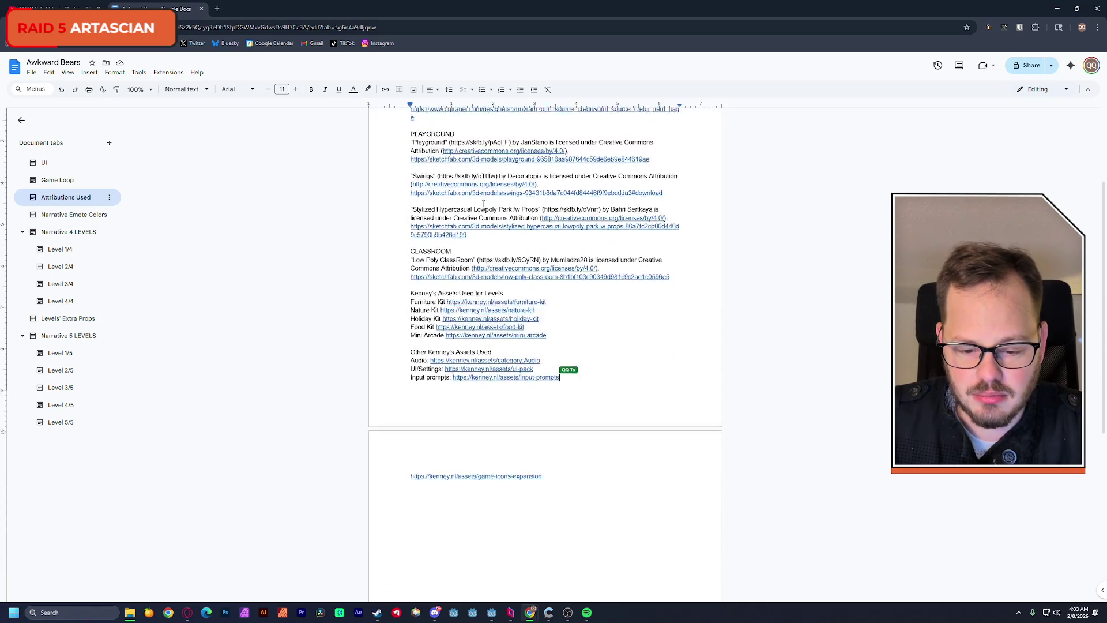
scroll(483, 203, down, 5)
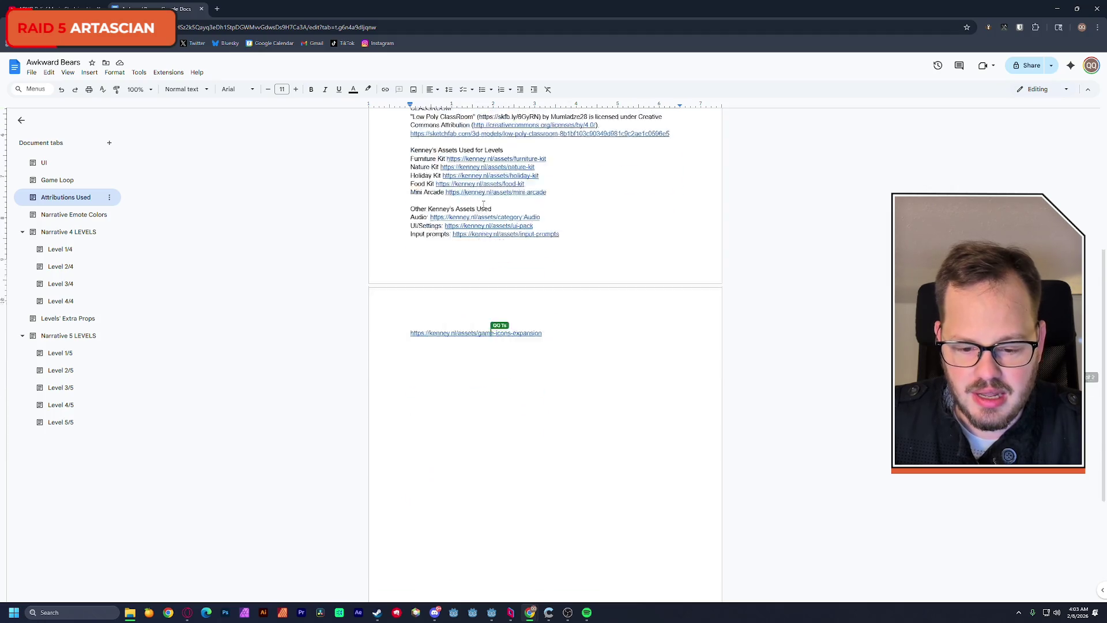
scroll(483, 203, up, 8)
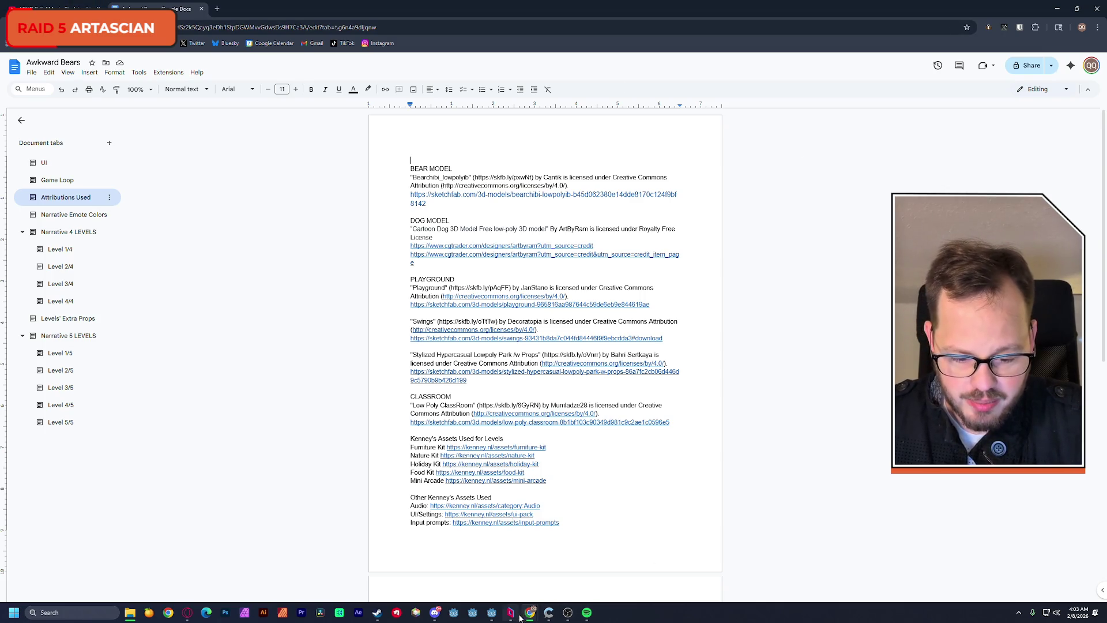
mouse_move(529, 617)
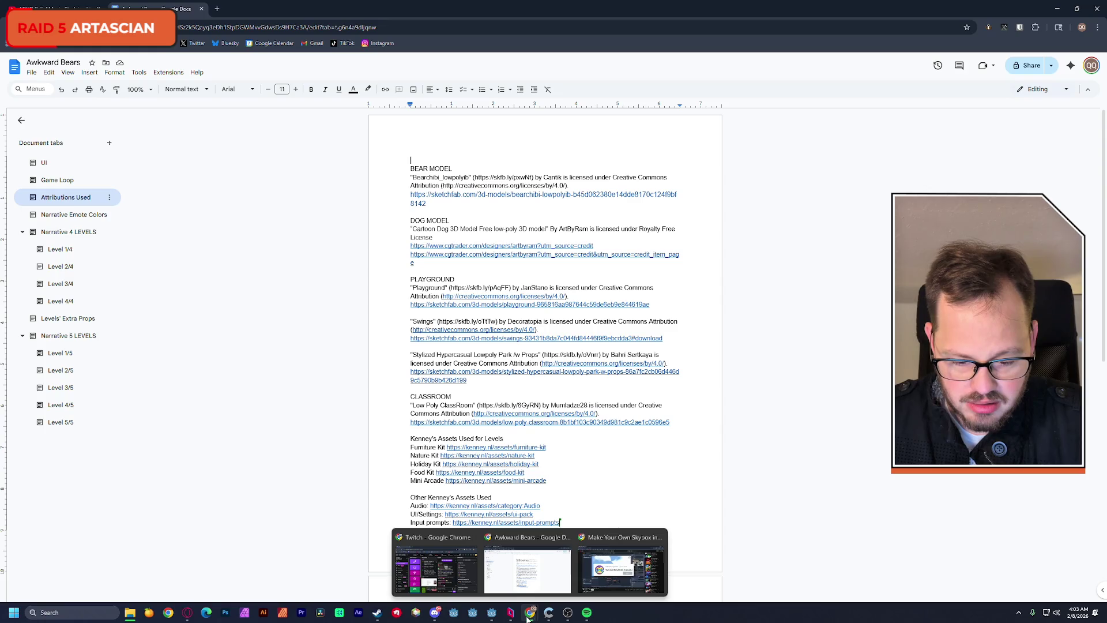
click(492, 613)
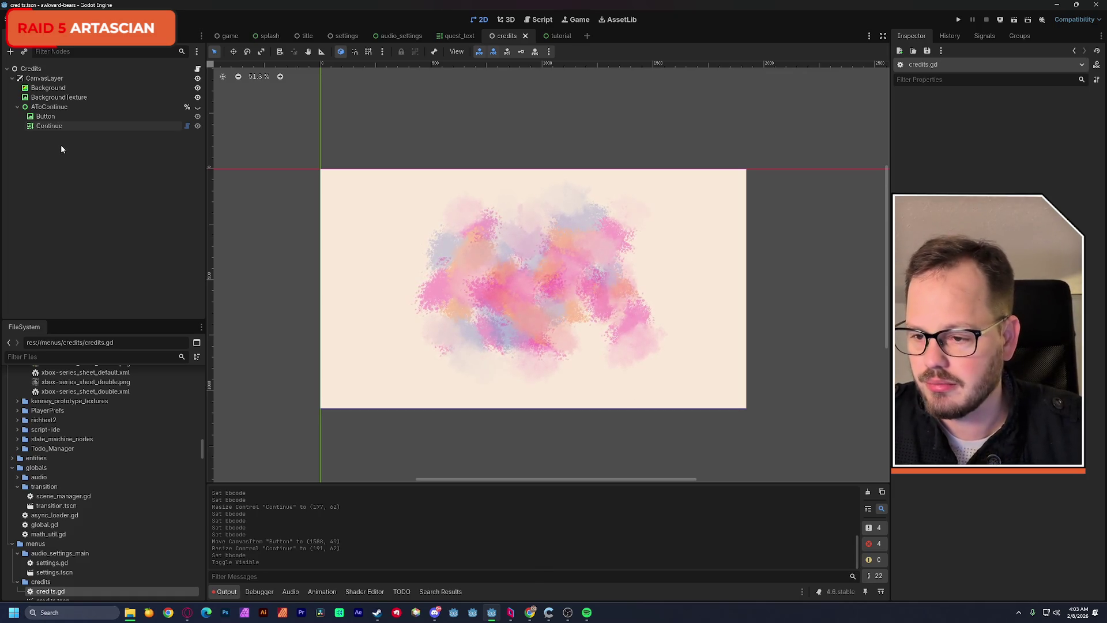
Step: Collapse AToContinue, briefly show and hide the thanks prompt, then return to credits.gd
click(17, 107)
click(197, 107)
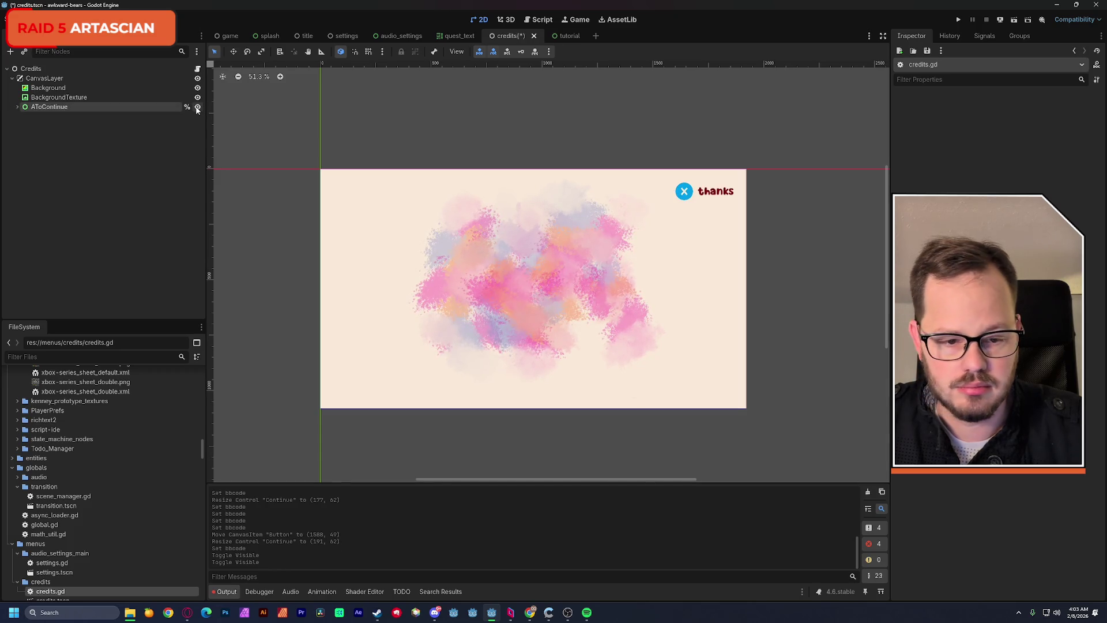
click(197, 107)
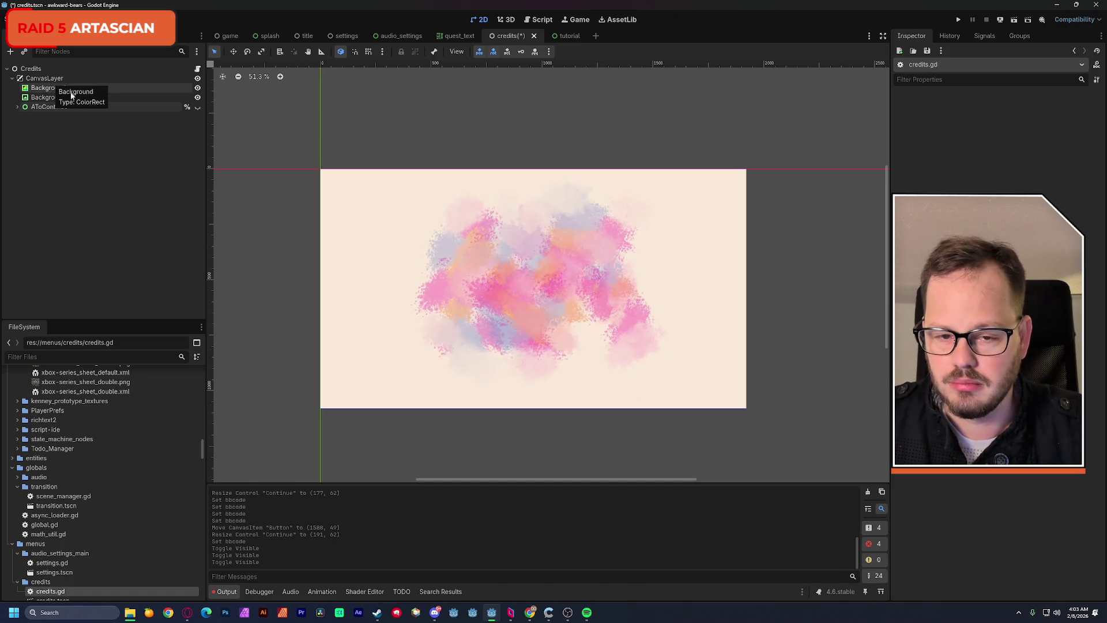
click(523, 36)
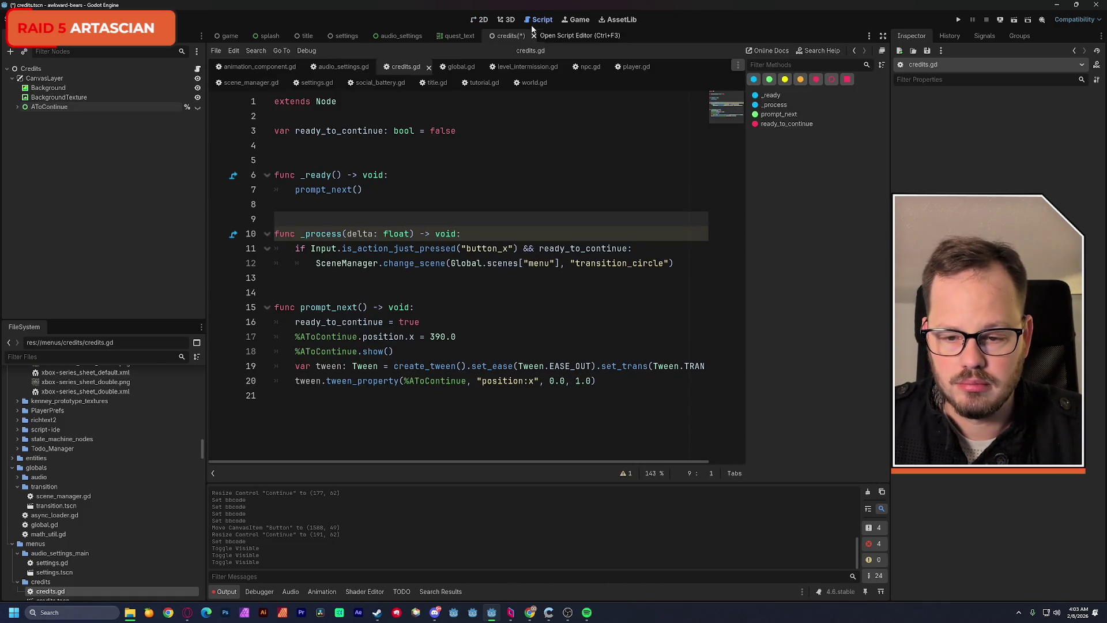